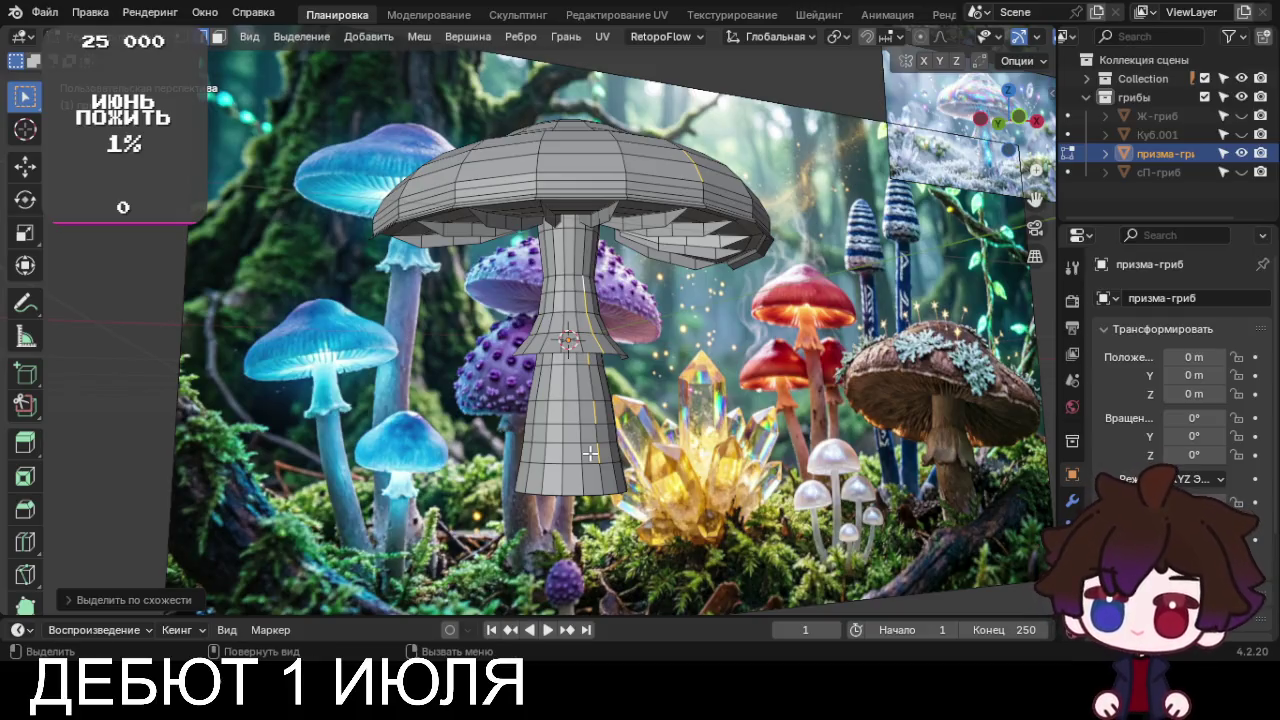
Hide the призма-гриб mesh, view the forest reference image from the front, and leave Edit Mode
mouse_move(635, 422)
middle_down()
mouse_move(657, 109)
mouse_move(663, 174)
mouse_move(610, 370)
middle_up()
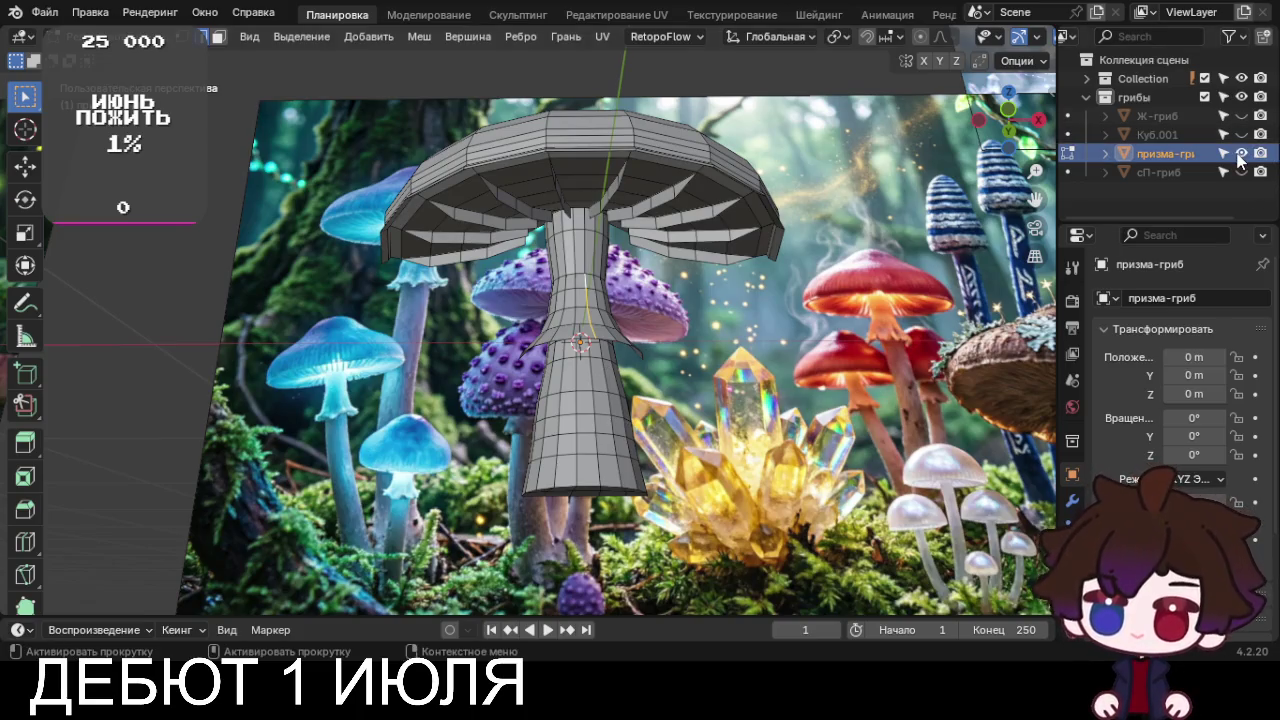
ctrl+click(1241, 134)
key(KP_1)
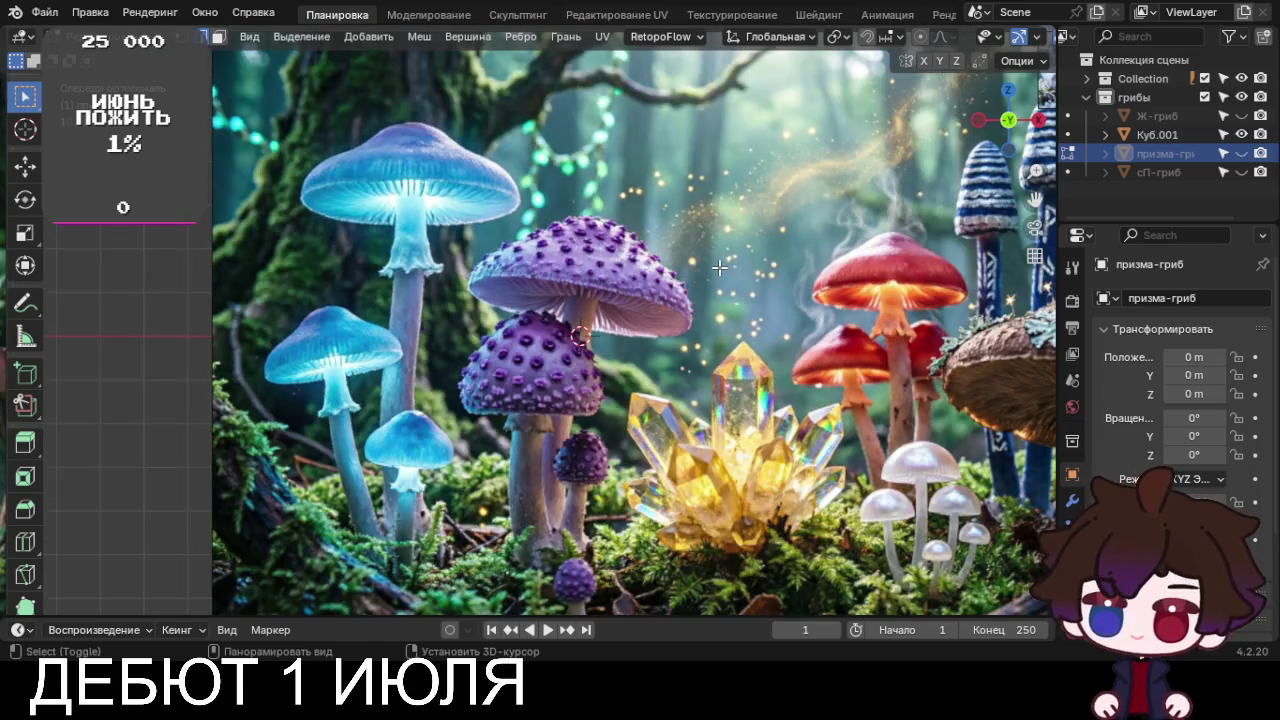
mouse_move(719, 268)
shift+middle_down()
mouse_move(657, 215)
mouse_move(674, 223)
mouse_move(436, 361)
mouse_move(970, 402)
shift+middle_up()
scroll(676, 224, up, 2)
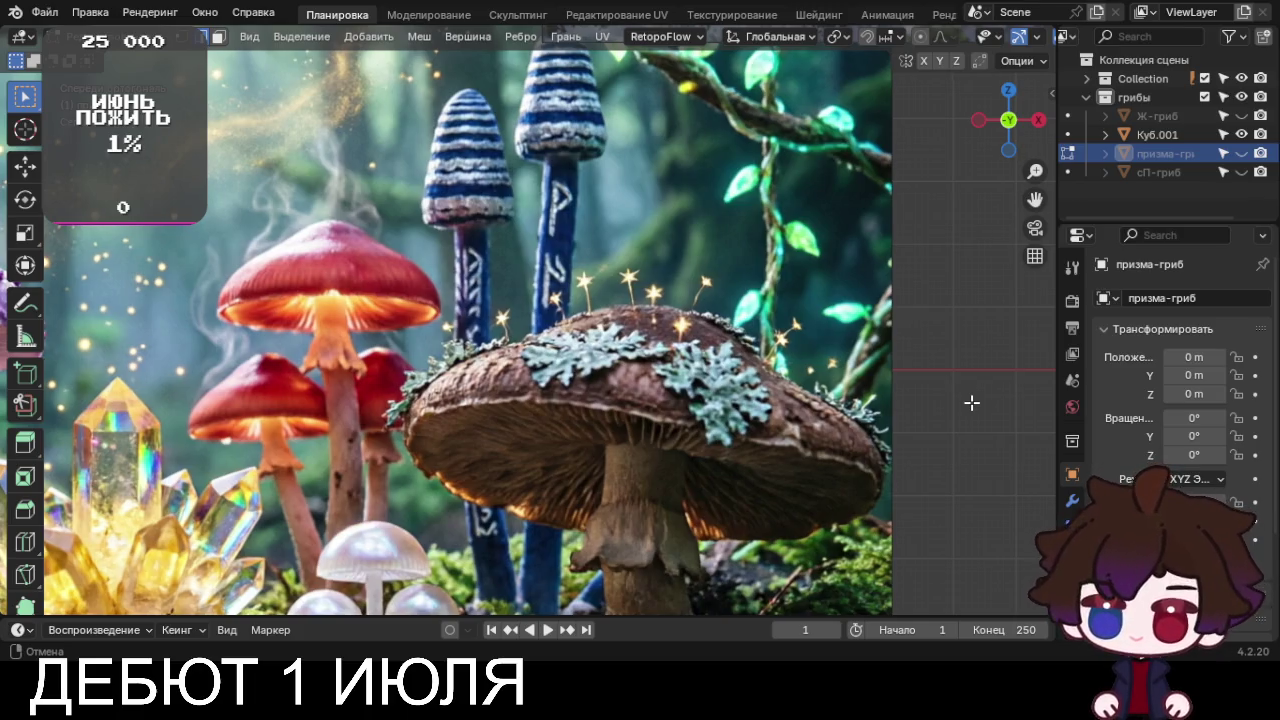
mouse_move(972, 402)
shift+middle_down()
mouse_move(1050, 392)
mouse_move(1050, 334)
shift+middle_up()
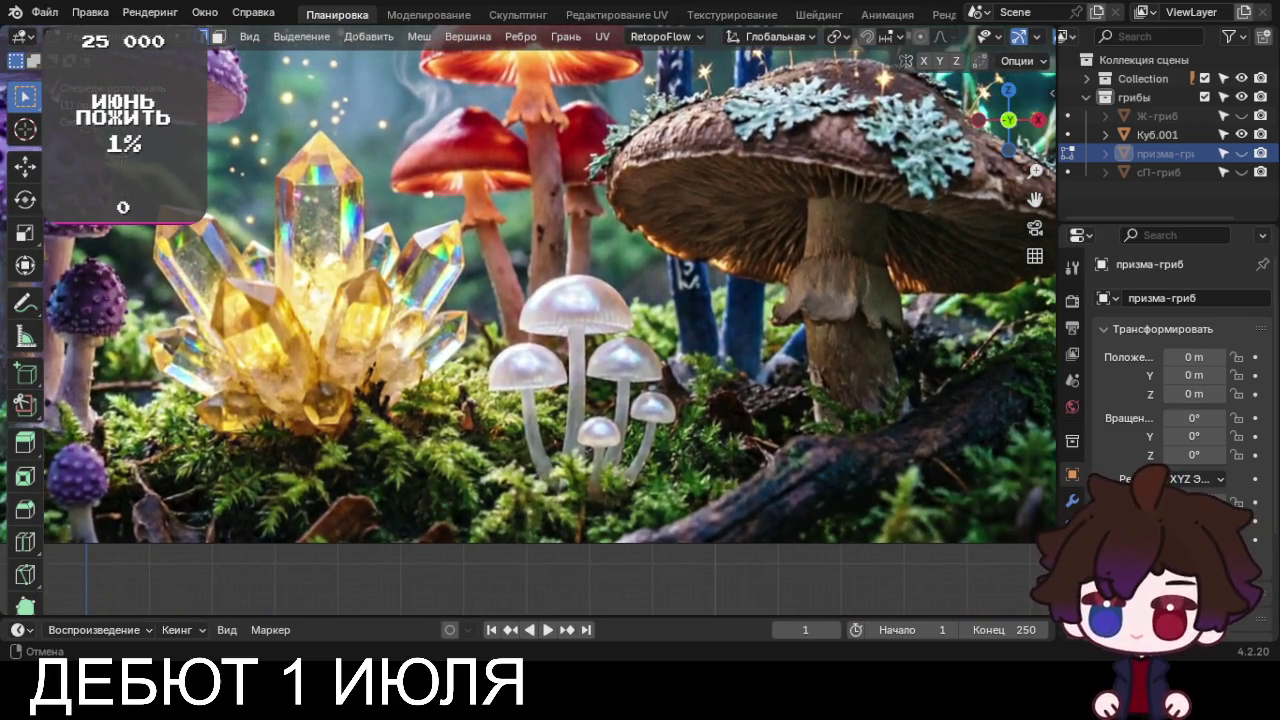
scroll(432, 320, down, 3)
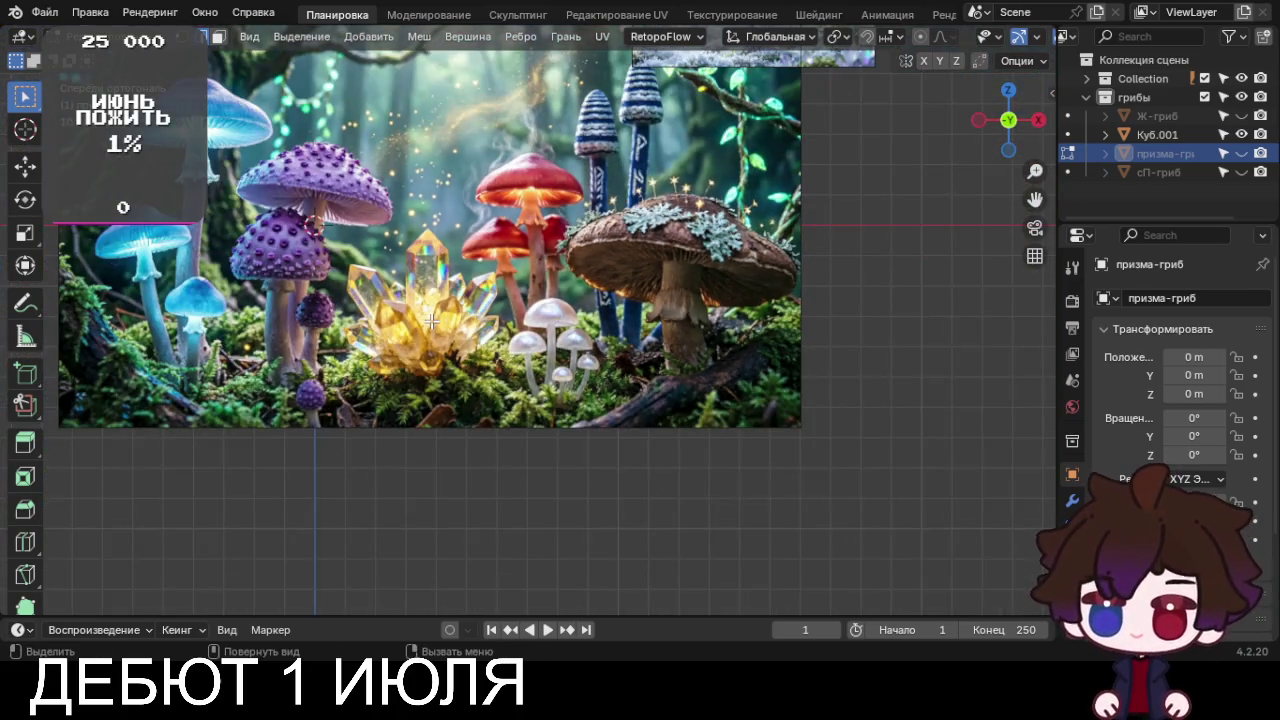
key(Tab)
Move the reference image plane Пустышка.003 left and up to X -0.3996, Z 0.4505
click(576, 290)
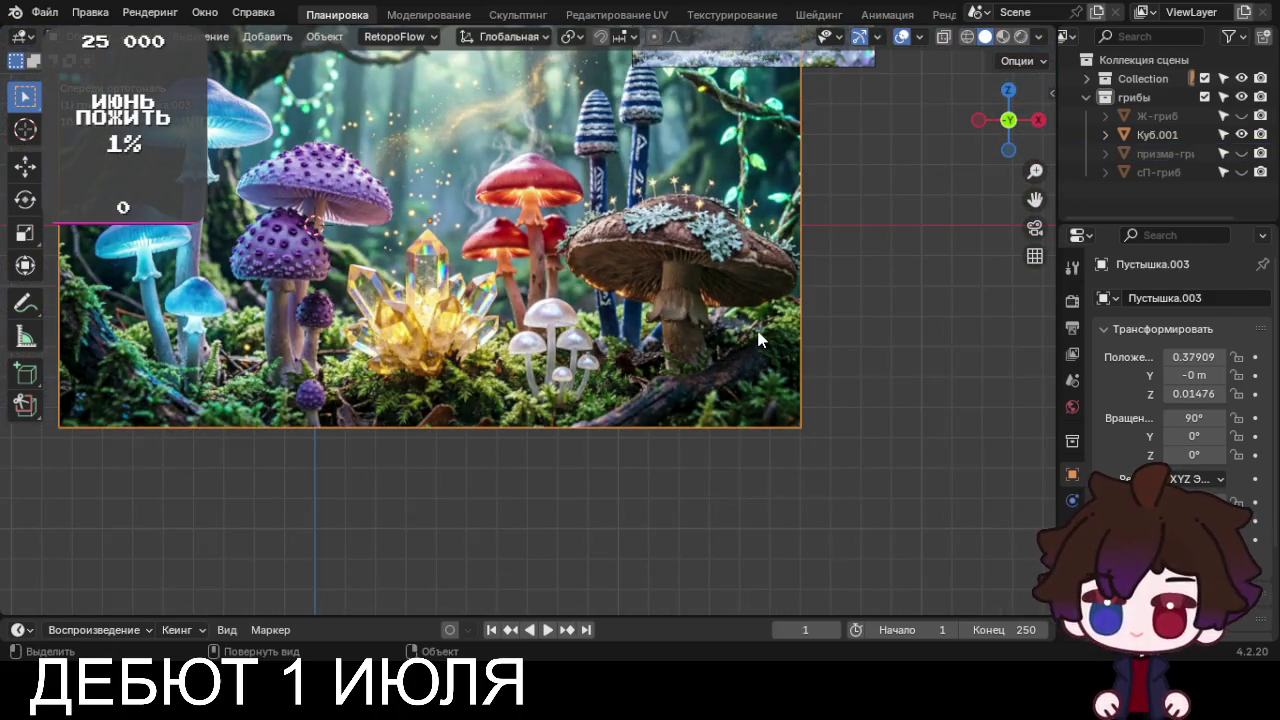
key(g)
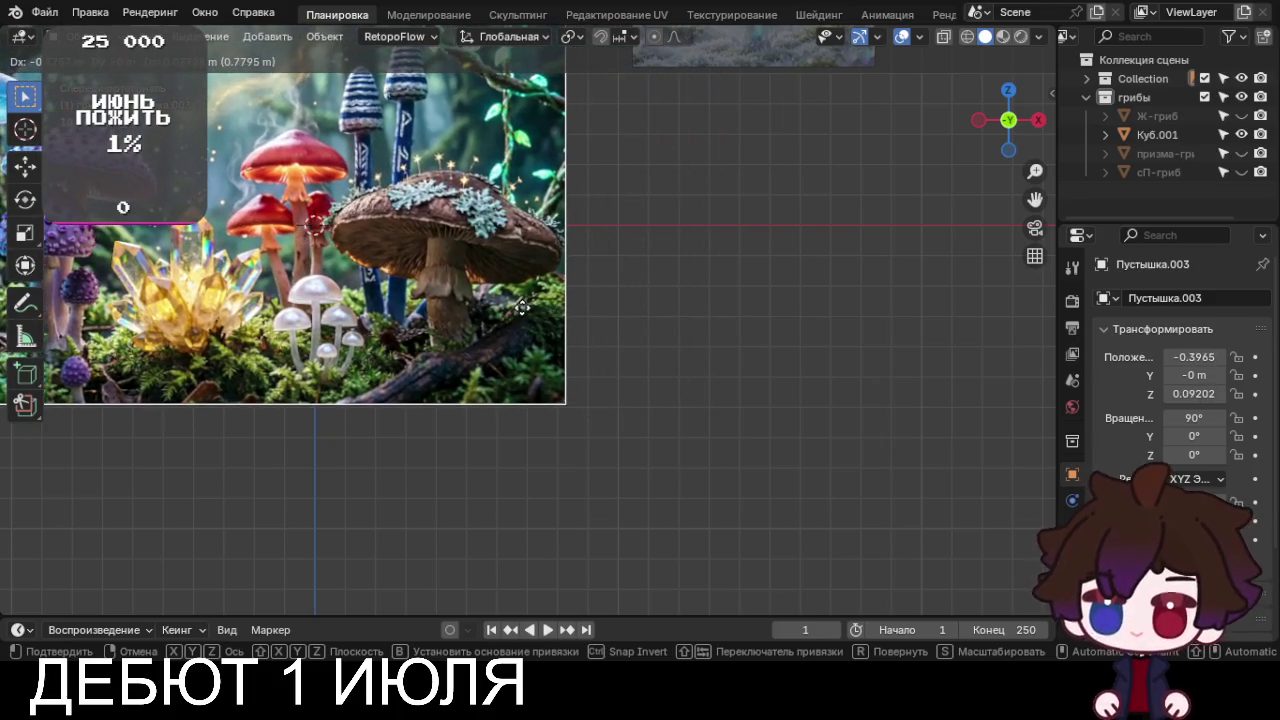
click(523, 315)
key(g)
scroll(643, 372, up, 2)
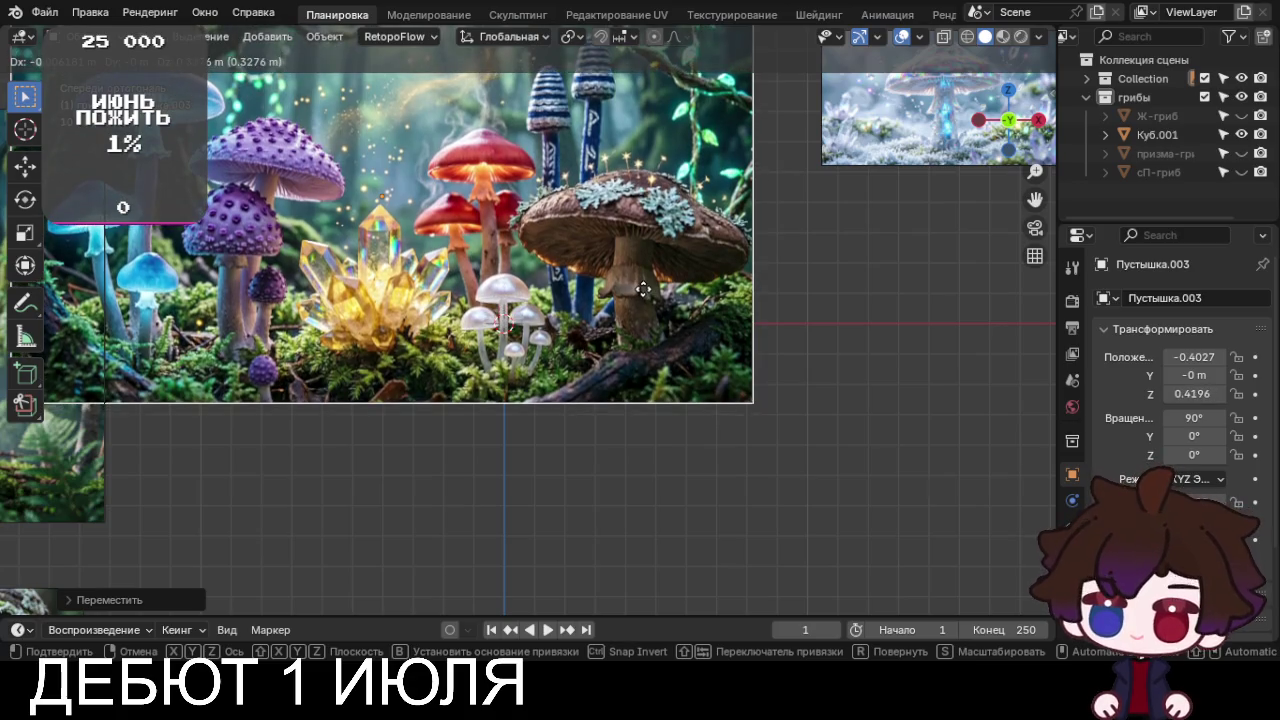
click(643, 289)
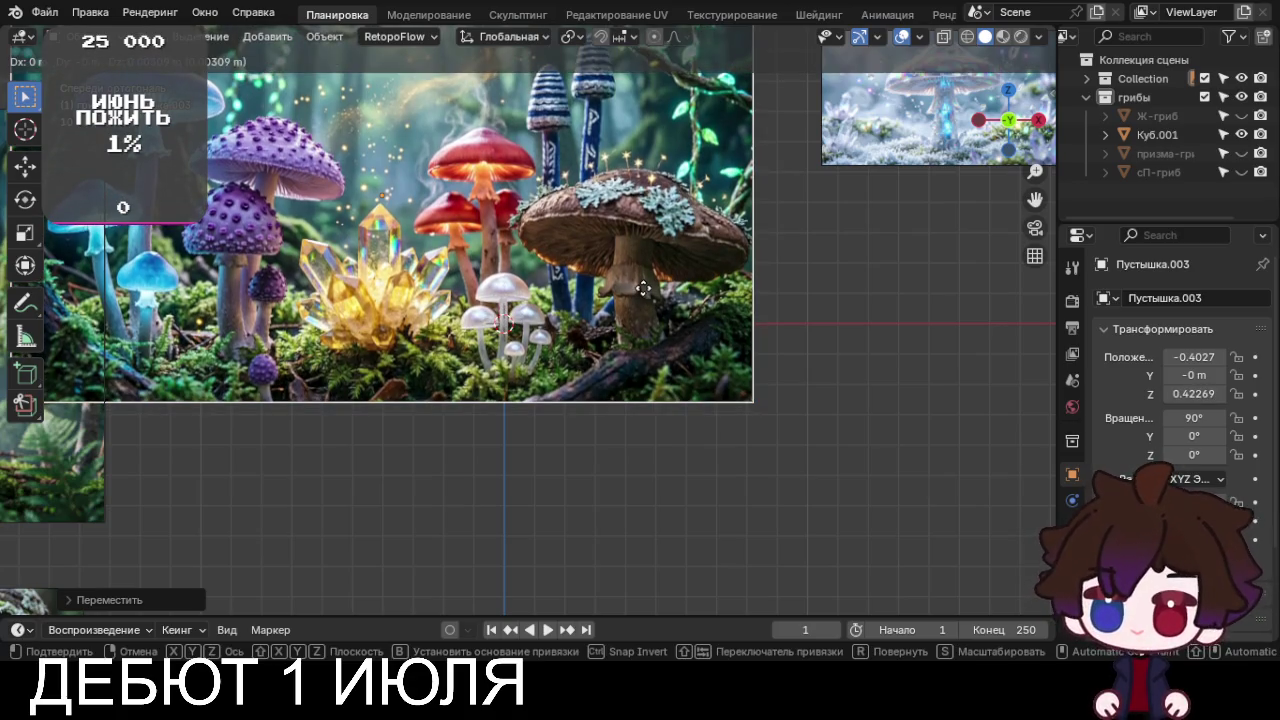
click(643, 289)
scroll(643, 289, up, 5)
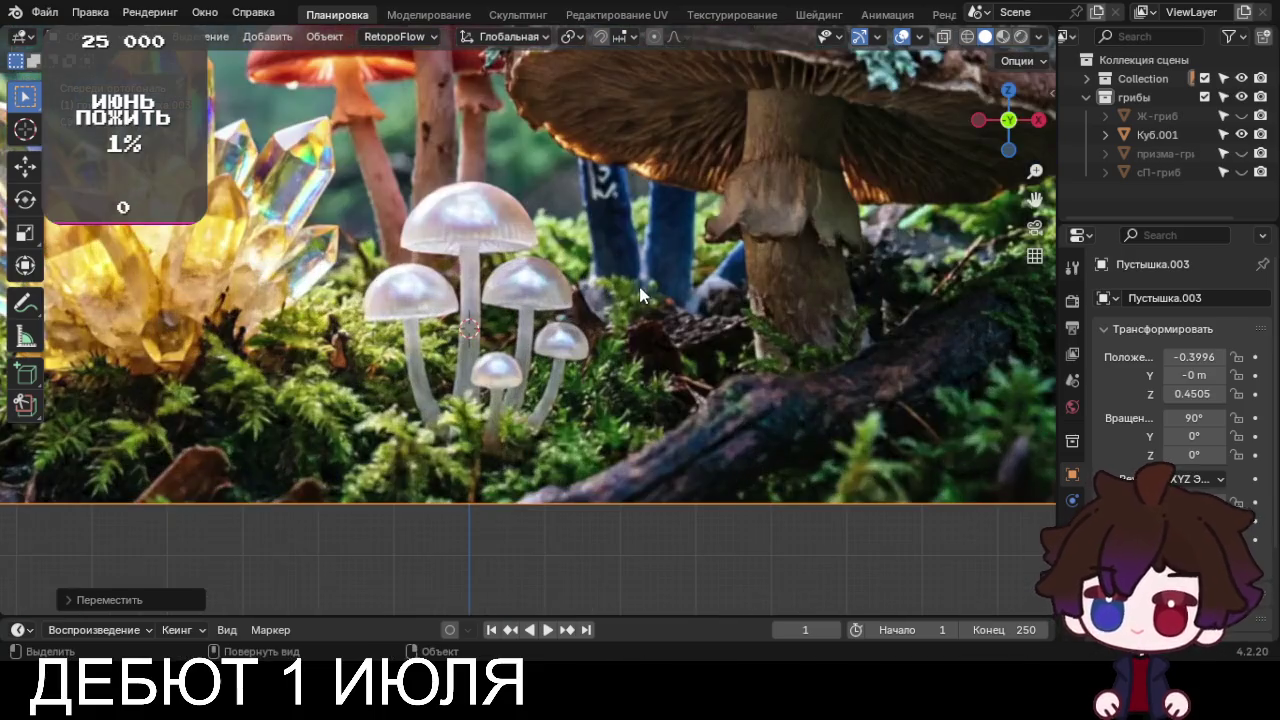
shift+middle_drag(567, 322, 573, 304)
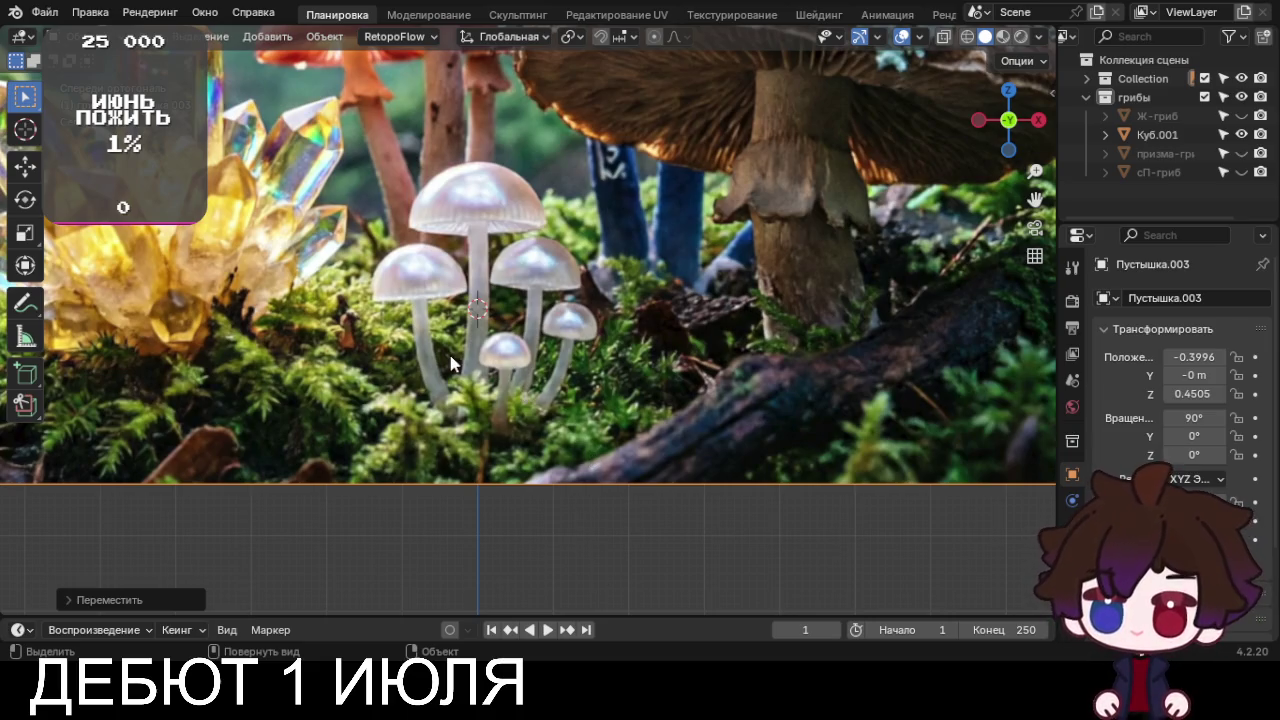
click(1155, 134)
key(Tab)
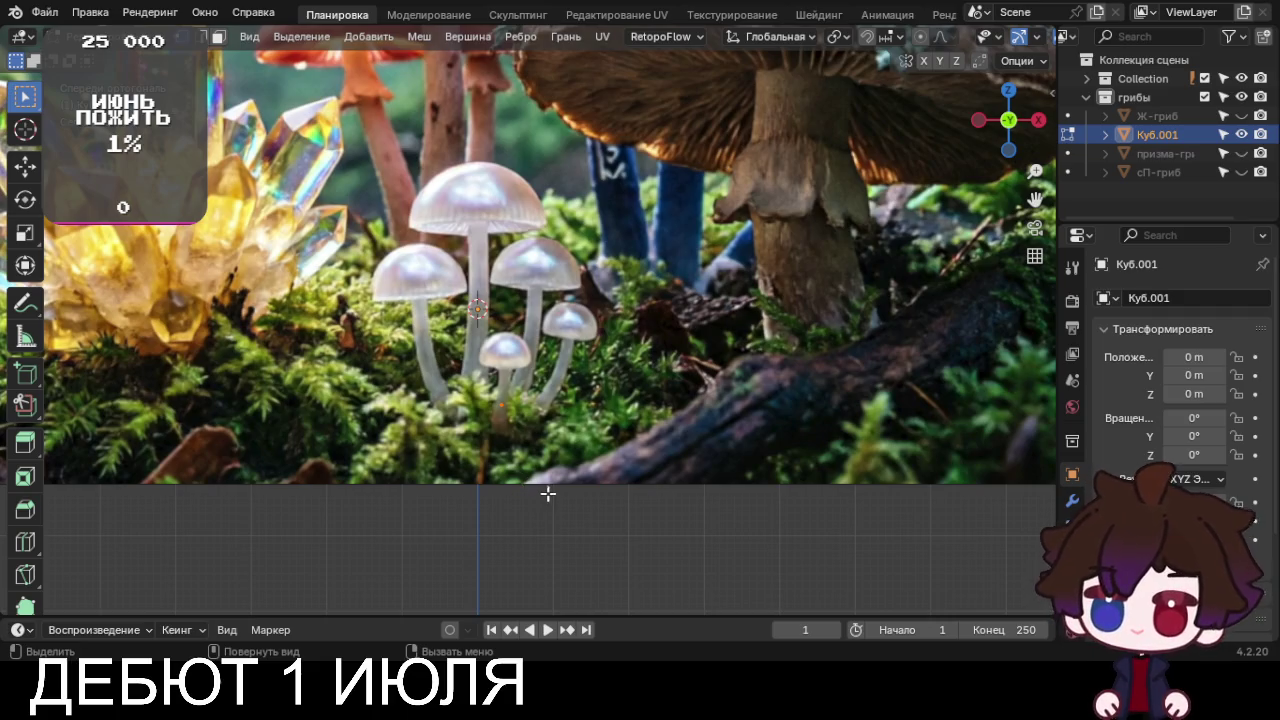
Place the start vertex and extrude five vertices up the tall pale mushroom's stem
key(g)
click(538, 485)
scroll(538, 485, up, 4)
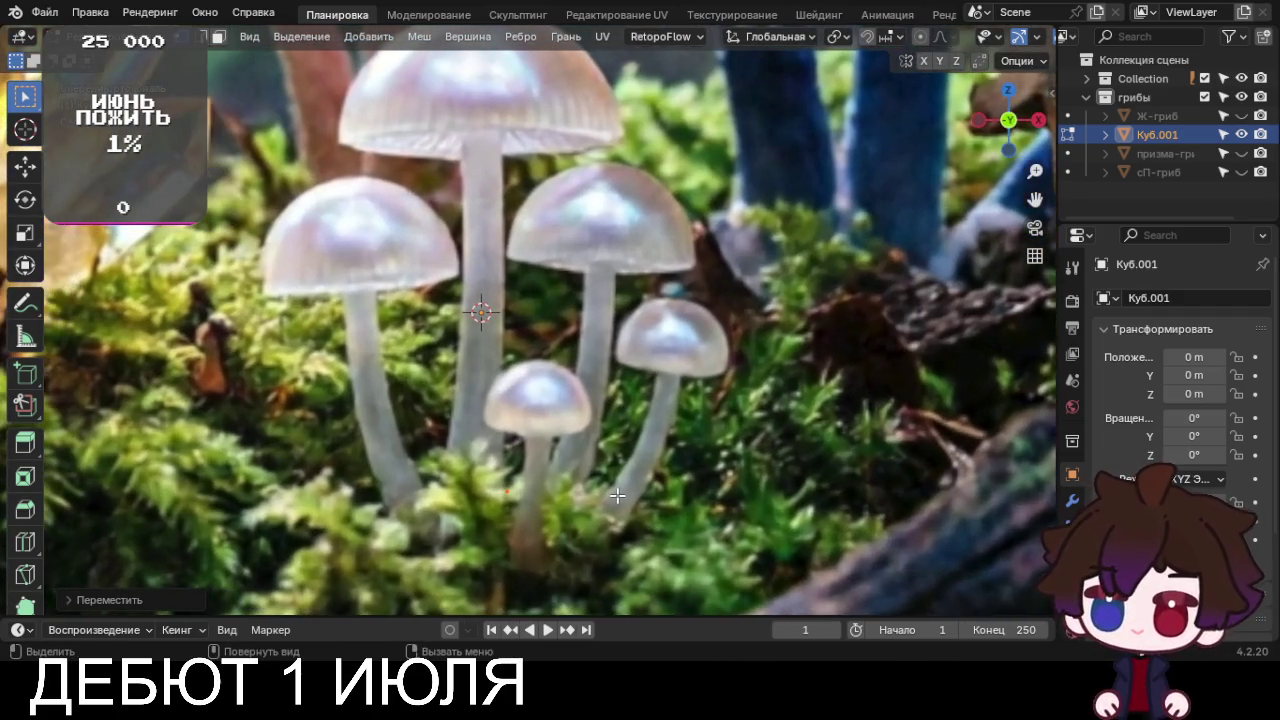
key(e)
click(622, 420)
key(e)
click(623, 345)
key(e)
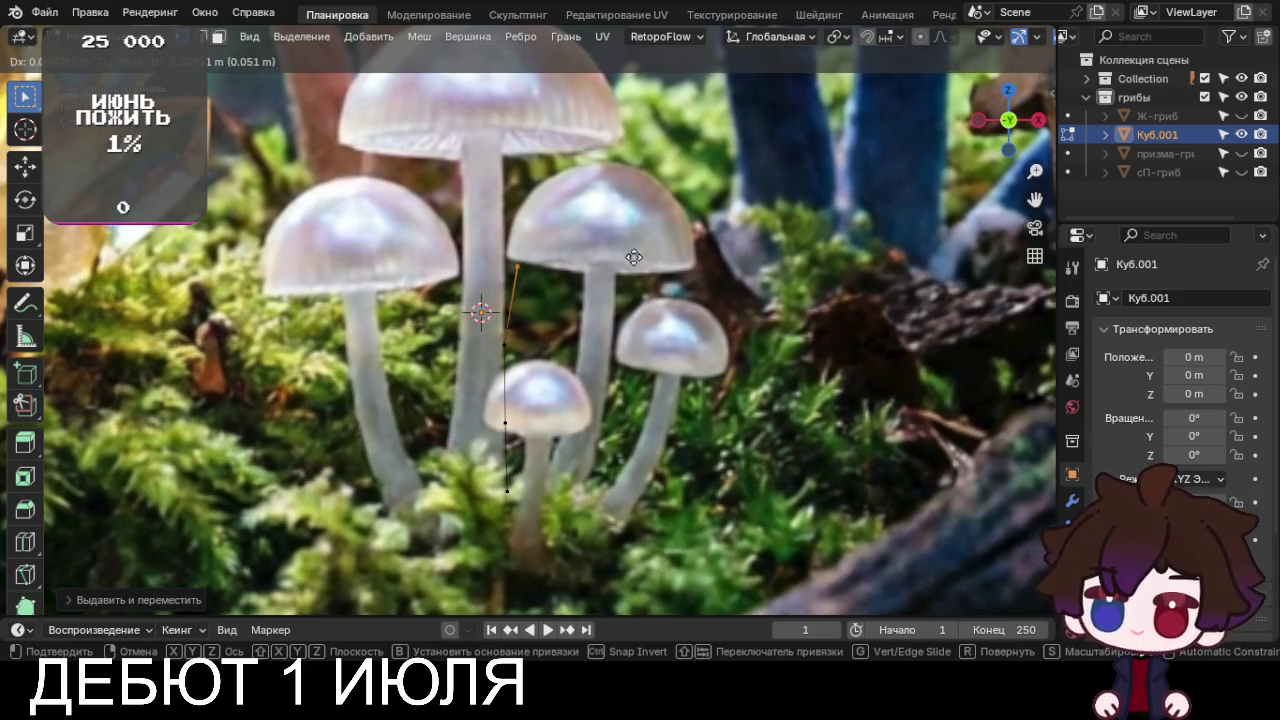
click(622, 210)
key(e)
click(620, 140)
key(e)
click(620, 106)
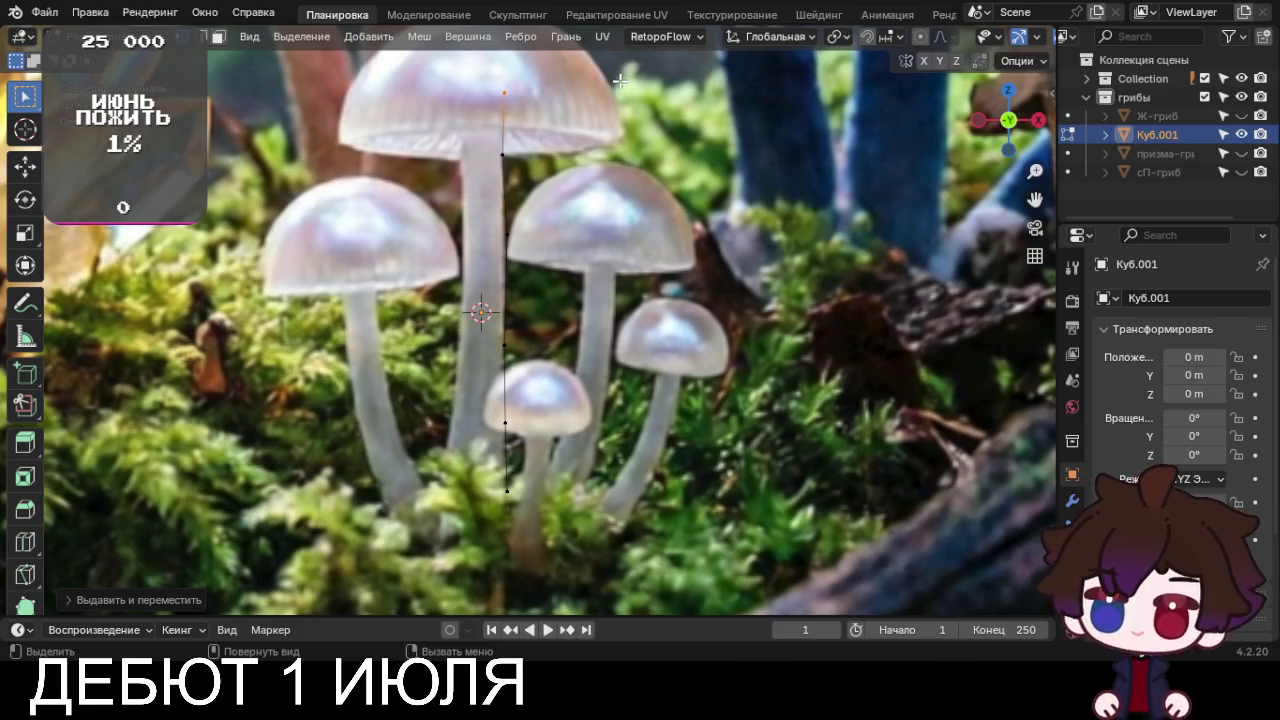
Reposition the topmost stem vertex just under the cap's centre
shift+middle_drag(620, 106, 656, 278)
key(g)
click(651, 259)
scroll(651, 263, down, 2)
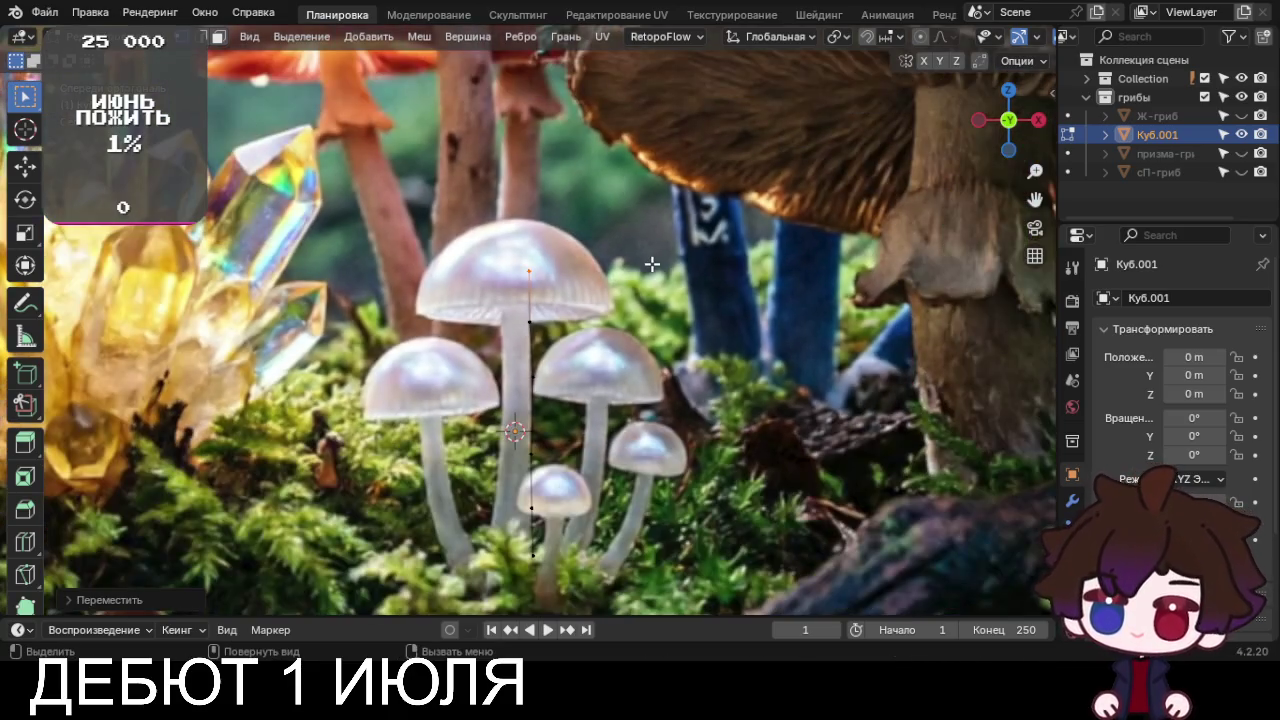
scroll(653, 271, up, 1)
key(g)
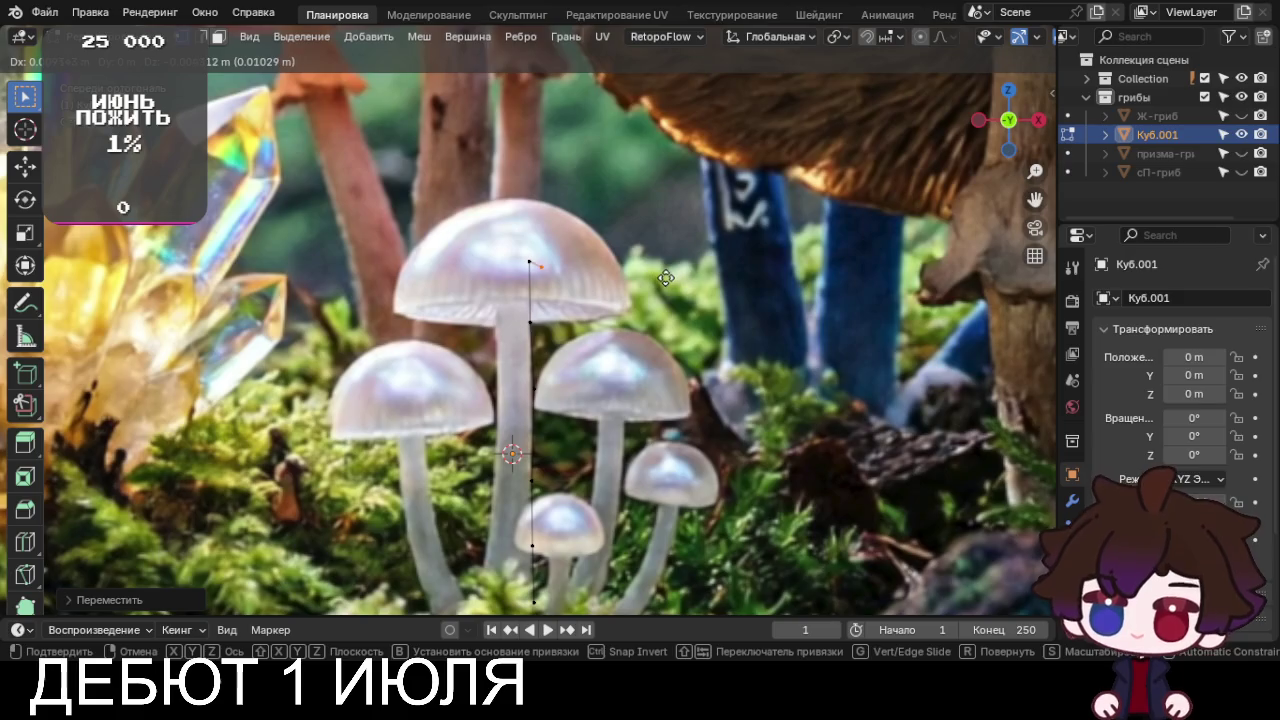
click(665, 276)
Extrude vertices along the cap underside out to the rim's outer edge
key(e)
click(694, 299)
key(e)
click(700, 306)
key(e)
click(726, 325)
key(e)
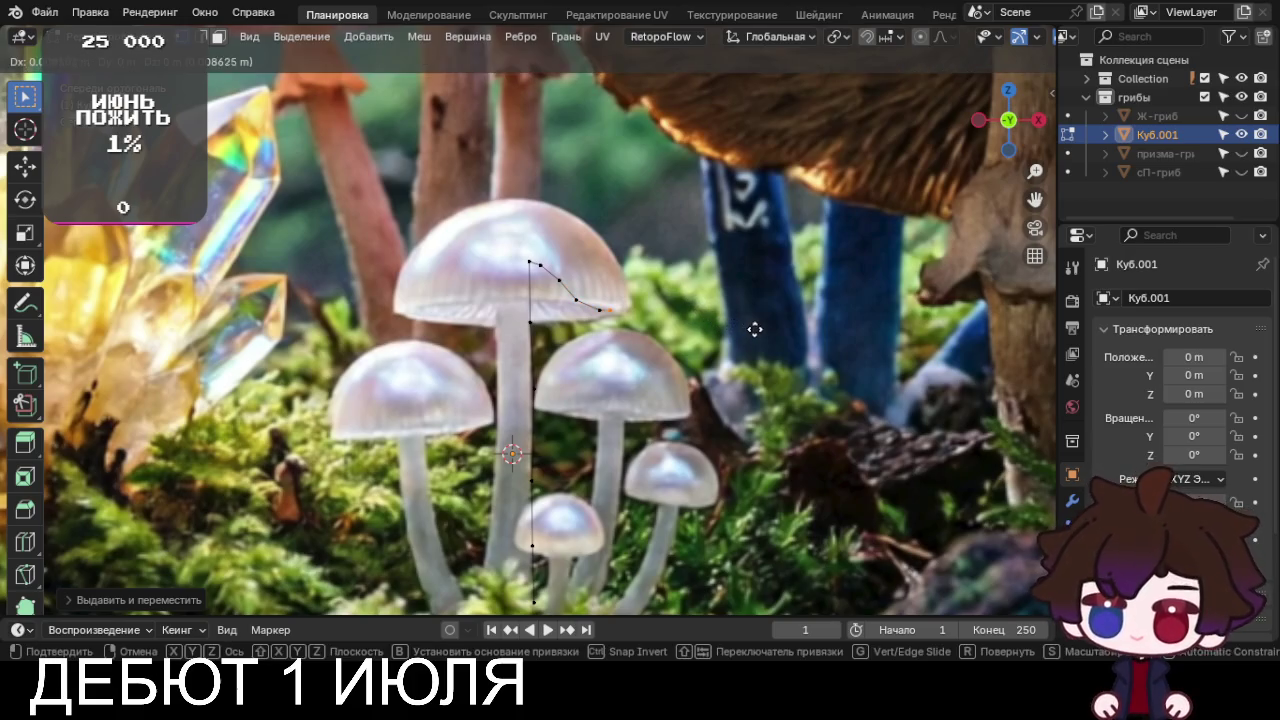
click(766, 331)
key(e)
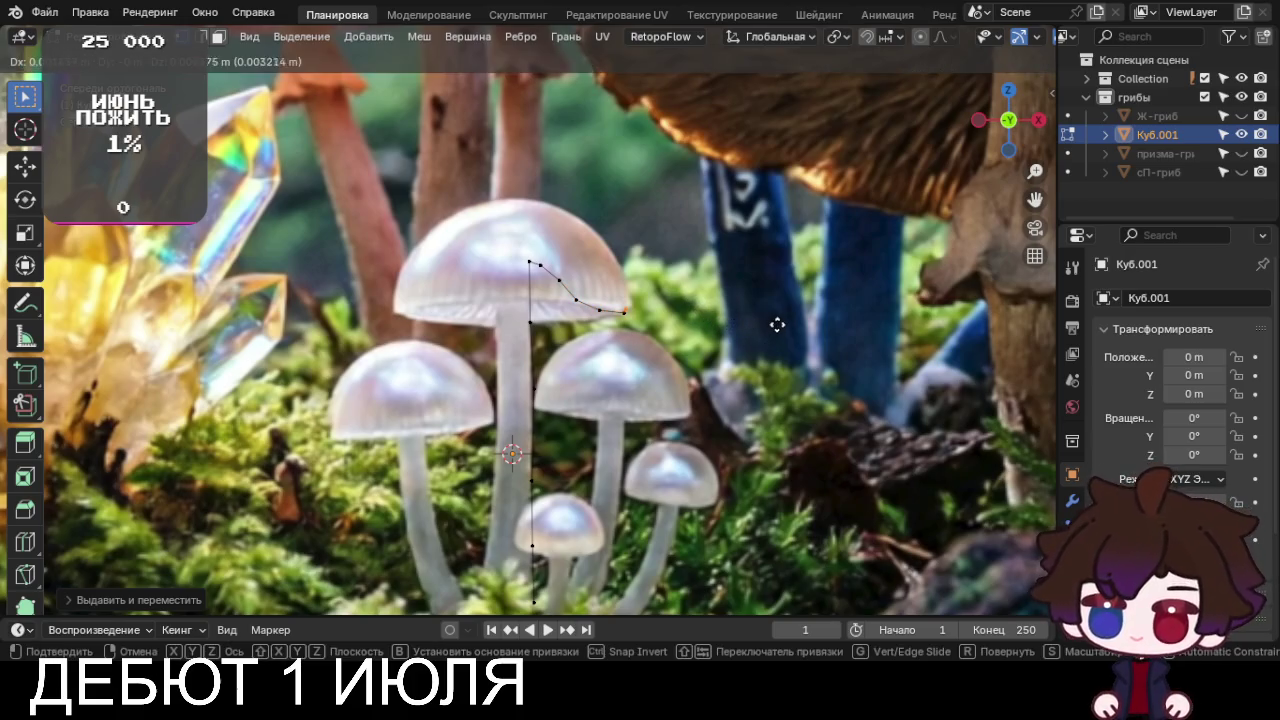
click(780, 318)
Extrude vertices up the cap side and over the dome to its crown
key(e)
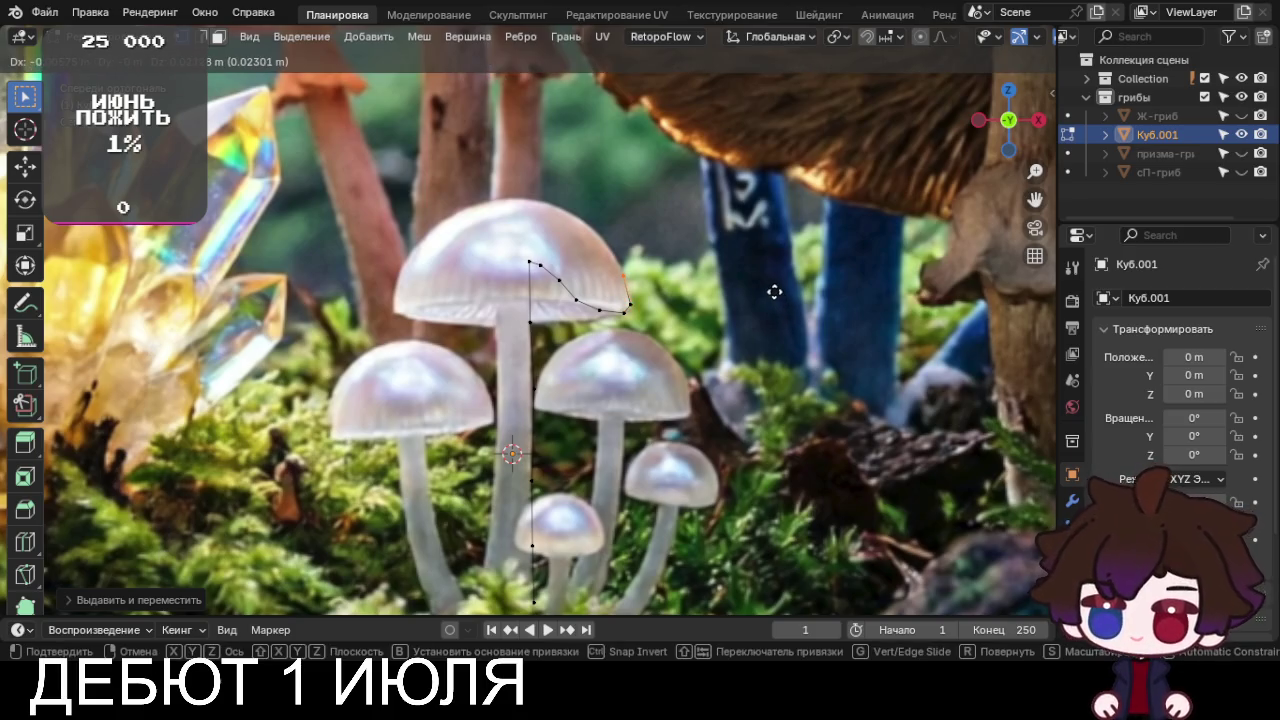
click(774, 291)
key(e)
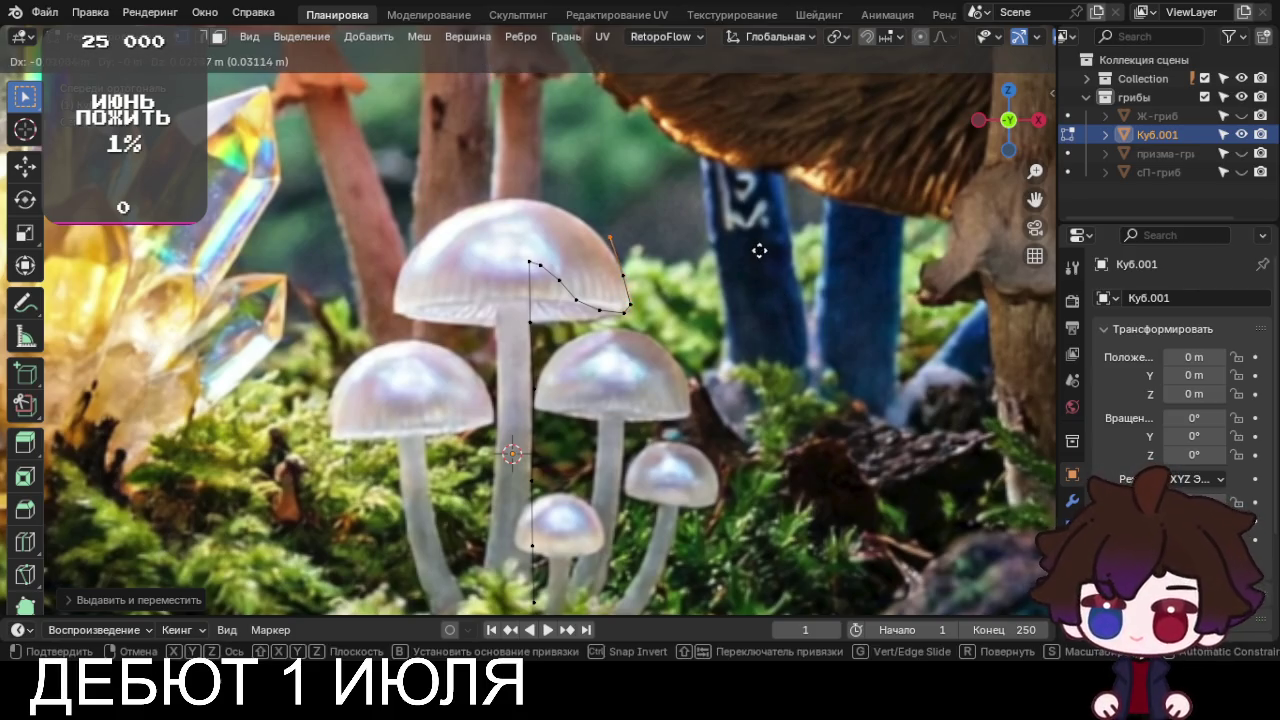
click(753, 254)
key(e)
click(730, 222)
key(e)
click(702, 215)
key(e)
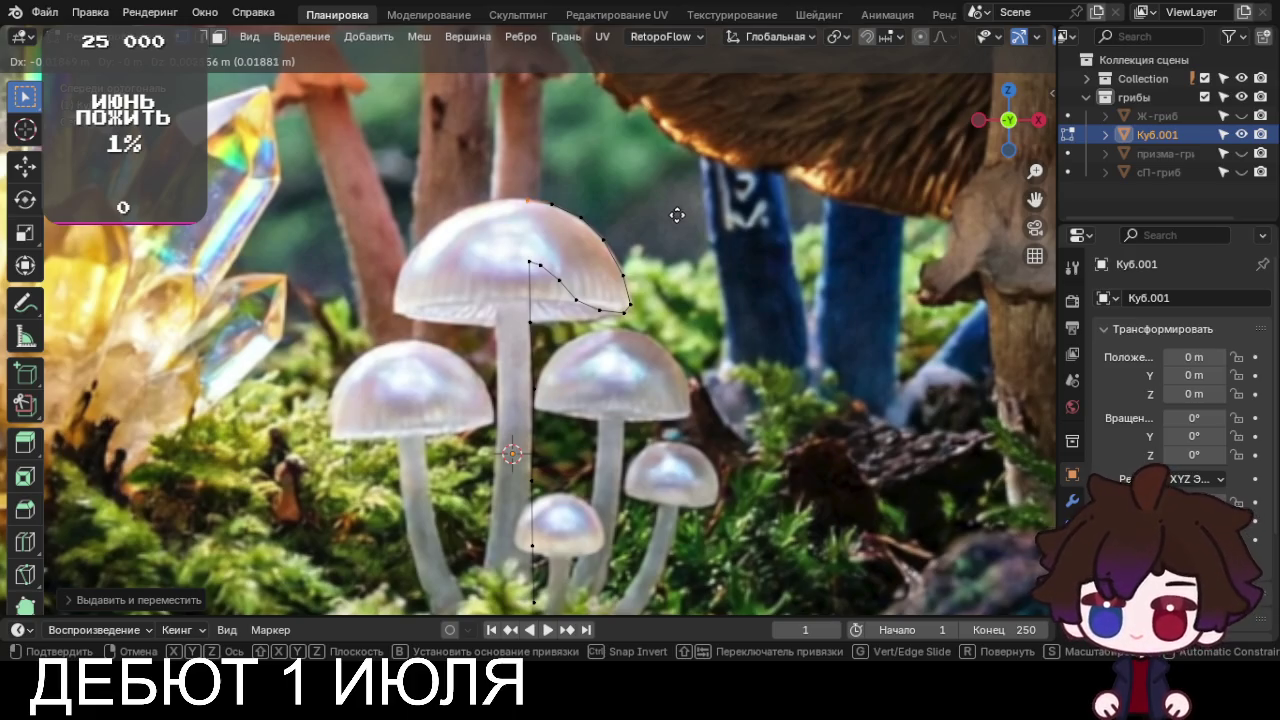
click(677, 211)
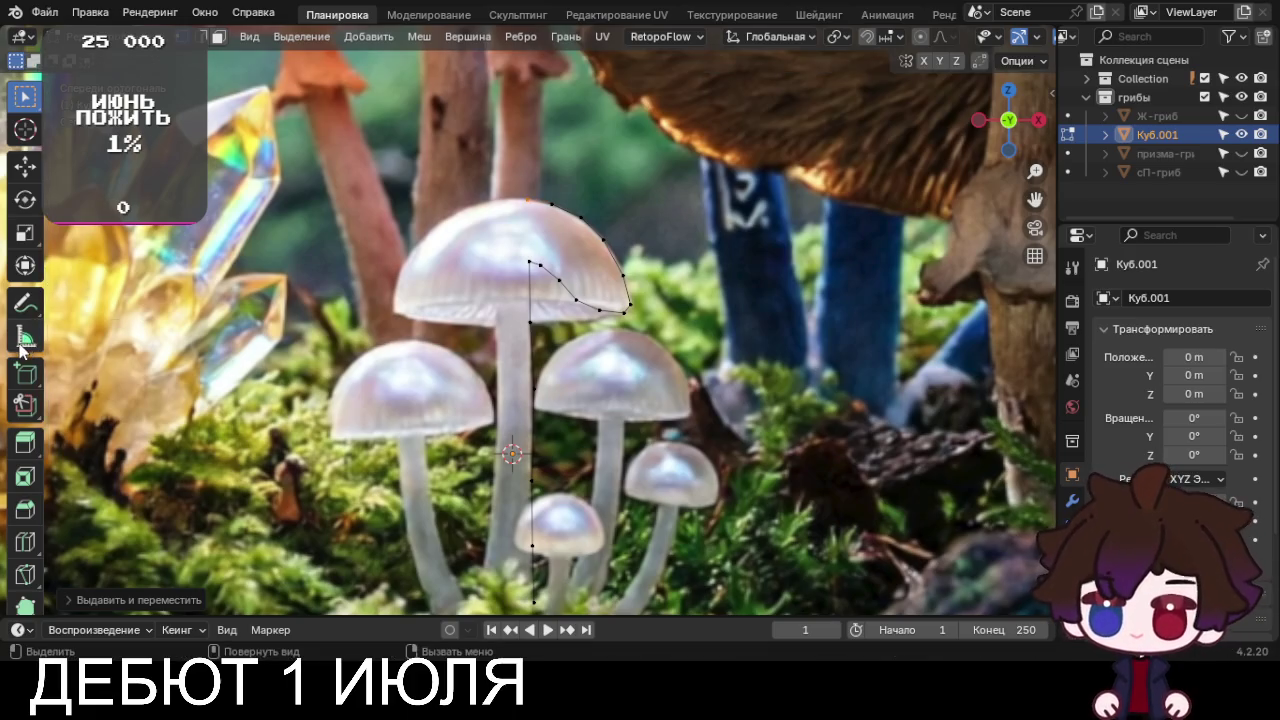
scroll(30, 350, down, 3)
click(25, 527)
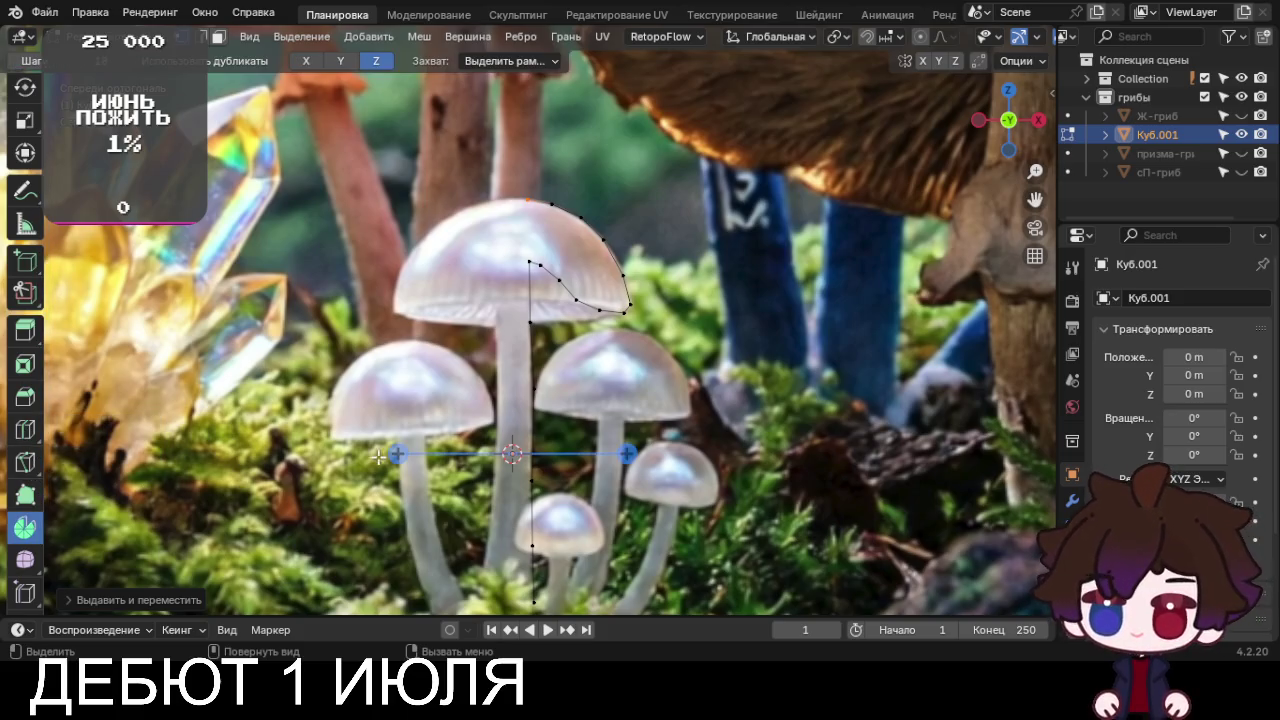
Spin the traced profile a full 360° around the centre from top view
key(KP_7)
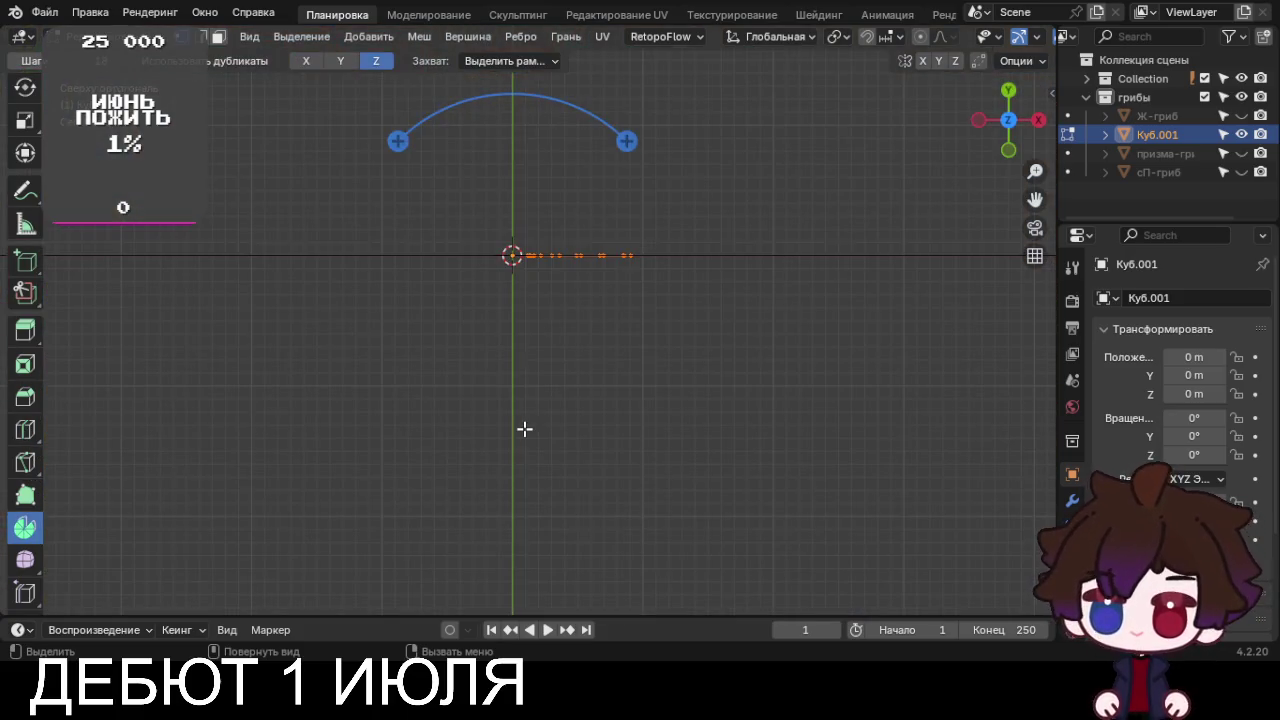
mouse_move(395, 224)
mouse_down()
mouse_move(685, 320)
mouse_move(324, 201)
mouse_move(340, 168)
mouse_up()
mouse_move(664, 569)
middle_down()
mouse_move(692, 279)
mouse_move(622, 272)
mouse_move(662, 307)
middle_up()
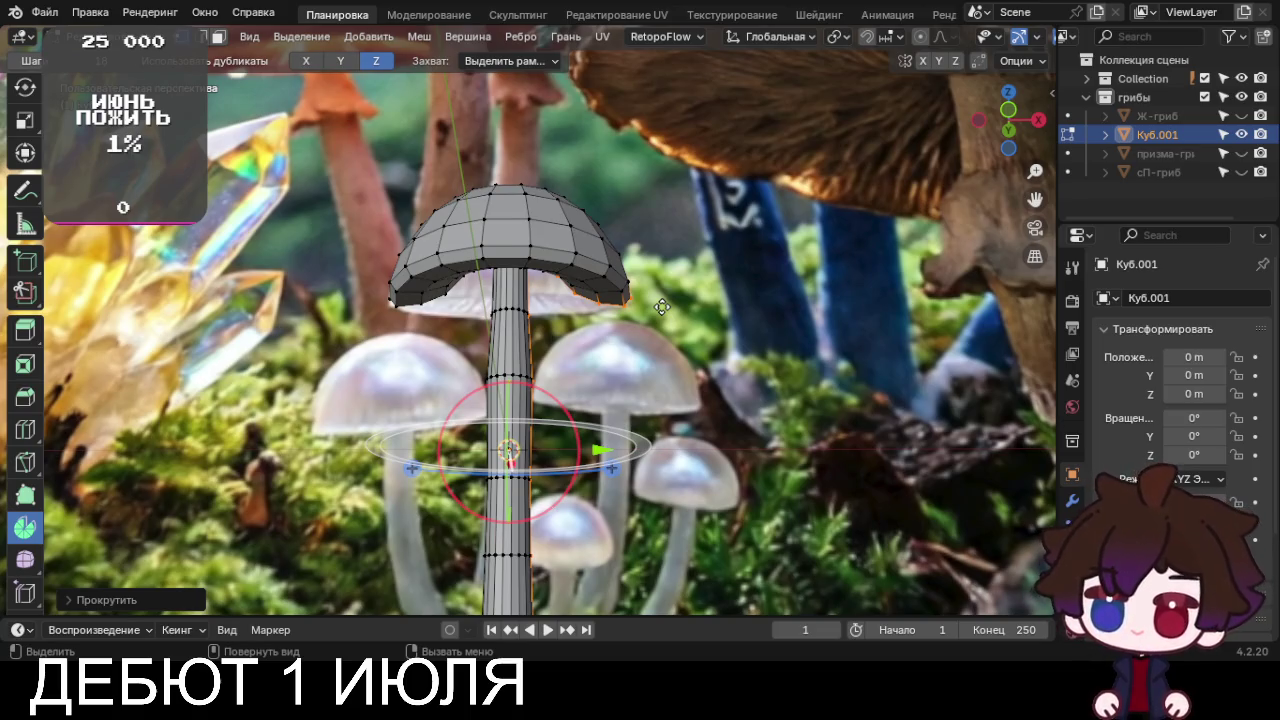
scroll(680, 320, down, 3)
scroll(700, 330, down, 2)
Return to front view and zoom in on the revolved mushroom
middle_drag(745, 340, 718, 355)
key(KP_1)
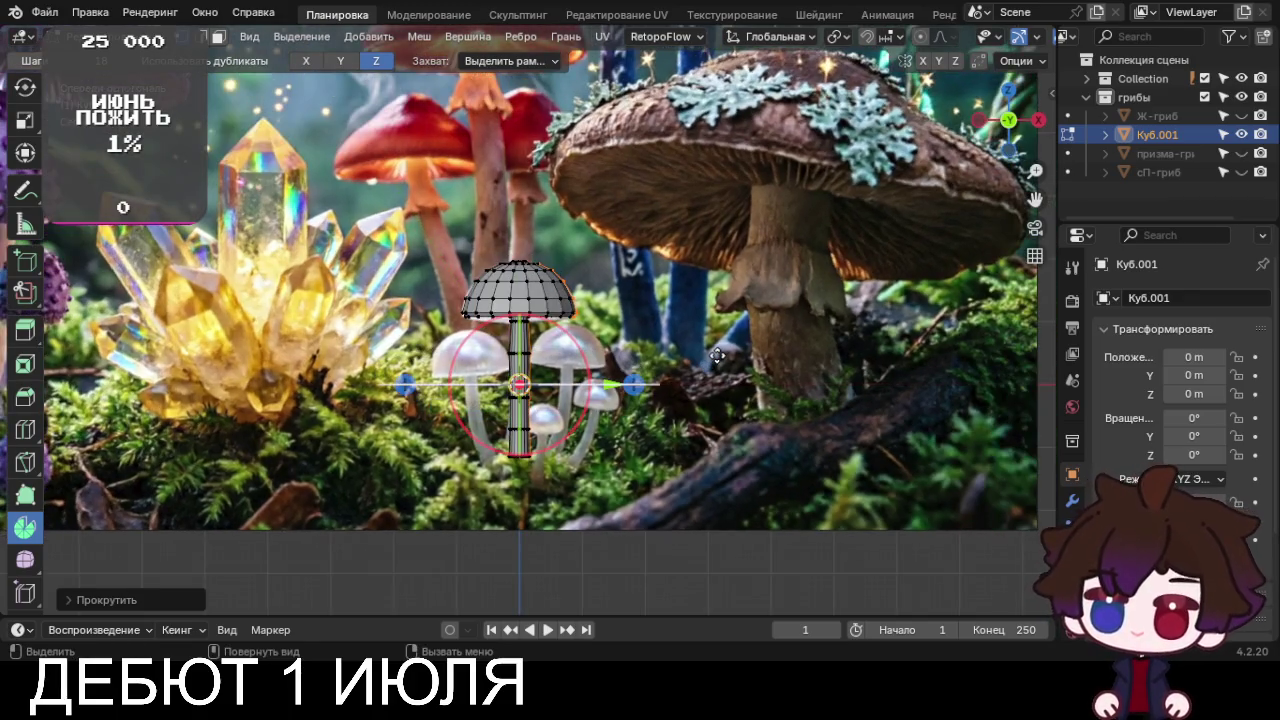
scroll(720, 355, up, 2)
scroll(726, 355, up, 2)
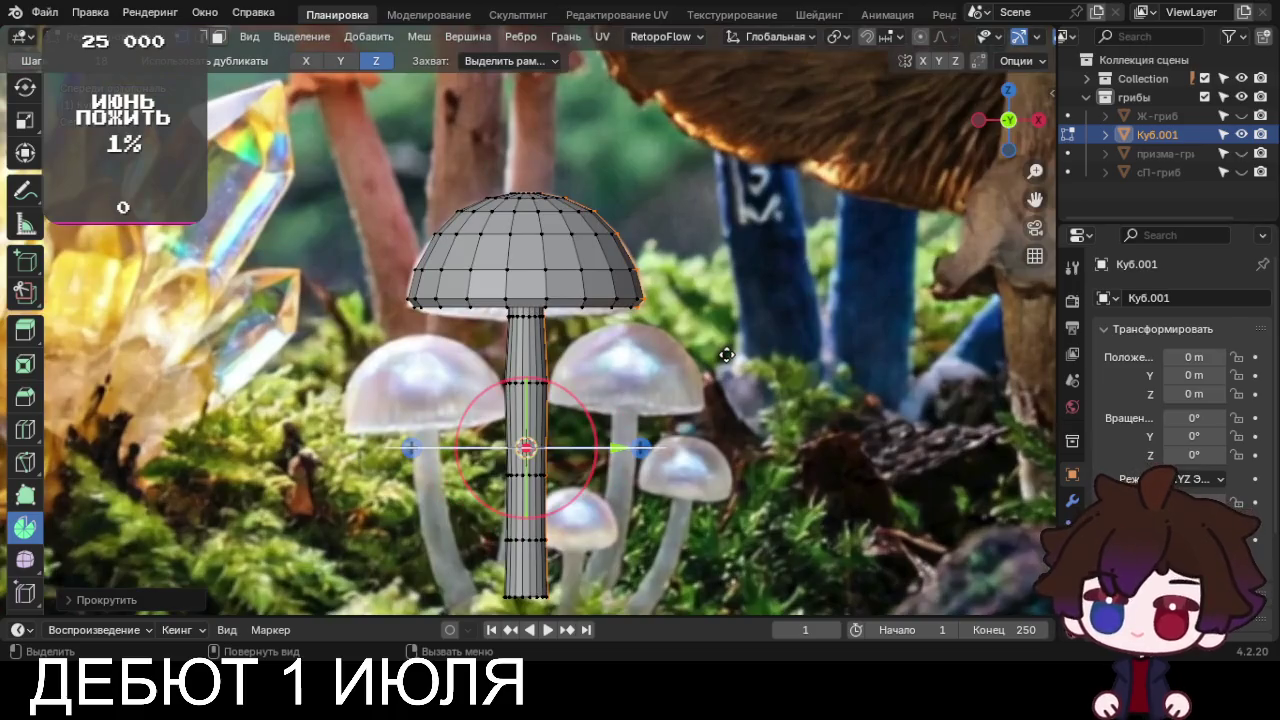
scroll(5, 245, up, 2)
scroll(5, 245, up, 1)
click(24, 96)
scroll(310, 274, up, 2)
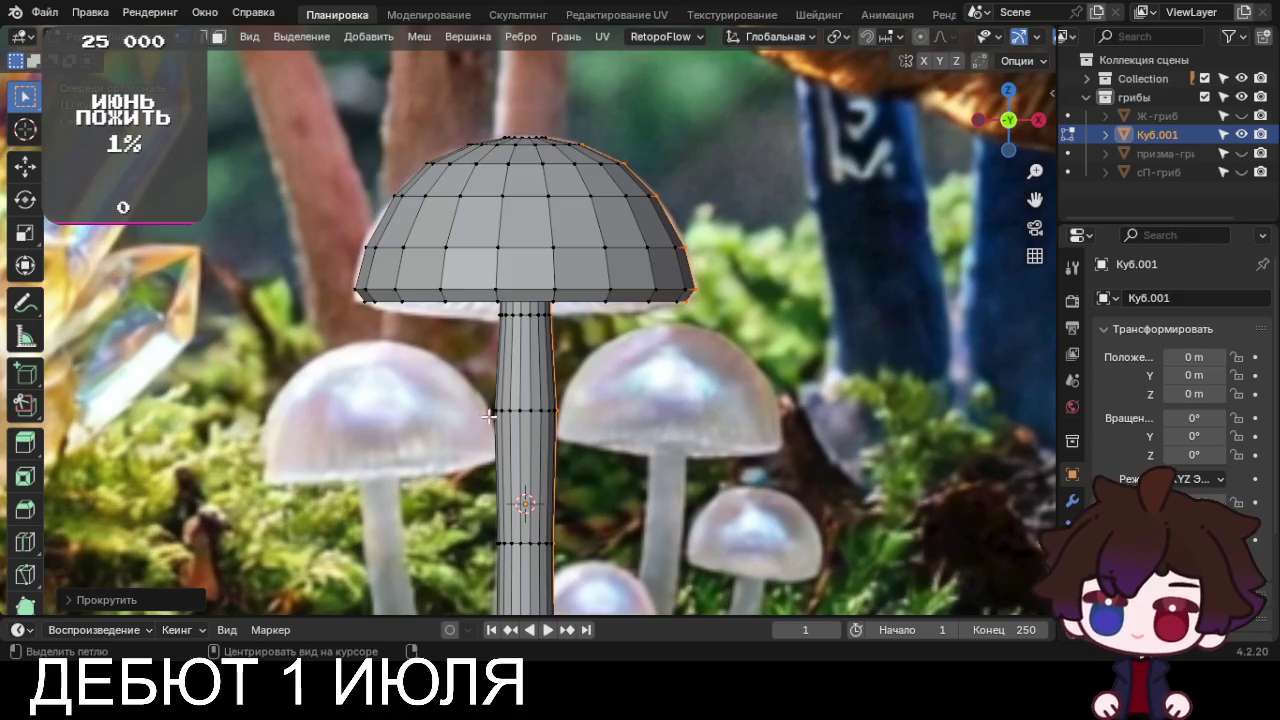
Scale the stem's partway-up and middle edge loops to taper the stem
alt+click(522, 403)
alt+click(537, 411)
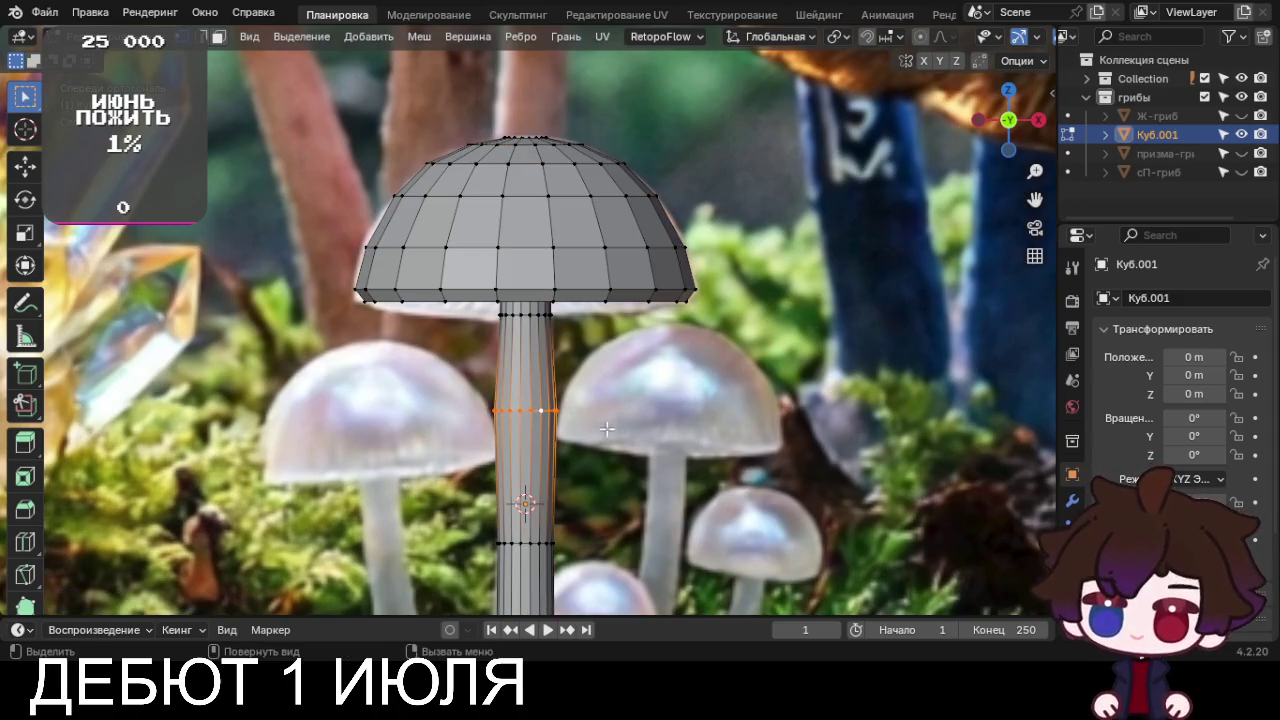
key(s)
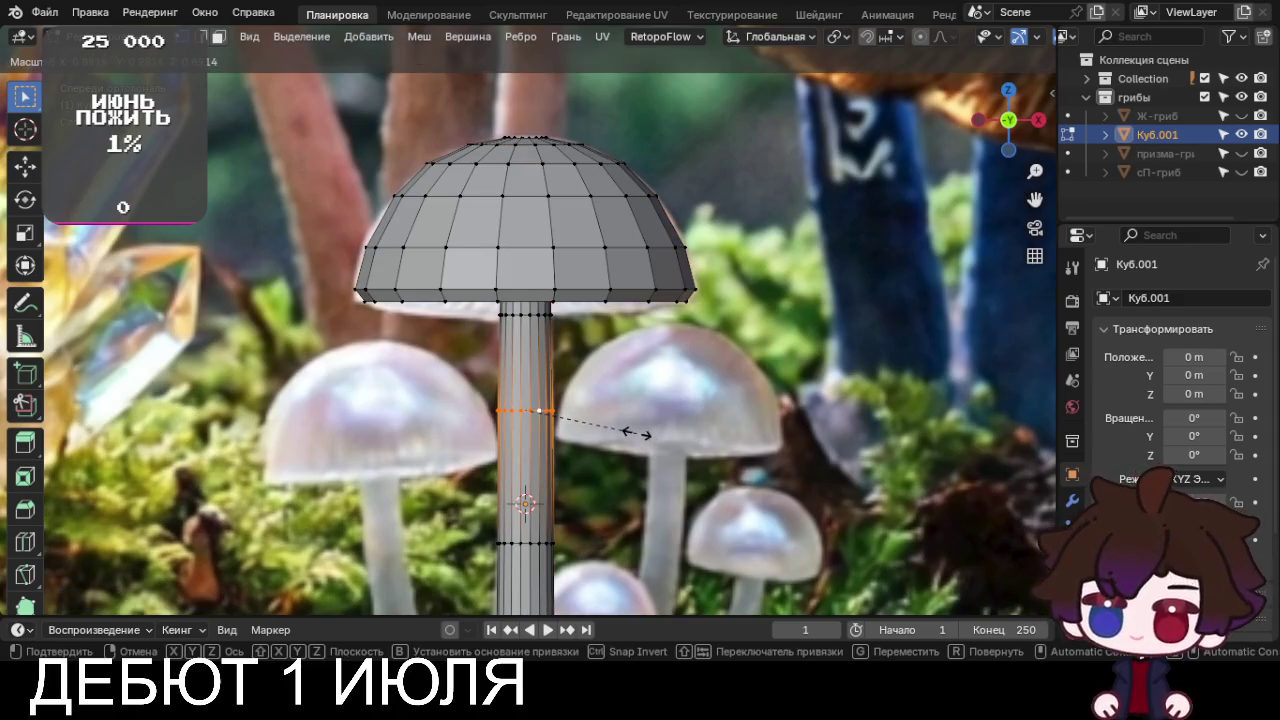
click(632, 433)
scroll(644, 444, down, 2)
scroll(644, 444, up, 3)
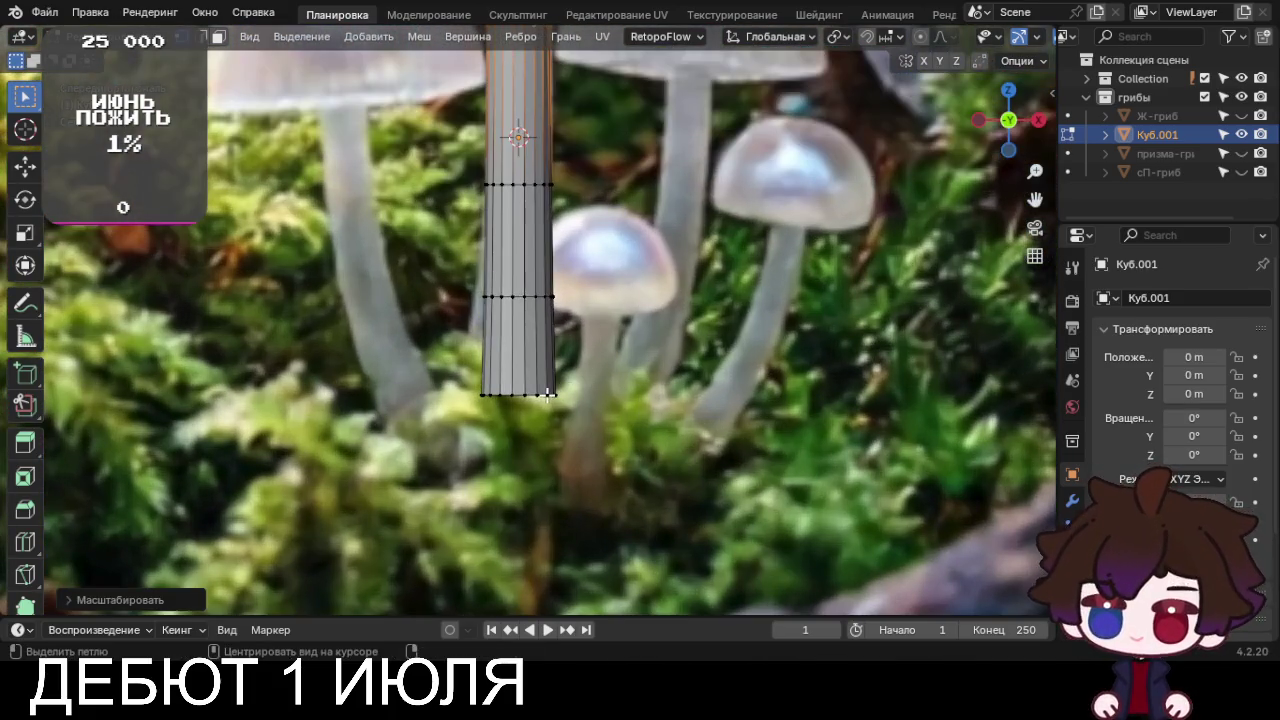
alt+click(662, 403)
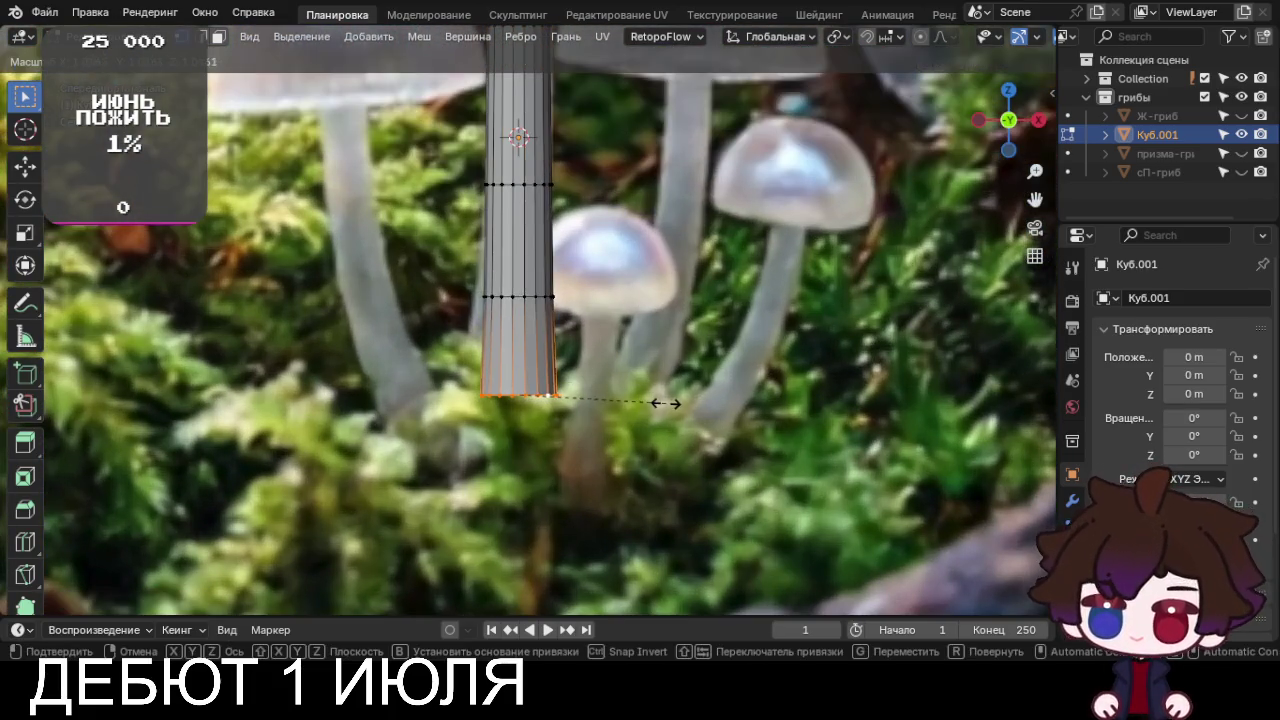
alt+click(548, 298)
key(s)
click(654, 323)
shift+middle_drag(654, 323, 655, 410)
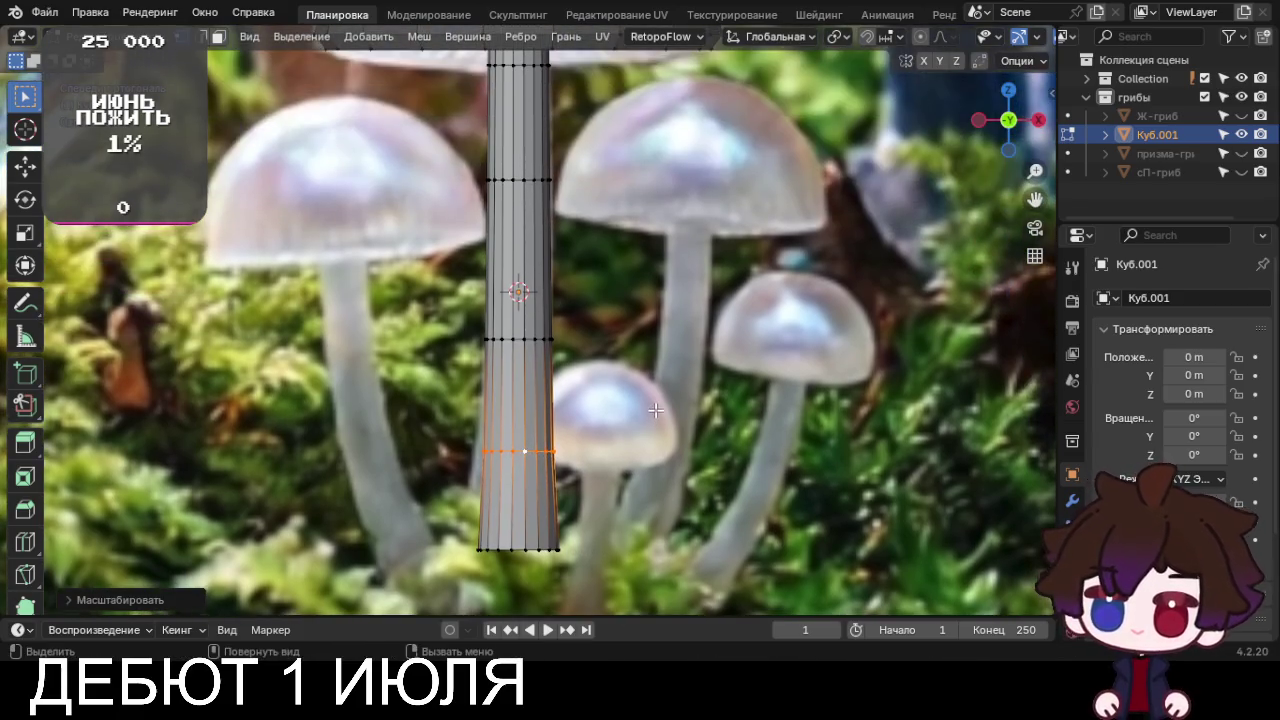
Scale two lower stem loops so the stem flares toward its base
alt+click(541, 342)
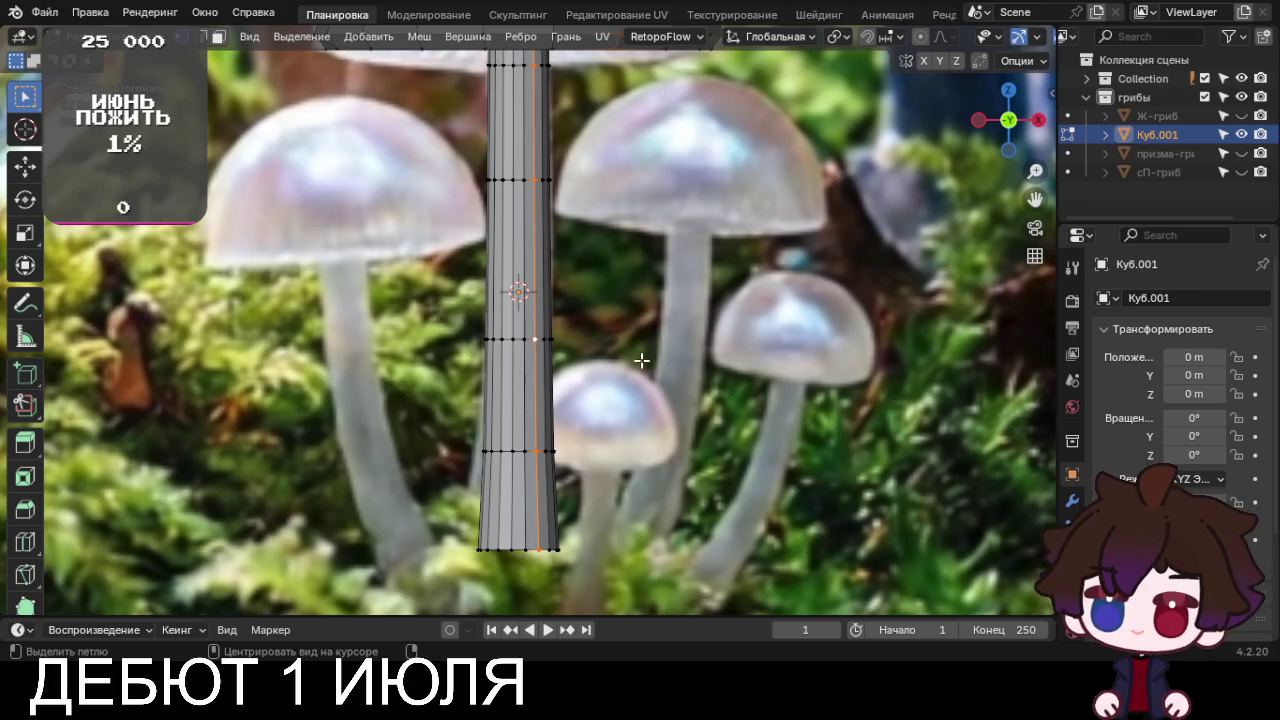
alt+click(529, 340)
key(s)
click(610, 355)
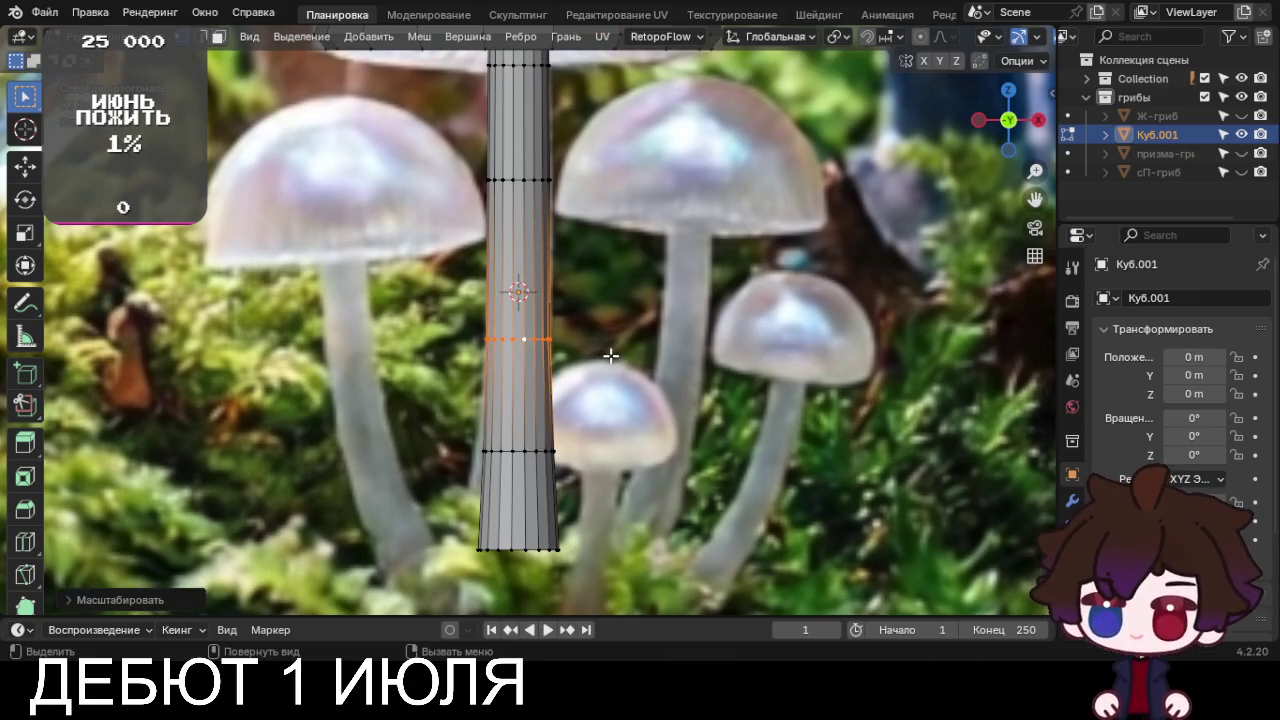
shift+middle_drag(610, 355, 610, 555)
alt+click(514, 380)
key(s)
click(727, 420)
scroll(727, 410, down, 2)
mouse_move(713, 350)
shift+middle_down()
mouse_move(711, 398)
mouse_move(758, 314)
mouse_move(772, 336)
mouse_move(740, 535)
shift+middle_up()
Toggle out of and back into Edit Mode, then select the cap's top opening loop
key(Tab)
scroll(716, 495, up, 3)
key(Tab)
alt+click(540, 242)
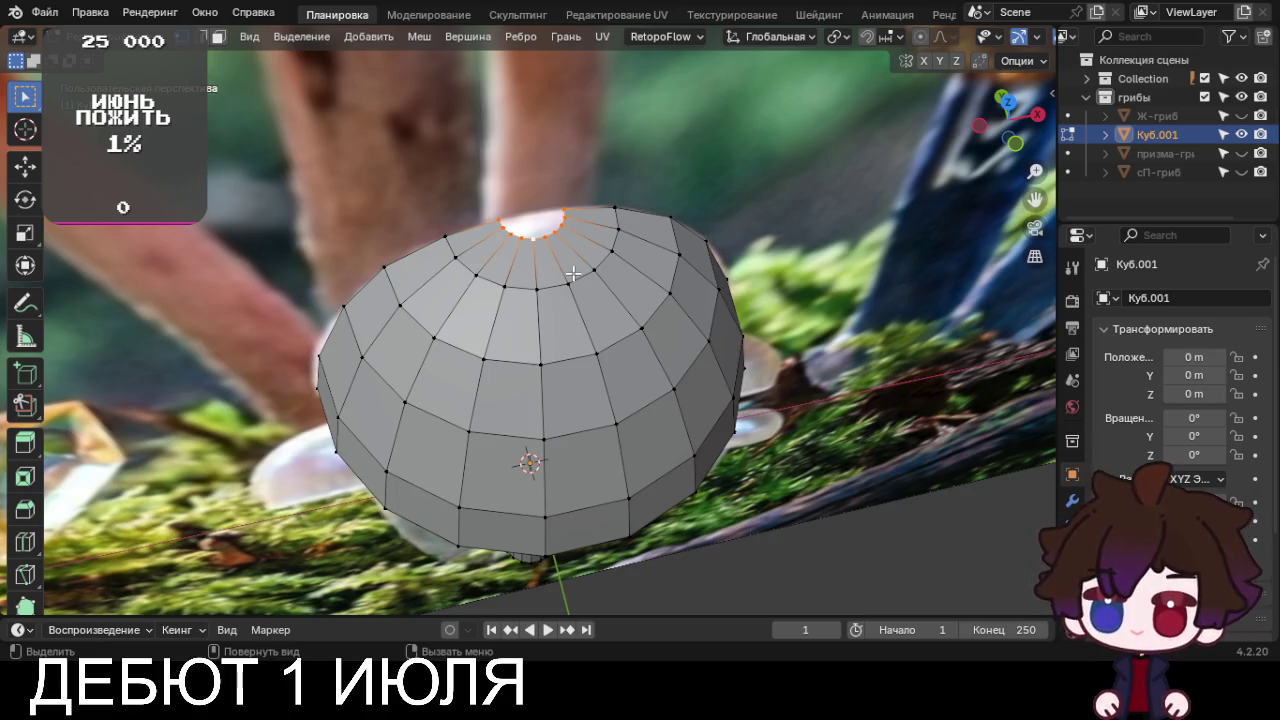
Merge the cap's top vertex loop at its centre
key(m)
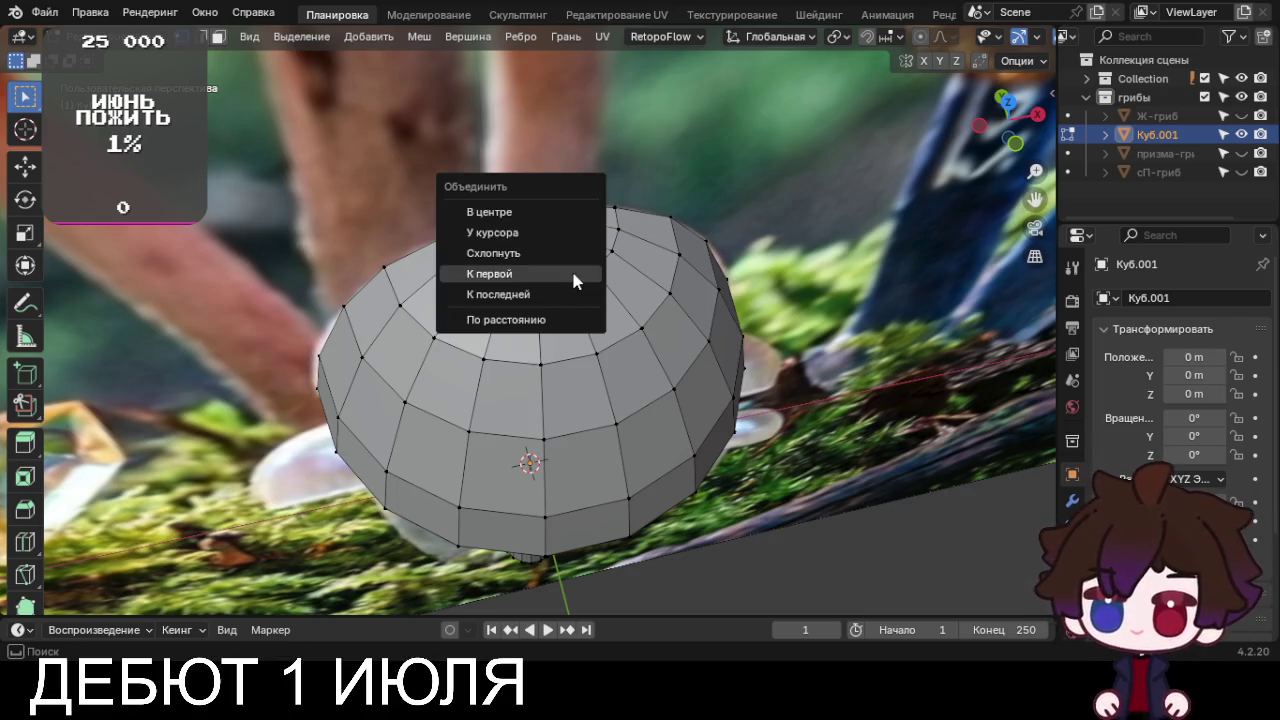
click(500, 212)
scroll(661, 507, down, 4)
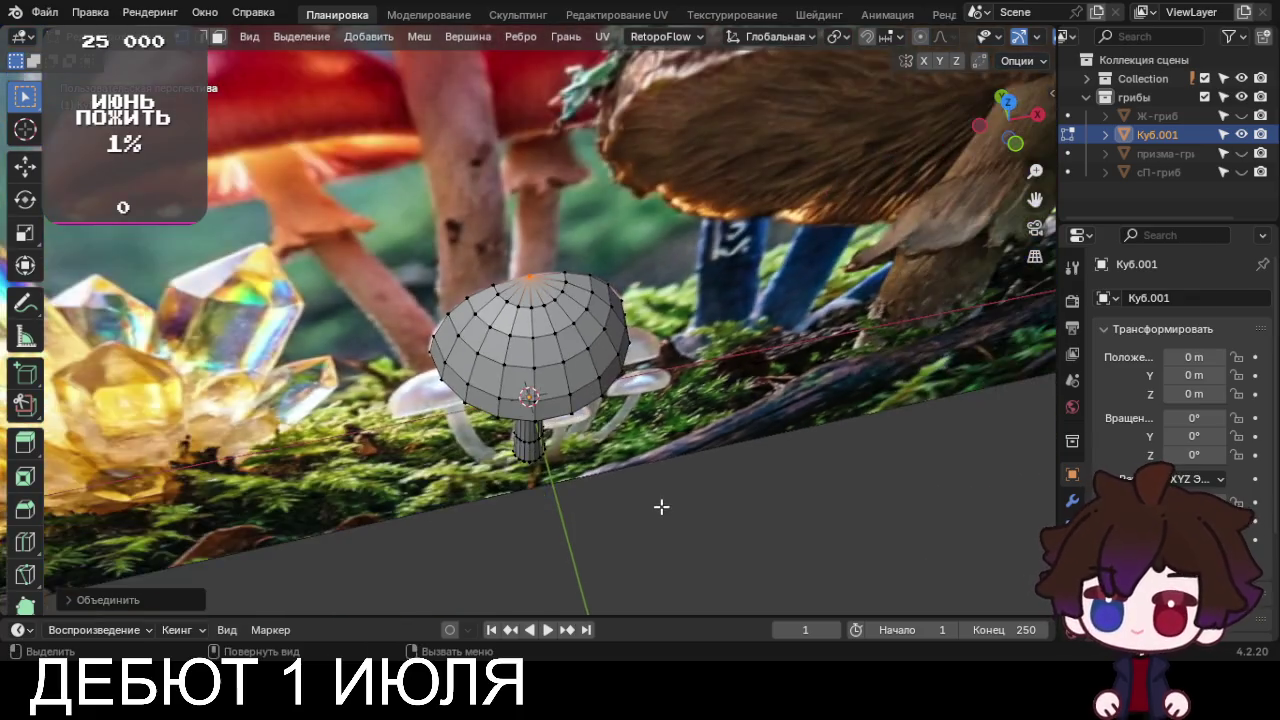
key(KP_7)
Select the stem's bottom loop, hide the reference Collection, and try Grid Fill
alt+click(528, 378)
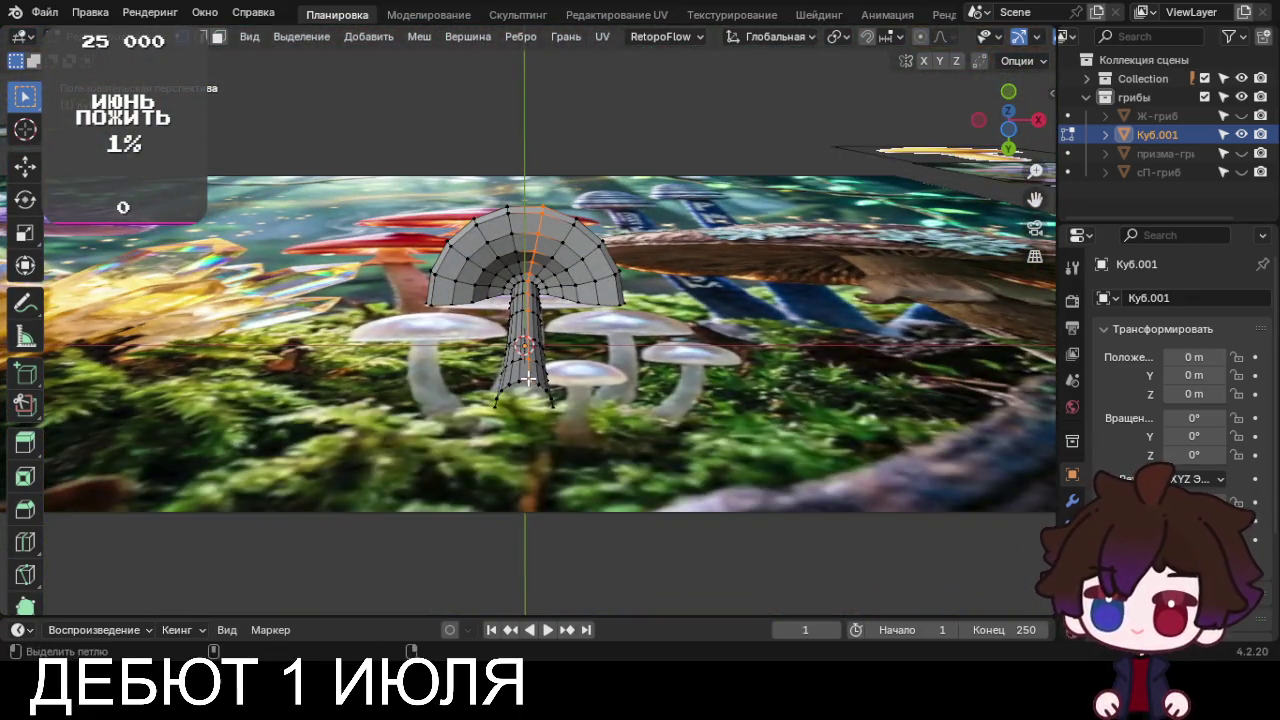
key(alt+a)
alt+click(524, 382)
scroll(540, 396, down, 2)
scroll(367, 366, up, 3)
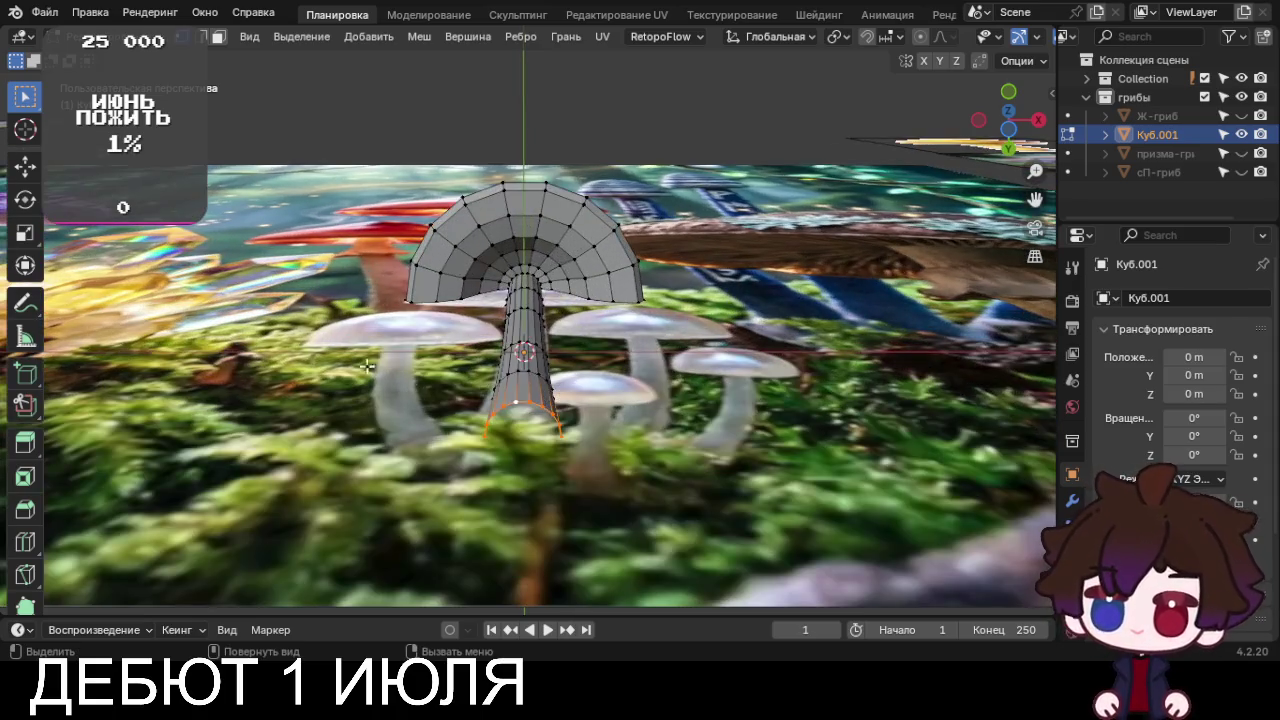
click(1241, 78)
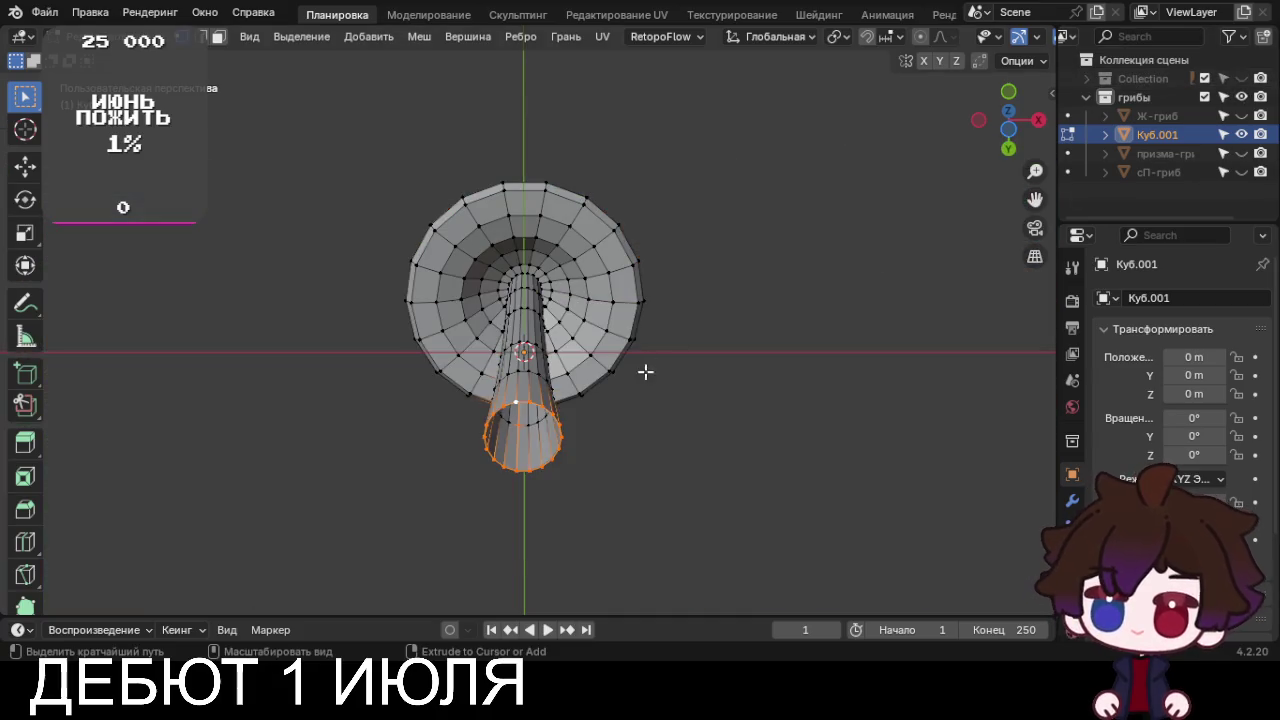
key(ctrl+f)
click(581, 384)
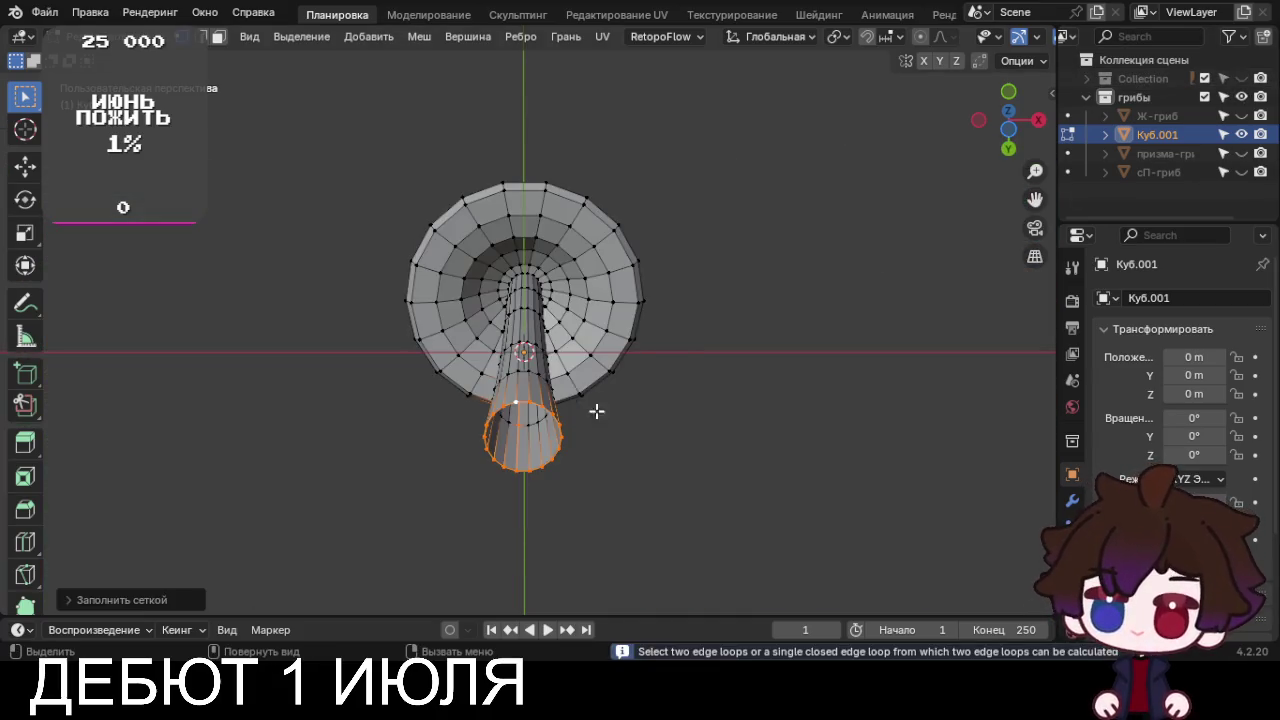
Orbit below the mushroom and Grid Fill the stem's bottom edge loop
middle_drag(601, 432, 642, 407)
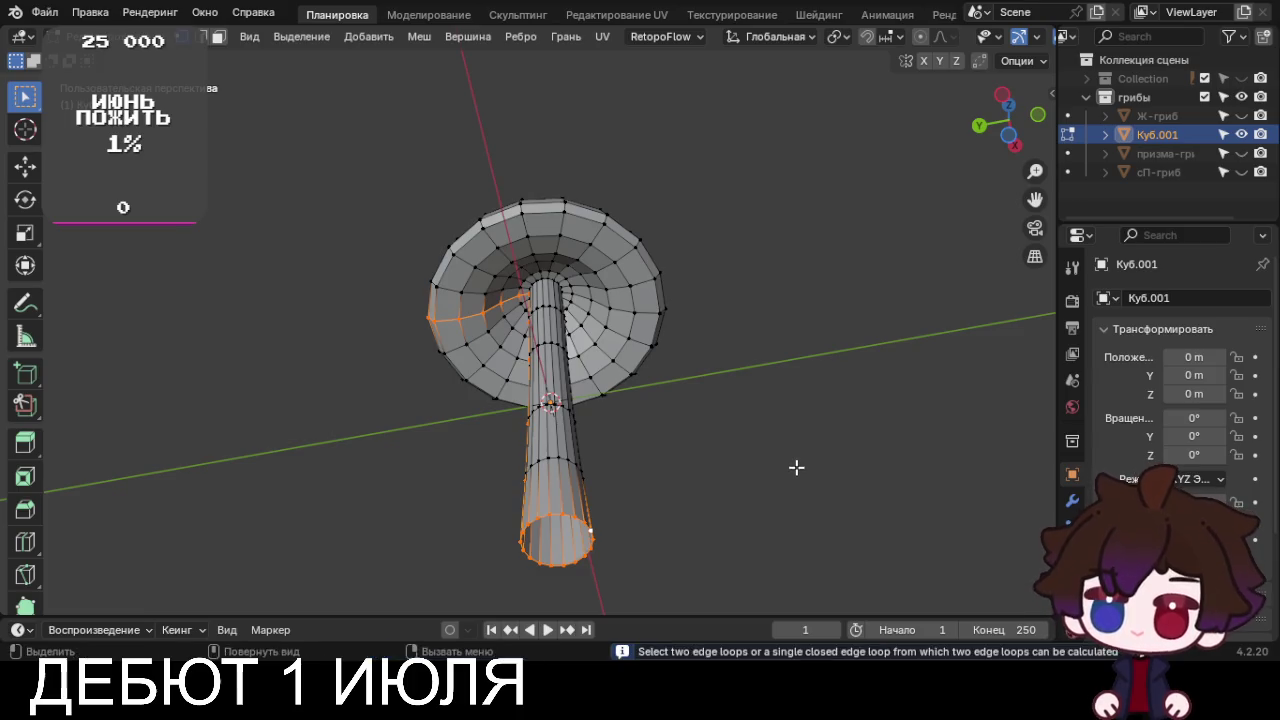
middle_drag(797, 466, 726, 423)
click(793, 481)
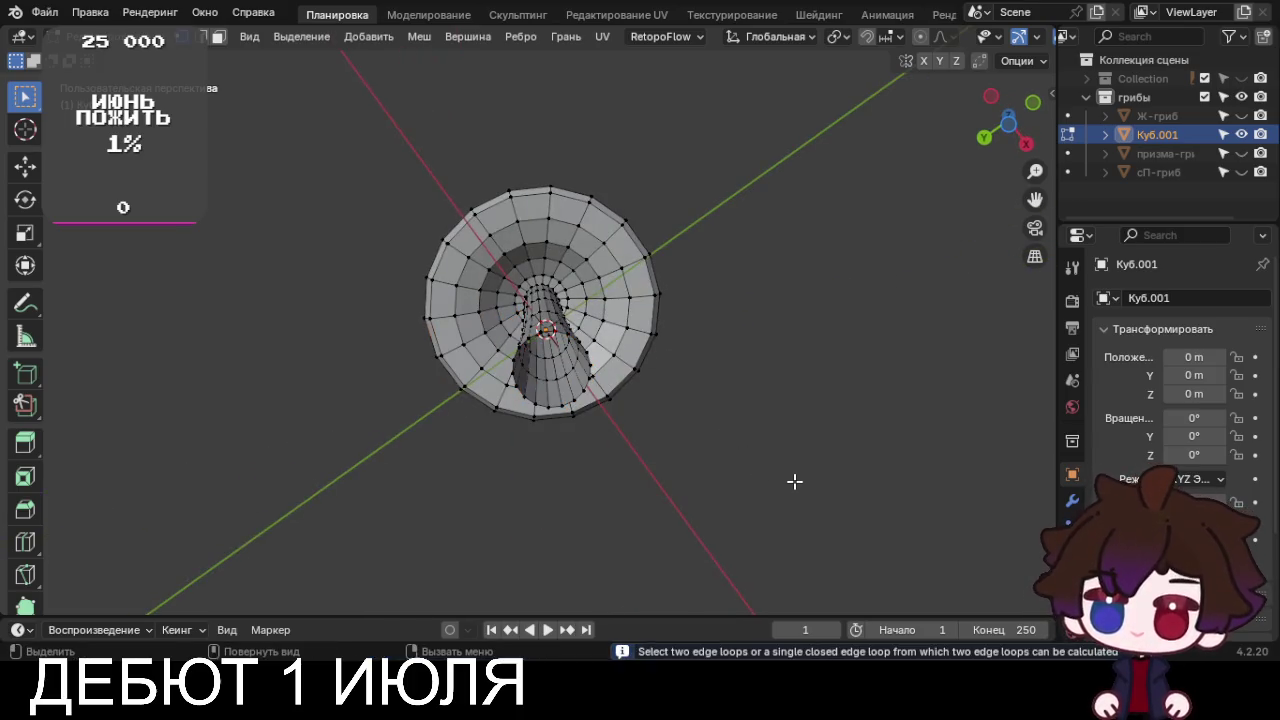
alt+click(540, 404)
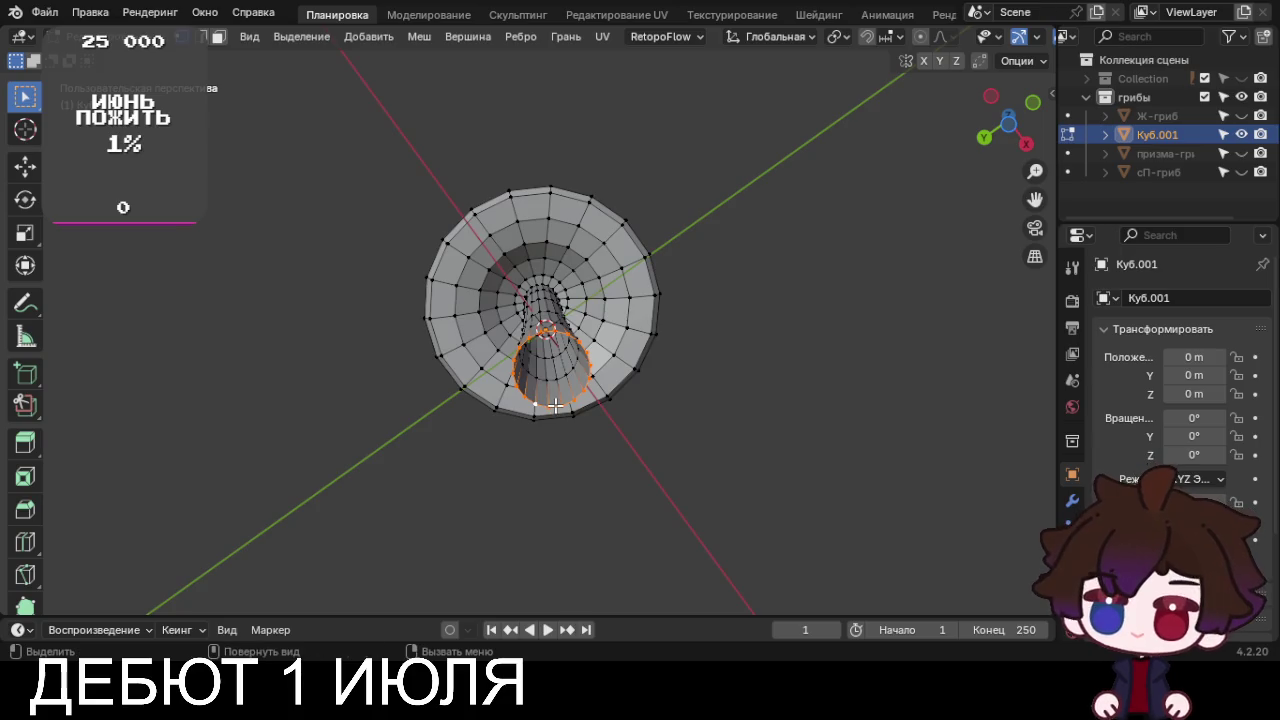
key(ctrl+f)
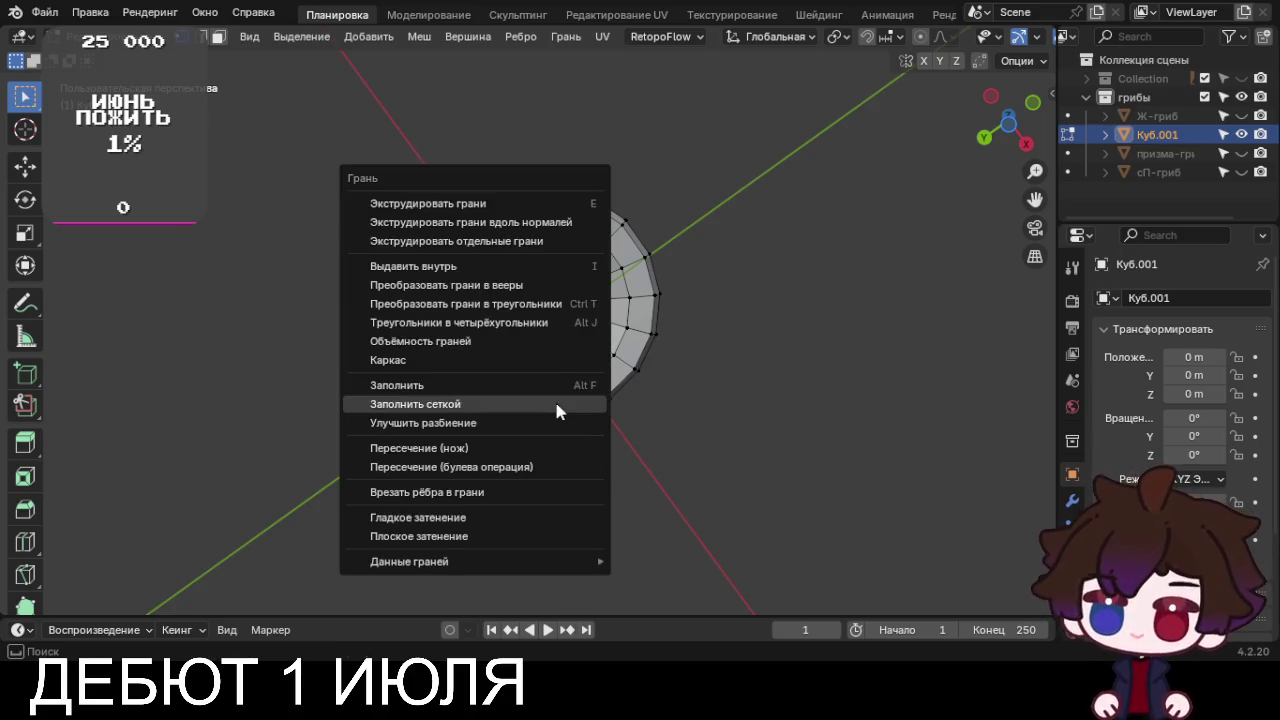
click(556, 405)
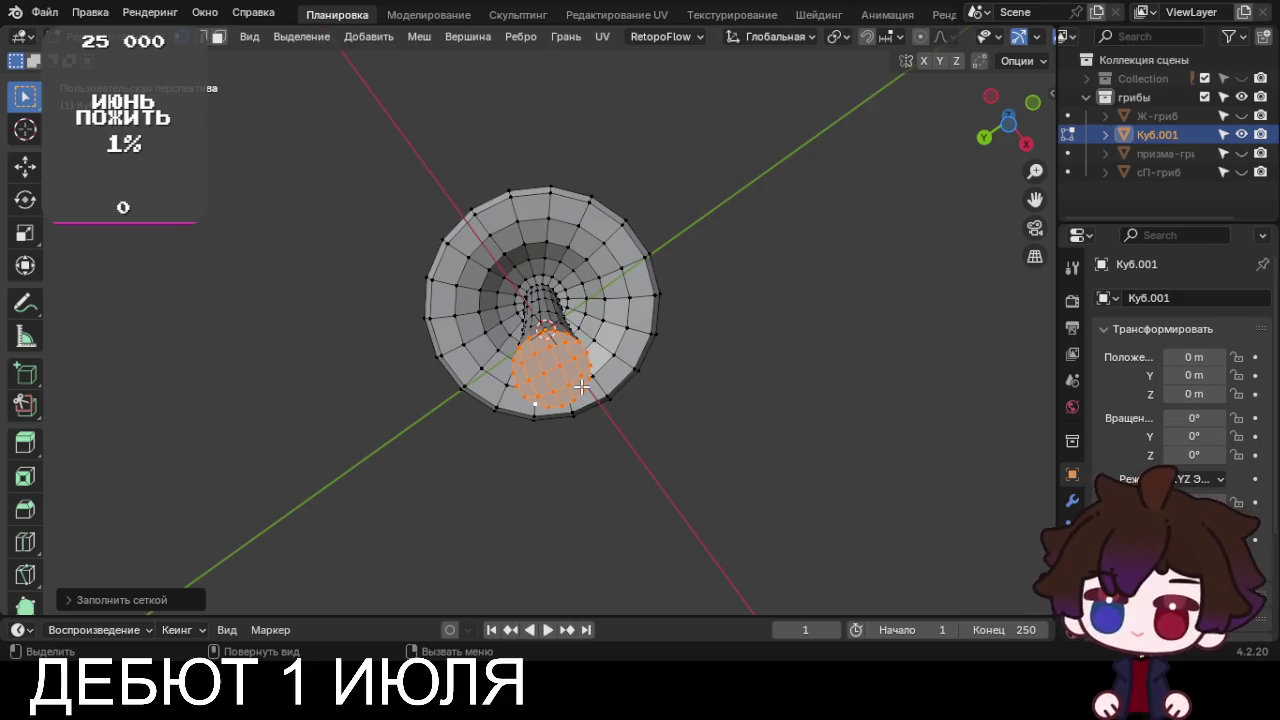
middle_drag(582, 386, 536, 480)
alt+click(536, 480)
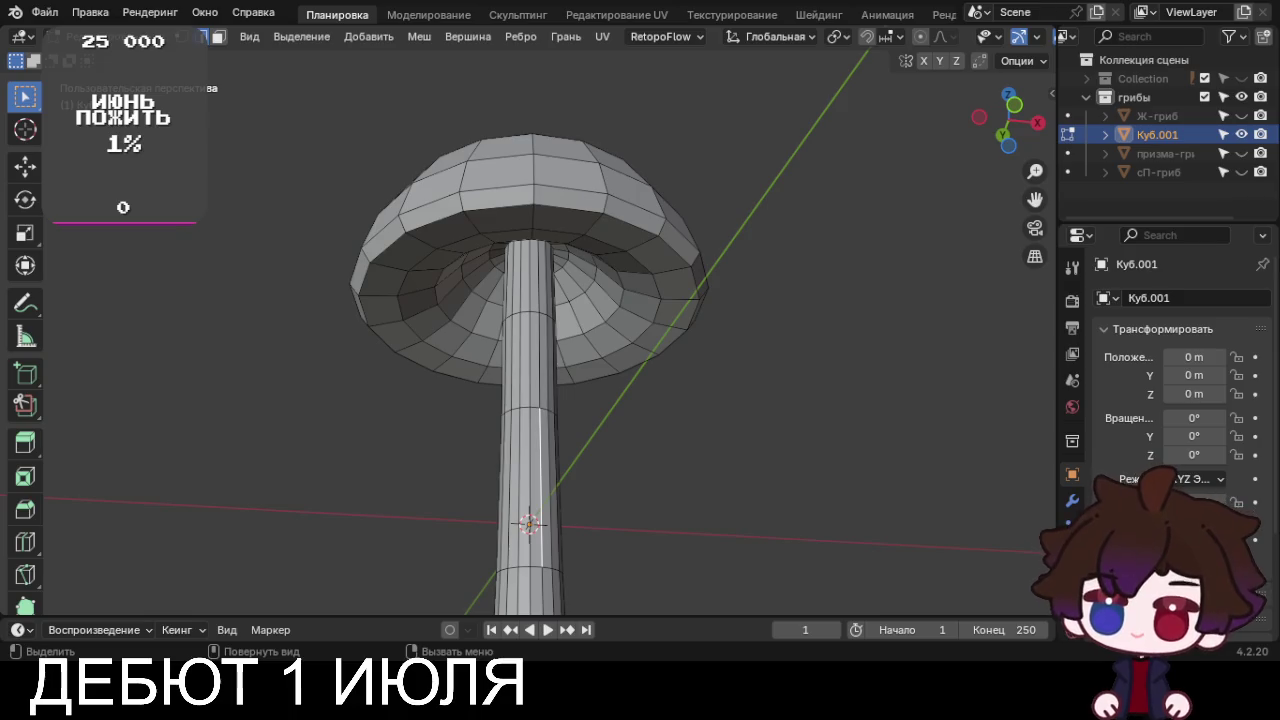
Extrude two trial faces from a stem edge, then undo them
key(e)
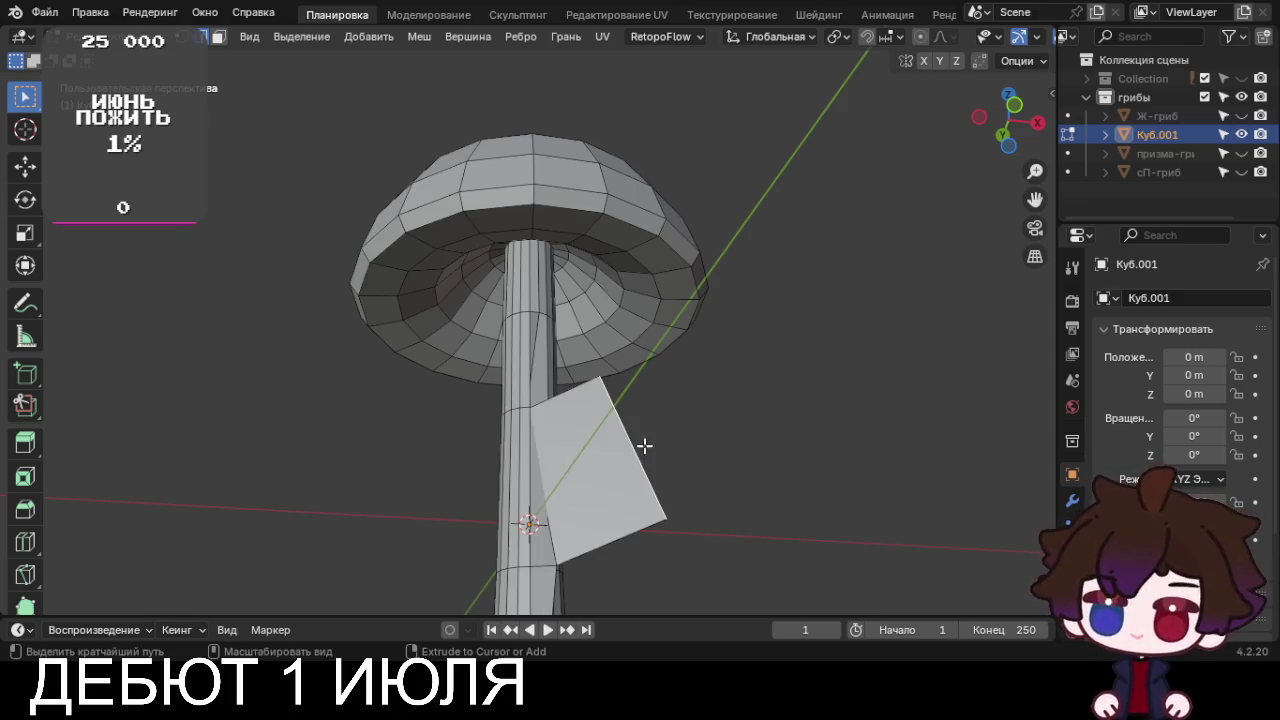
click(908, 391)
key(e)
click(880, 195)
mouse_move(880, 195)
middle_down()
mouse_move(751, 329)
mouse_move(528, 363)
mouse_move(863, 366)
mouse_move(808, 375)
middle_up()
key(ctrl+z)
key(ctrl+z)
key(ctrl+z)
Return to front view and show the reference image collection again
key(KP_1)
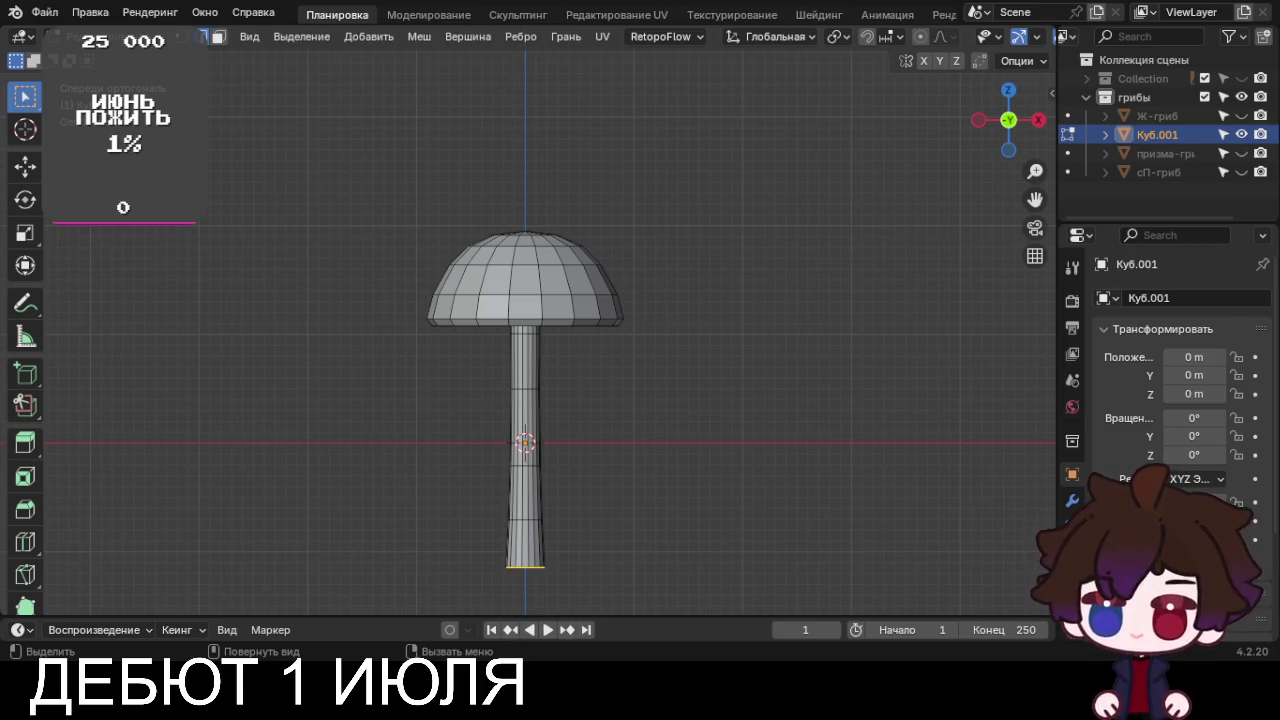
shift+middle_drag(634, 449, 660, 352)
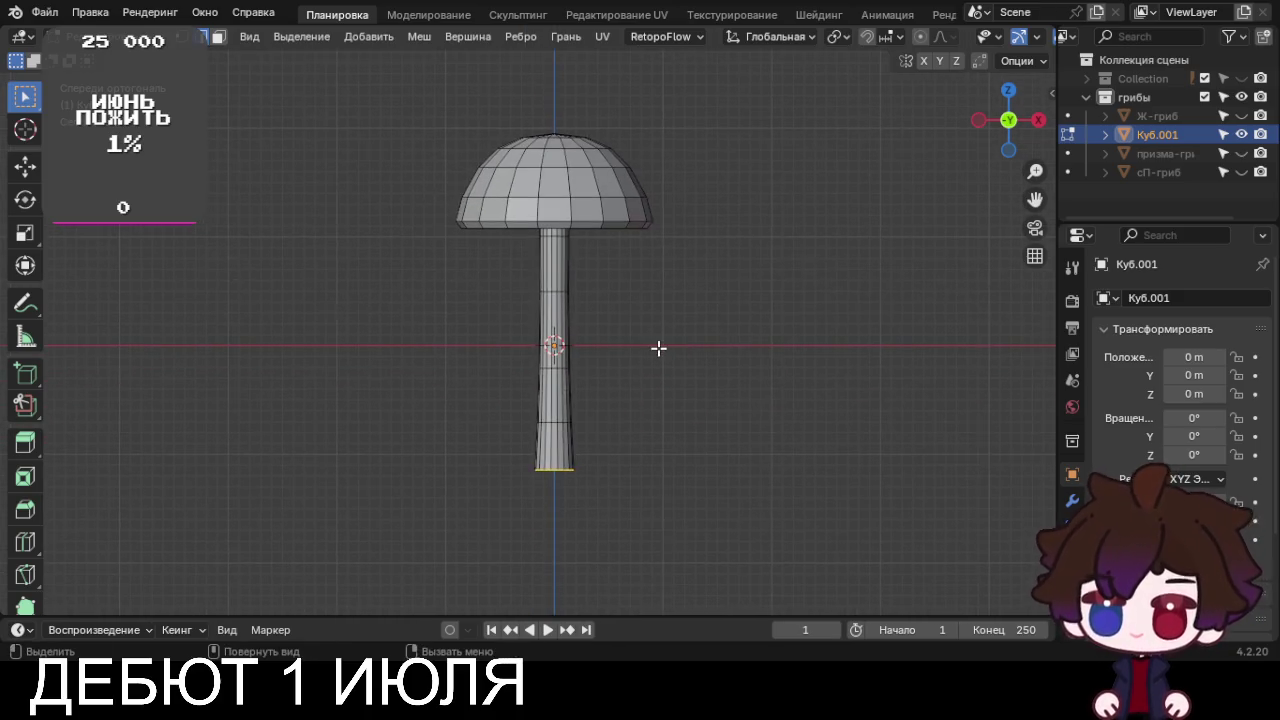
middle_drag(683, 445, 674, 474)
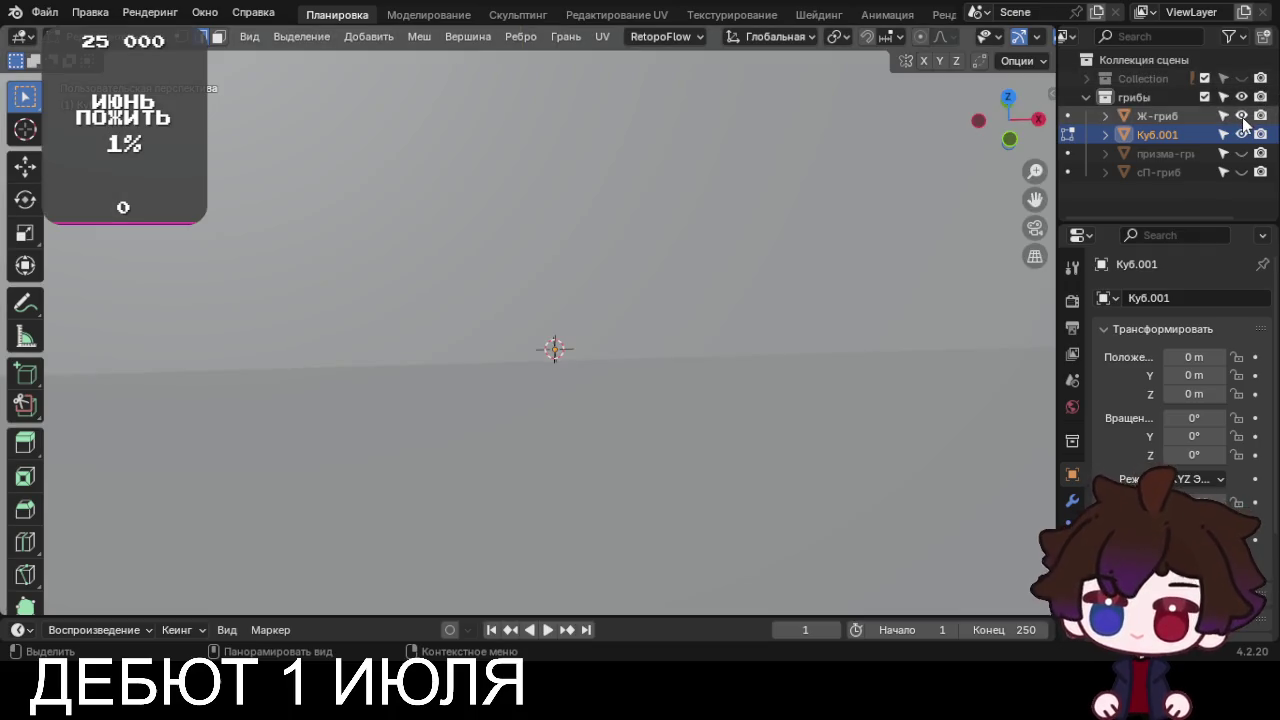
click(1241, 78)
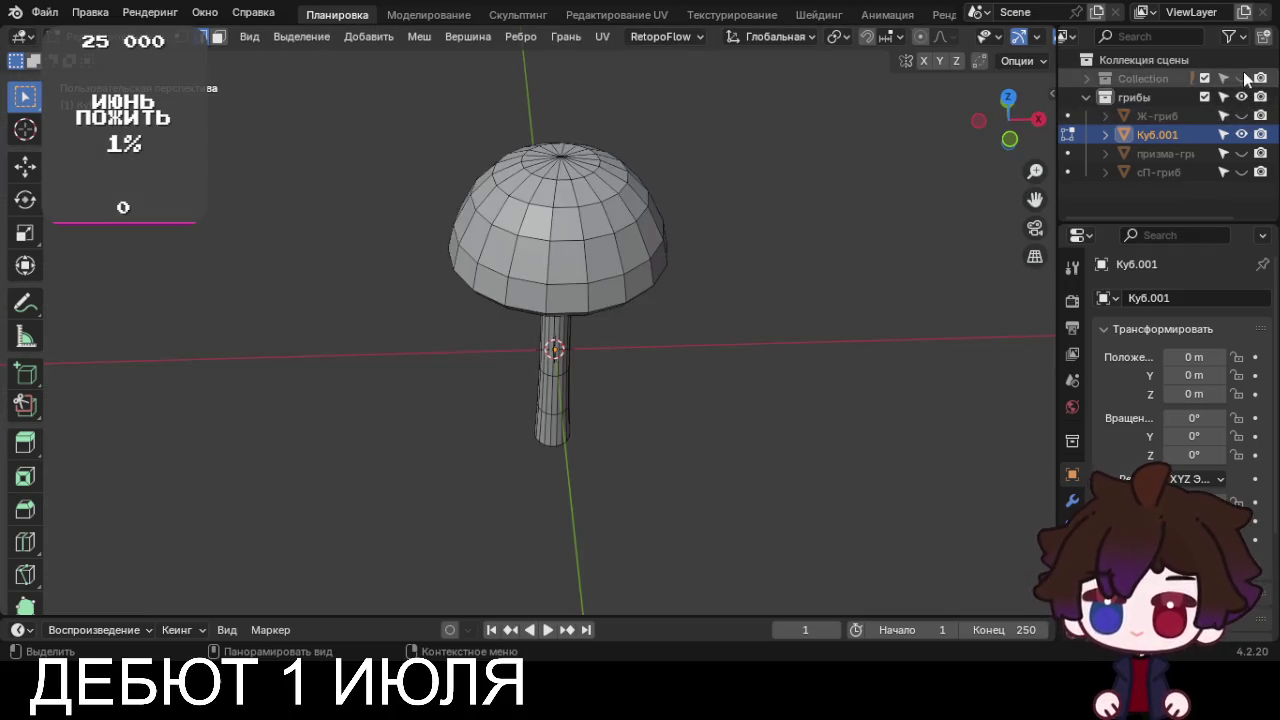
mouse_move(760, 380)
middle_down()
mouse_move(790, 409)
mouse_move(809, 263)
mouse_move(767, 292)
middle_up()
In Object Mode, apply Shade Smooth then Shade Flat to the mushroom, ending in front view
scroll(767, 292, up, 2)
key(Tab)
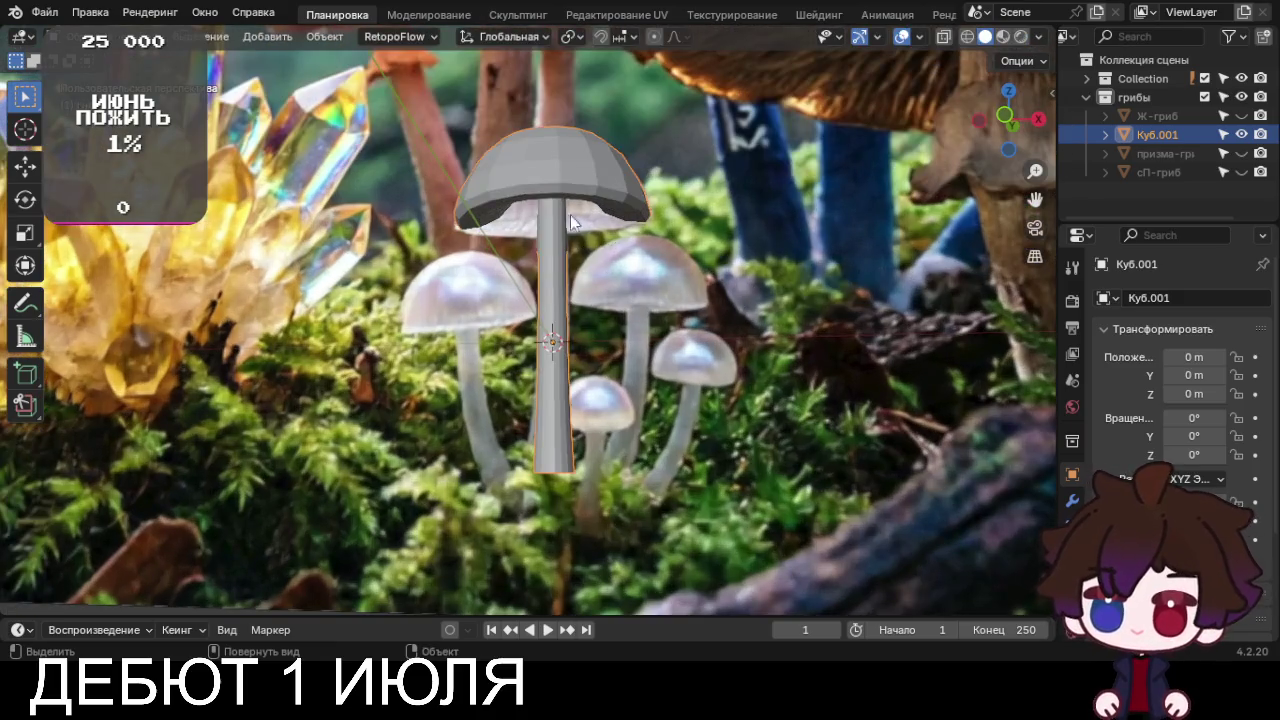
right_click(575, 124)
click(539, 90)
mouse_move(614, 242)
middle_down()
mouse_move(658, 185)
mouse_move(726, 203)
mouse_move(706, 100)
mouse_move(619, 230)
mouse_move(571, 263)
middle_up()
right_click(560, 195)
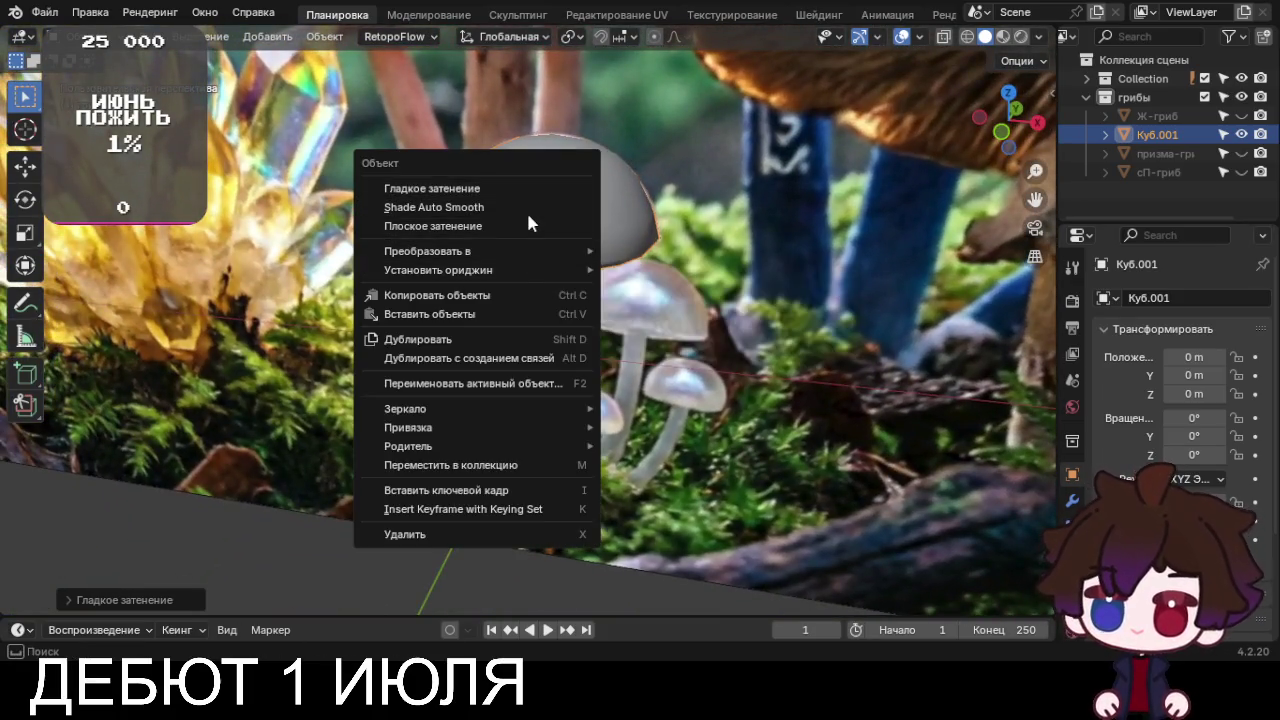
click(526, 228)
scroll(530, 247, down, 3)
middle_drag(530, 247, 622, 266)
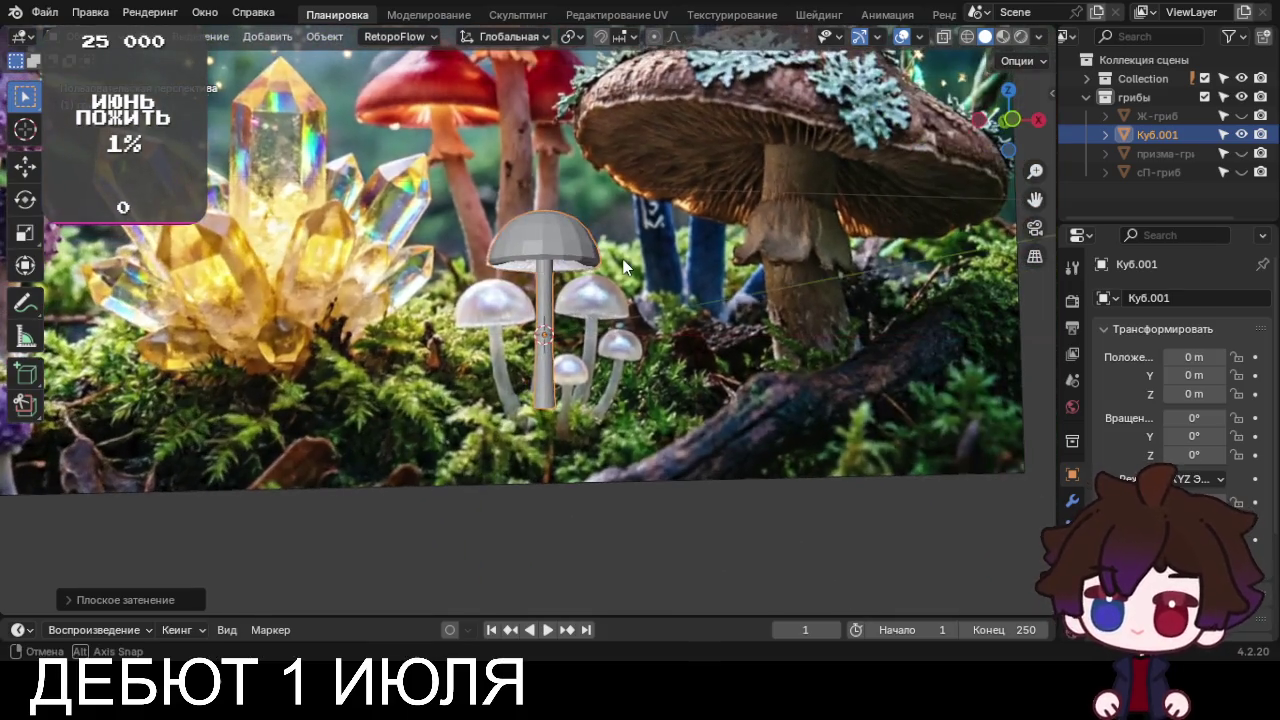
key(KP_1)
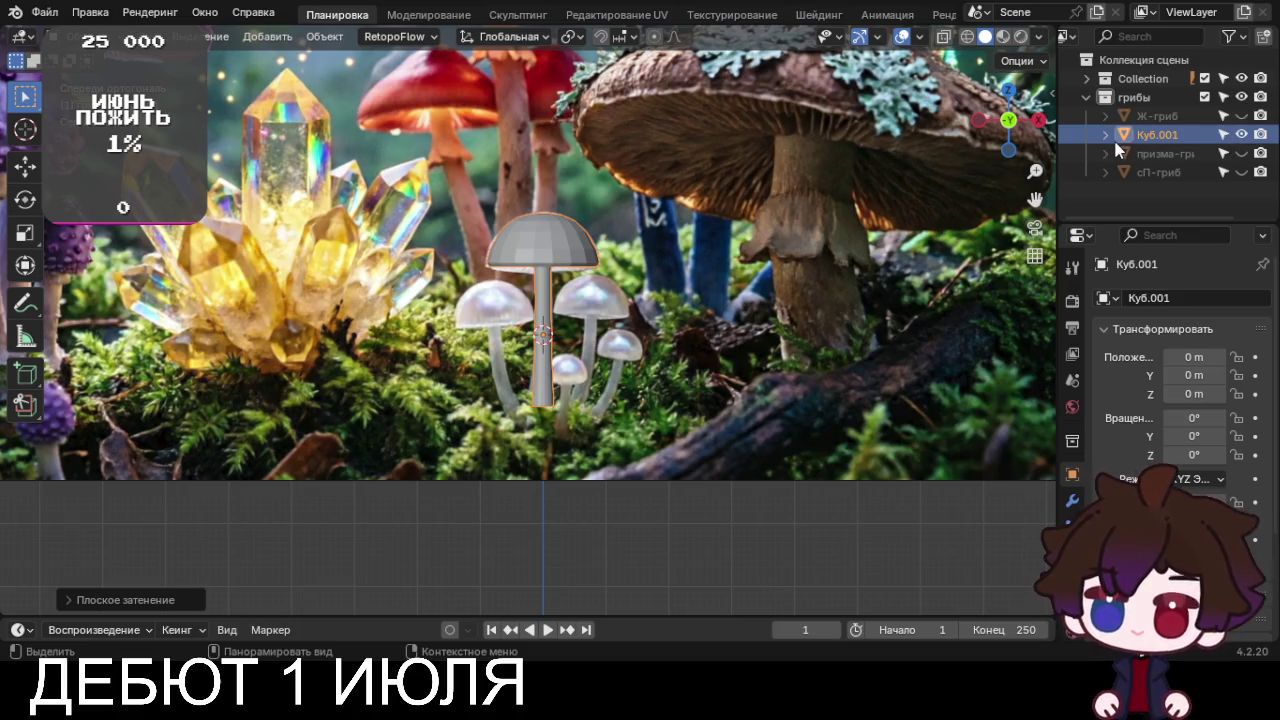
Rename the mushroom object to 'Экт-гриб' and hide it
key(F2)
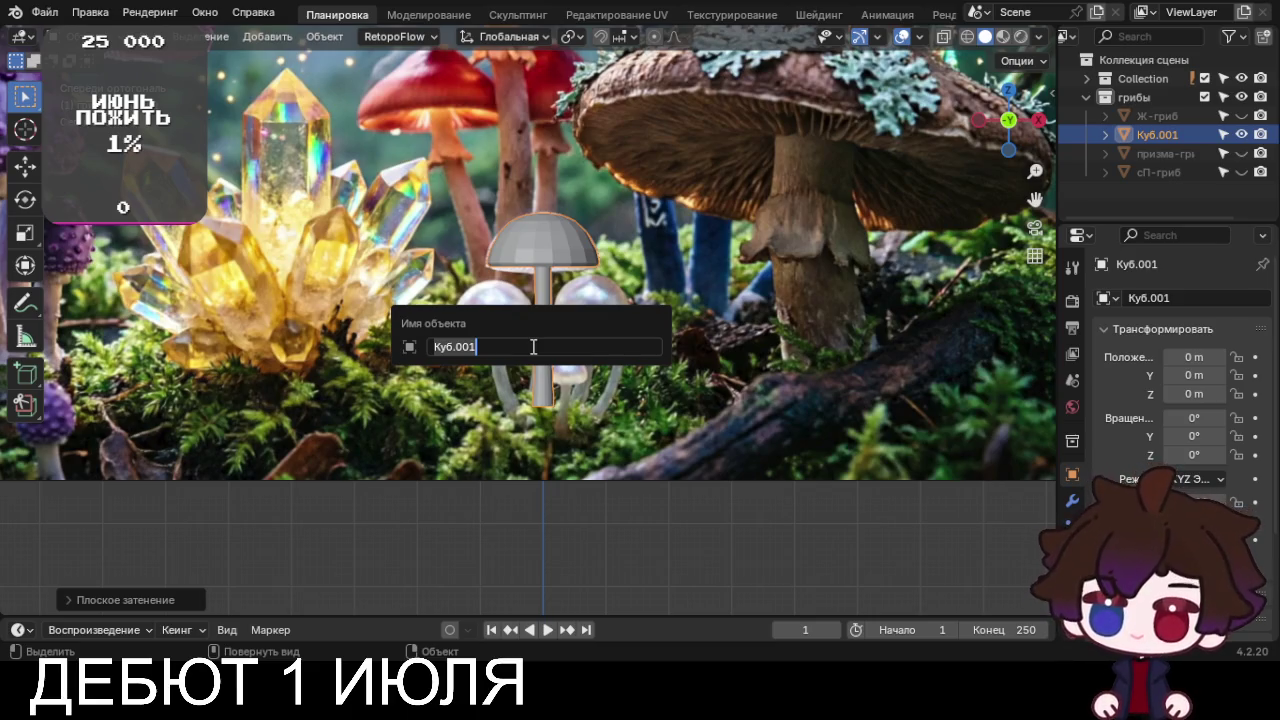
key(BackSpace)
text(Эктп)
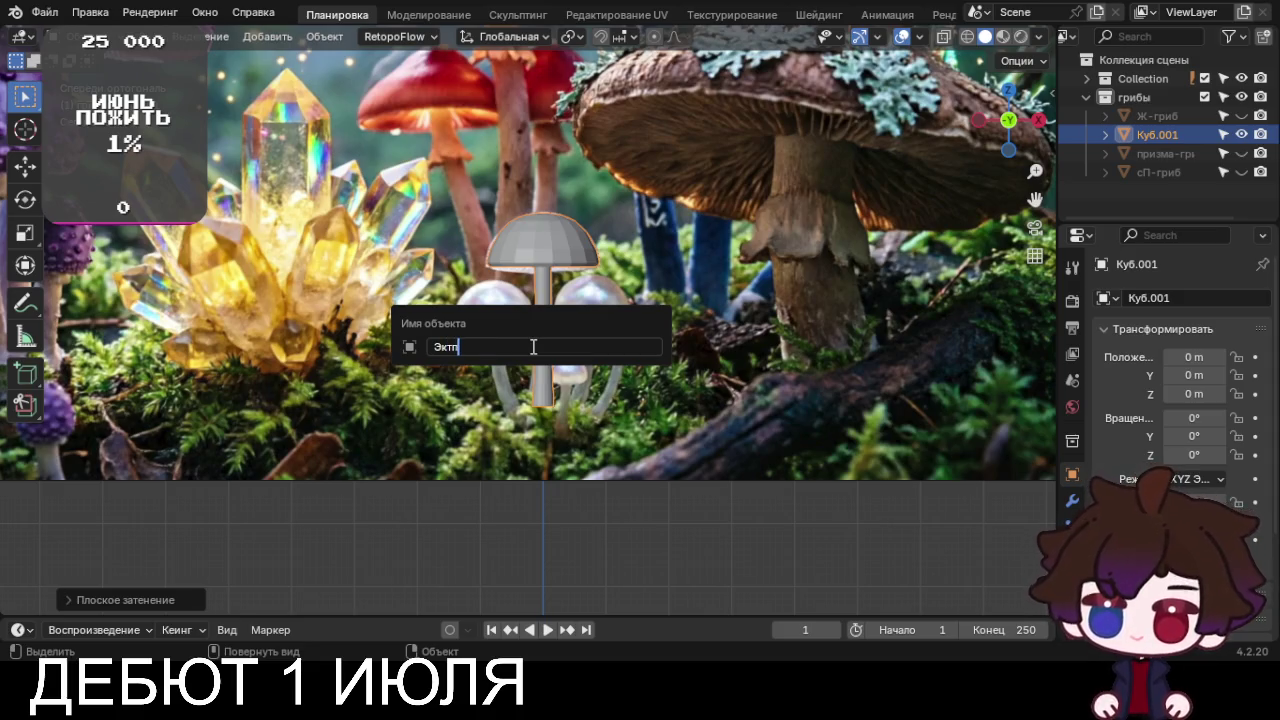
key(BackSpace)
text(-)
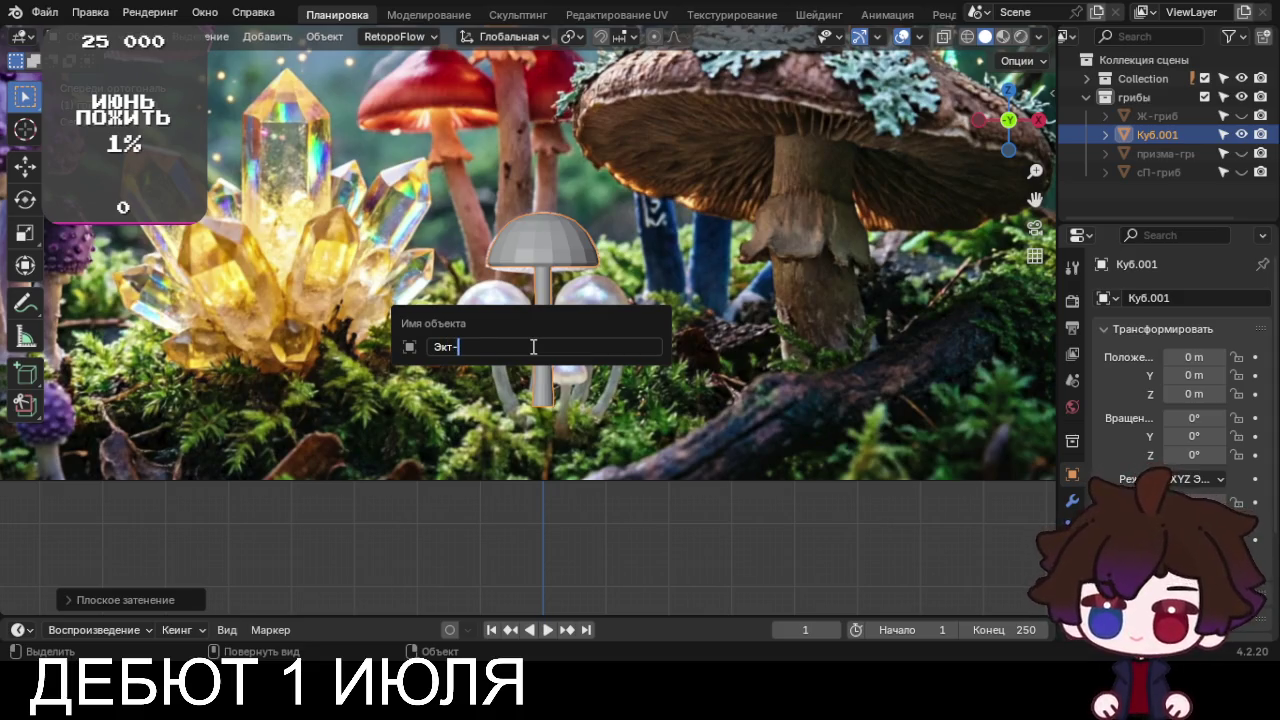
text(гриб)
key(Return)
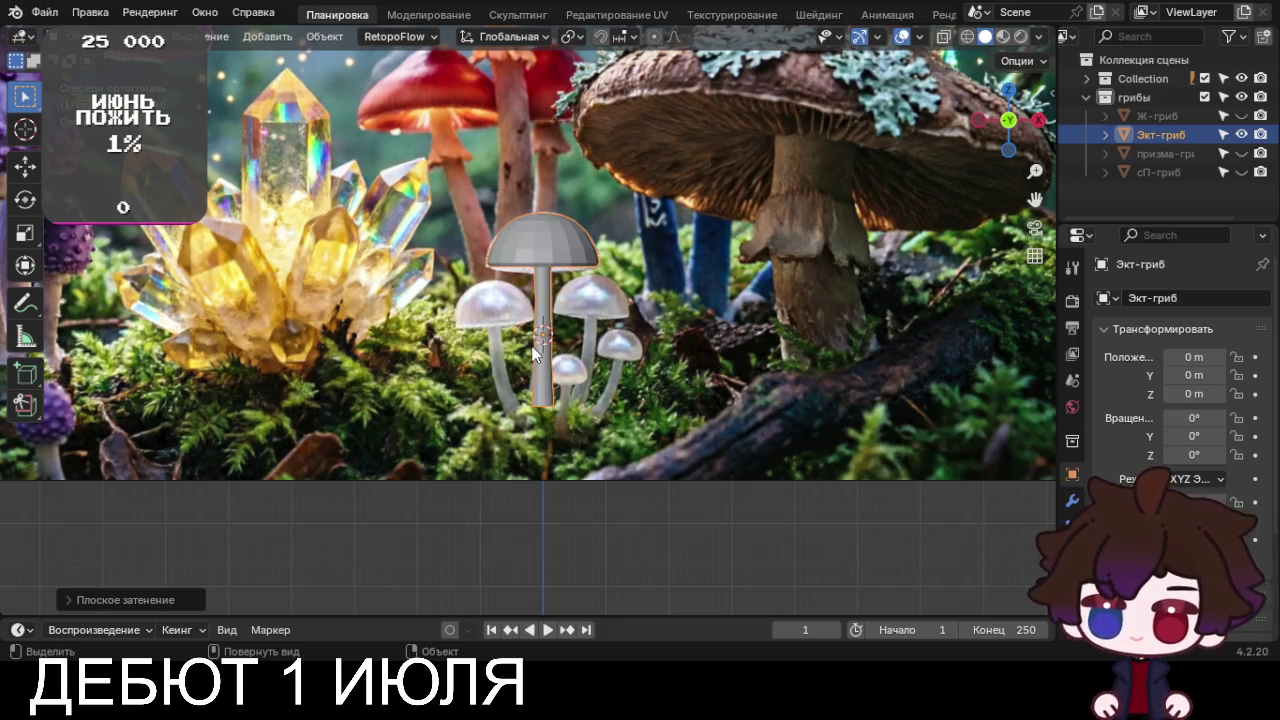
key(h)
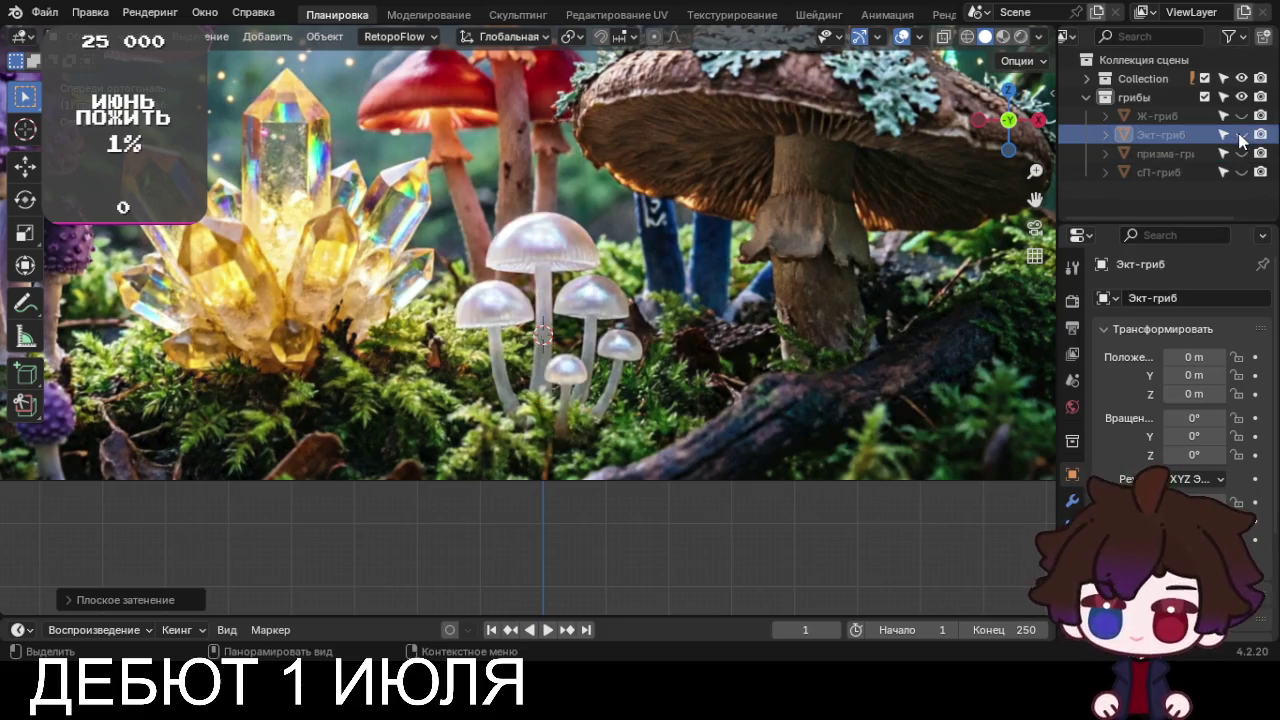
scroll(817, 290, down, 3)
scroll(817, 290, down, 1)
Move the reference image empty Пустышка.003 left and down to X -0.6814, Z 0.10035
click(622, 290)
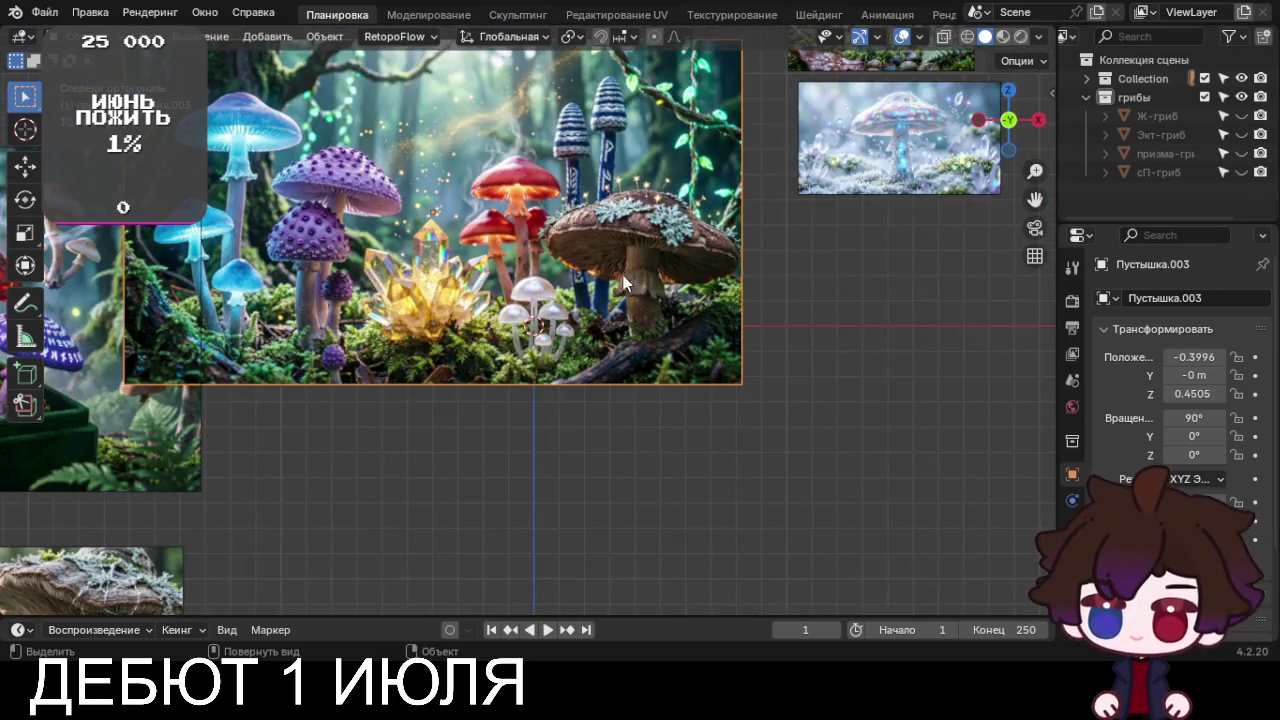
key(g)
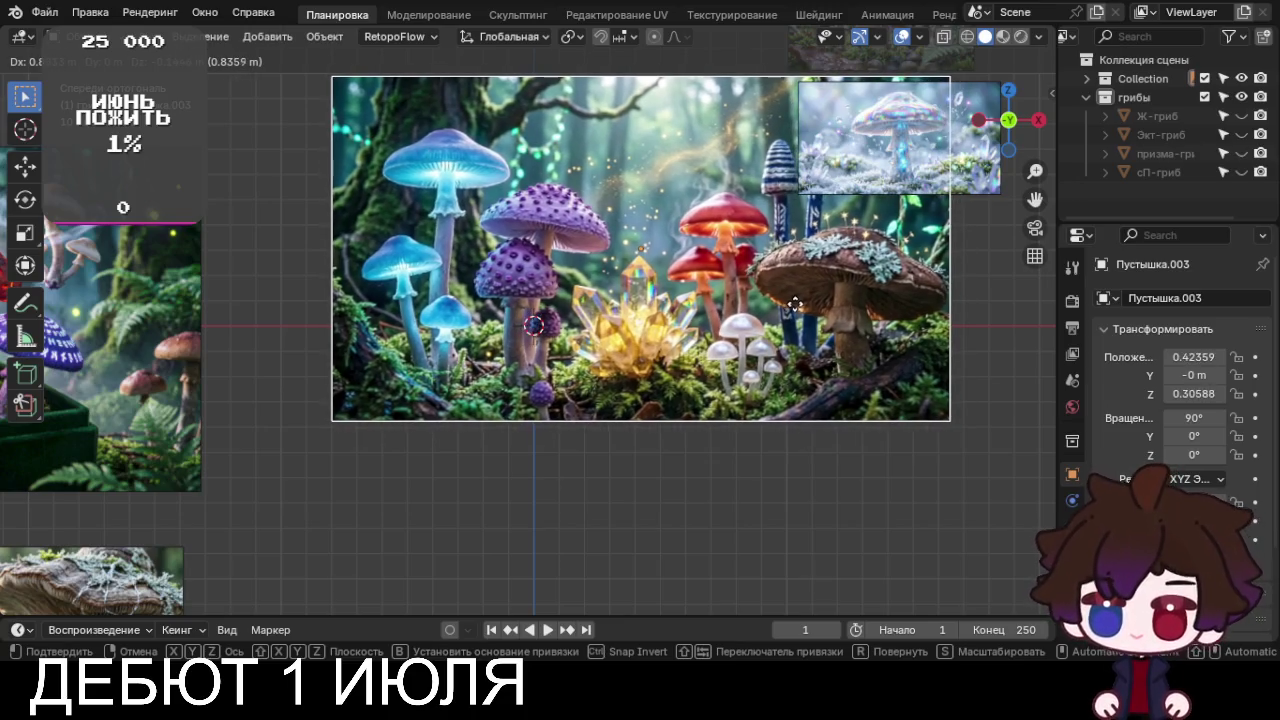
click(887, 355)
scroll(776, 391, up, 1)
scroll(776, 391, up, 3)
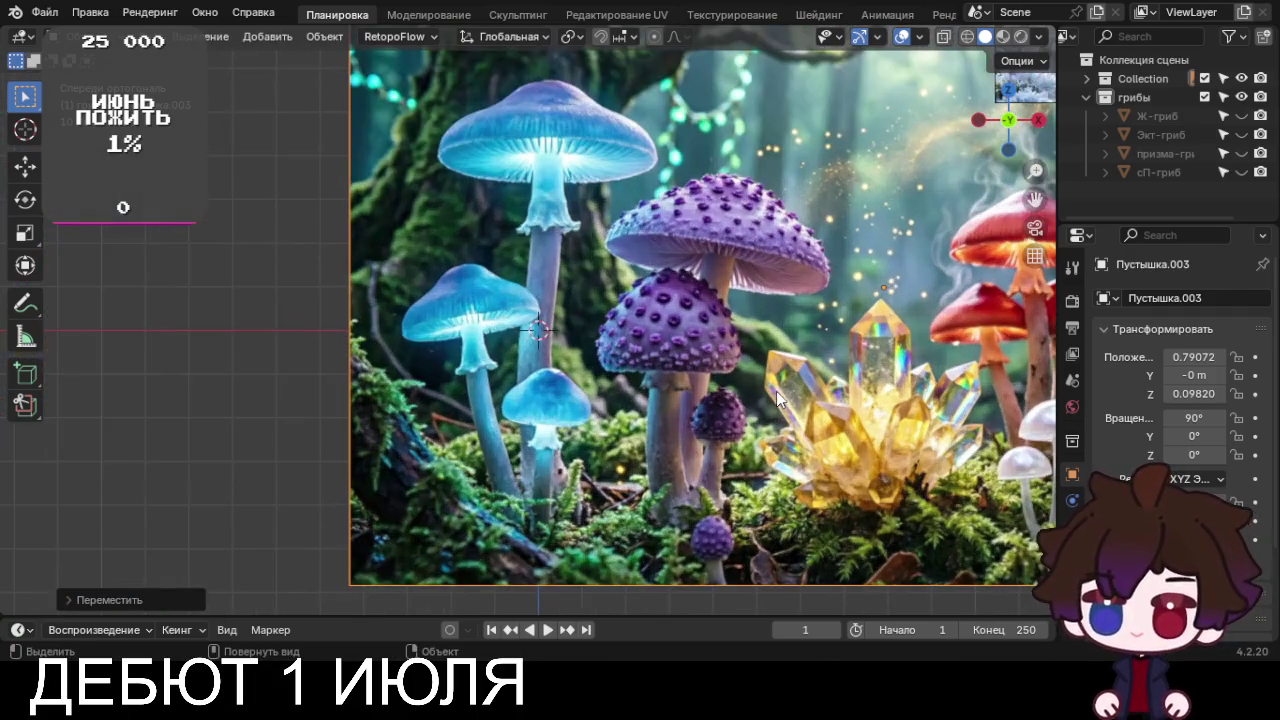
key(g)
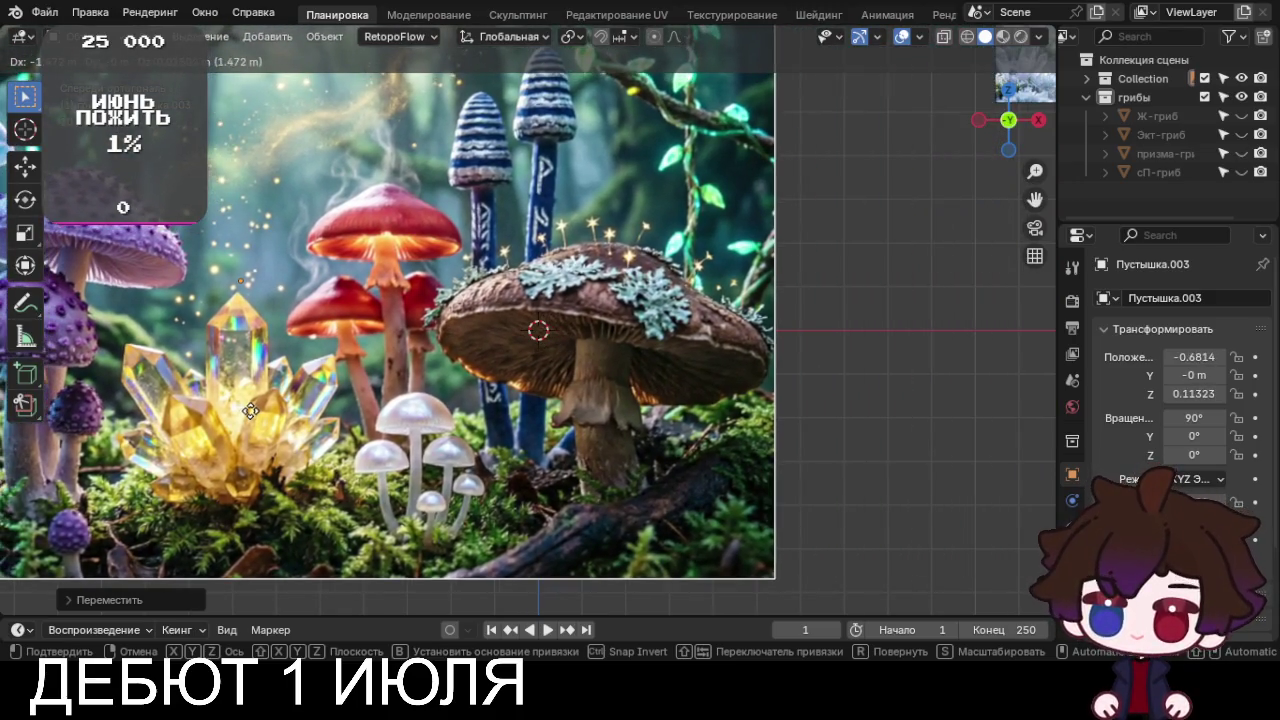
click(250, 416)
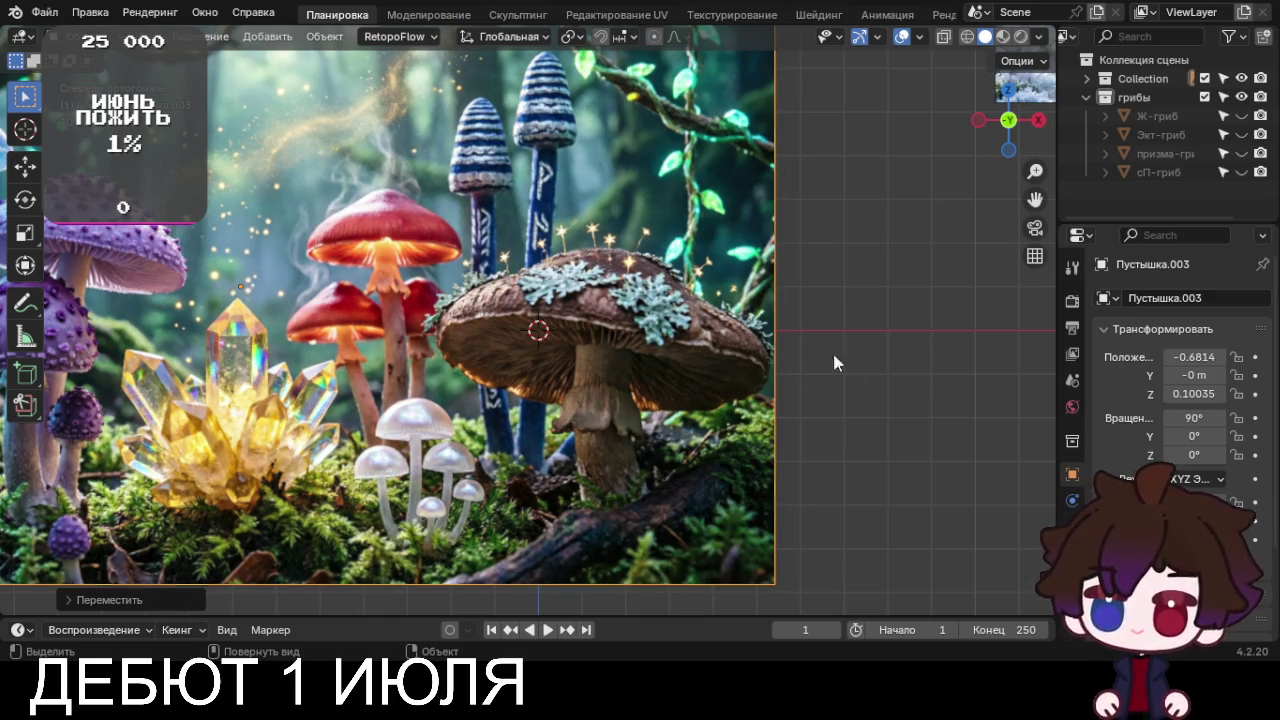
key(shift+a)
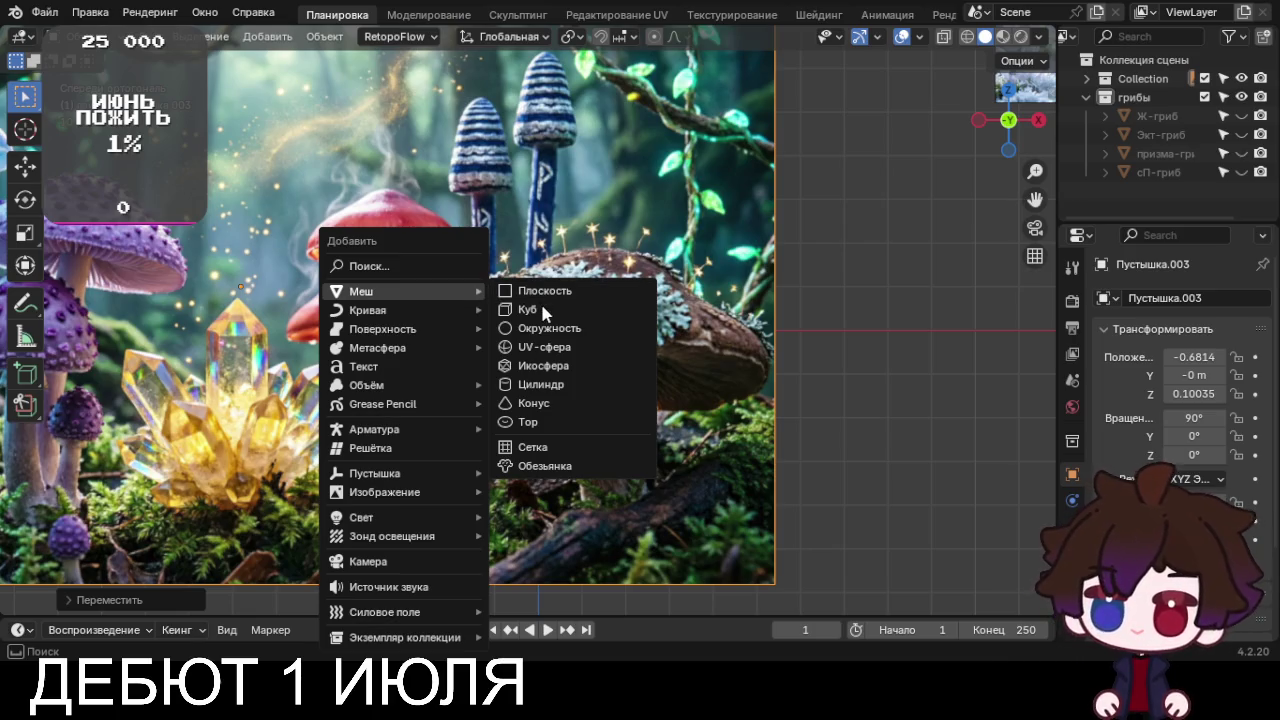
Add a cube, delete its vertices in Edit Mode, and place a starting point at the stem base
click(541, 311)
key(Tab)
key(x)
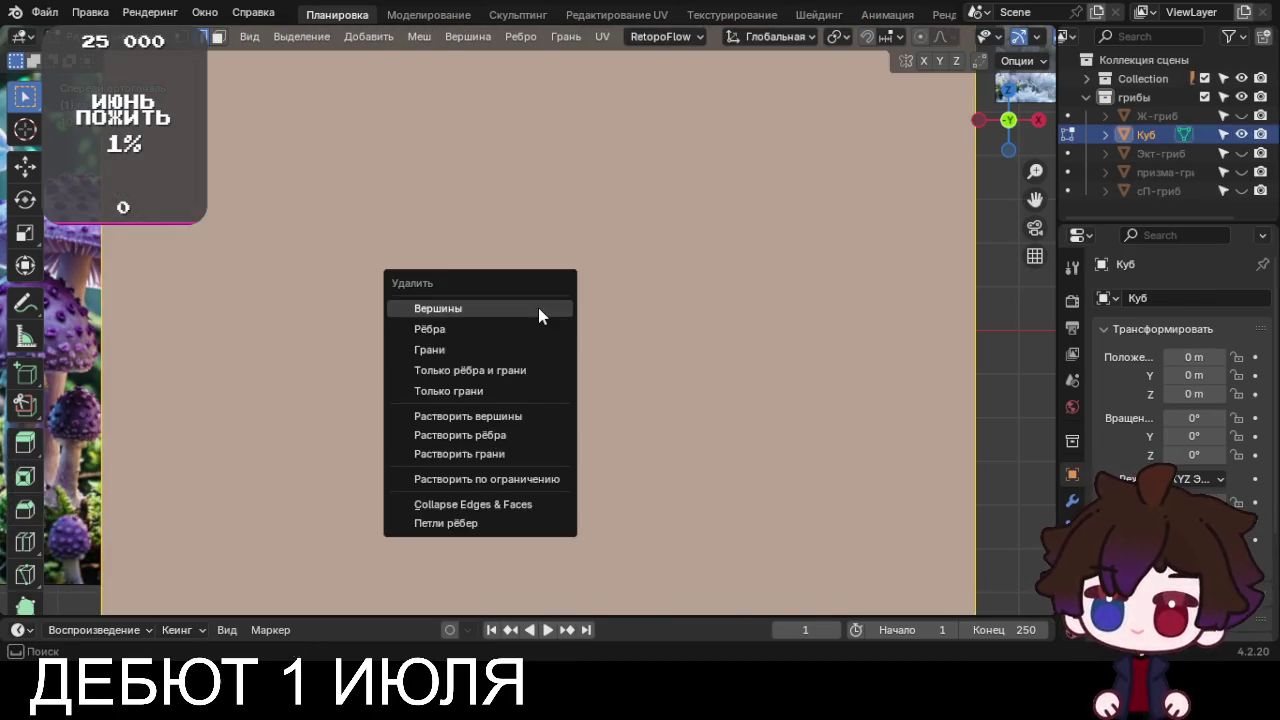
click(538, 309)
scroll(541, 404, up, 1)
scroll(541, 404, up, 2)
scroll(541, 404, up, 1)
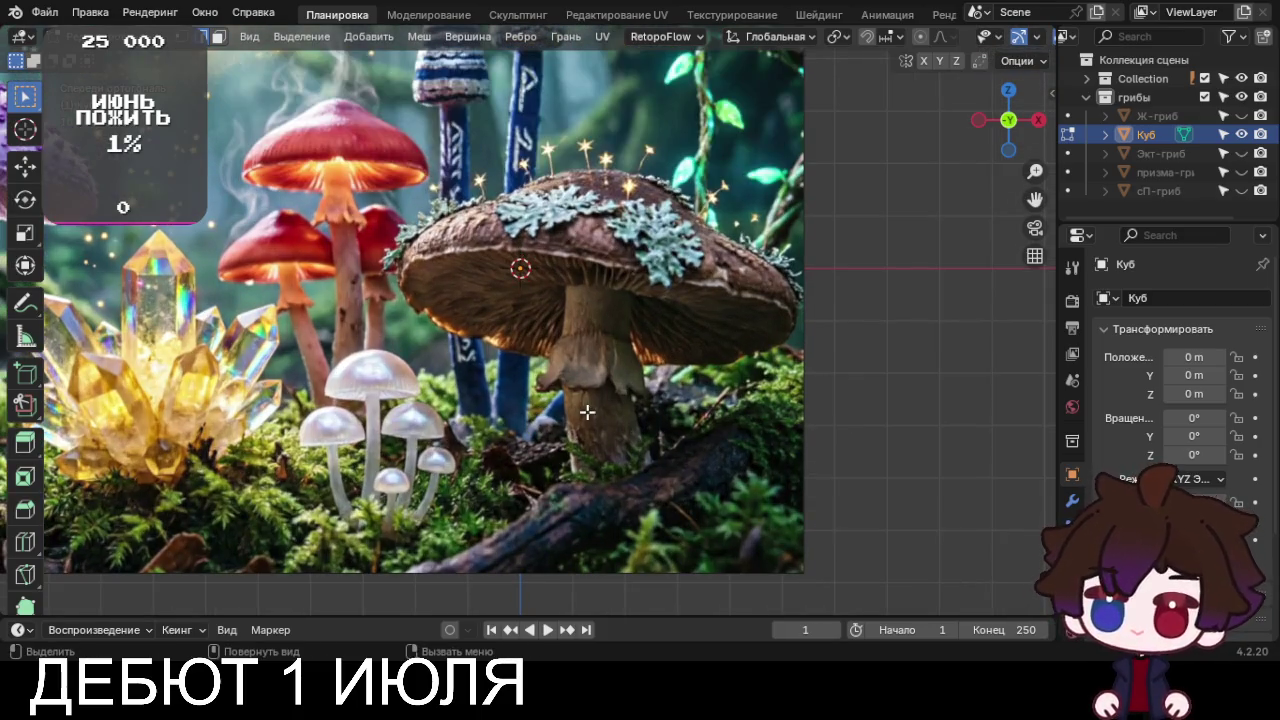
key(g)
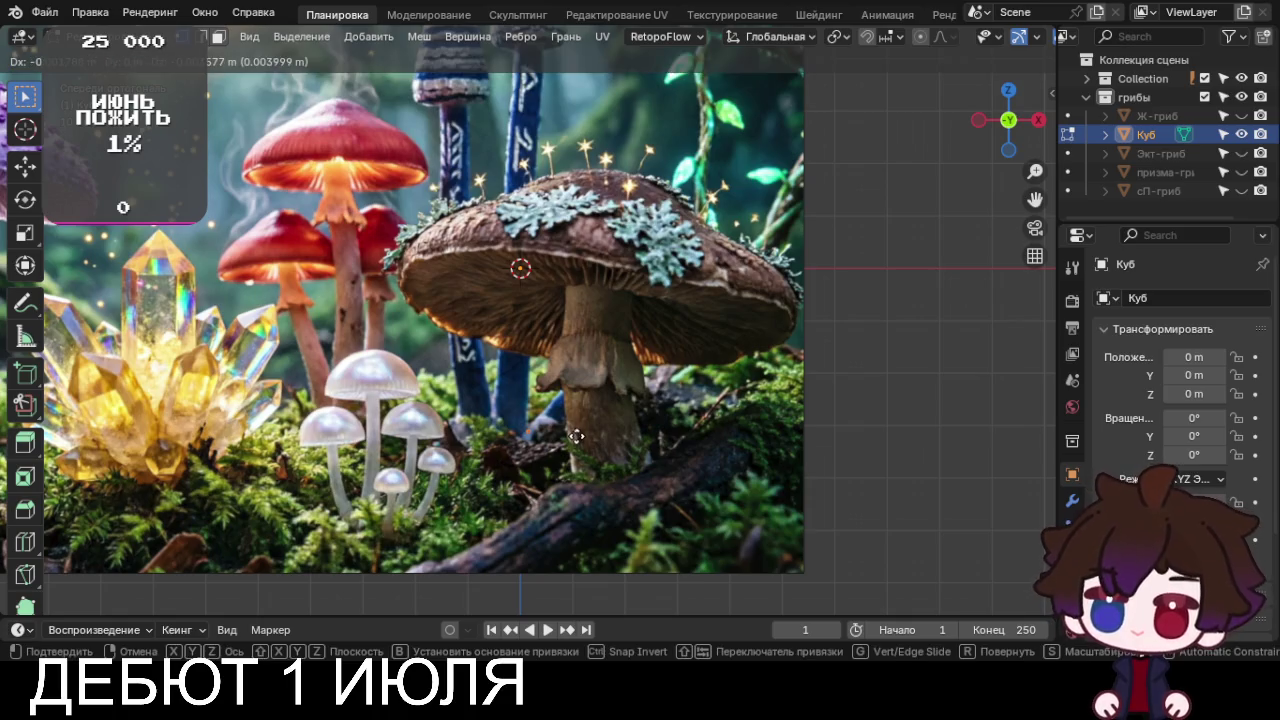
click(577, 438)
Extrude a chain of vertices up the blue-striped mushroom's stem toward the cap
key(e)
click(578, 390)
key(e)
click(588, 295)
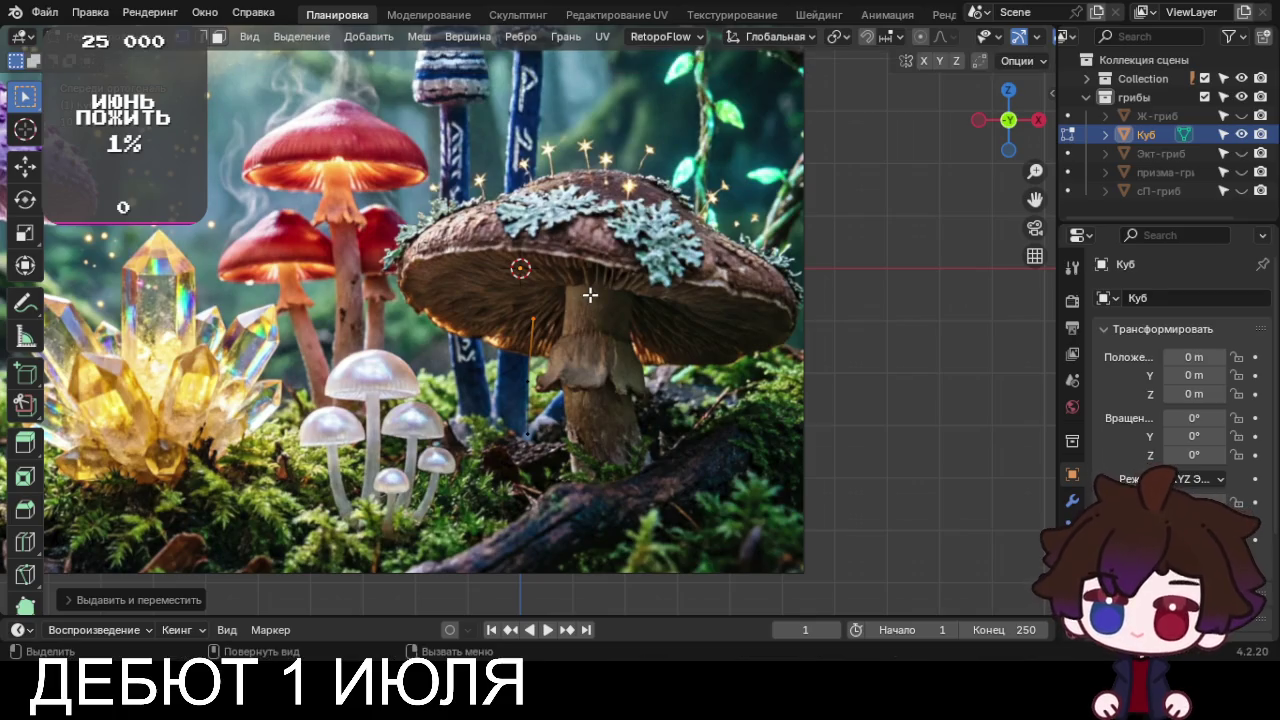
scroll(588, 292, up, 3)
key(e)
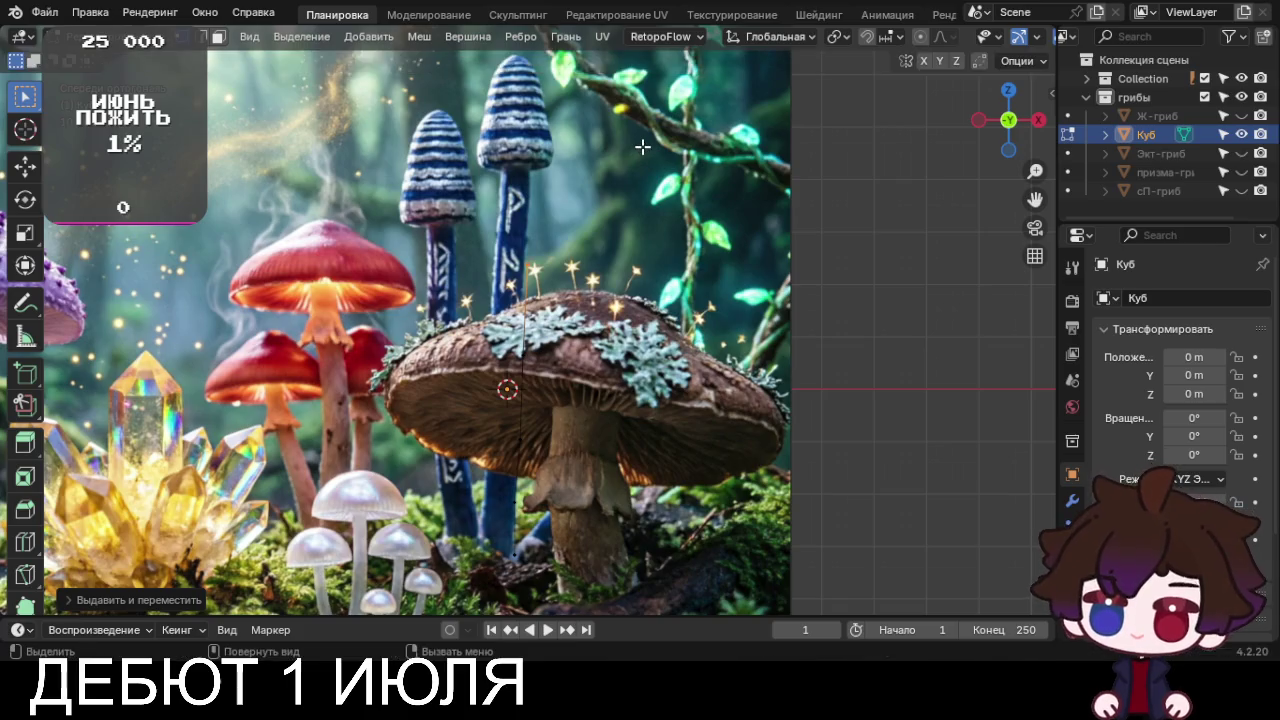
click(647, 58)
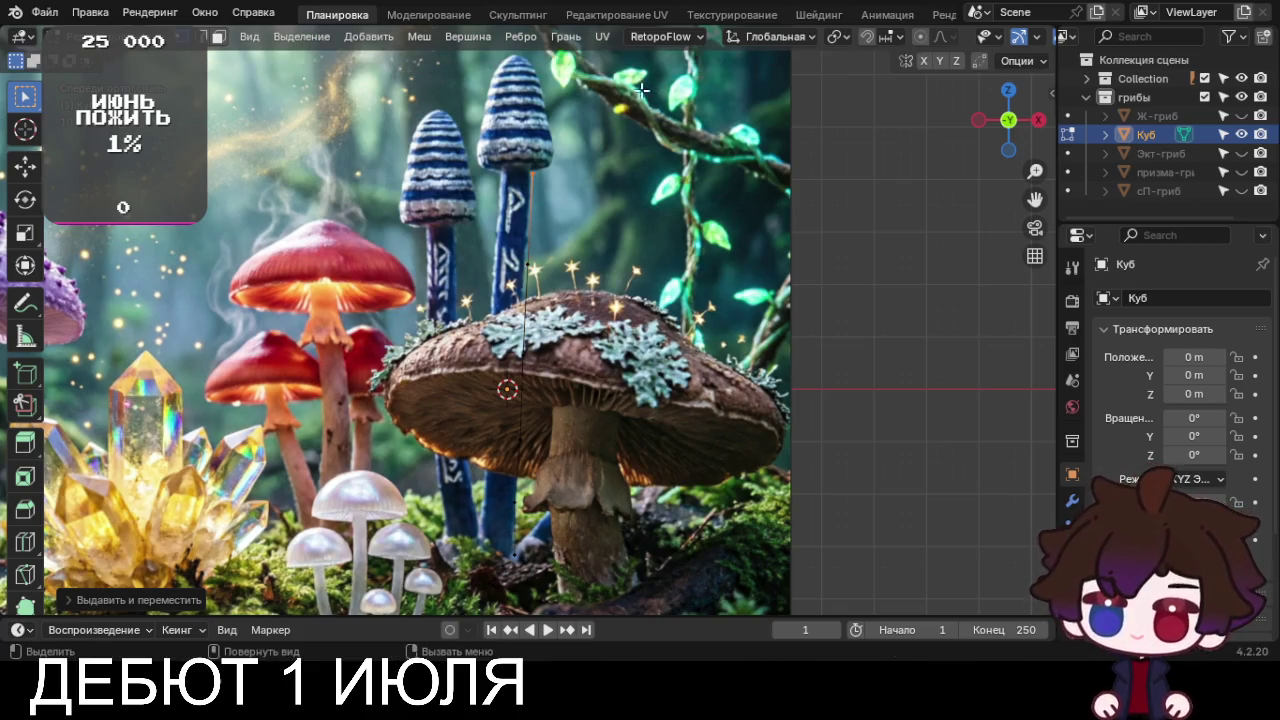
scroll(638, 150, up, 2)
scroll(642, 262, up, 1)
key(e)
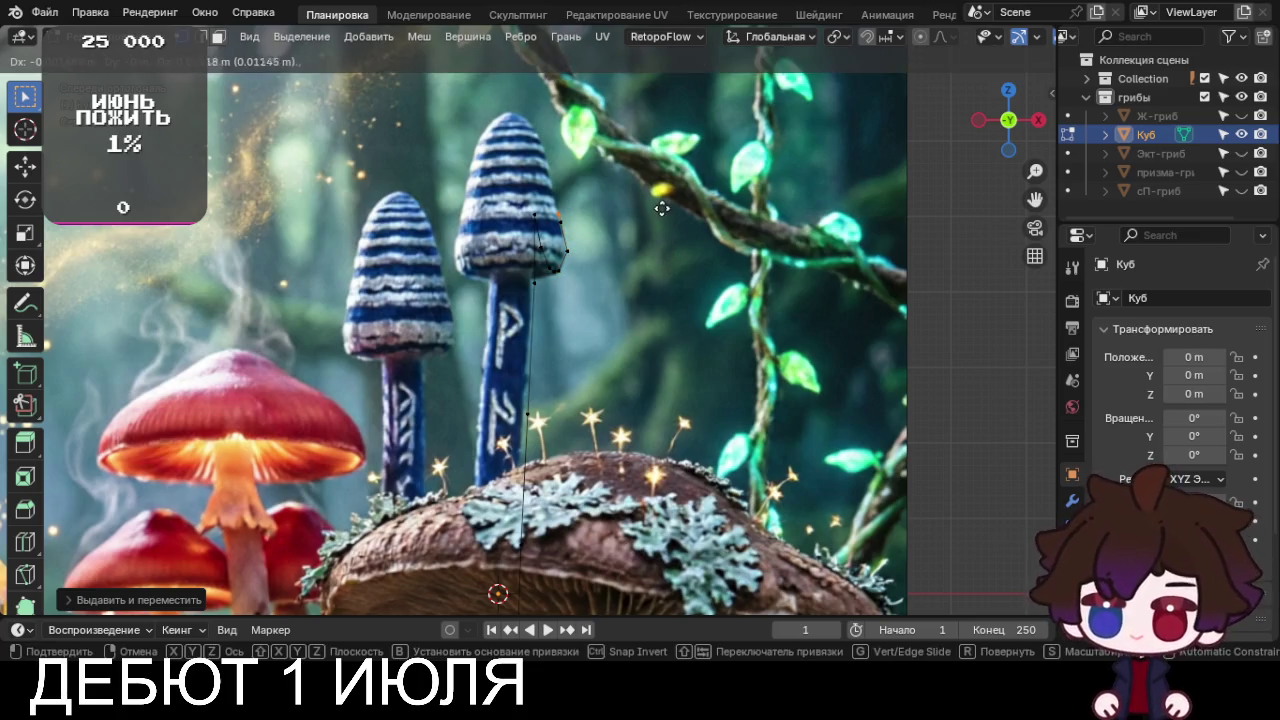
Extend the vertex chain up the cap's side and set the top vertex on its tip
click(652, 150)
shift+middle_drag(652, 150, 716, 412)
scroll(716, 412, up, 2)
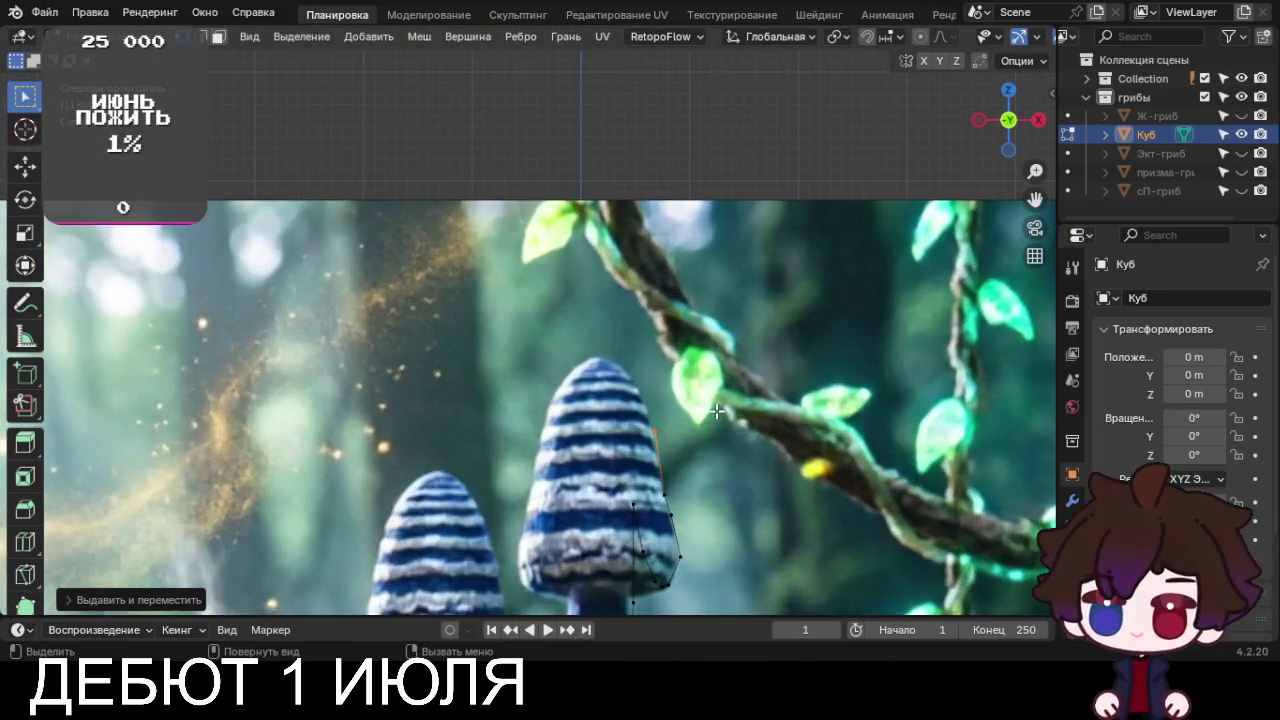
key(e)
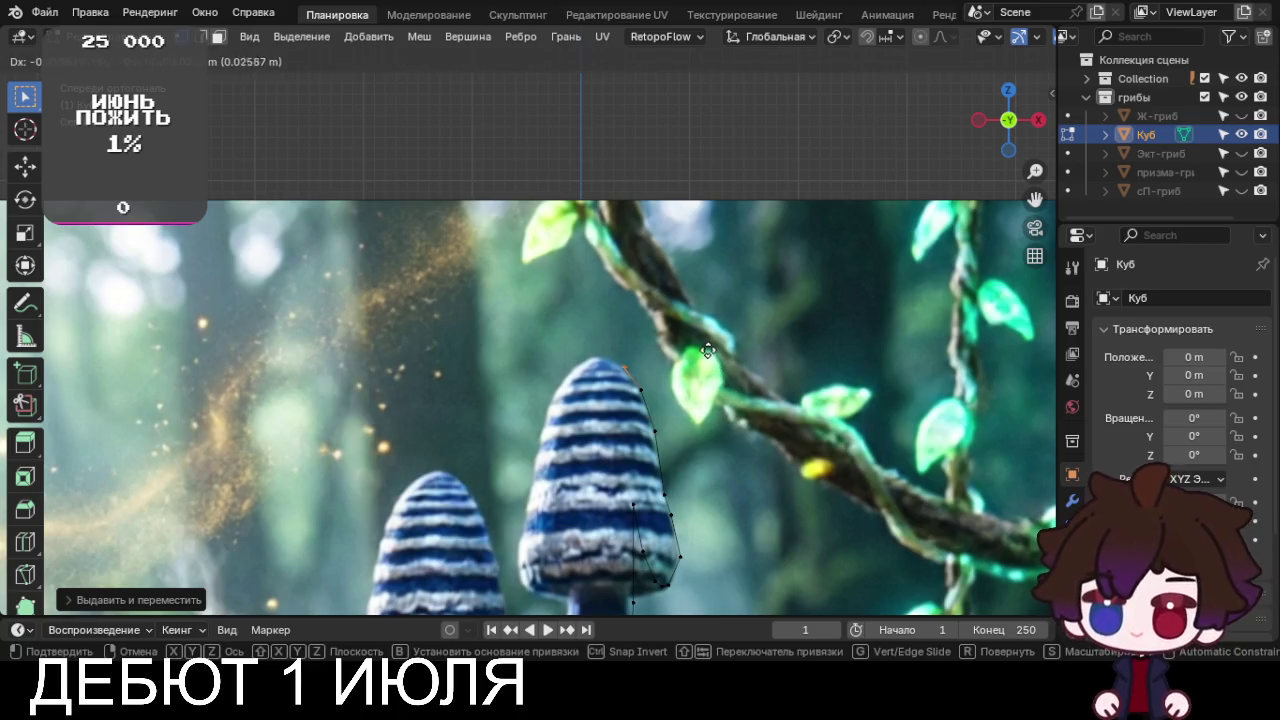
click(700, 346)
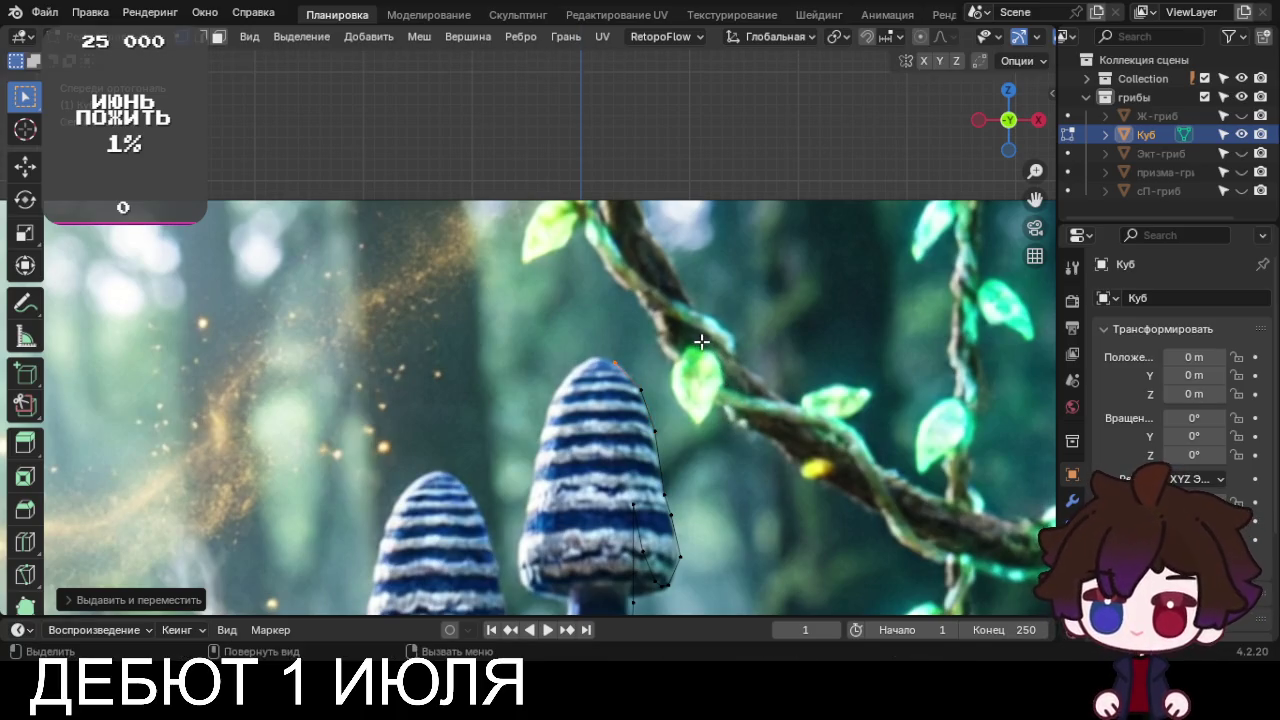
key(g)
click(712, 345)
key(g)
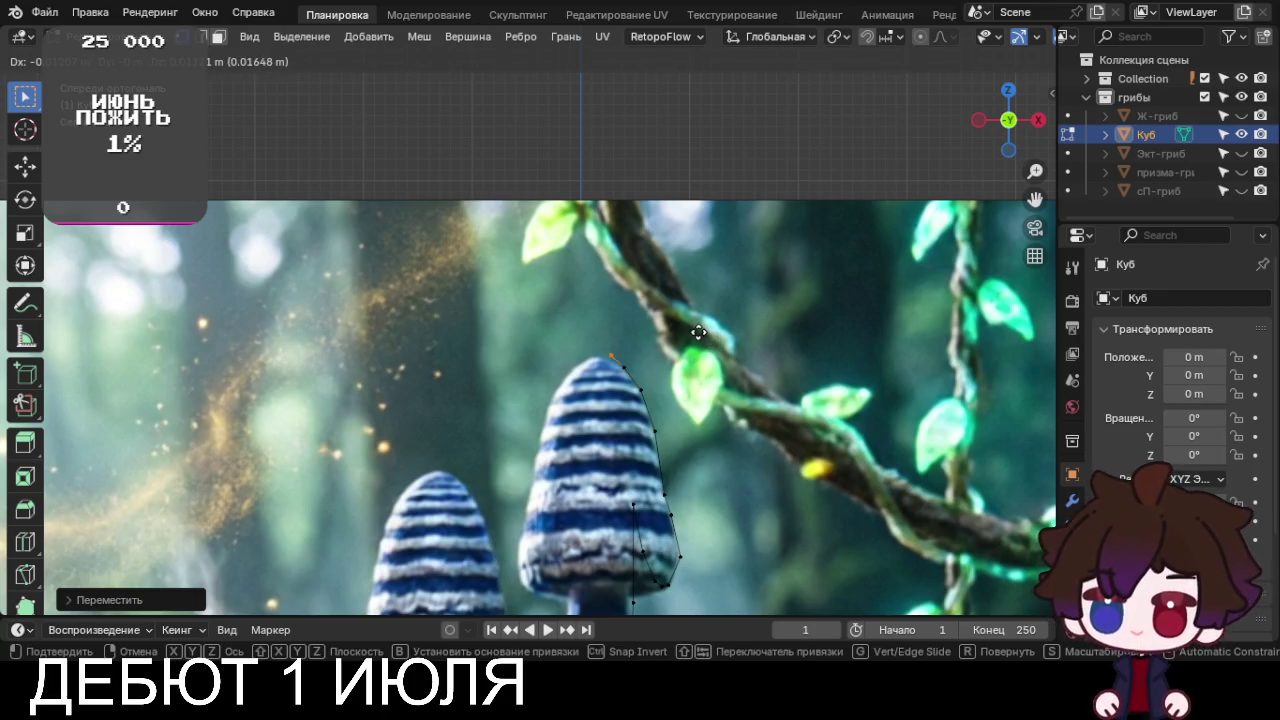
click(693, 333)
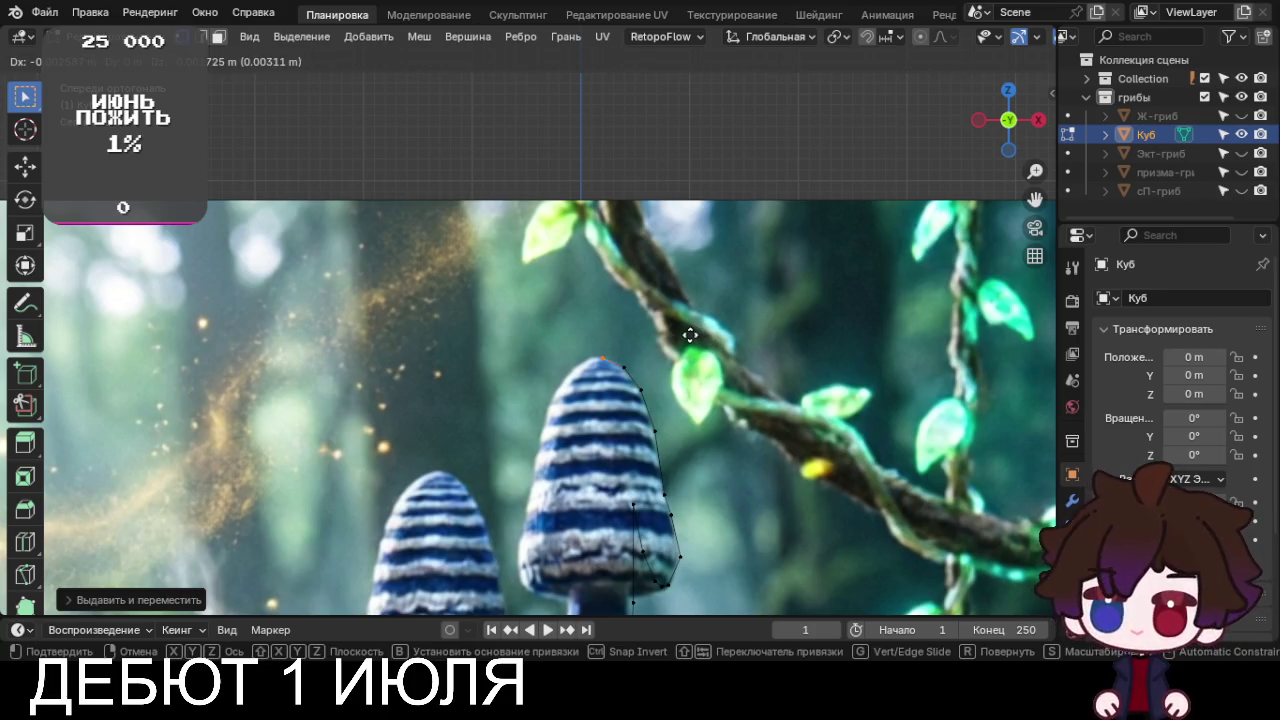
click(691, 337)
Reposition the chain's lowest vertex onto the mushroom's base
scroll(700, 380, down, 2)
shift+middle_drag(737, 457, 707, 62)
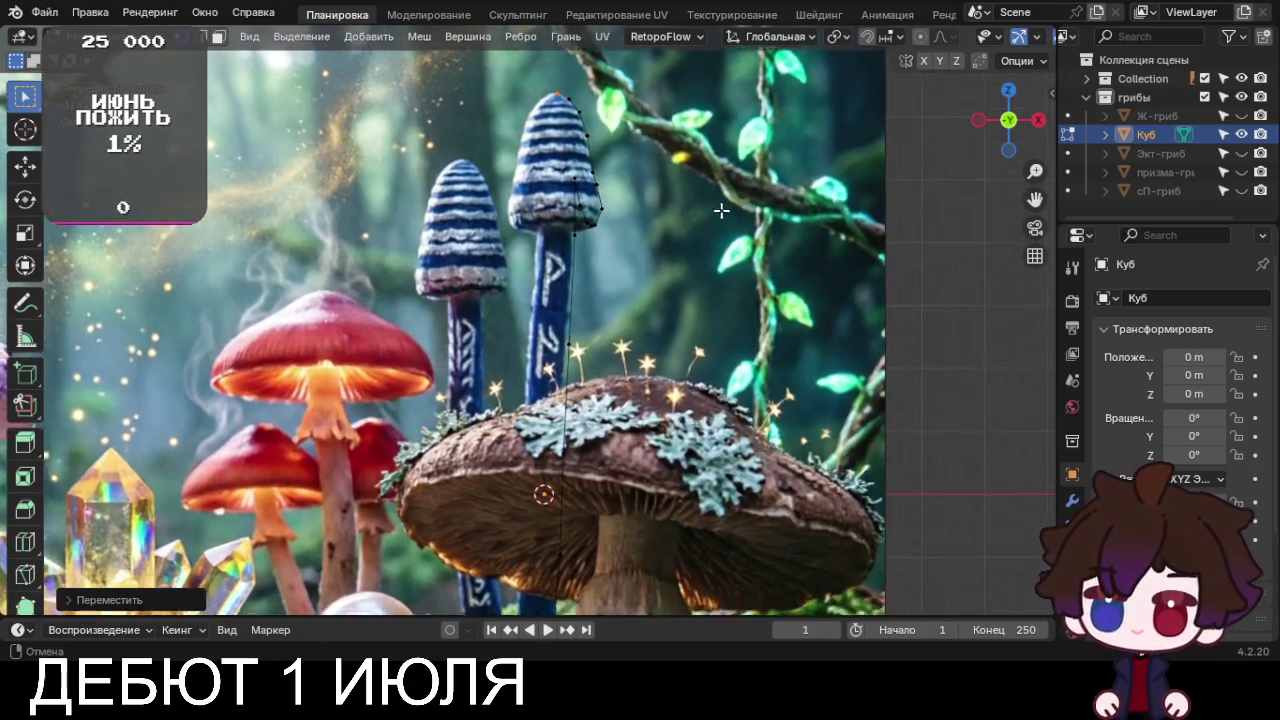
shift+middle_drag(721, 276, 712, 199)
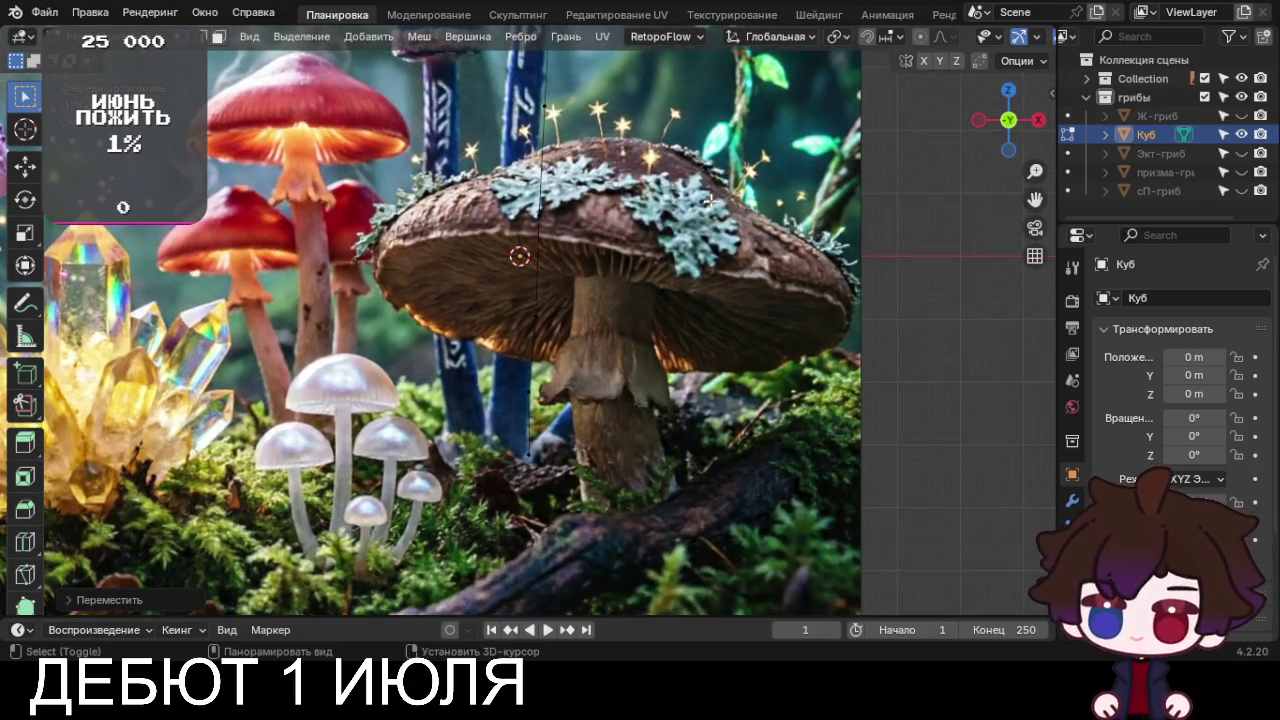
click(553, 443)
key(e)
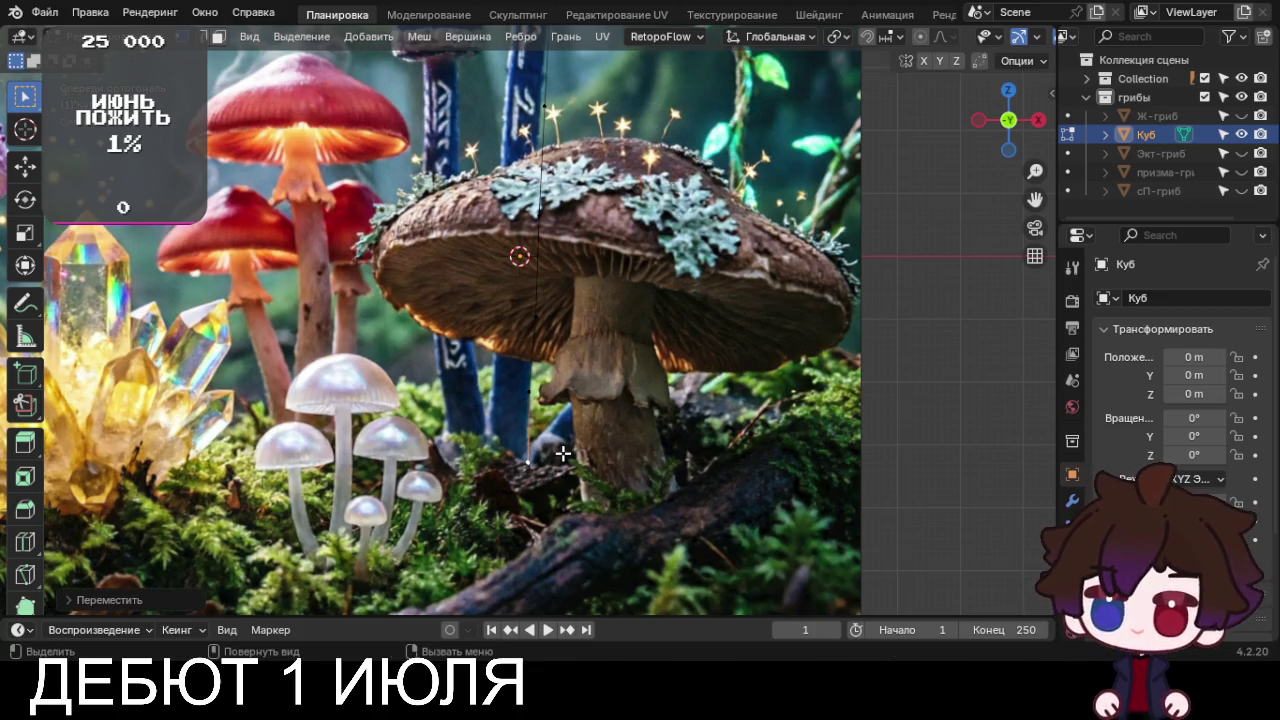
click(562, 437)
scroll(155, 335, down, 4)
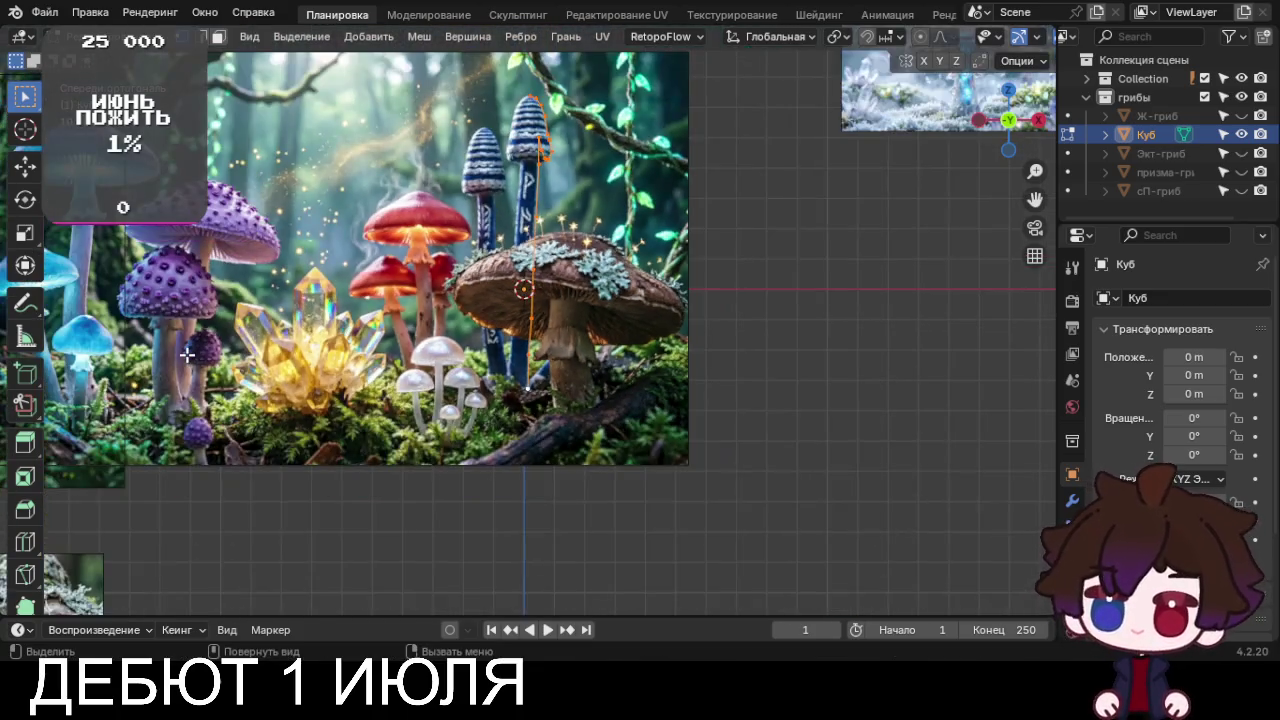
scroll(187, 355, up, 3)
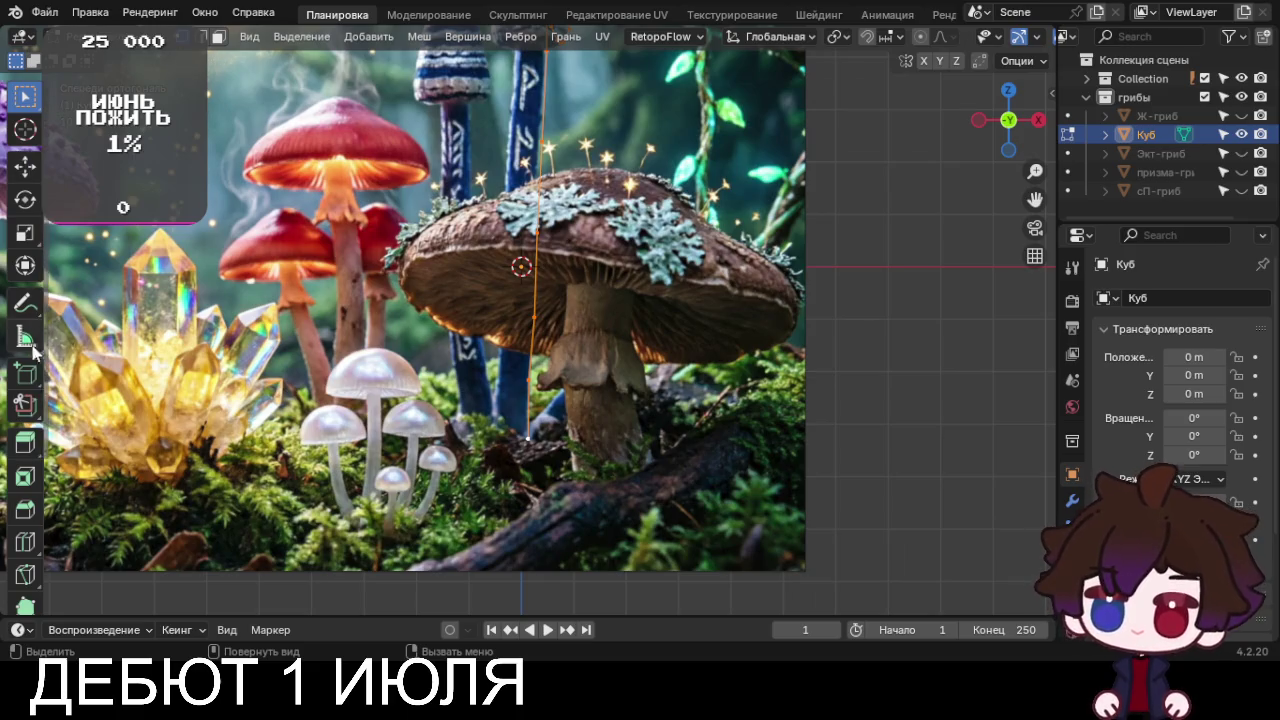
Spin the Куб profile 360° from top view into a round low-poly mushroom
scroll(14, 490, down, 3)
click(16, 490)
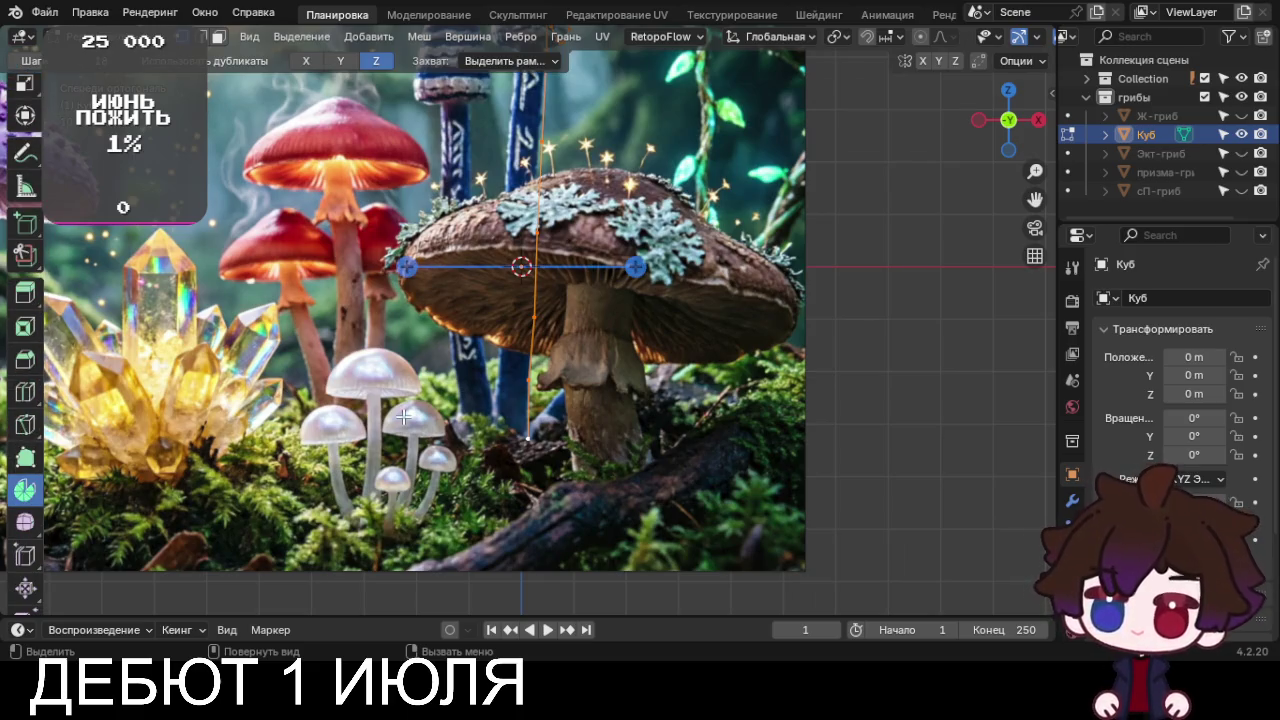
key(KP_7)
mouse_move(406, 214)
mouse_down()
mouse_move(649, 481)
mouse_move(726, 434)
mouse_move(560, 134)
mouse_move(400, 157)
mouse_move(384, 175)
mouse_up()
click(382, 184)
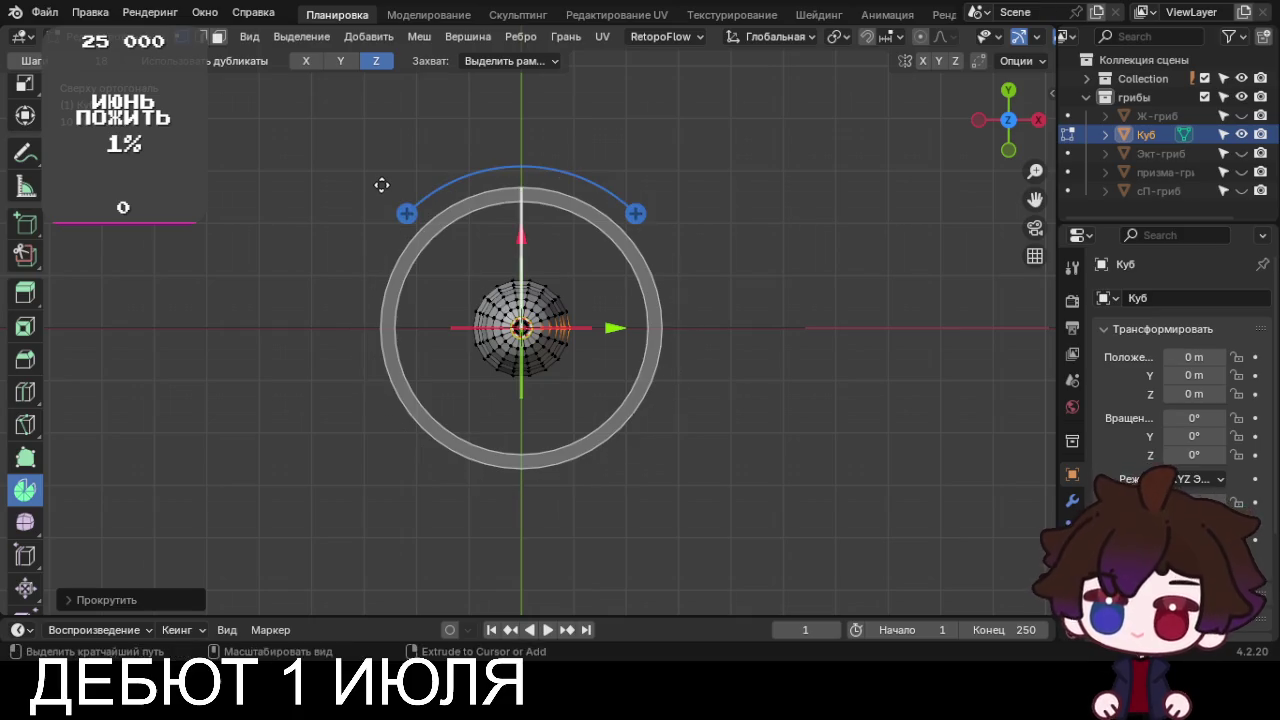
scroll(393, 424, up, 3)
scroll(20, 125, up, 3)
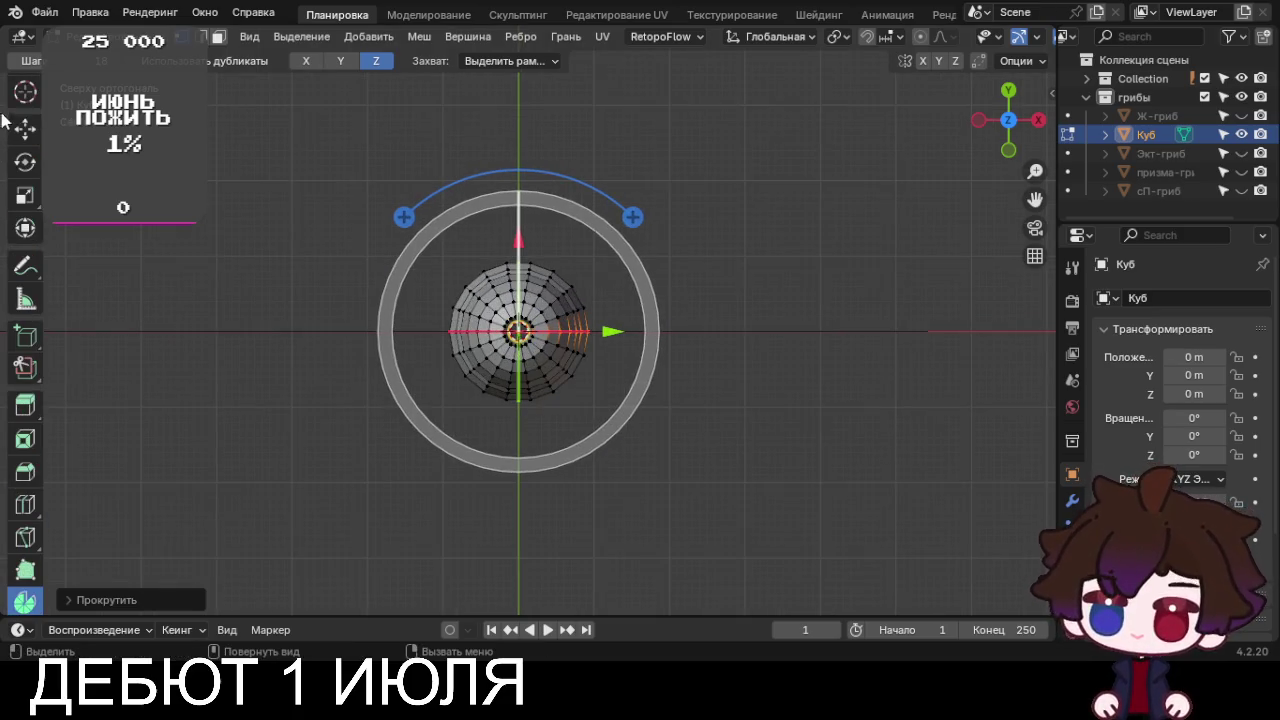
click(25, 91)
mouse_move(389, 465)
middle_down()
mouse_move(437, 301)
mouse_move(567, 176)
middle_up()
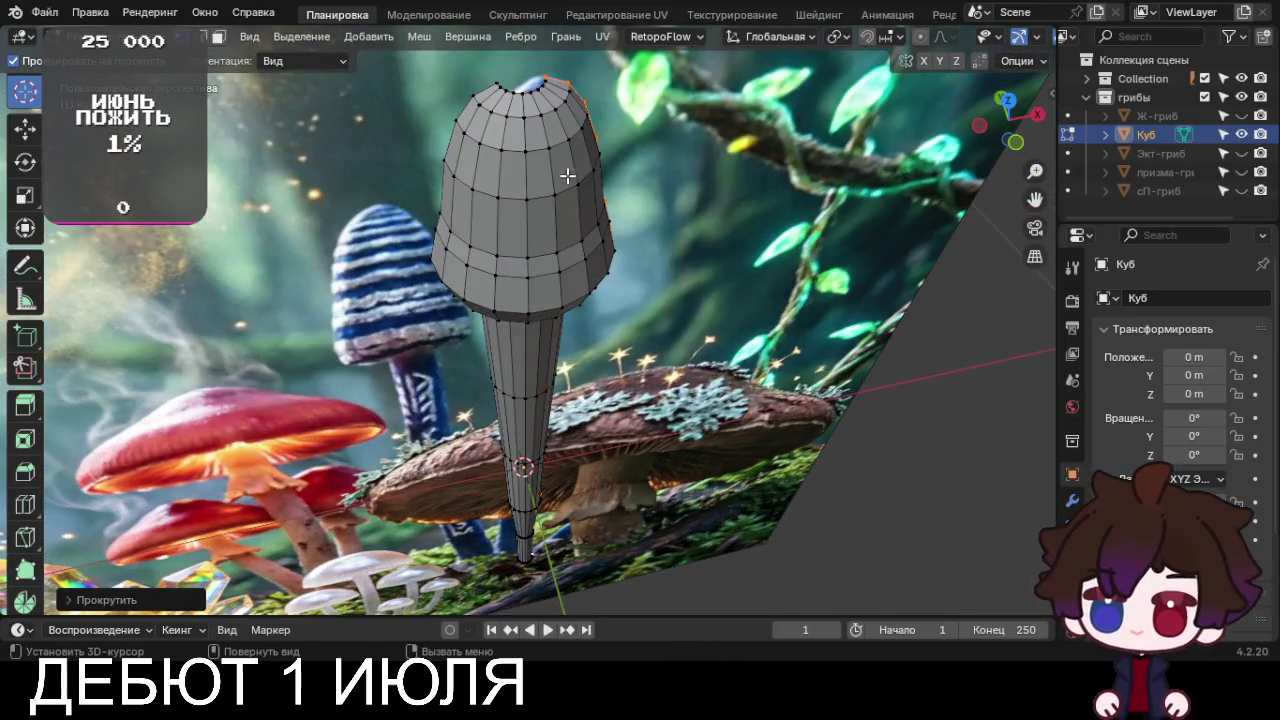
Merge the cap's top edge ring at center into a single point
alt+click(531, 97)
alt+click(533, 91)
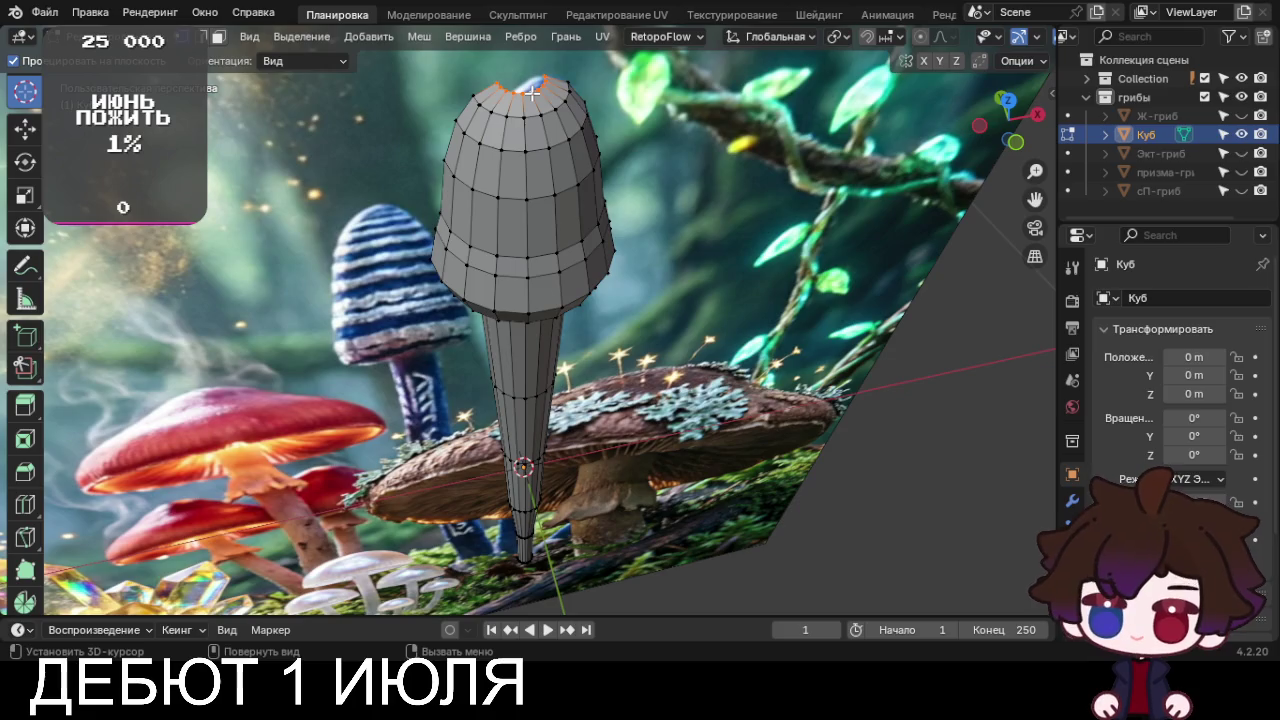
key(m)
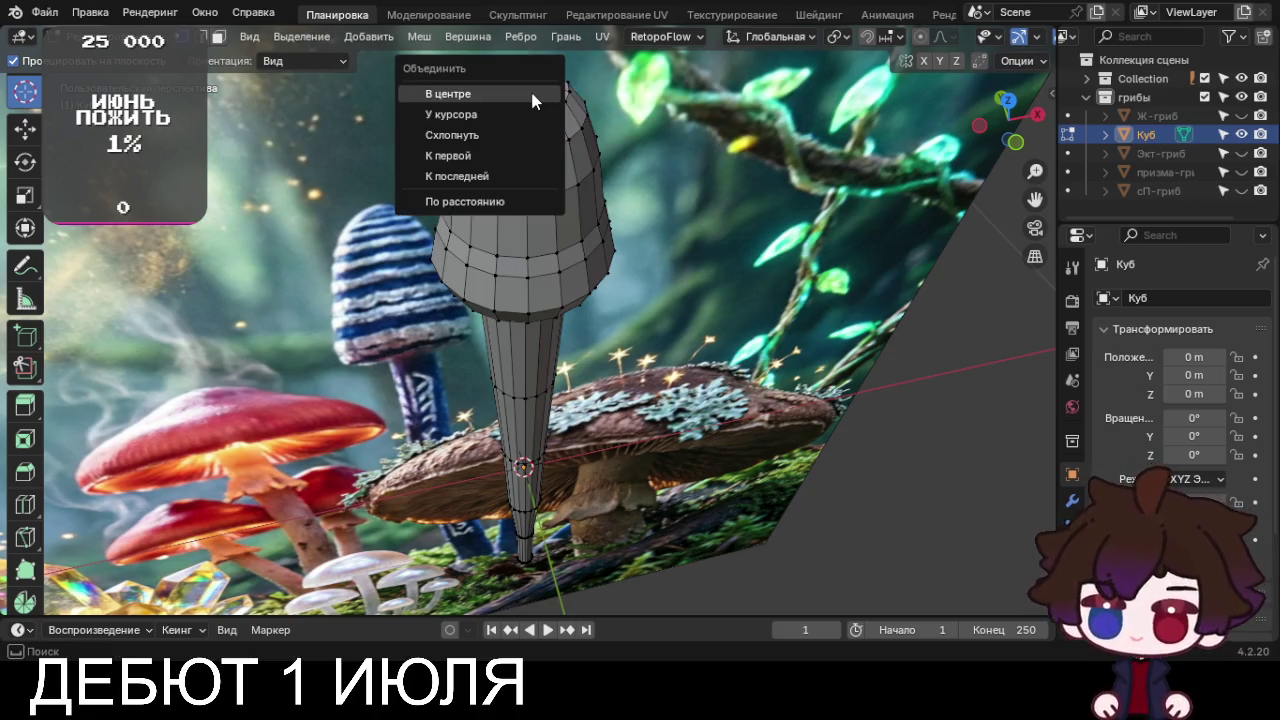
click(533, 93)
Add an edge loop cut near the top of the cap
mouse_move(533, 97)
middle_down()
mouse_move(514, 123)
mouse_move(566, 252)
mouse_move(528, 244)
middle_up()
scroll(528, 244, up, 3)
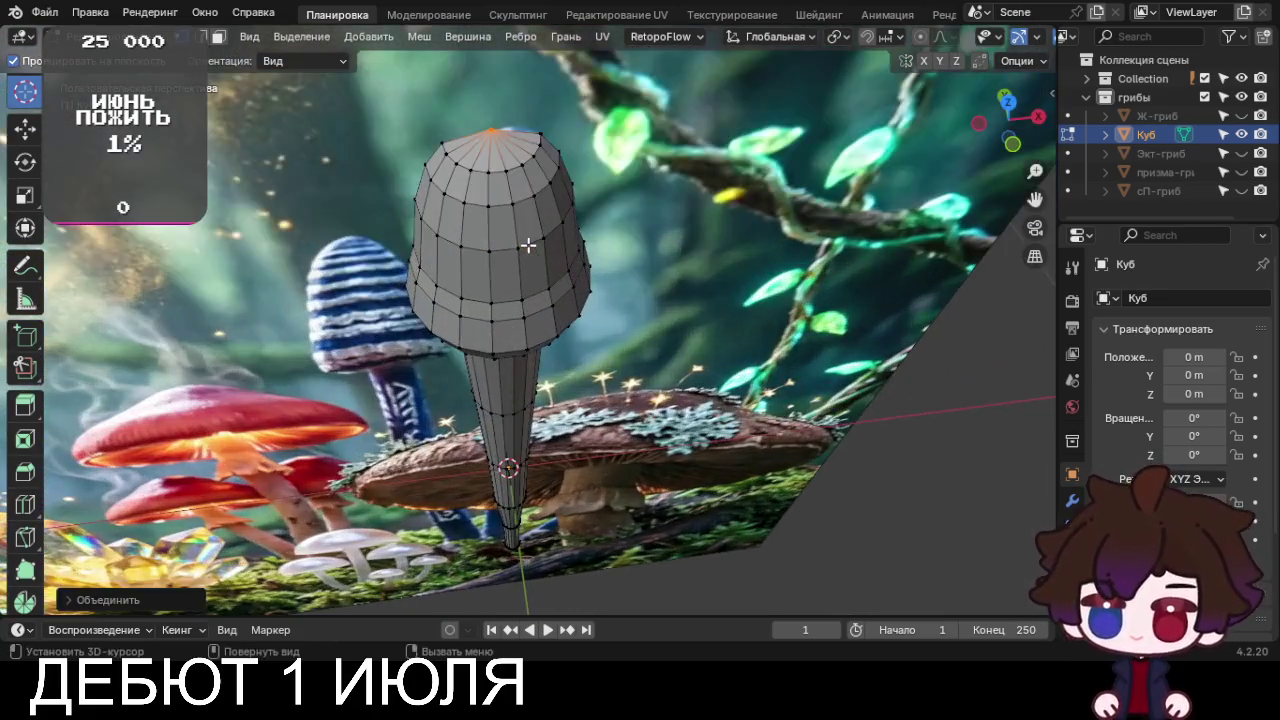
key(ctrl+r)
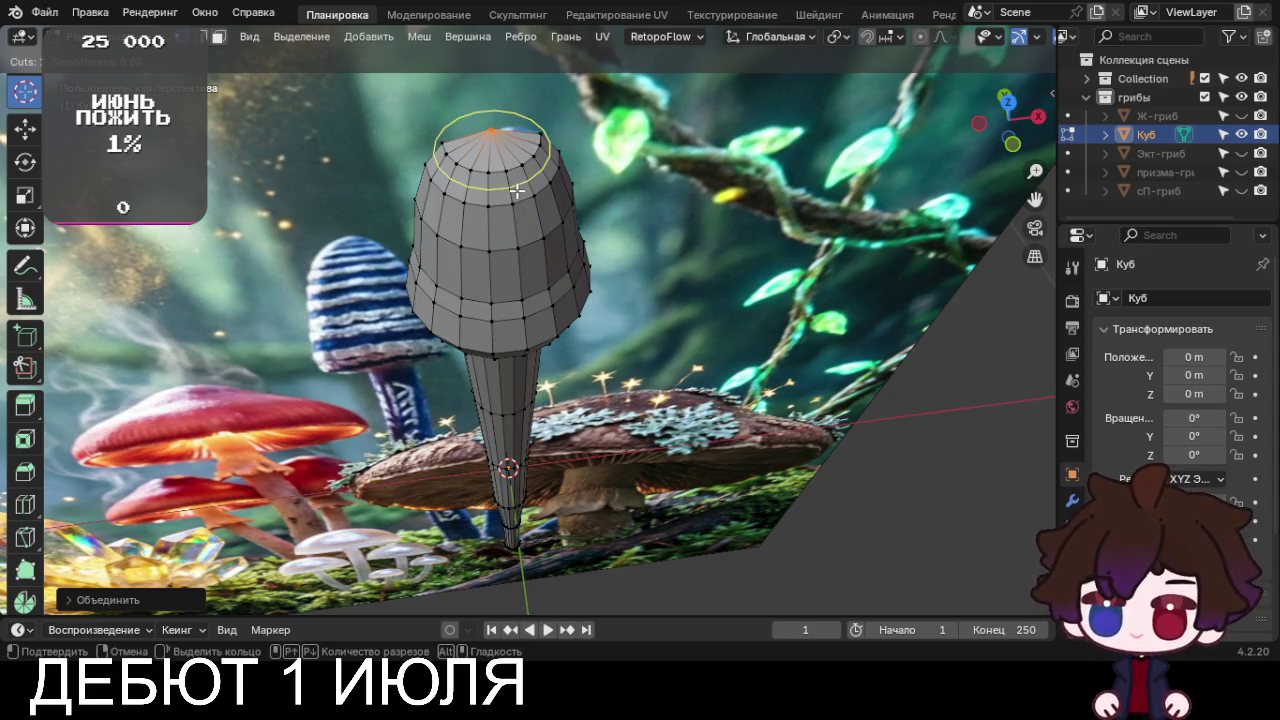
click(516, 190)
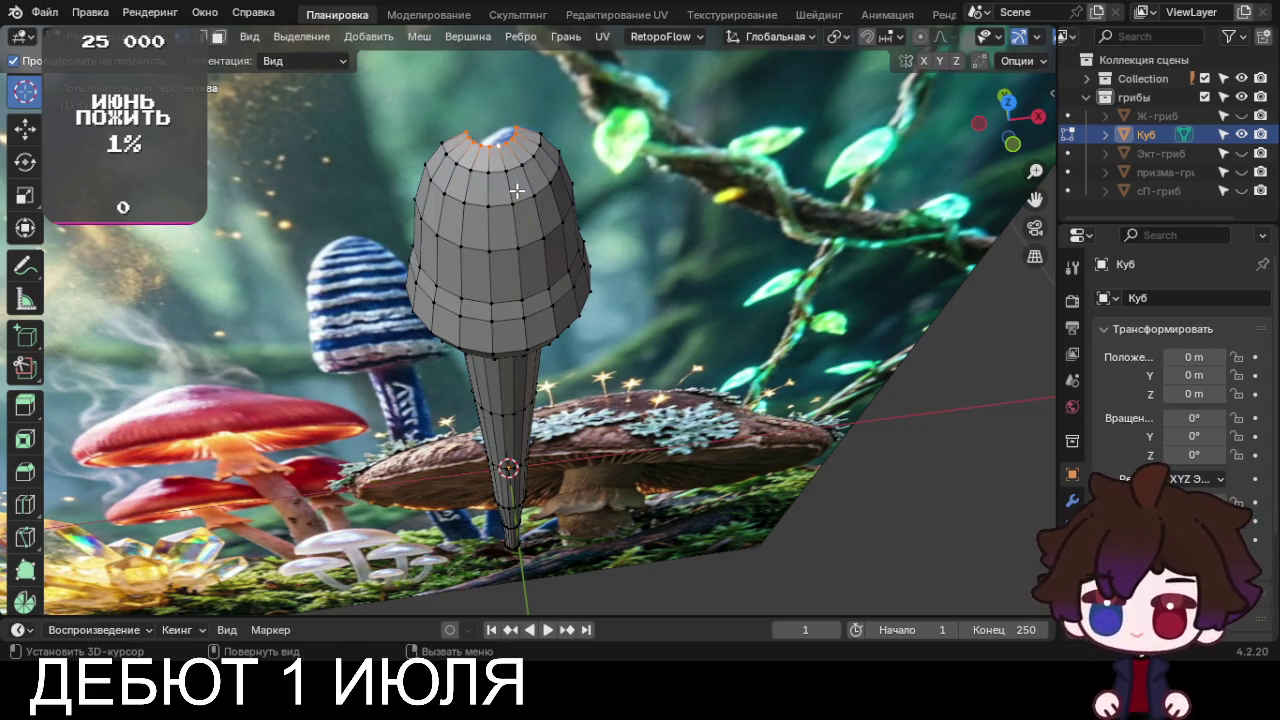
key(ctrl+f)
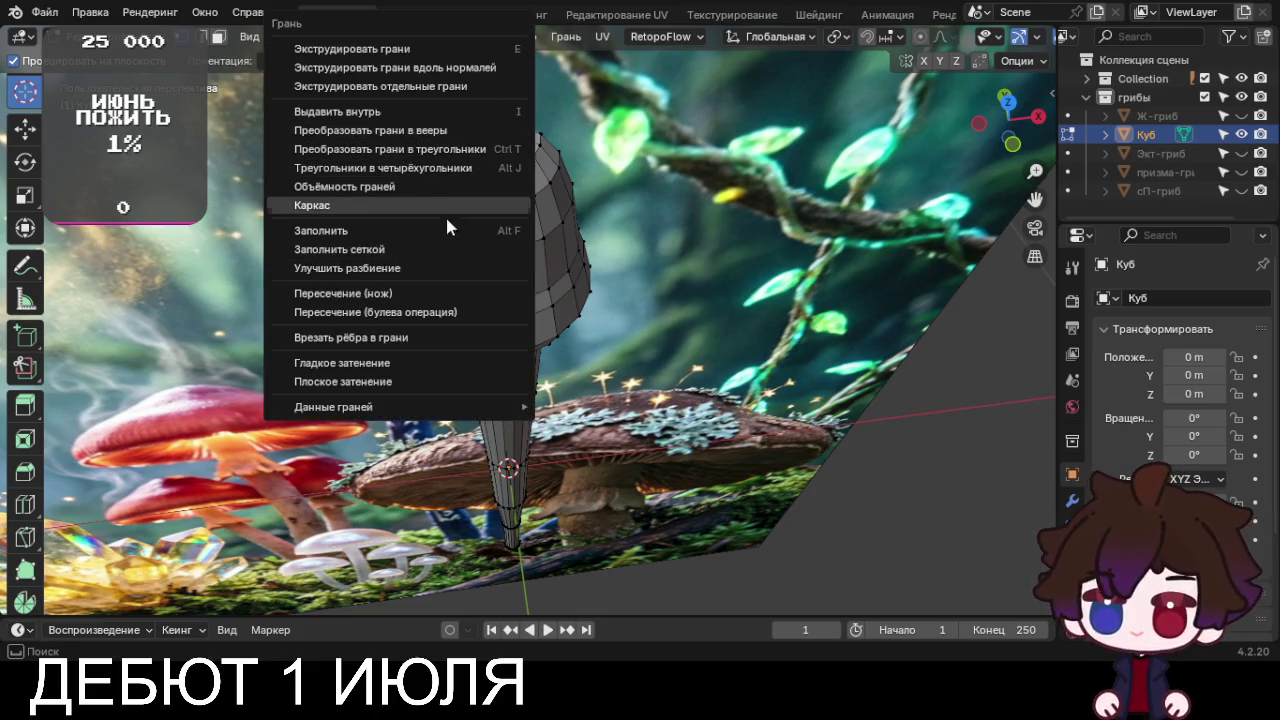
Grid-fill the open cap top, reducing span to 2 and setting offset to 4
click(436, 250)
key(KP_7)
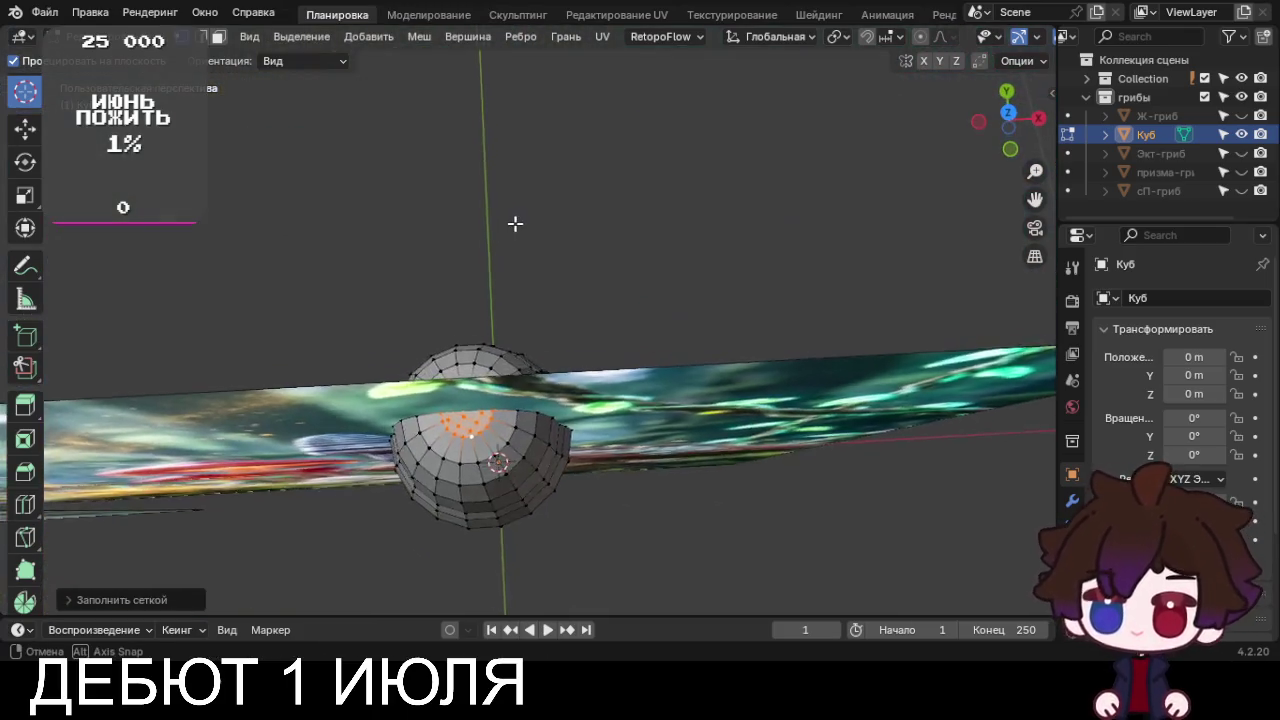
click(106, 599)
click(172, 553)
click(305, 574)
click(305, 574)
click(305, 574)
click(305, 574)
click(305, 574)
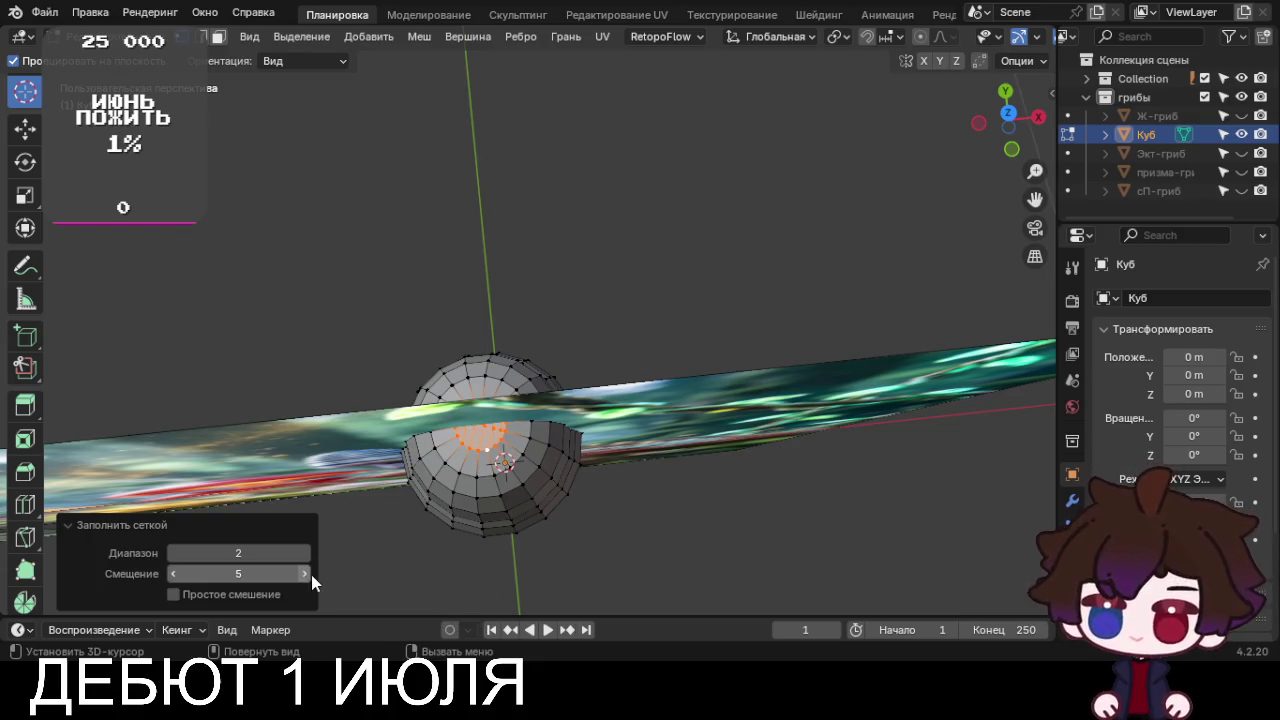
click(172, 574)
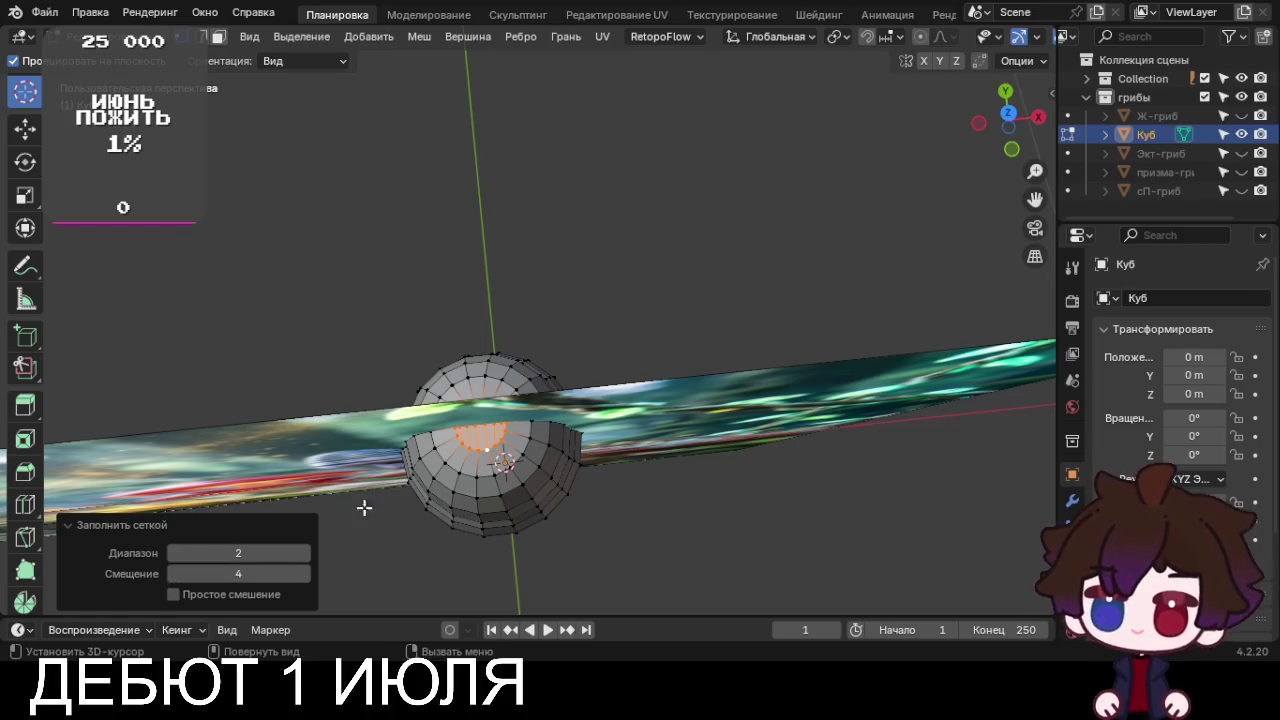
Try lower grid fill offsets, then return the offset to 4
scroll(472, 468, up, 2)
scroll(475, 470, up, 2)
scroll(477, 470, up, 2)
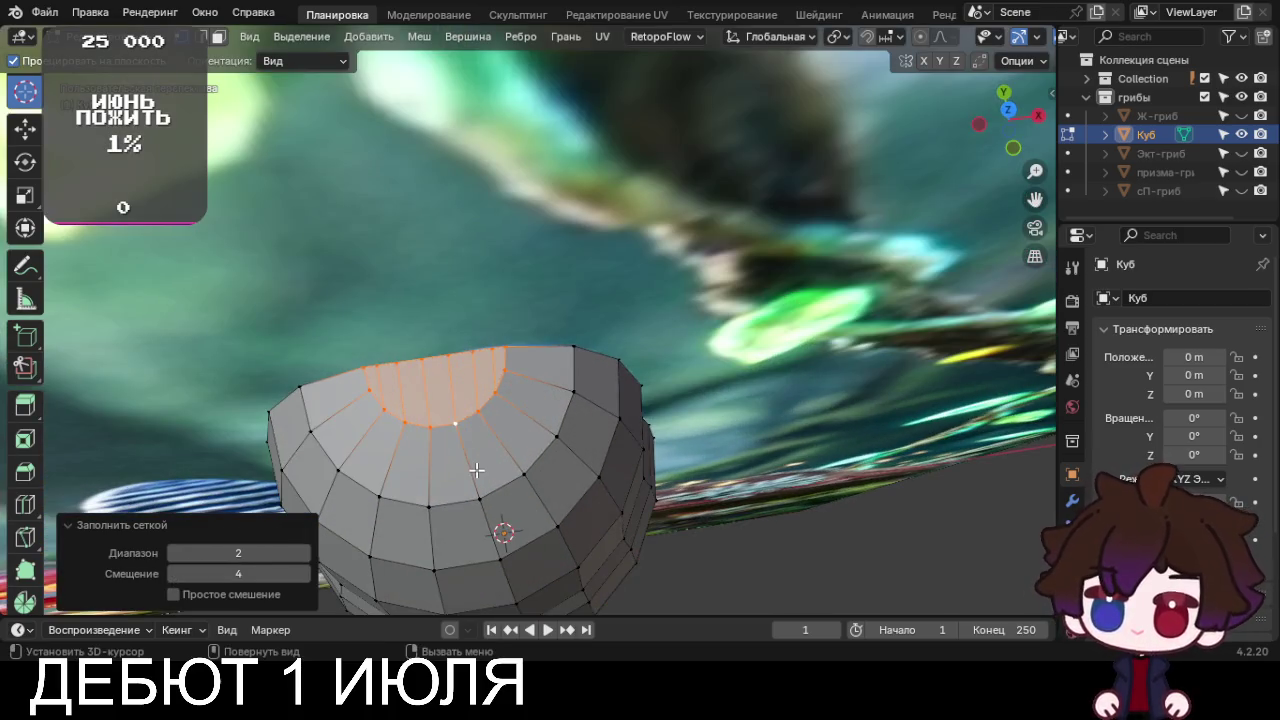
click(172, 574)
click(172, 574)
click(173, 574)
click(173, 574)
click(173, 574)
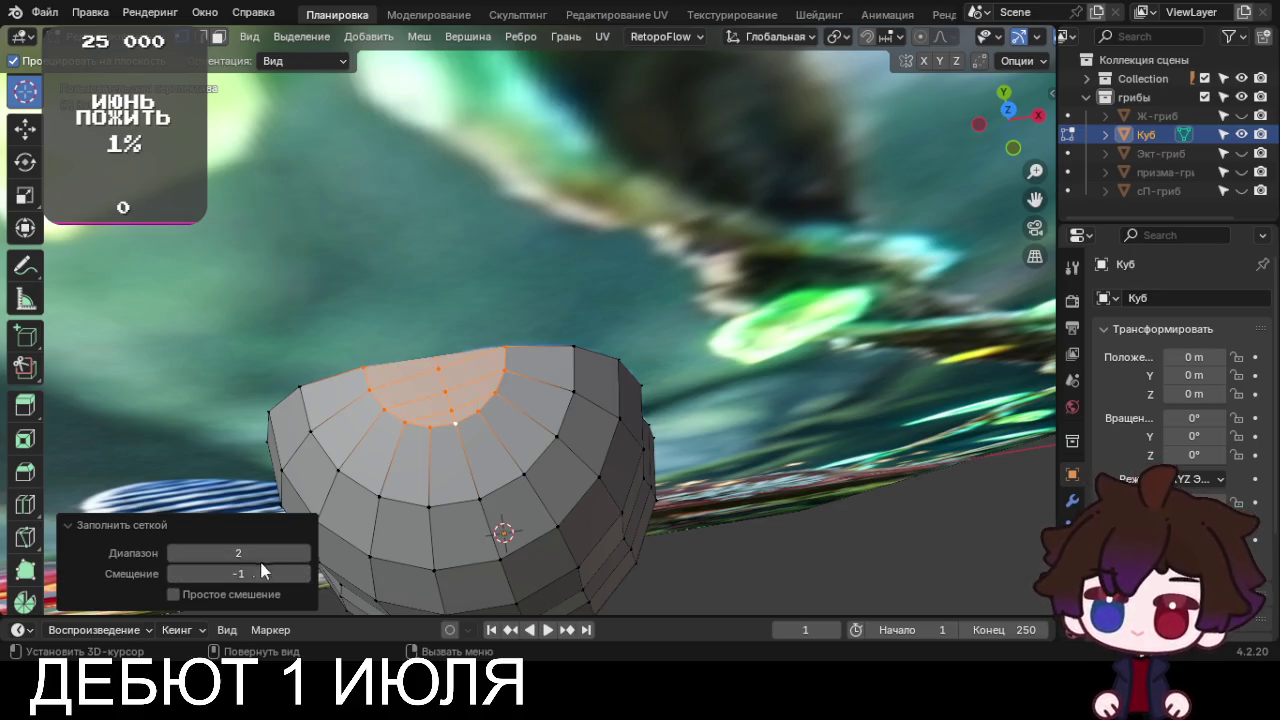
click(306, 574)
click(306, 574)
click(306, 574)
Reset the 3D cursor to world origin, then reposition it on the cap top
click(434, 368)
middle_drag(423, 357, 503, 420)
key(shift+a)
key(Escape)
key(shift+s)
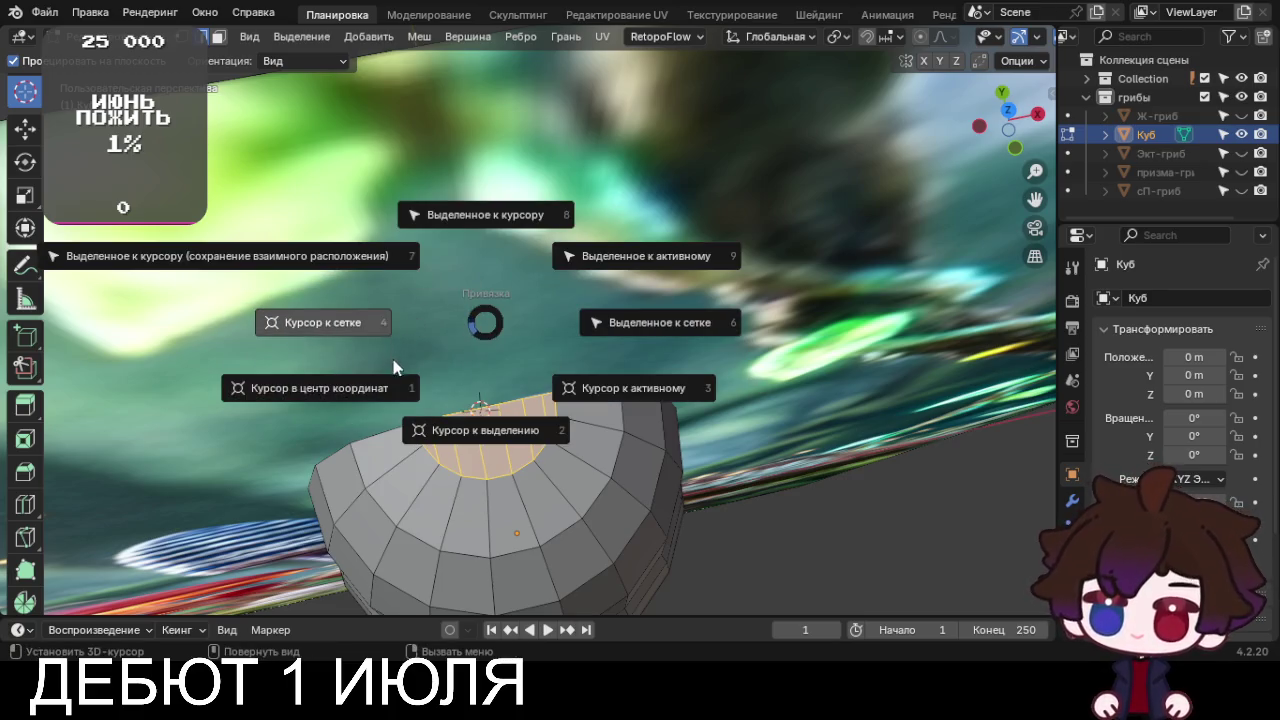
click(364, 396)
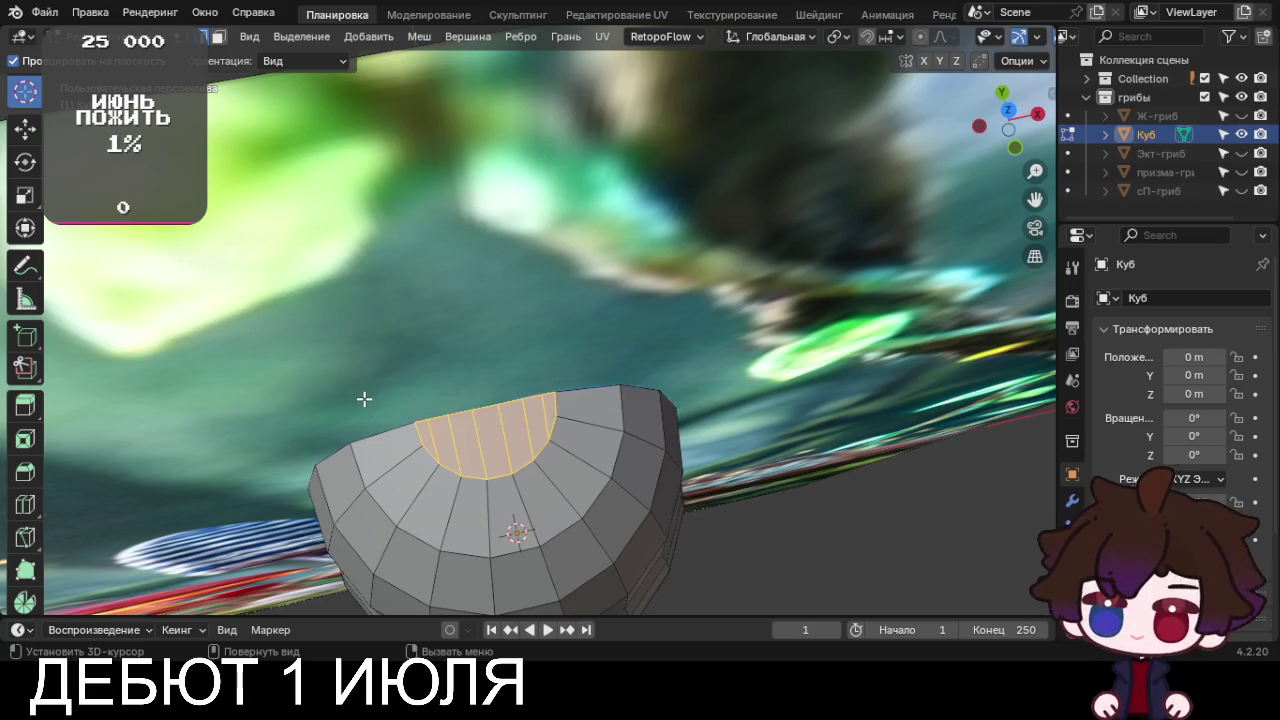
click(486, 403)
click(540, 453)
key(ctrl+e)
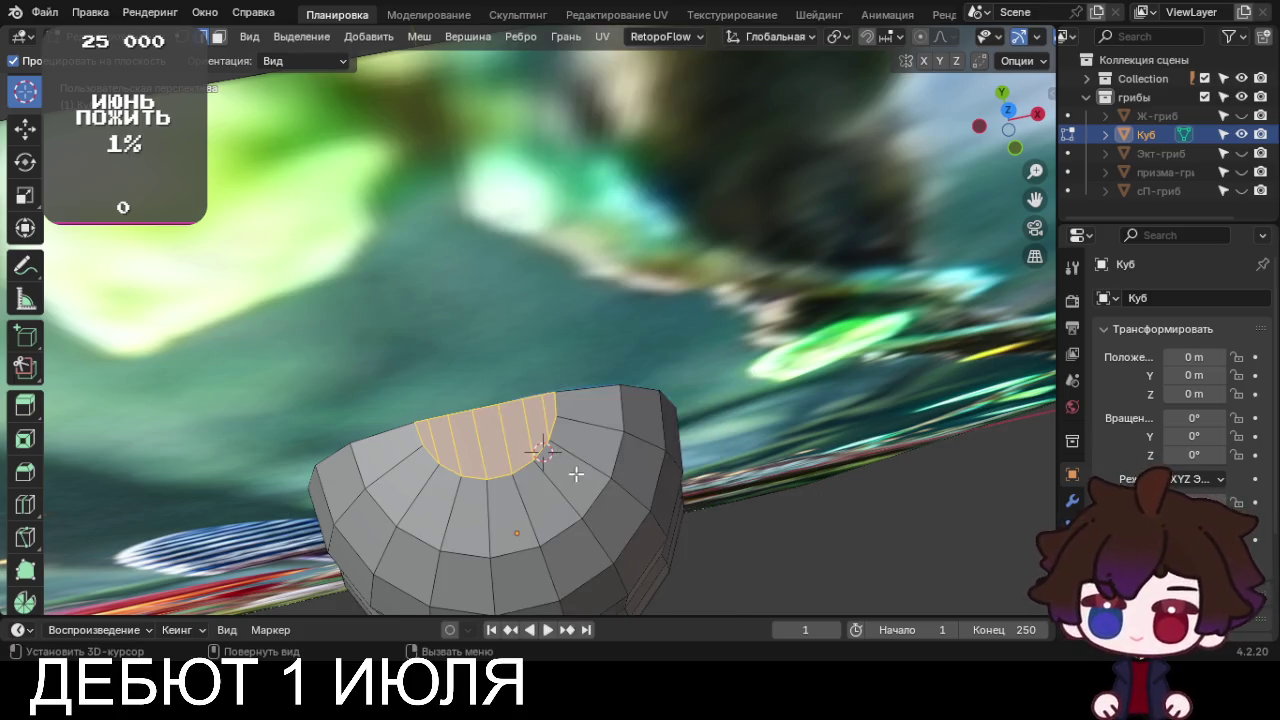
middle_drag(576, 474, 614, 477)
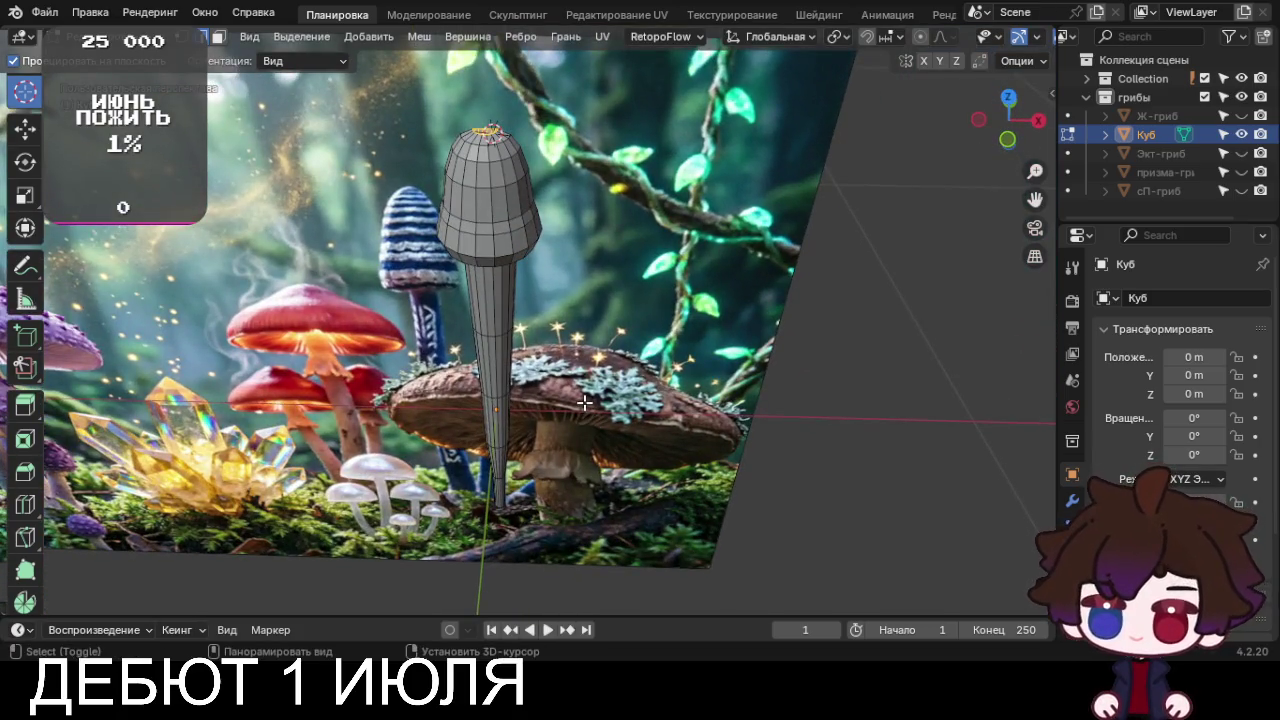
Reset the 3D cursor, place it on the cap top, and save грибы.blend
key(shift+s)
click(414, 463)
middle_drag(414, 463, 522, 455)
key(ctrl+e)
scroll(671, 358, up, 2)
click(487, 180)
scroll(10, 160, up, 2)
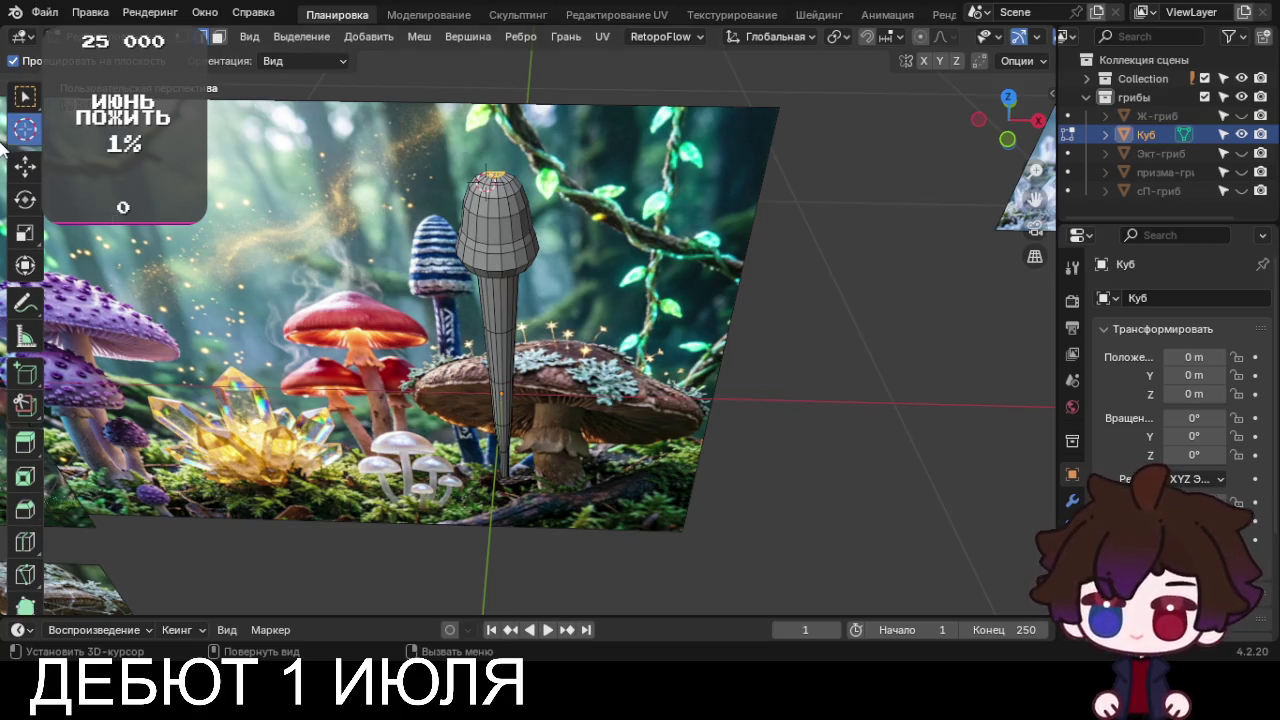
click(24, 100)
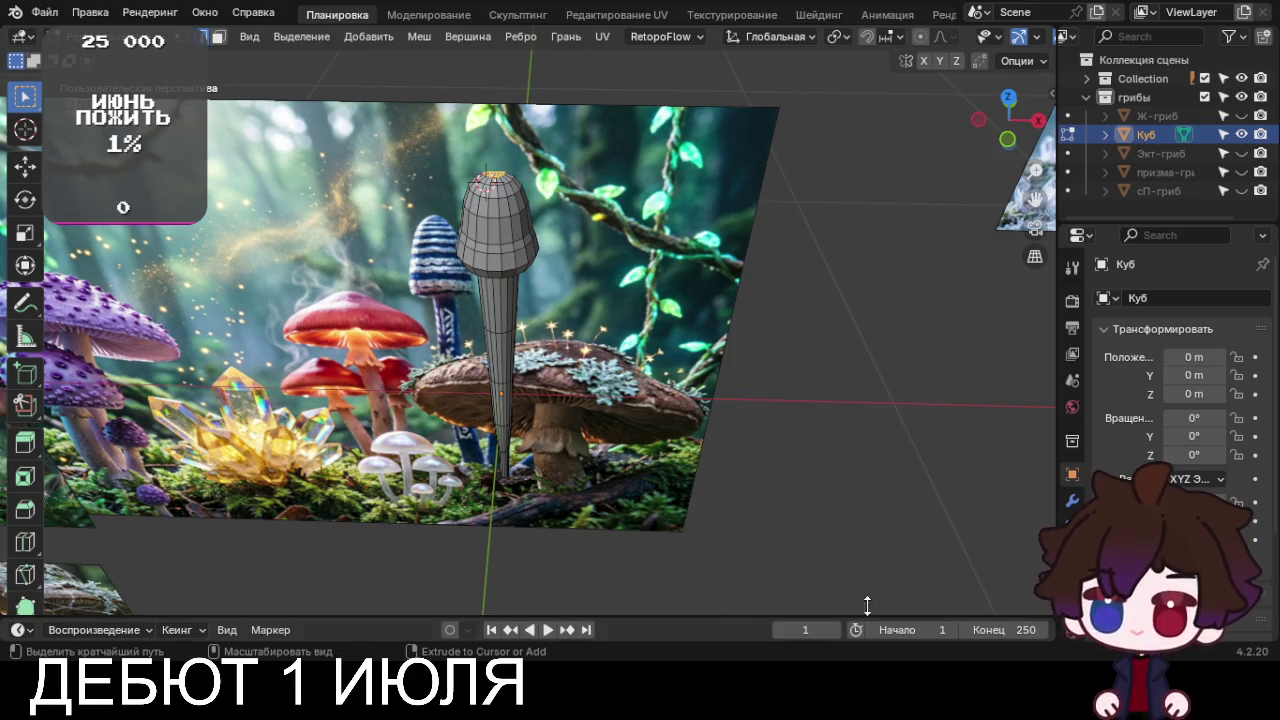
key(ctrl+s)
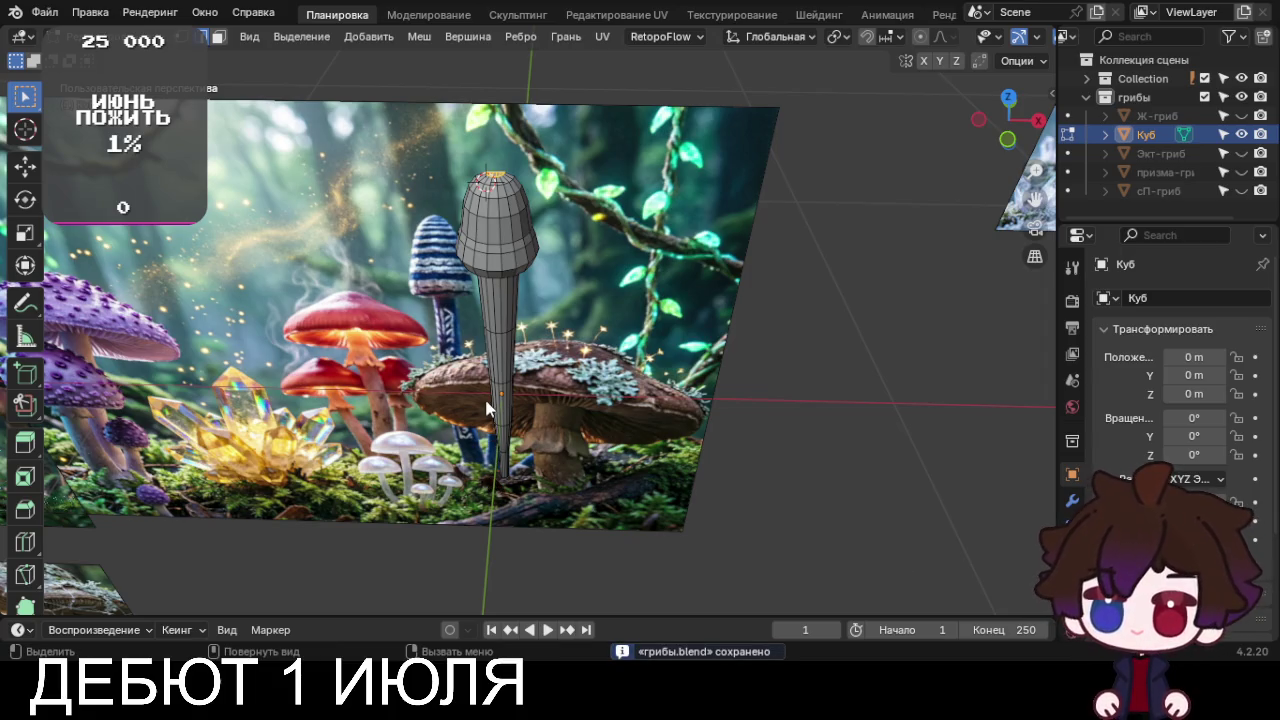
Return the 3D cursor to world origin and deselect the cap's top faces
middle_drag(488, 410, 612, 398)
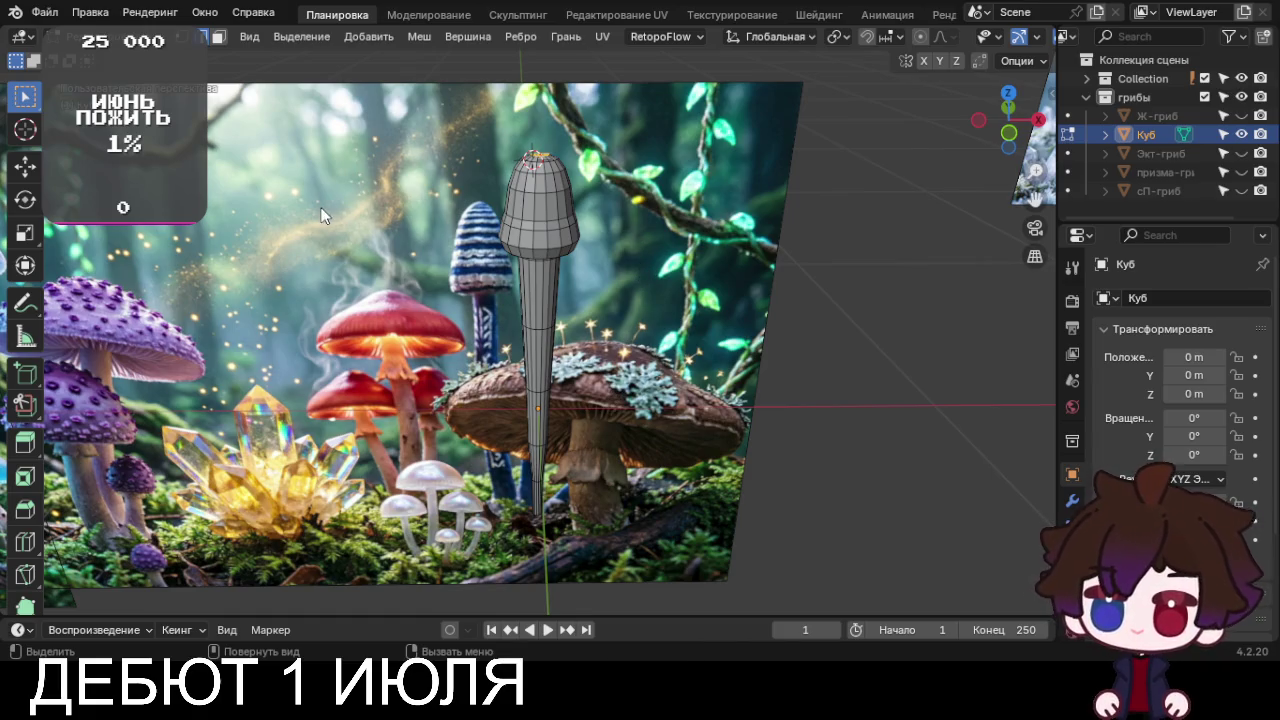
key(shift+s)
click(366, 293)
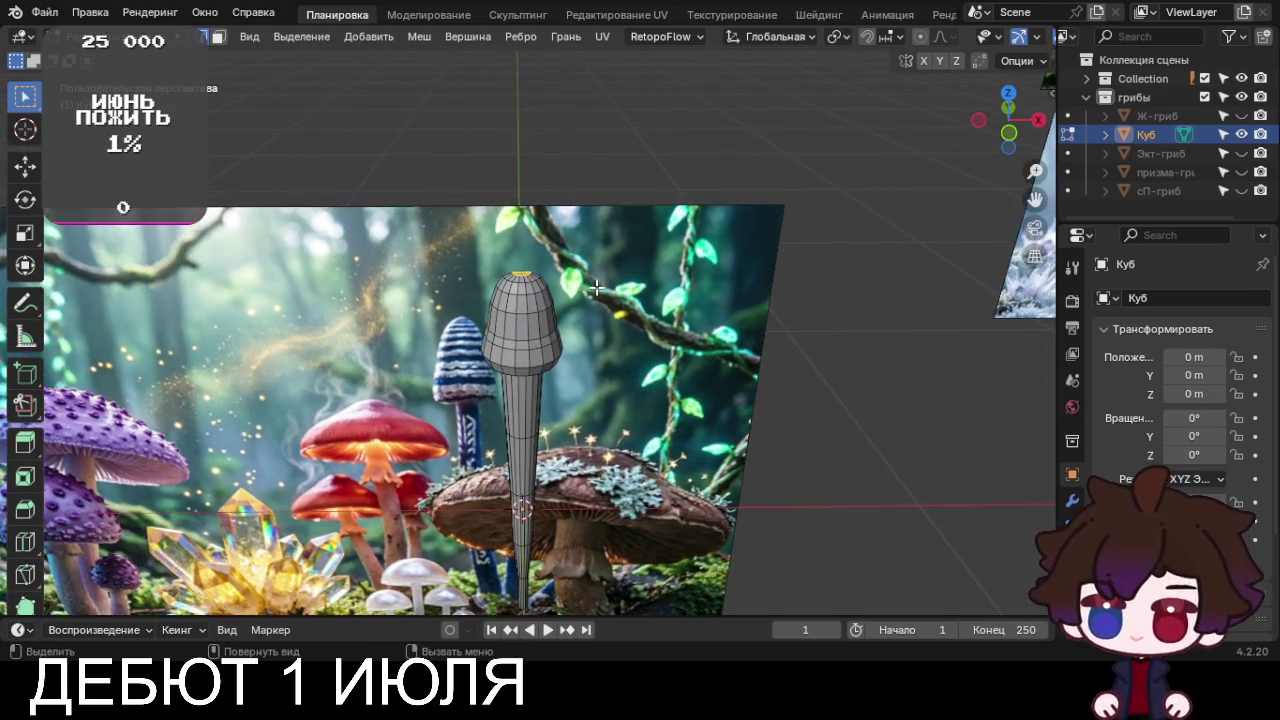
middle_drag(568, 217, 601, 332)
scroll(601, 332, up, 6)
key(alt+a)
middle_drag(529, 437, 560, 500)
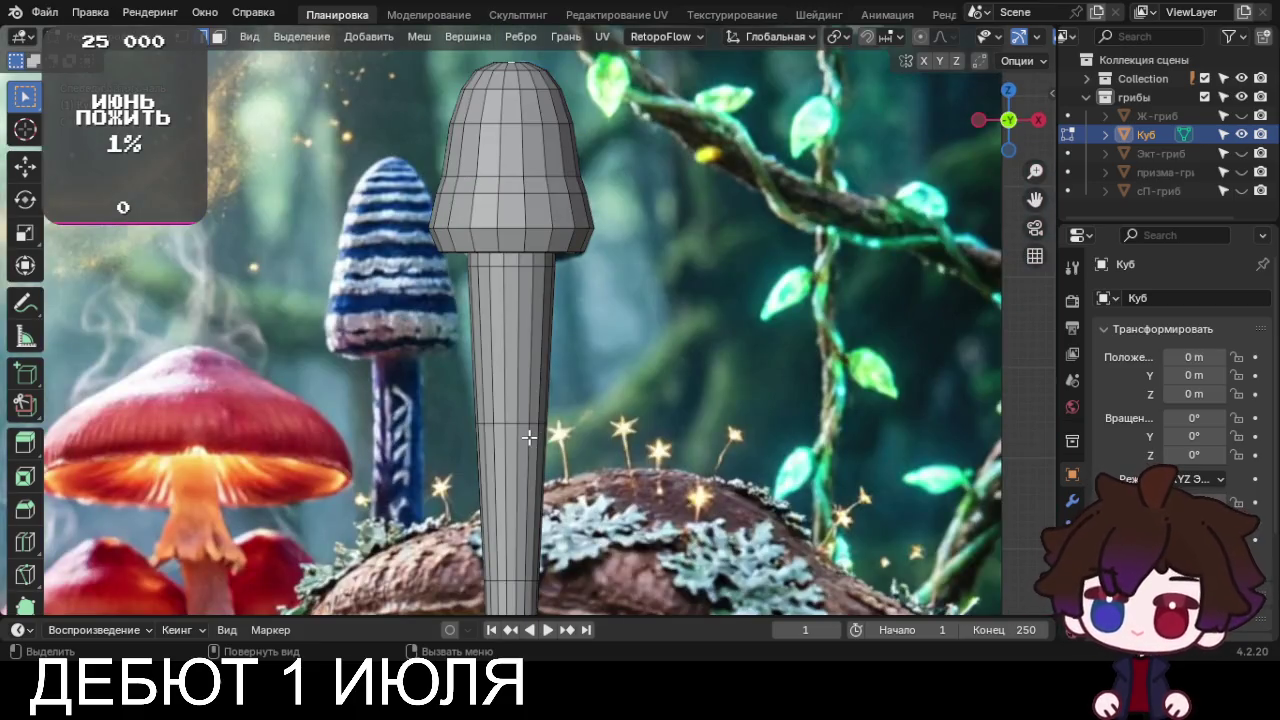
Turn on proportional editing and raise the cap's top vertex into a rounder dome
scroll(563, 514, up, 4)
scroll(623, 415, up, 2)
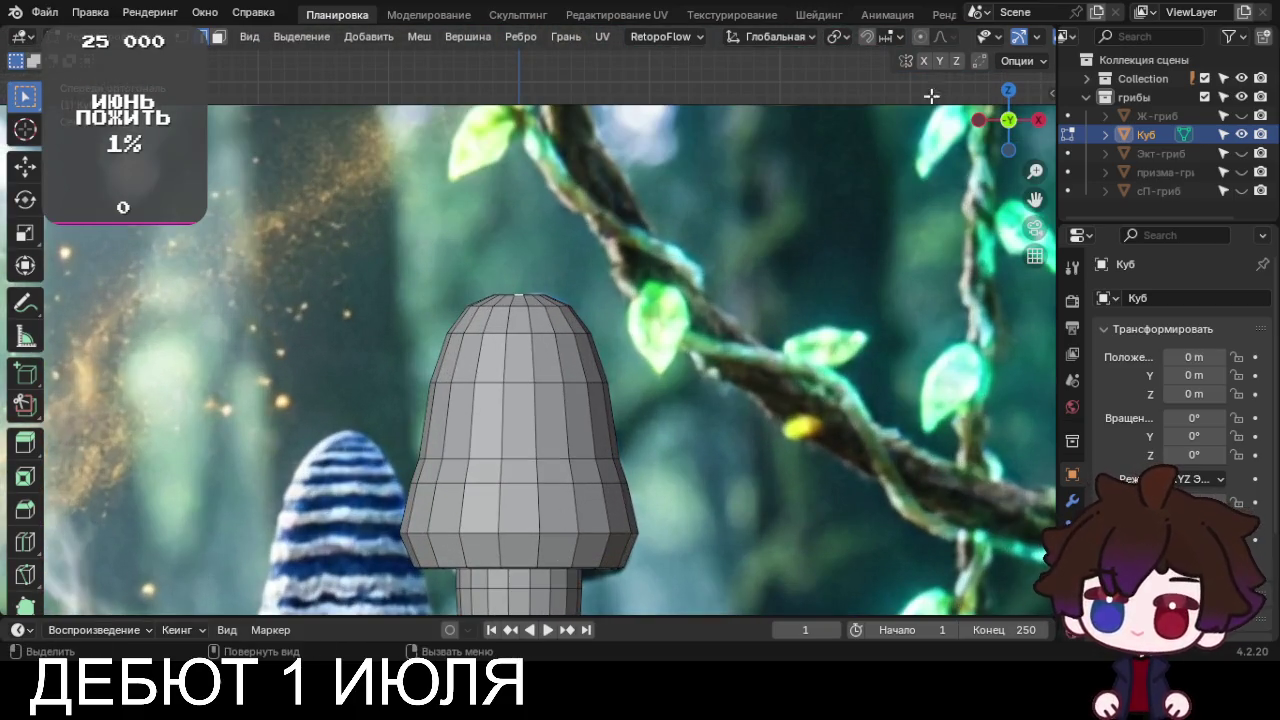
click(921, 36)
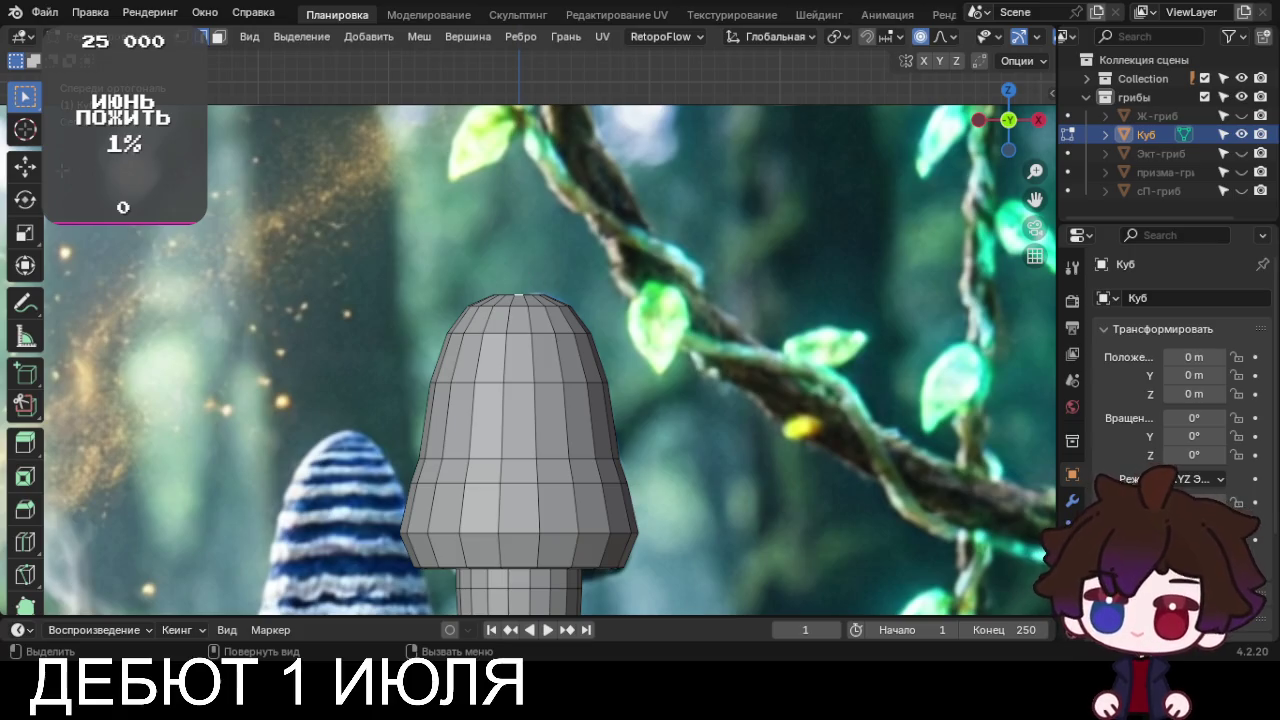
key(shift+space)
key(g)
drag(521, 246, 520, 230)
scroll(520, 230, down, 4)
scroll(520, 230, up, 2)
scroll(520, 230, up, 2)
scroll(520, 230, up, 2)
scroll(520, 230, up, 2)
scroll(520, 230, up, 1)
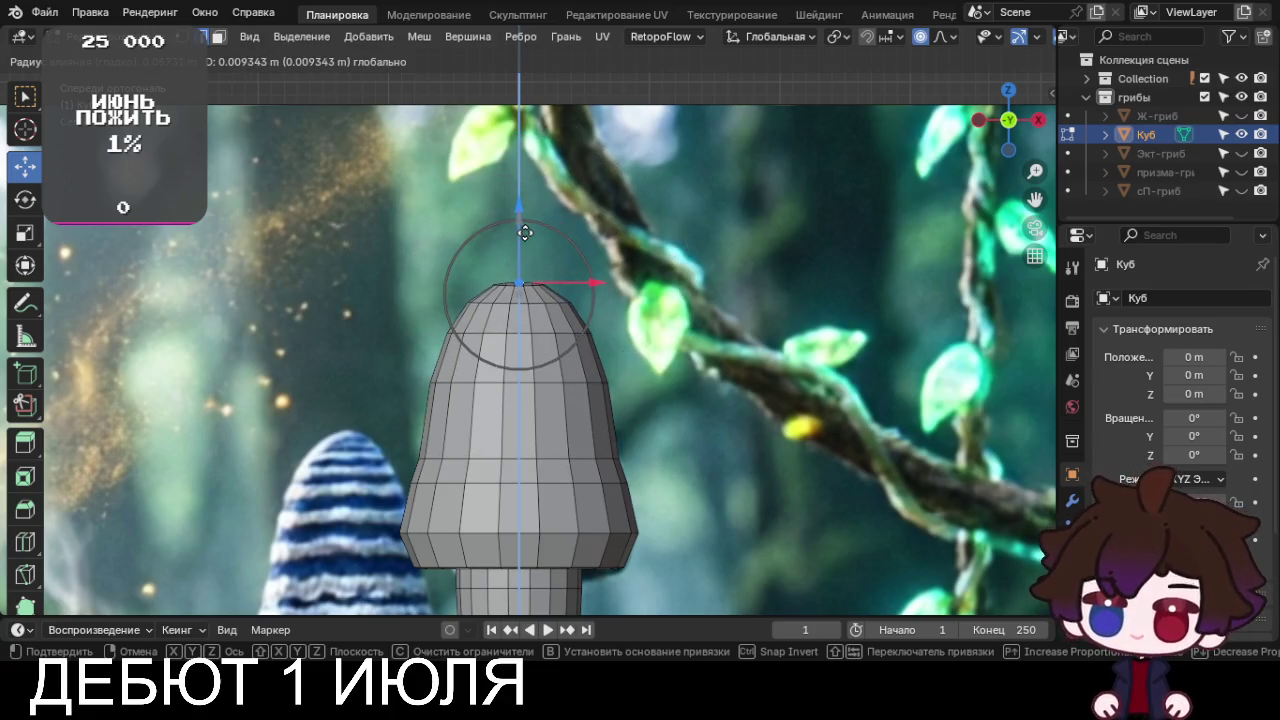
scroll(525, 233, up, 1)
click(525, 233)
scroll(525, 233, down, 3)
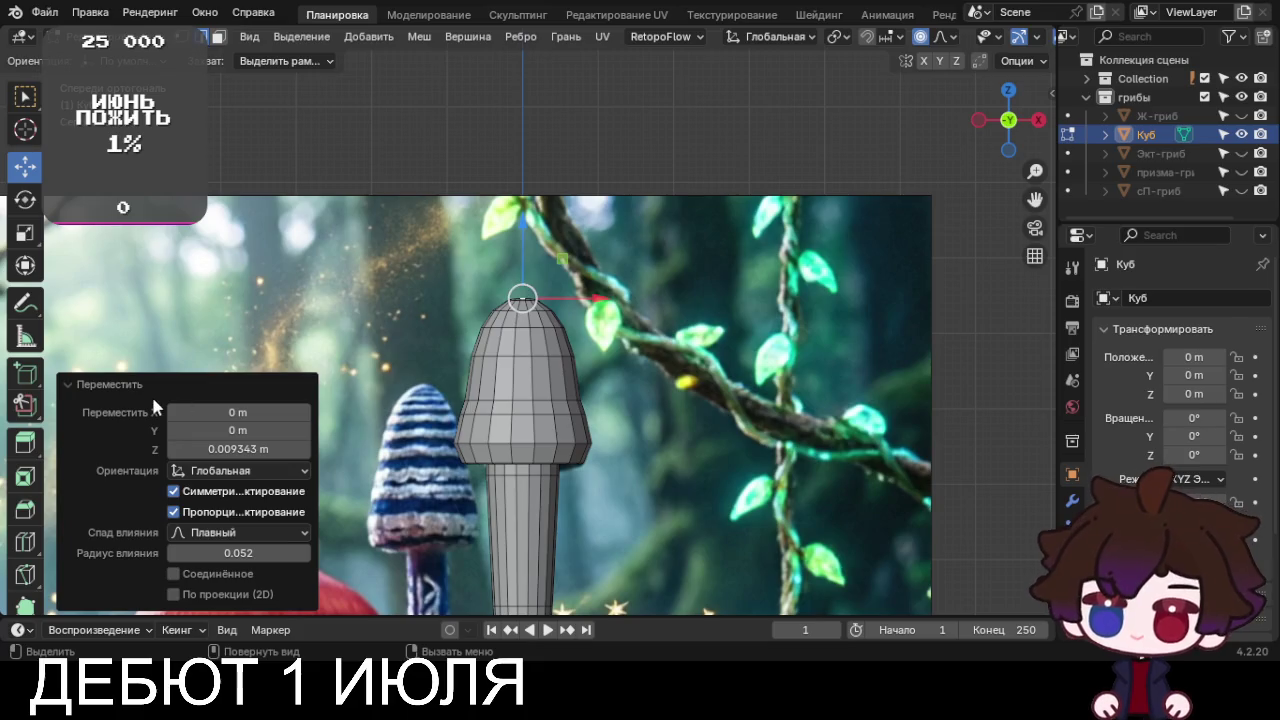
click(100, 378)
Scale out the mid-stem and bottom stem vertices so the stem becomes a straight cylinder
scroll(368, 412, down, 2)
scroll(516, 360, up, 2)
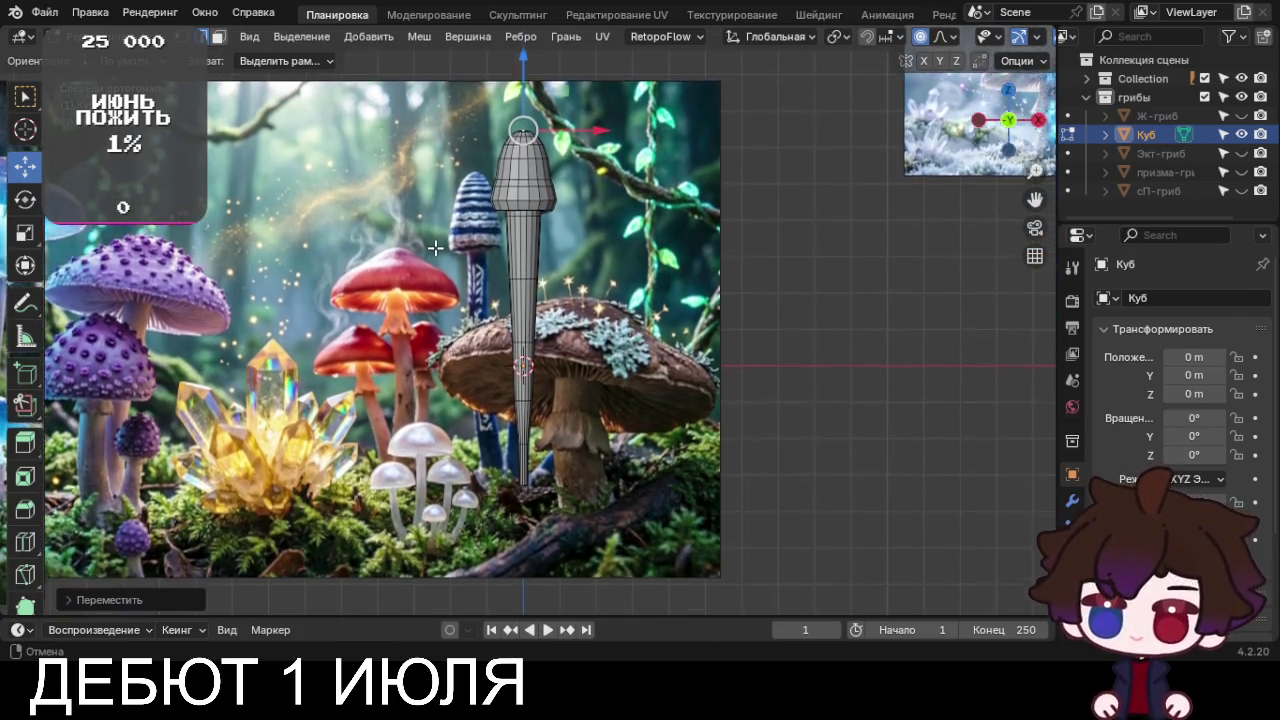
scroll(516, 352, up, 1)
scroll(516, 355, up, 1)
scroll(565, 419, up, 1)
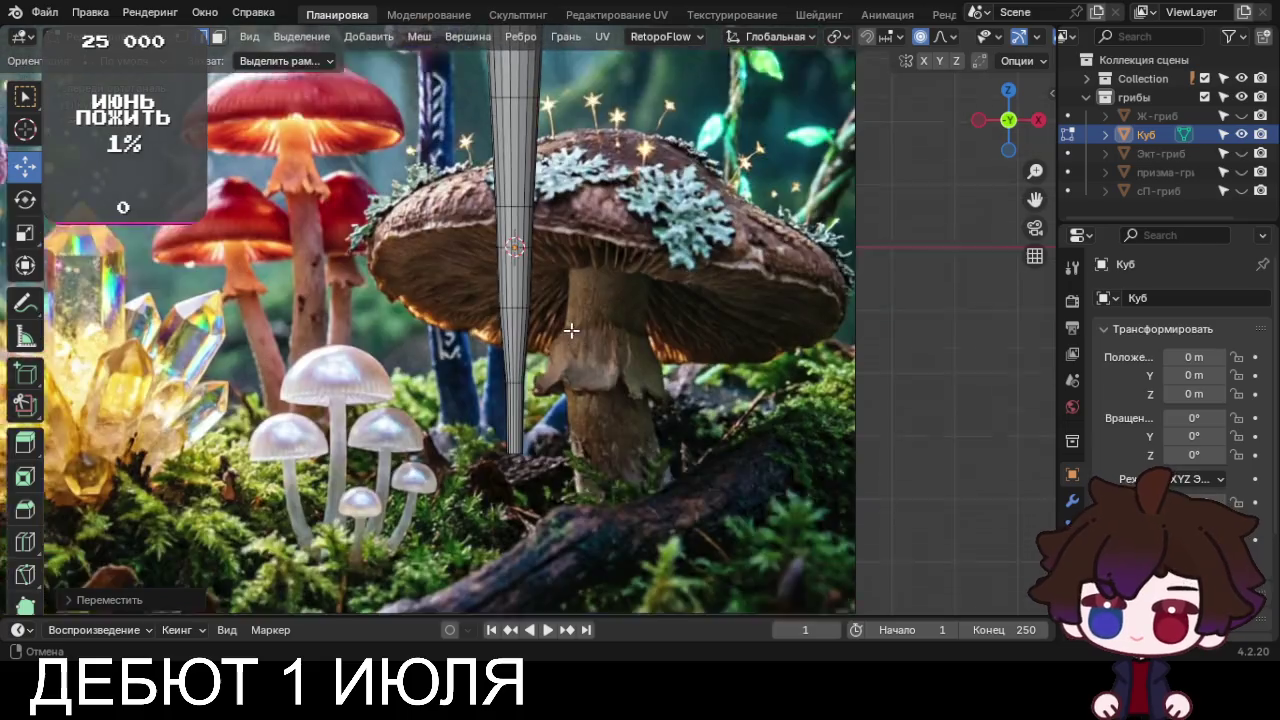
scroll(570, 330, up, 2)
scroll(583, 268, up, 1)
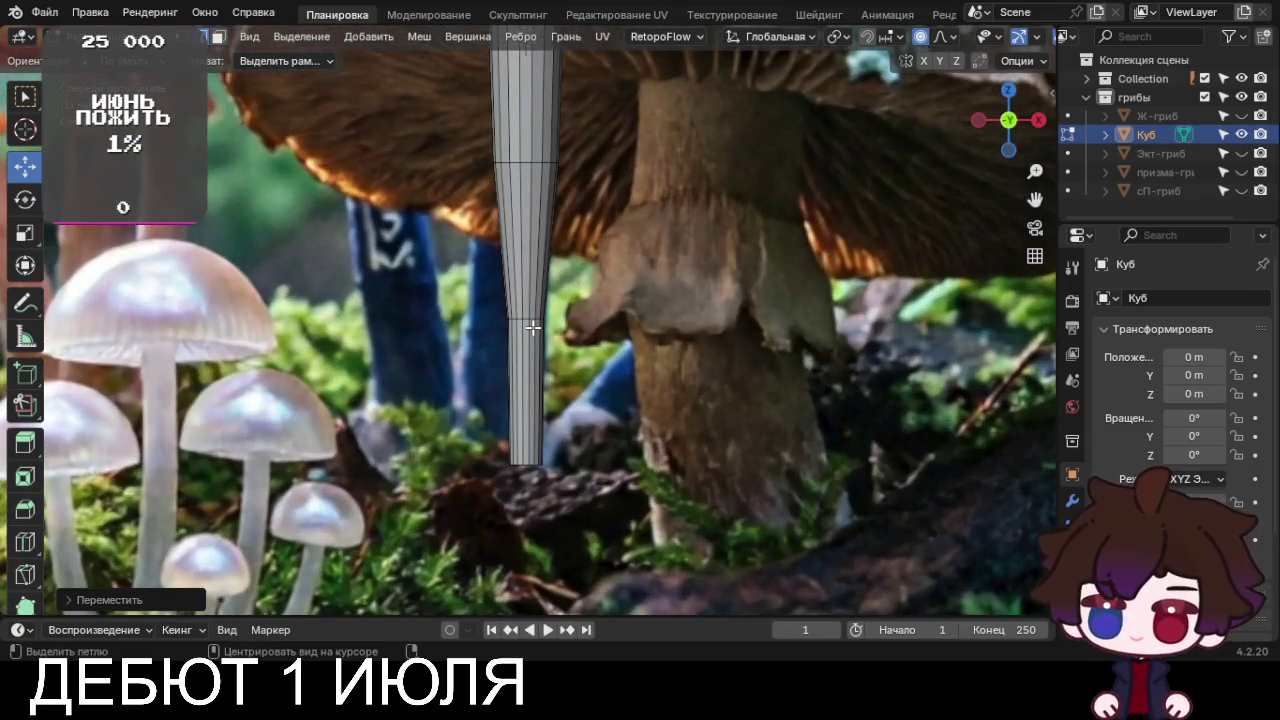
click(525, 319)
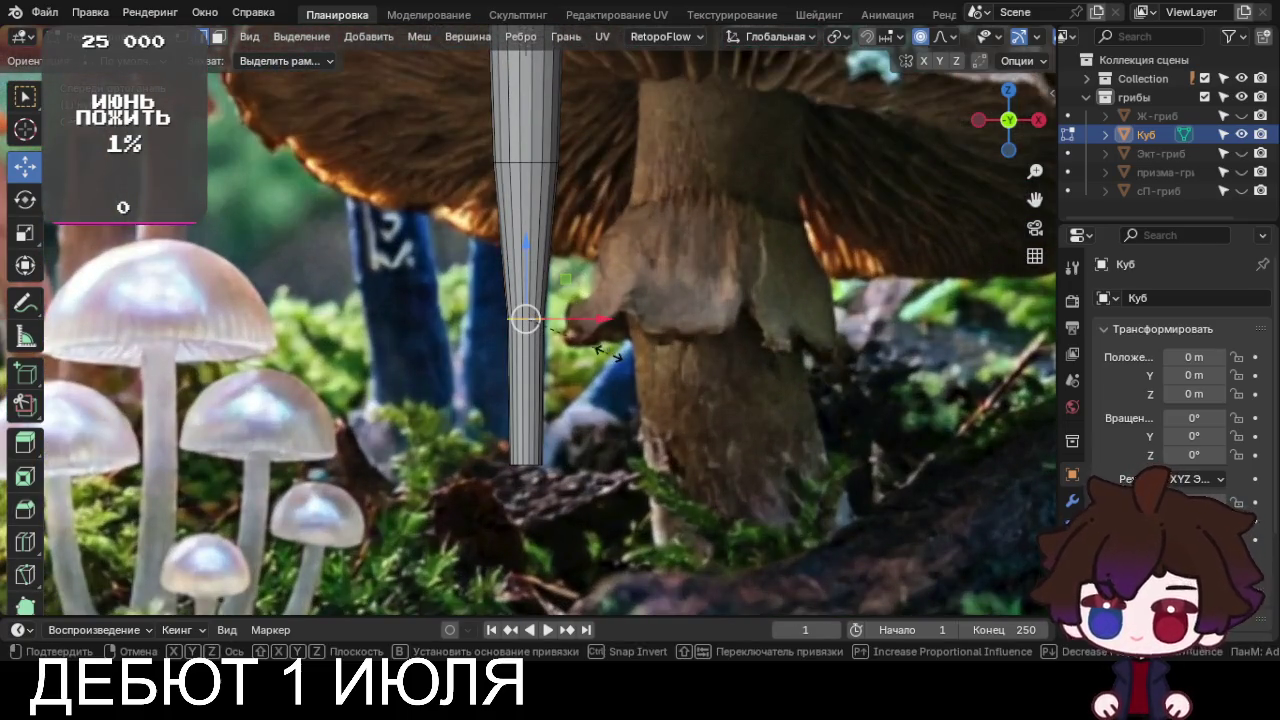
key(s)
click(660, 366)
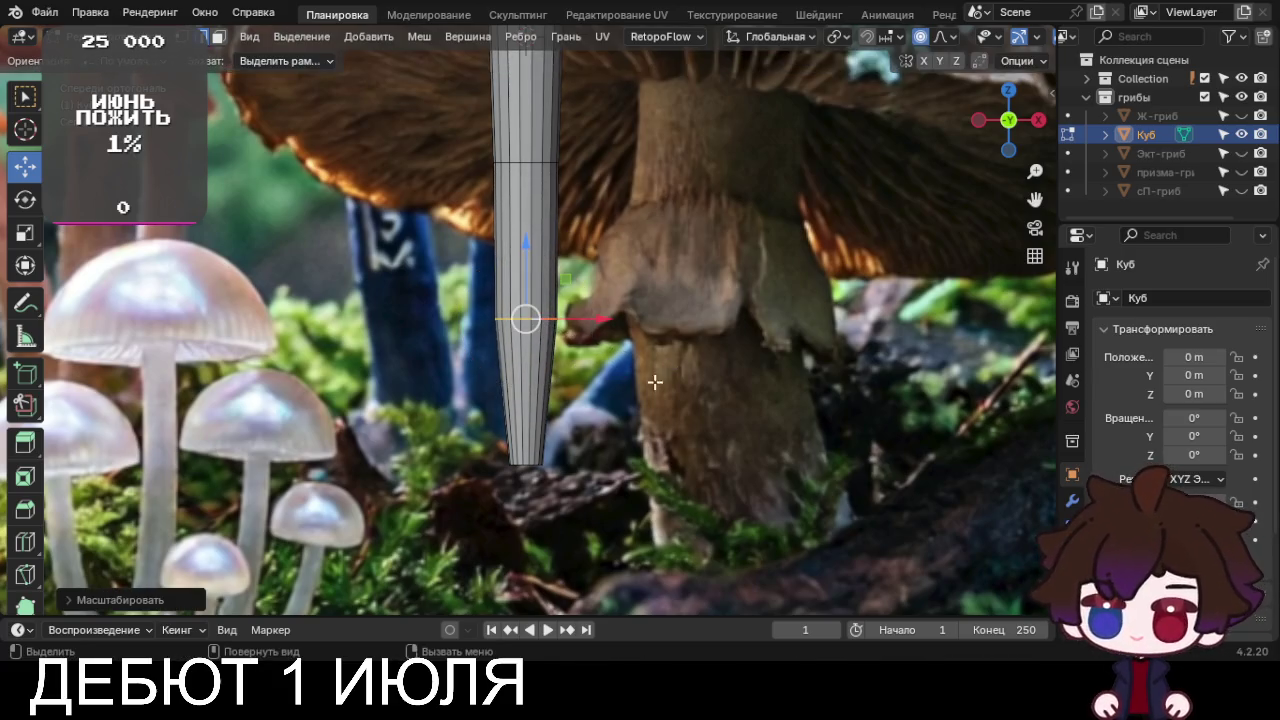
click(525, 464)
key(s)
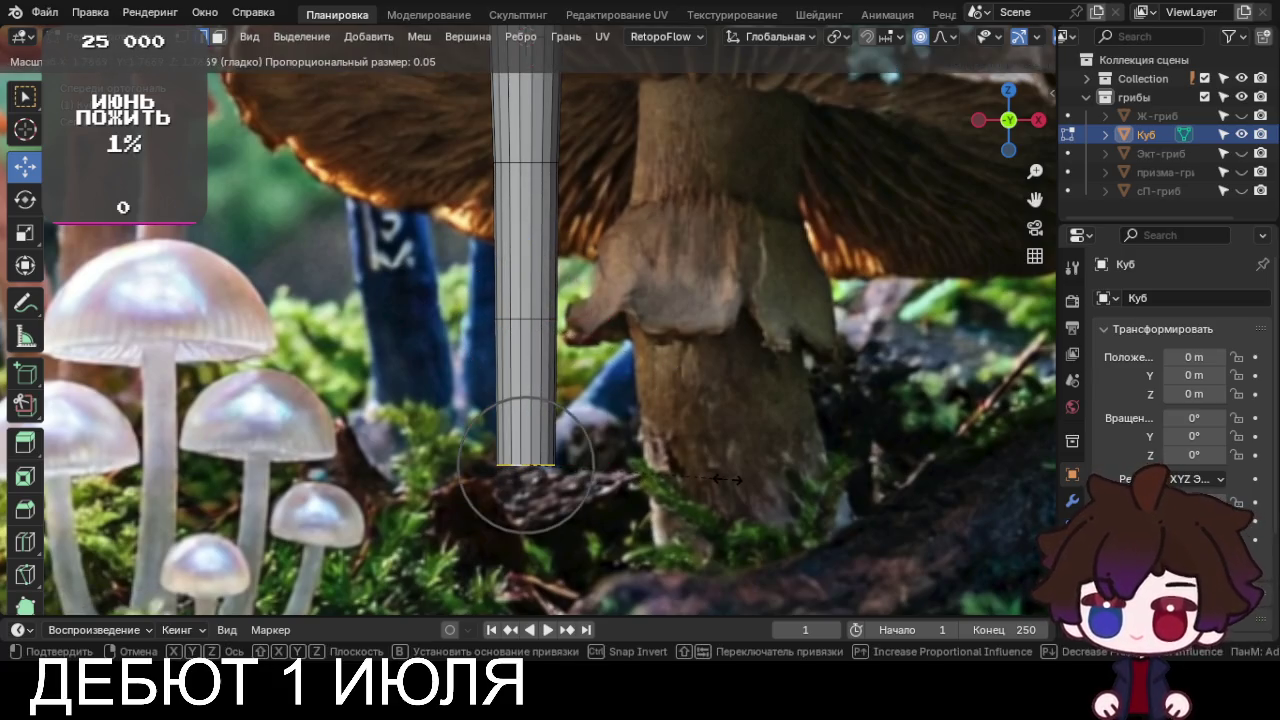
click(775, 480)
middle_drag(775, 480, 740, 418)
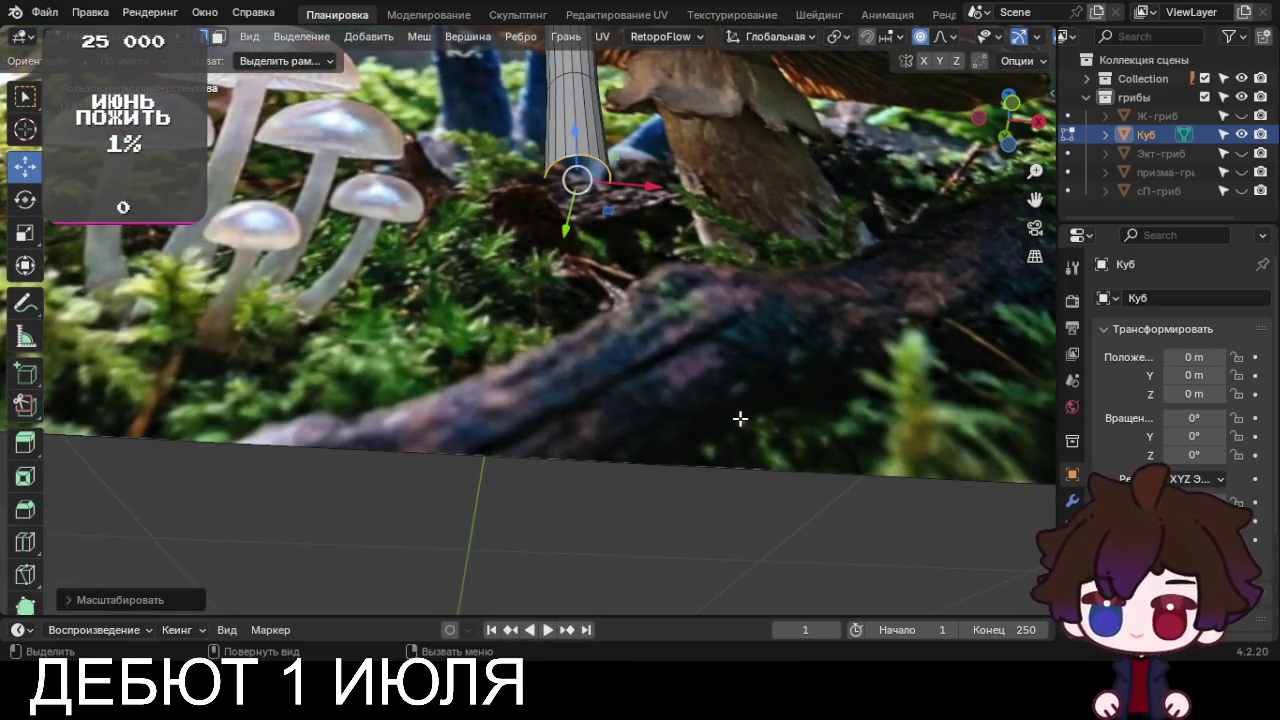
Save the file, then grid-fill the open stem bottom with span 4 and offset 7
mouse_move(677, 309)
middle_down()
mouse_move(663, 300)
mouse_move(683, 245)
mouse_move(683, 307)
middle_up()
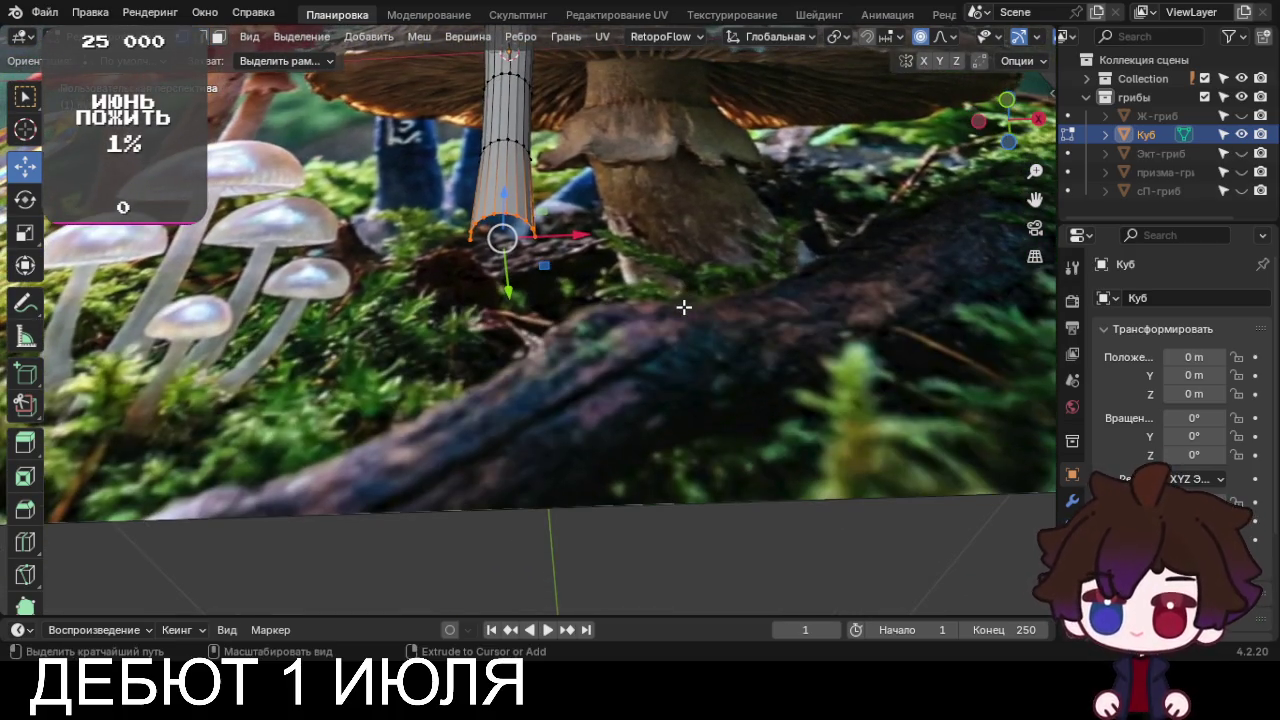
key(ctrl+s)
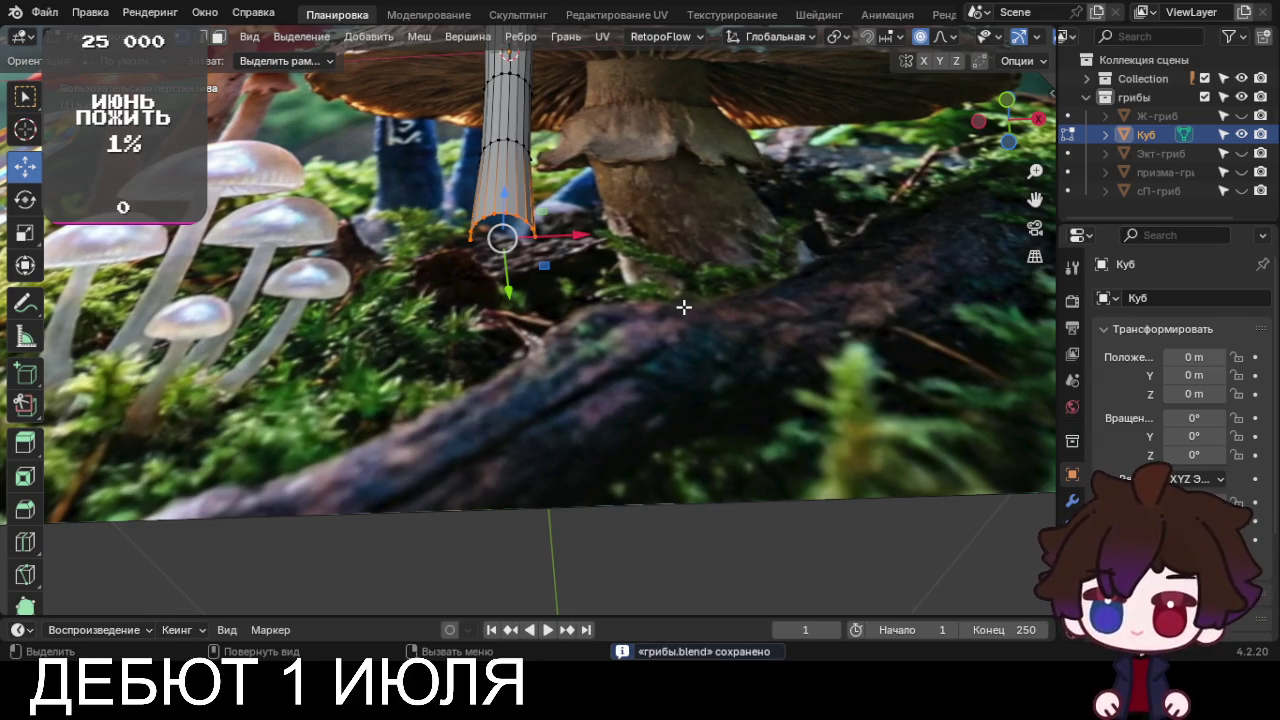
key(ctrl+f)
click(686, 315)
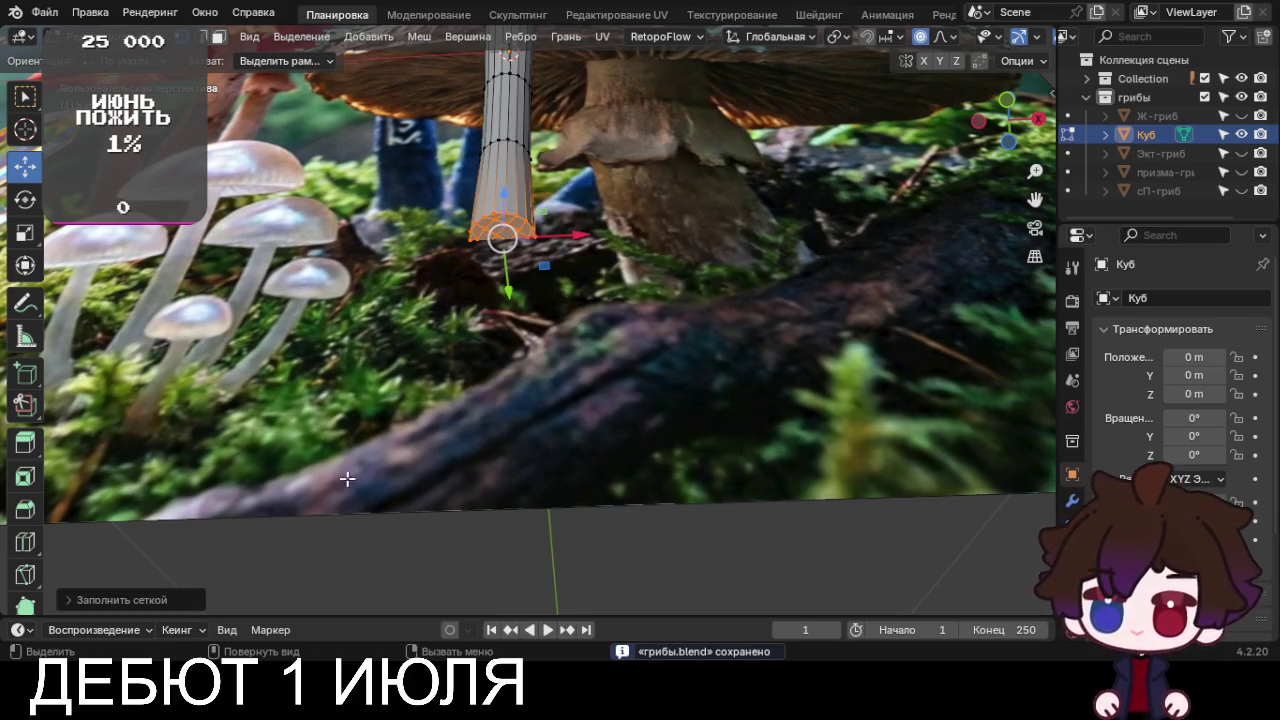
click(171, 598)
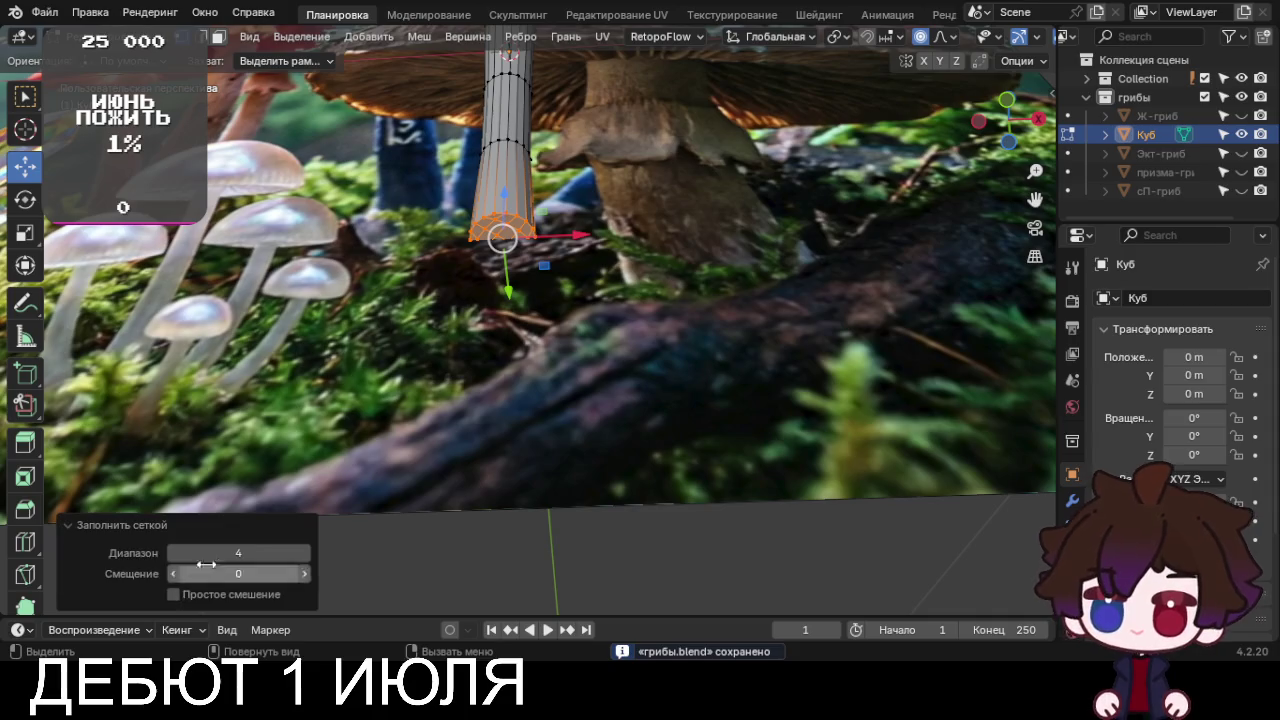
click(306, 575)
click(306, 575)
click(306, 575)
click(306, 575)
click(306, 575)
click(306, 575)
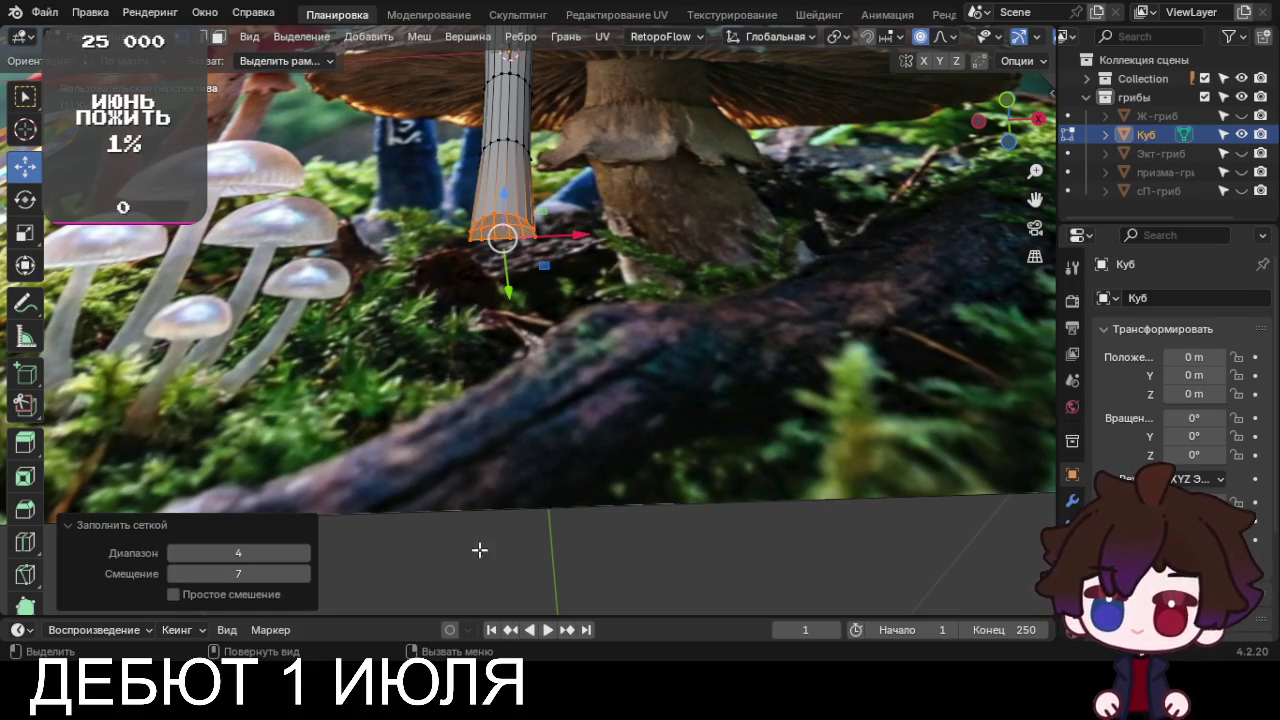
click(511, 586)
key(KP_1)
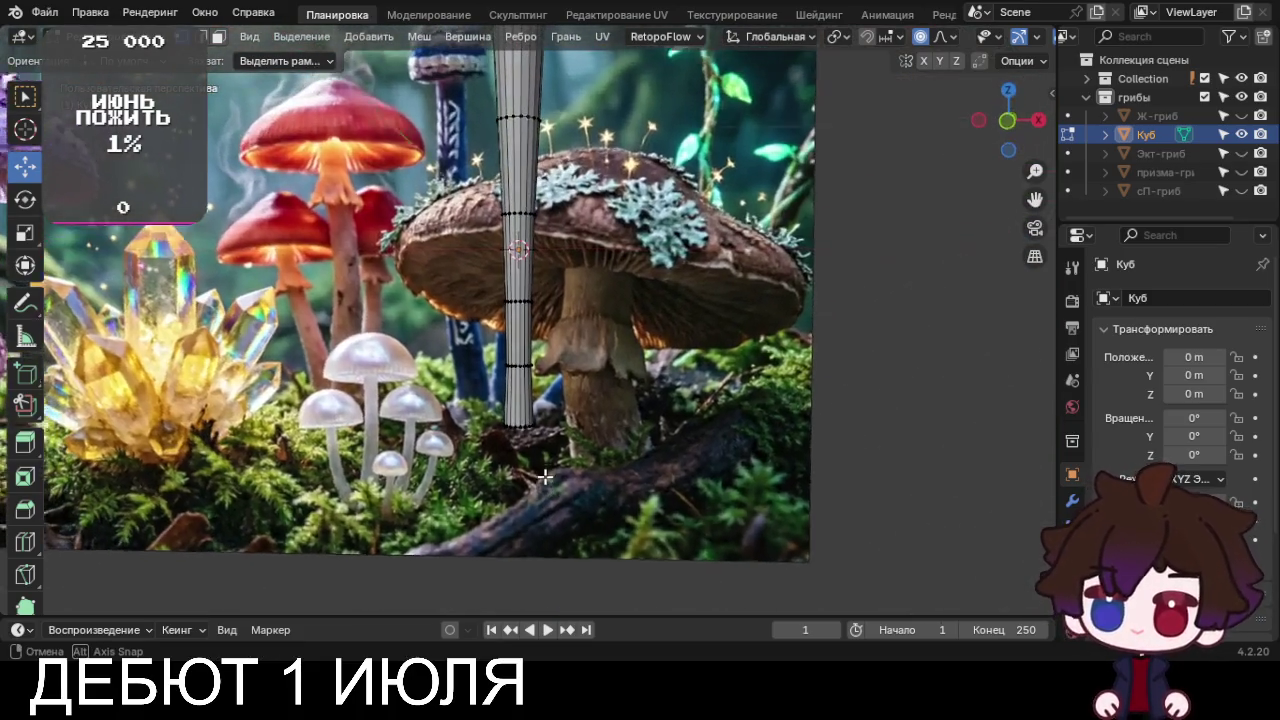
middle_drag(559, 414, 607, 383)
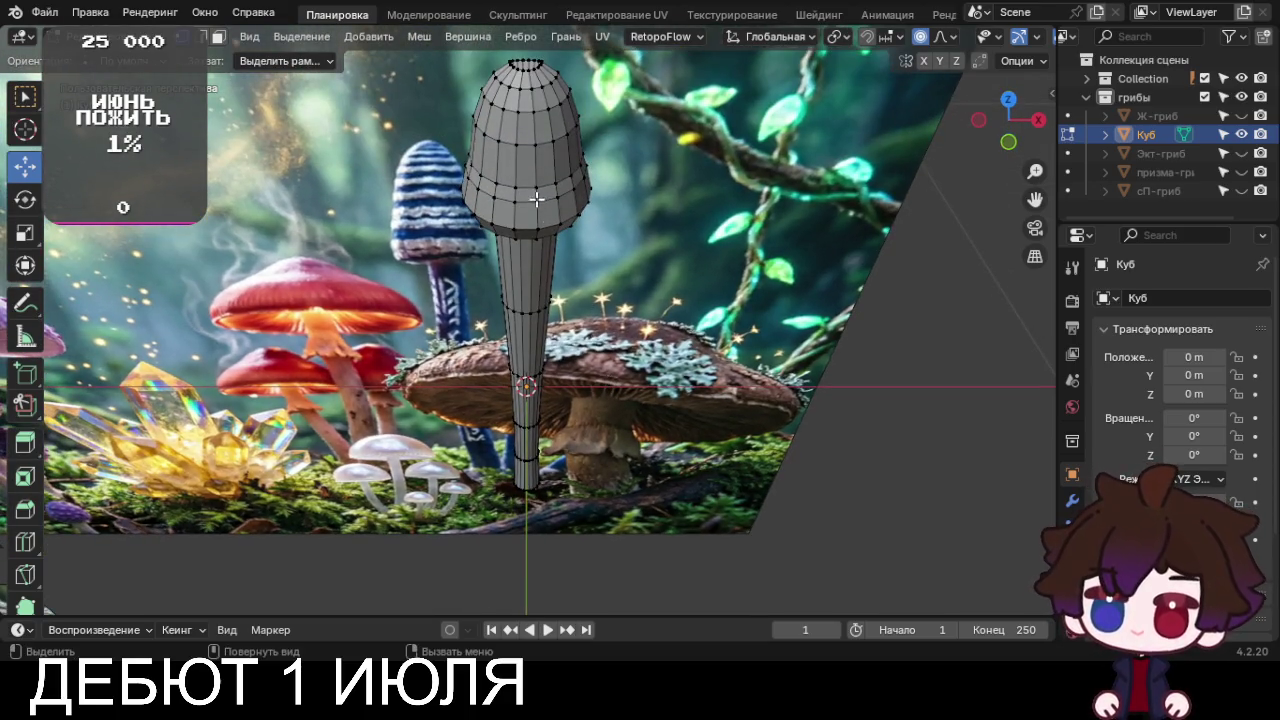
Return to object mode and shade the mushroom smooth
key(Tab)
right_click(500, 125)
click(482, 95)
mouse_move(484, 100)
middle_down()
mouse_move(582, 213)
mouse_move(583, 182)
middle_up()
scroll(583, 182, up, 3)
scroll(586, 190, up, 2)
In front-view edit mode, shrink the ring under the cap and narrow the stem's middle
scroll(586, 190, down, 2)
key(KP_1)
key(alt+z)
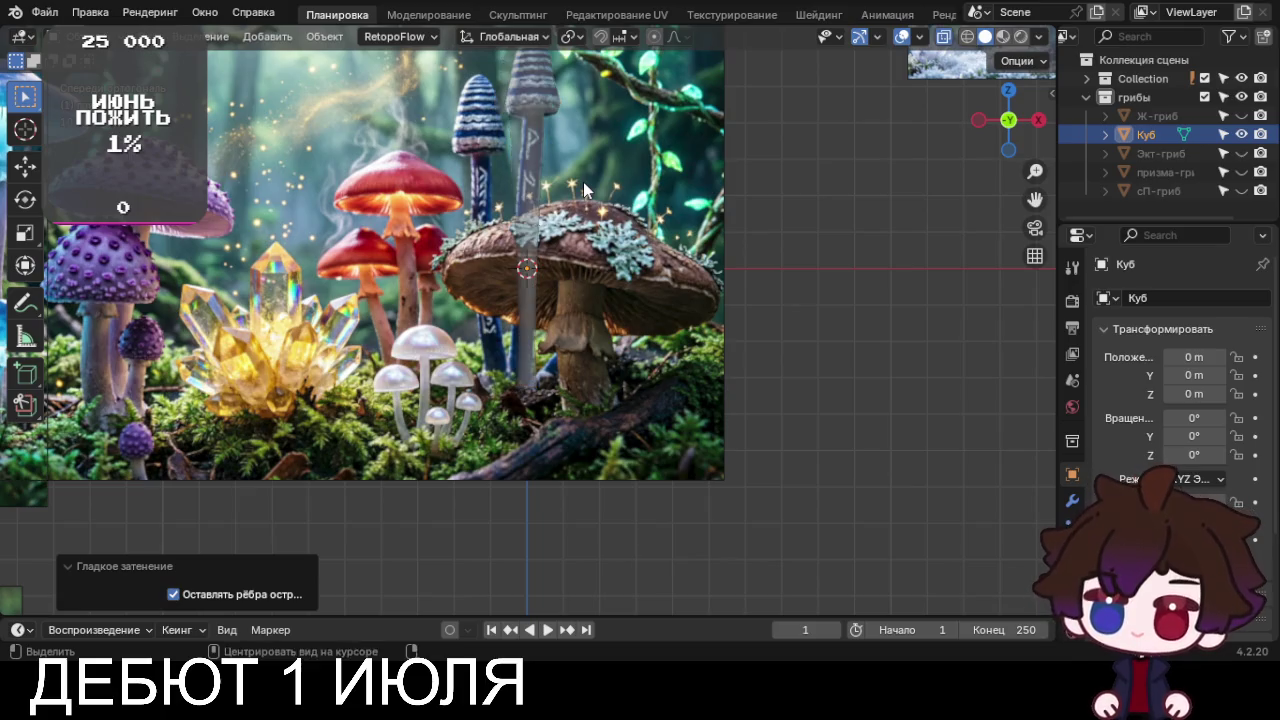
key(alt+z)
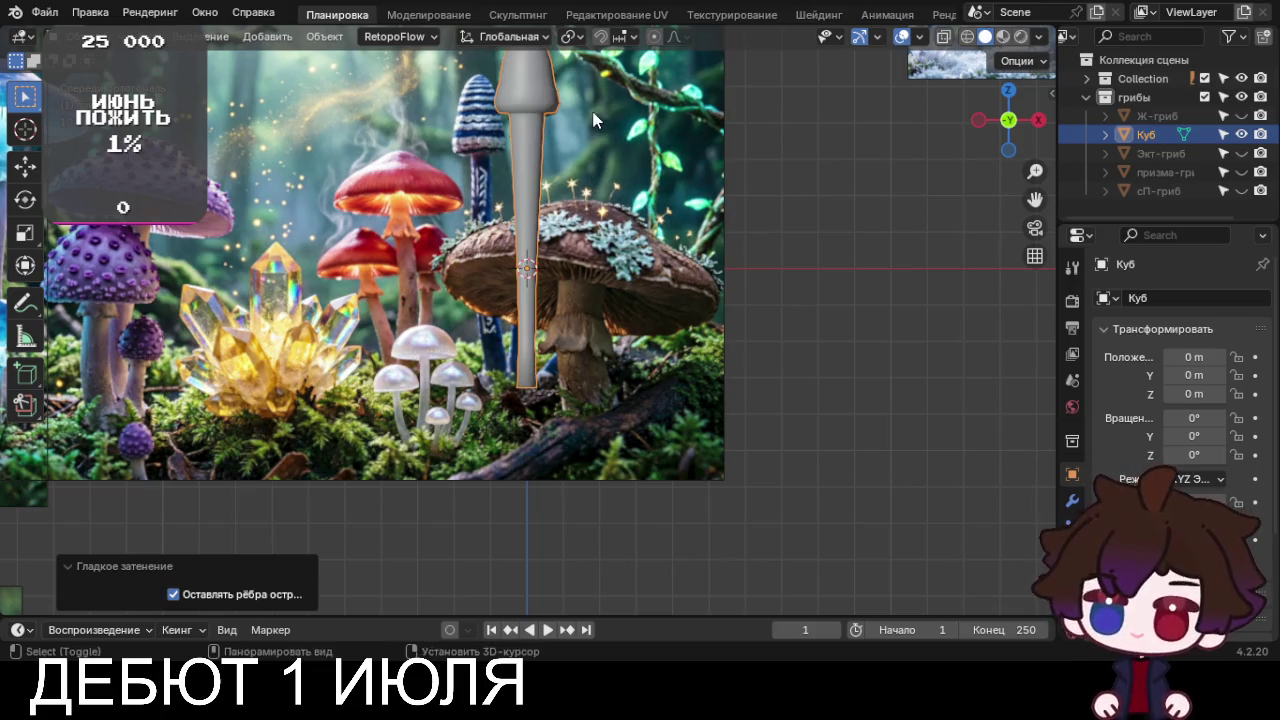
scroll(548, 260, up, 2)
scroll(548, 260, up, 2)
key(Tab)
scroll(543, 229, up, 3)
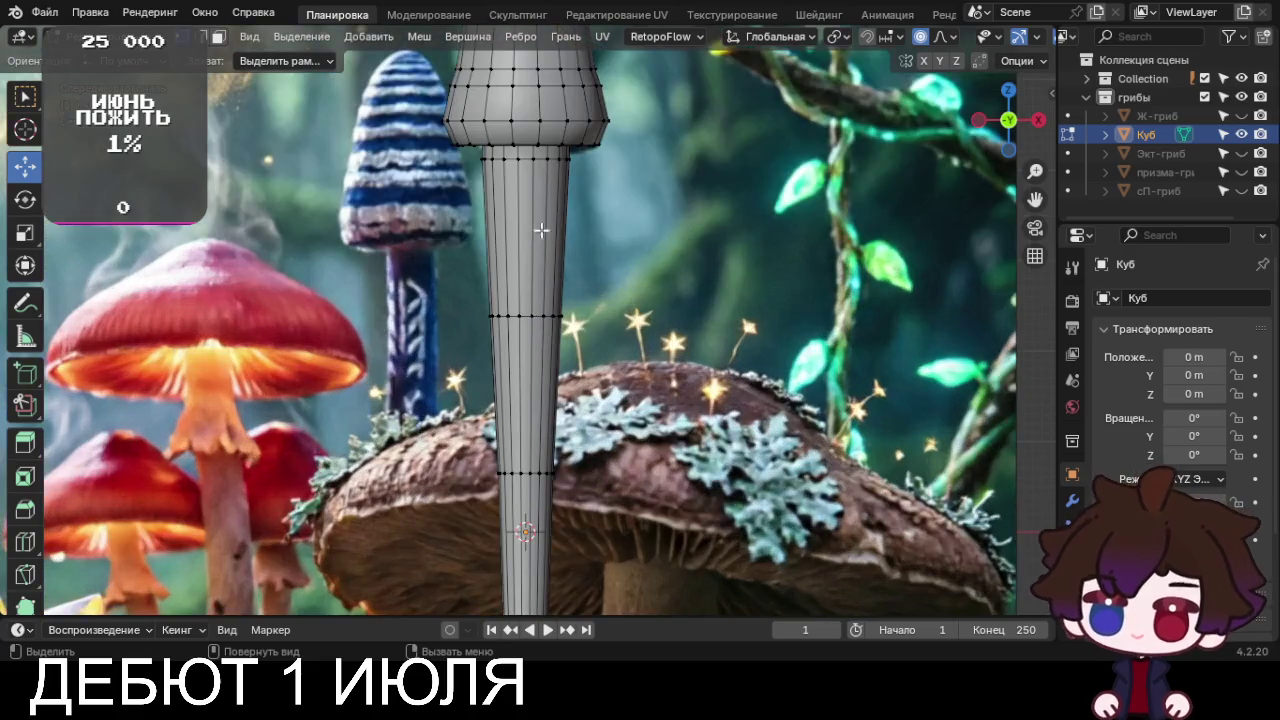
ctrl+alt+click(543, 229)
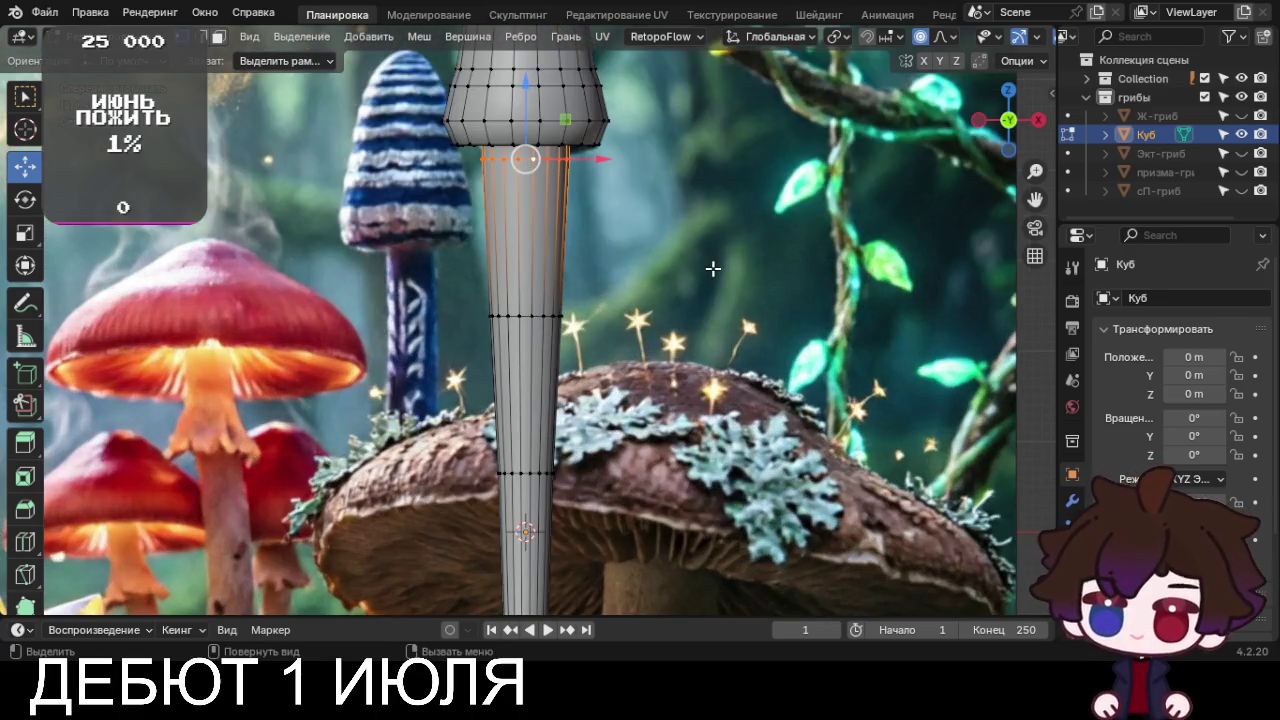
key(s)
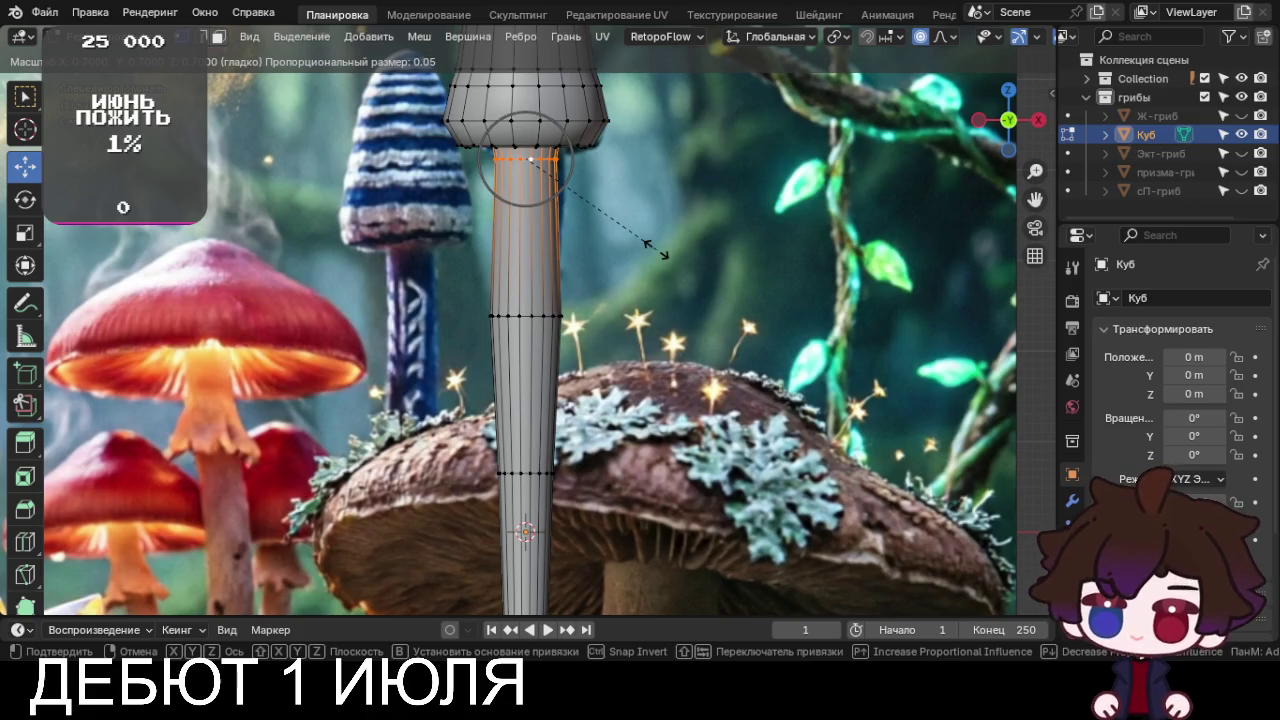
click(656, 247)
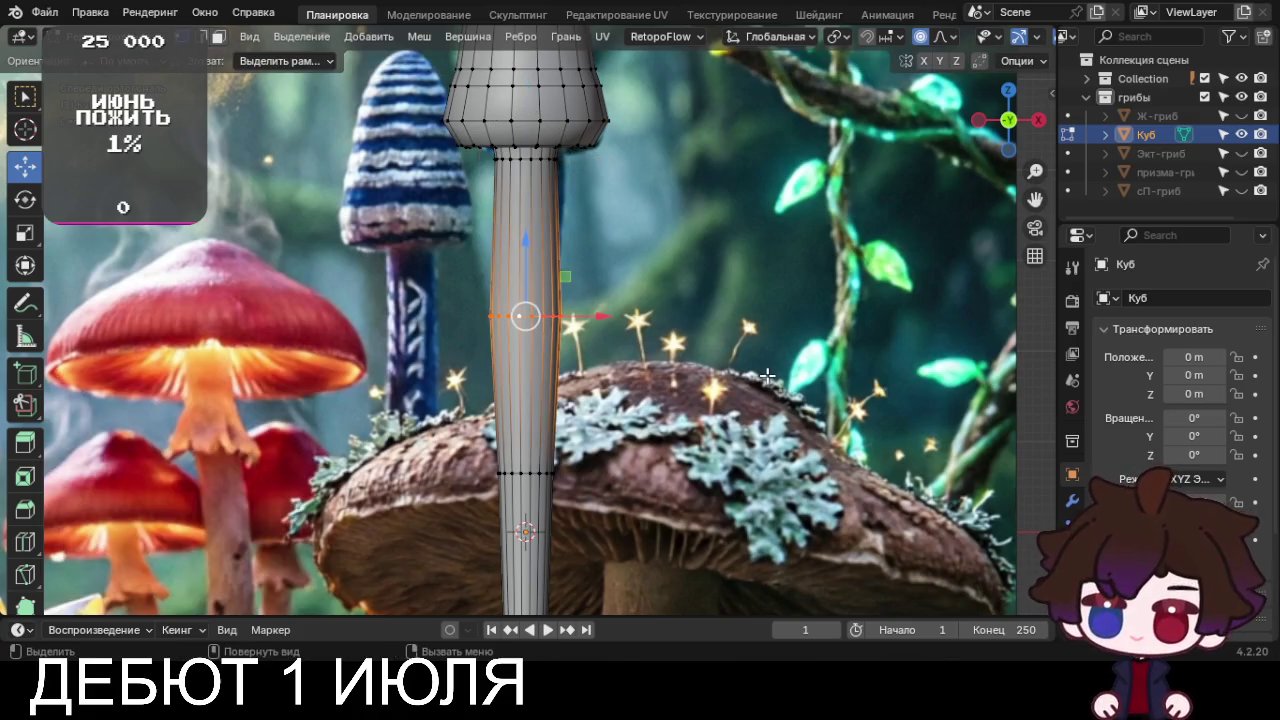
key(s)
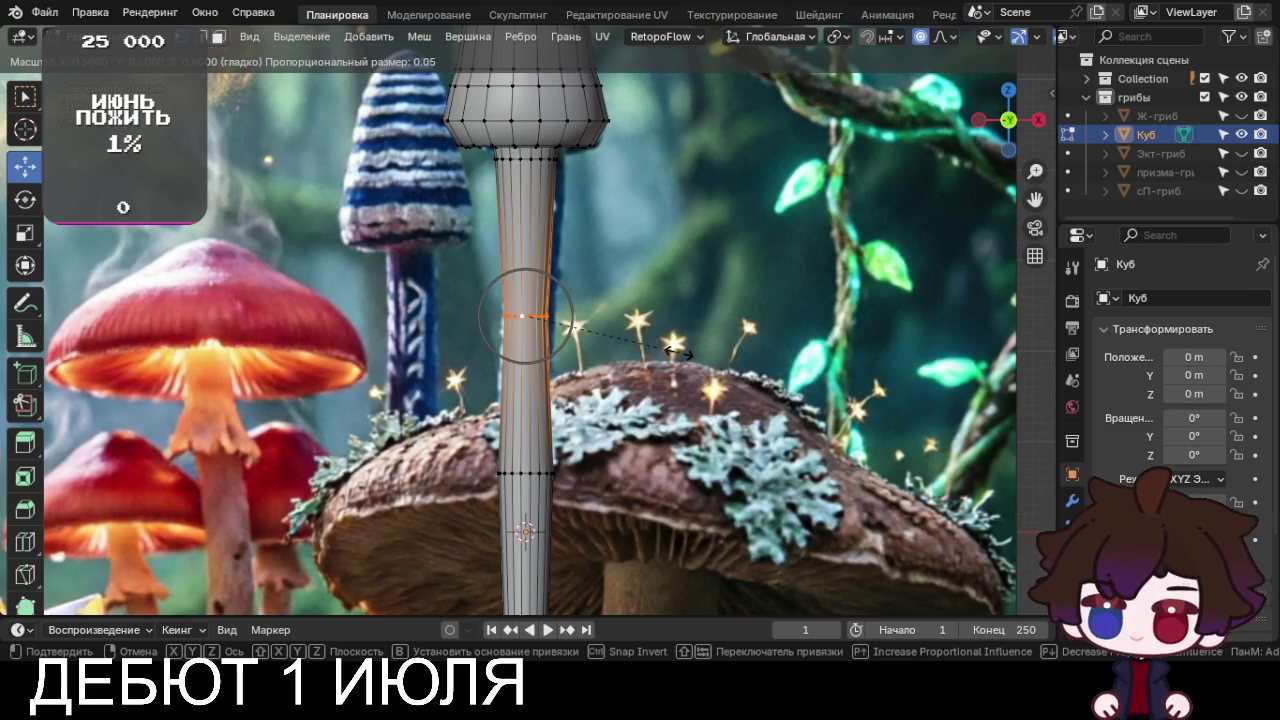
click(680, 350)
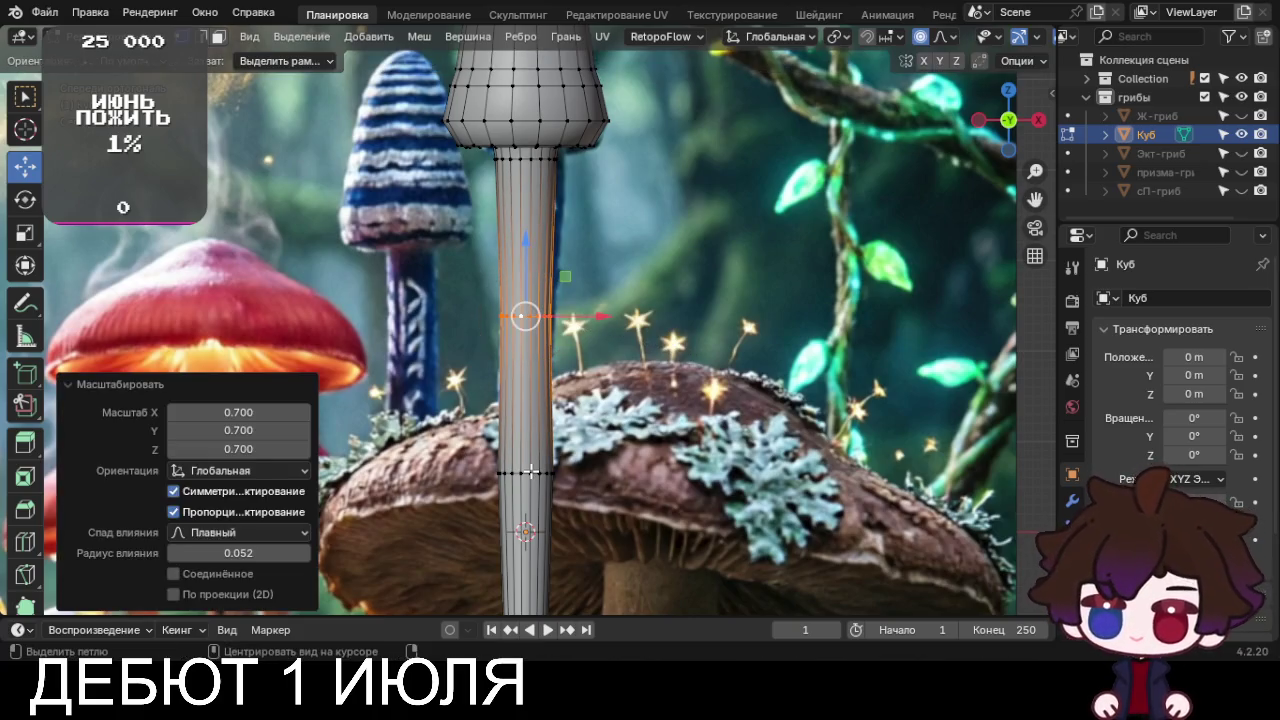
Narrow a lower stem ring and slightly widen the ring next to it
alt+click(576, 489)
alt+click(598, 490)
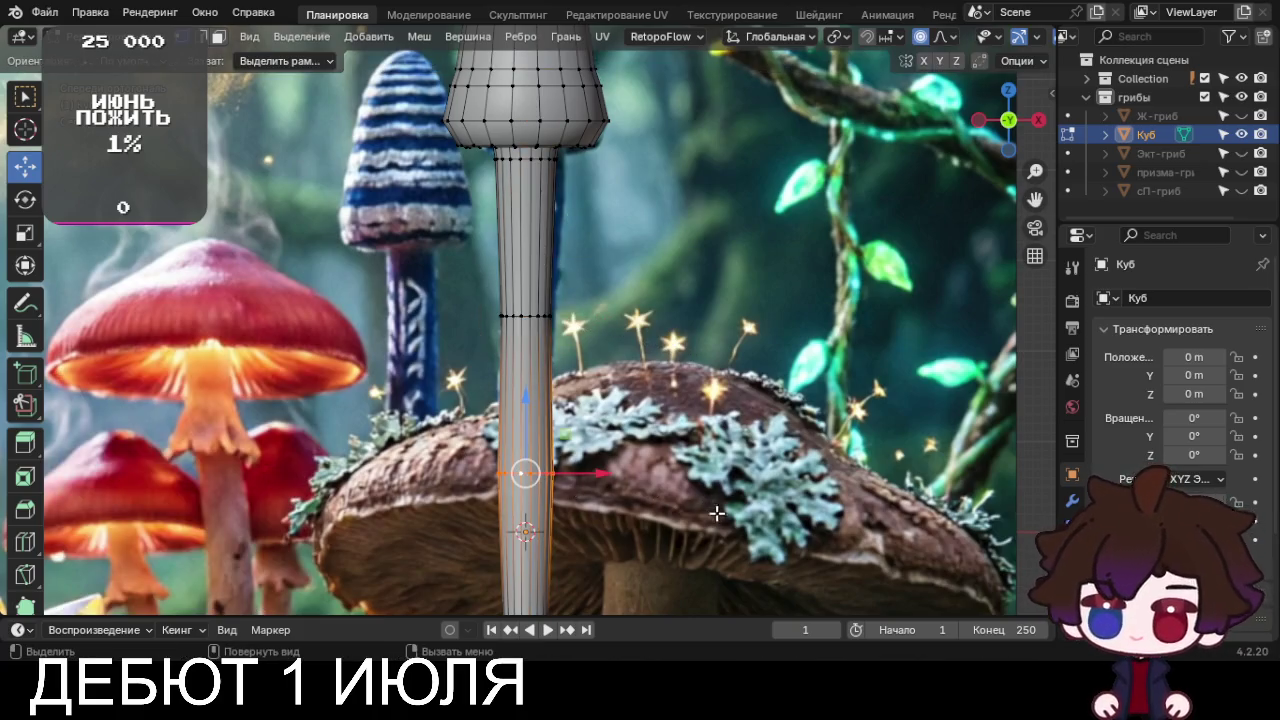
key(s)
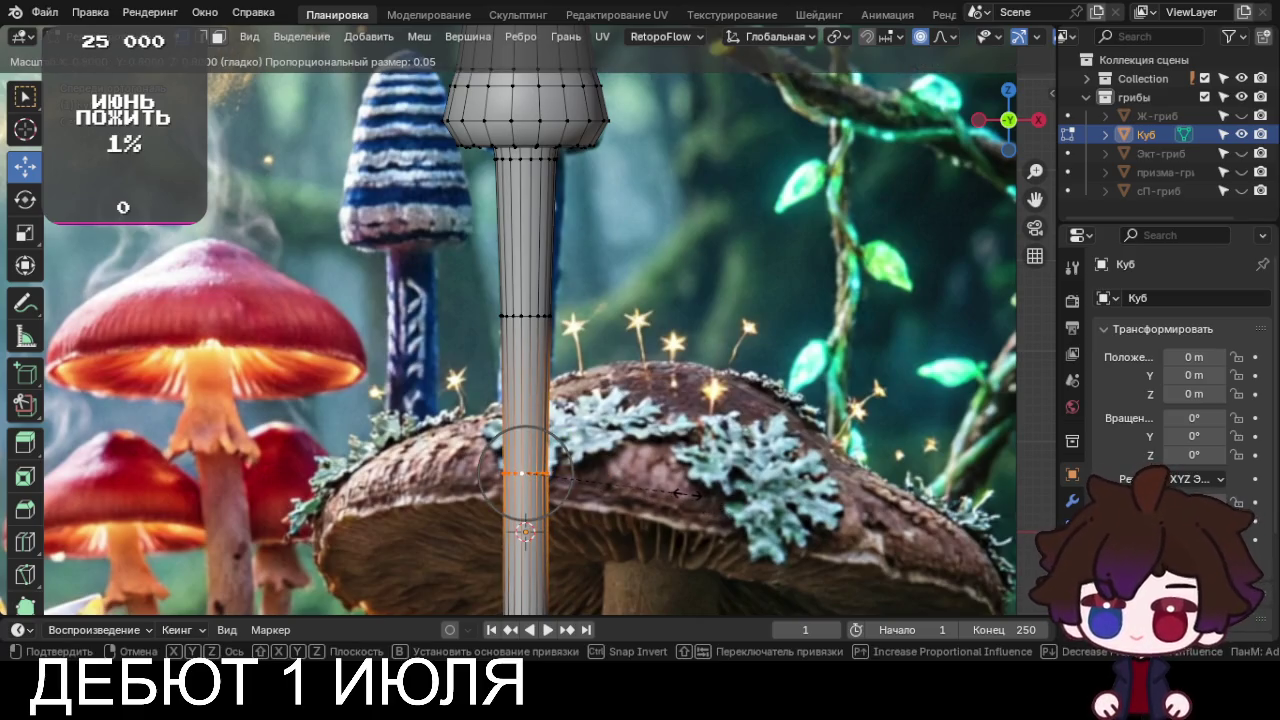
click(687, 493)
scroll(697, 508, down, 2)
scroll(694, 425, down, 2)
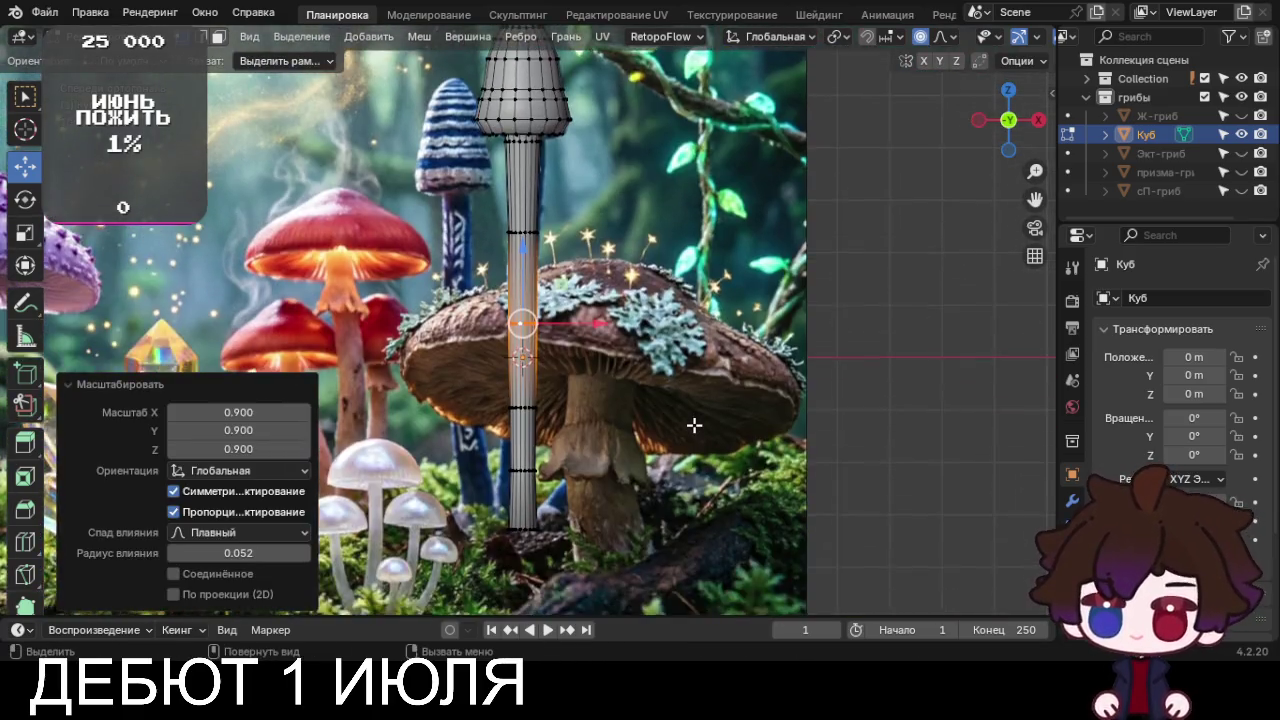
scroll(646, 471, up, 2)
scroll(643, 471, up, 2)
scroll(643, 471, up, 2)
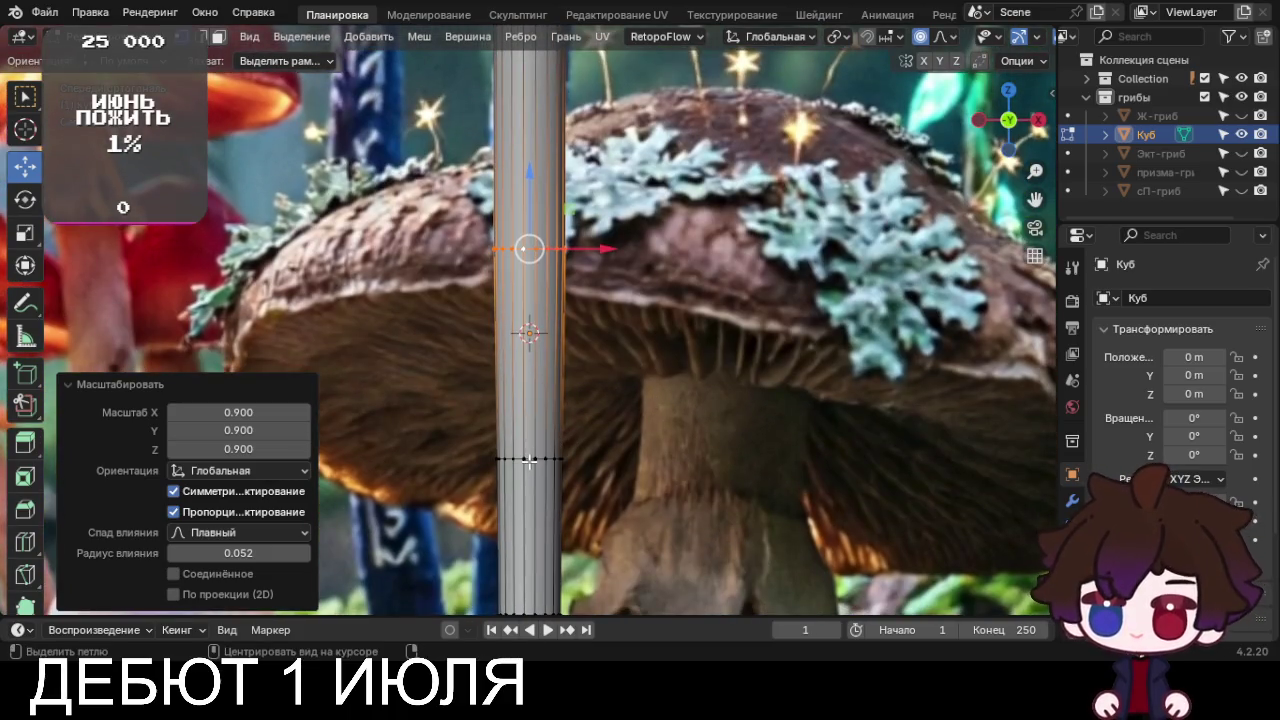
alt+click(529, 460)
key(s)
click(688, 497)
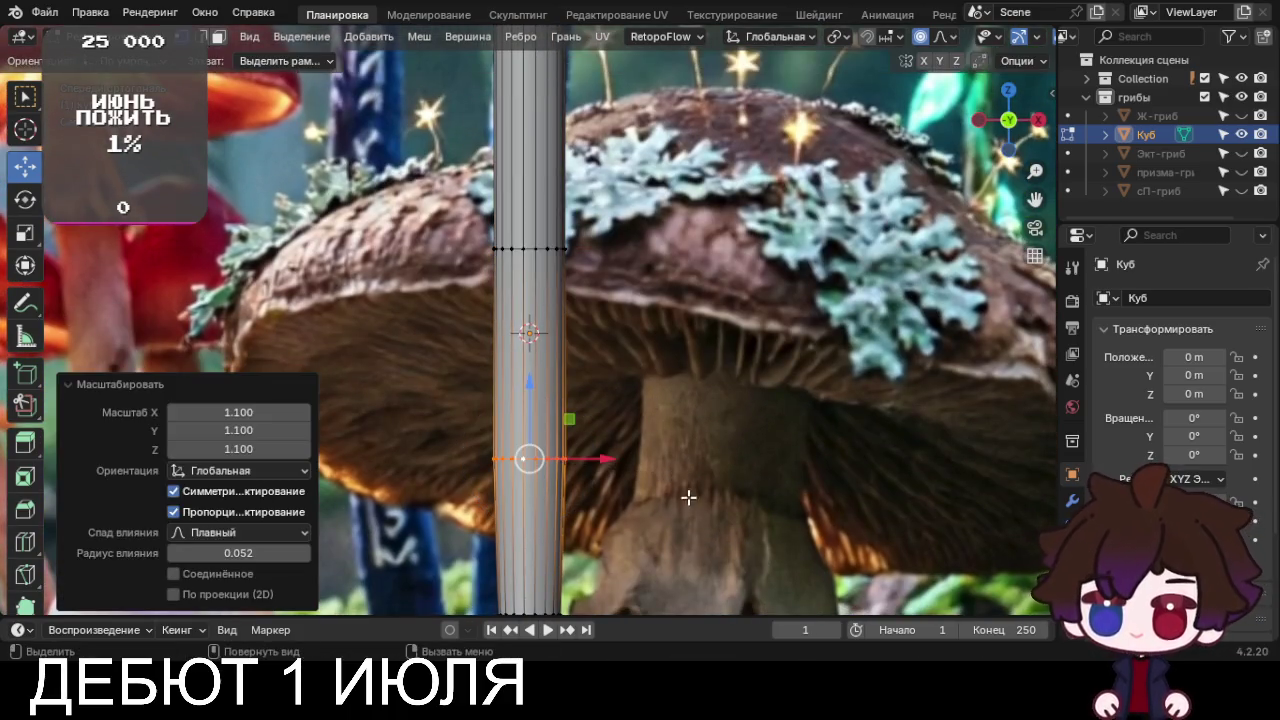
shift+middle_drag(688, 497, 697, 317)
Widen the next ring down and flare the stem's bottom ring outward
alt+click(541, 416)
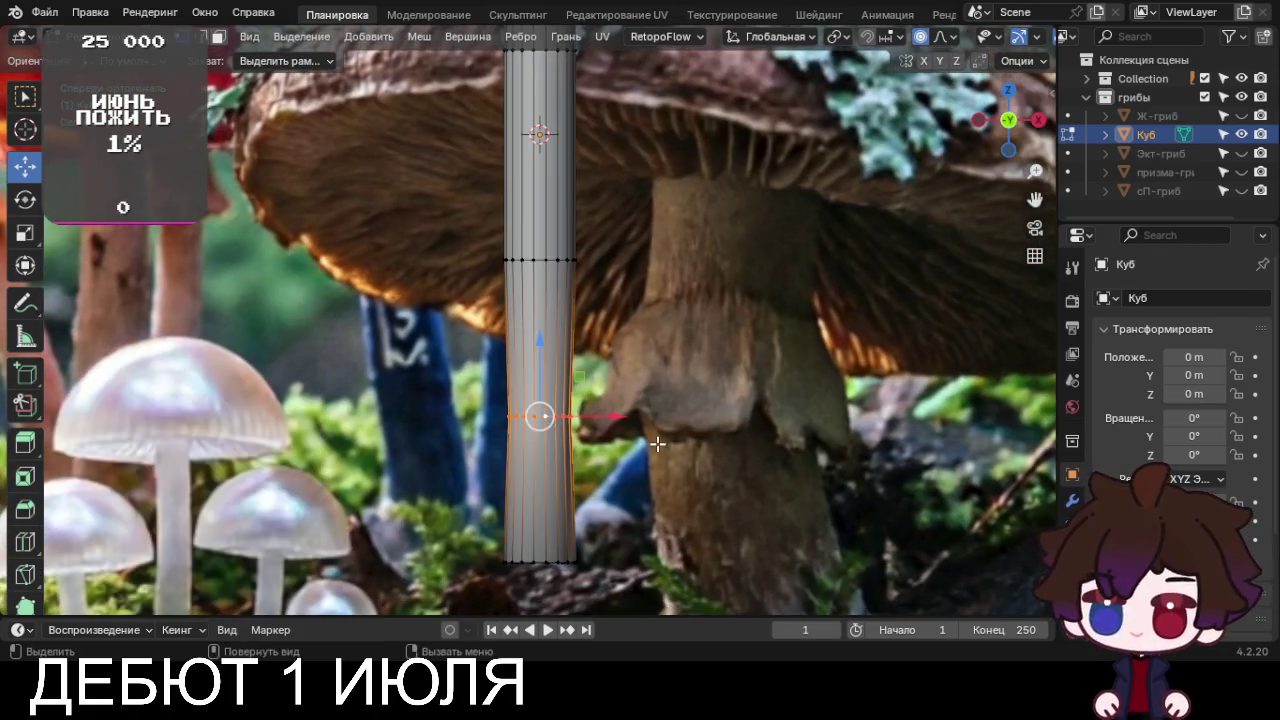
key(s)
click(679, 447)
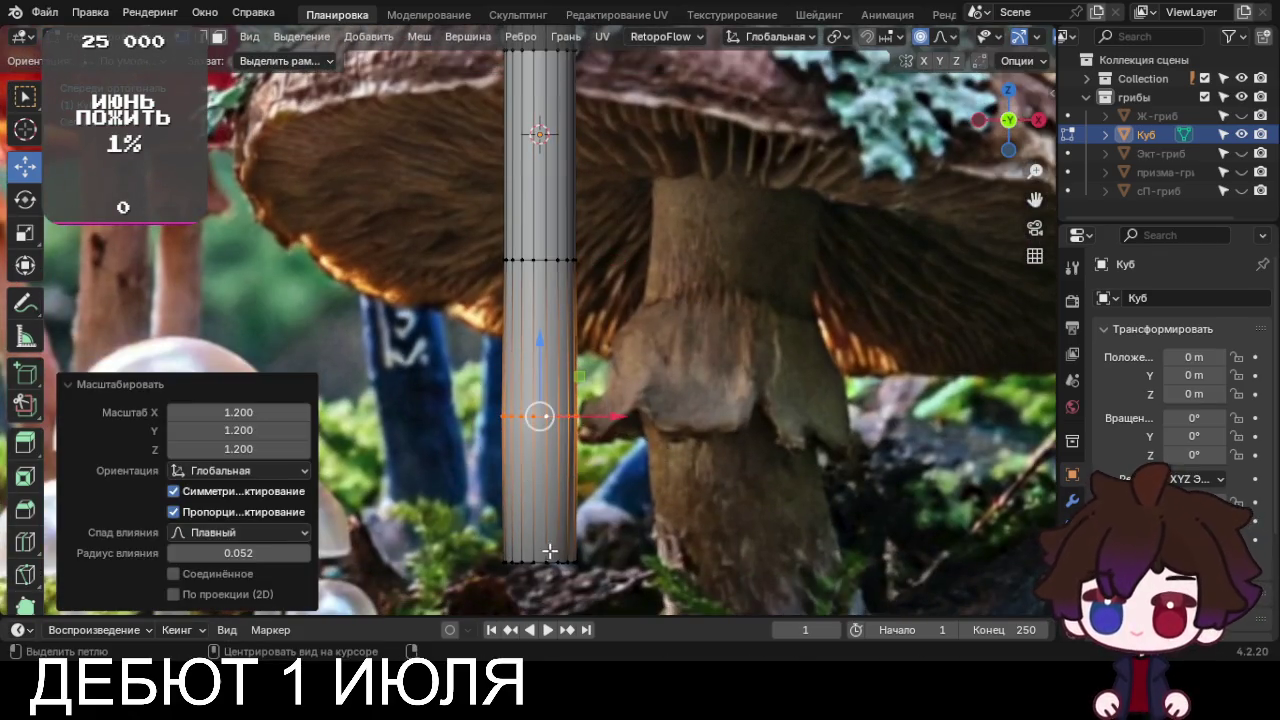
alt+click(540, 560)
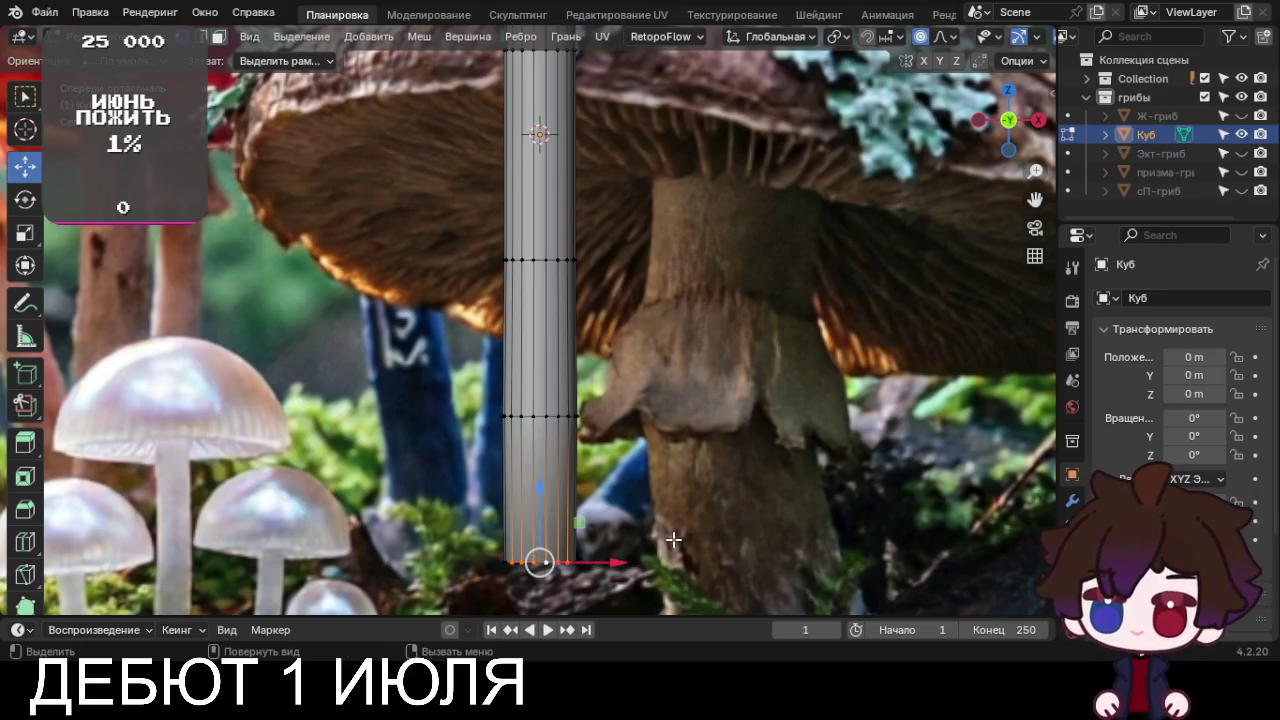
key(s)
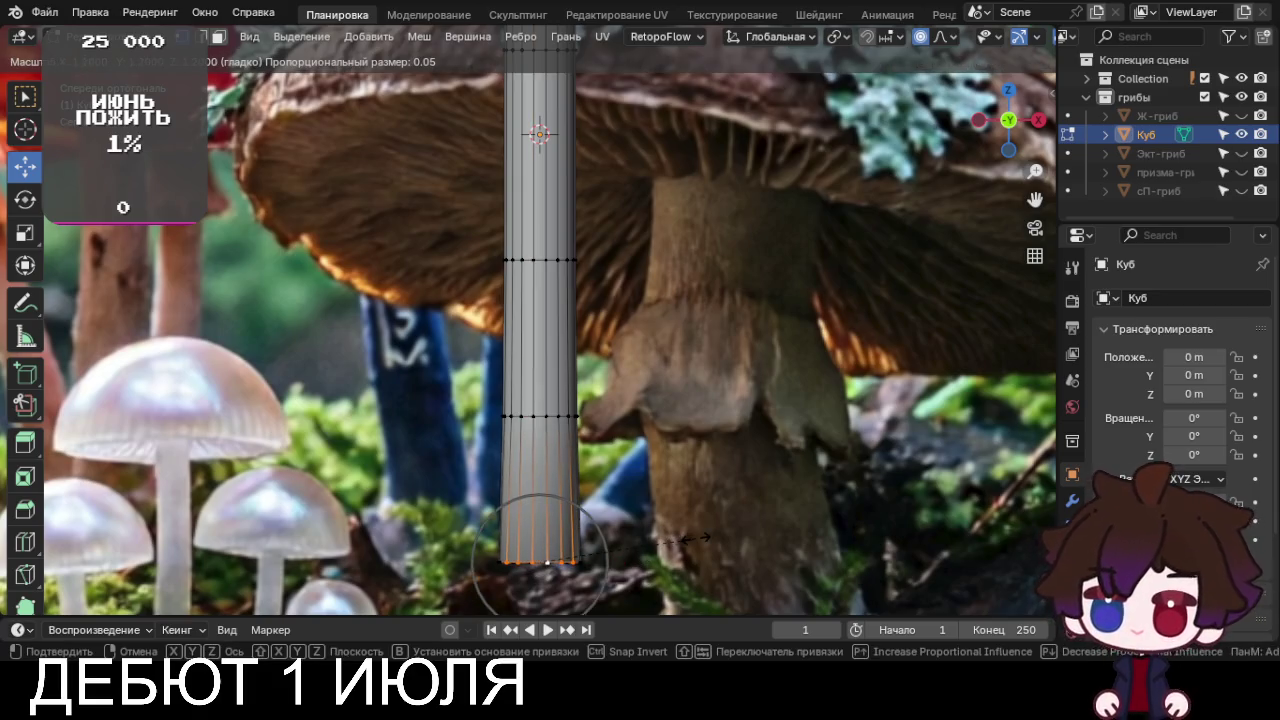
click(690, 538)
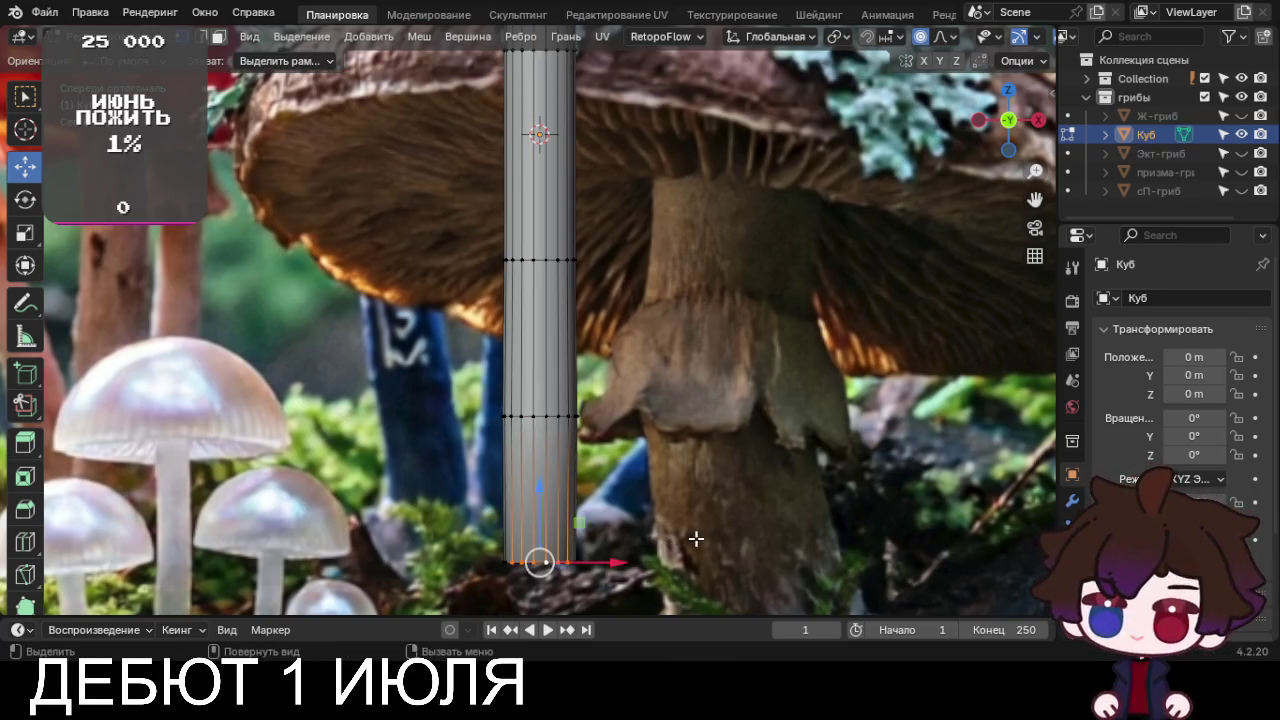
alt+click(534, 562)
drag(470, 543, 696, 608)
key(alt+z)
key(s)
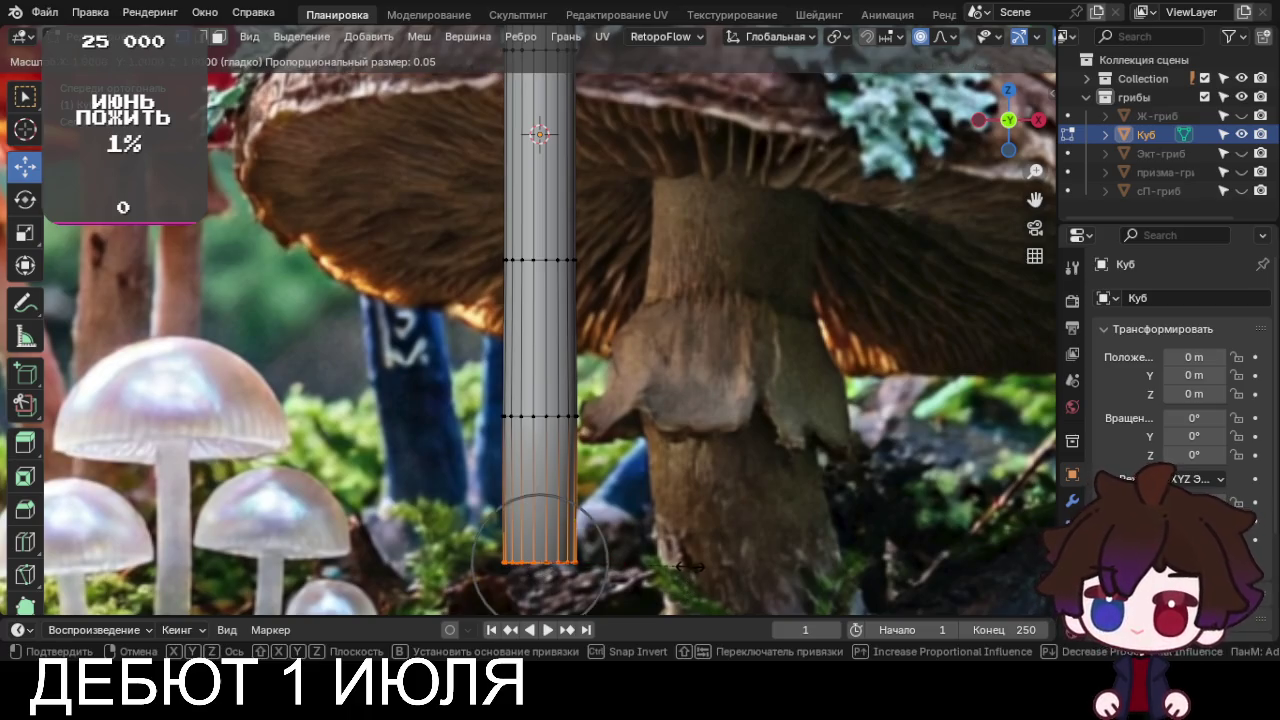
click(705, 567)
scroll(700, 566, down, 5)
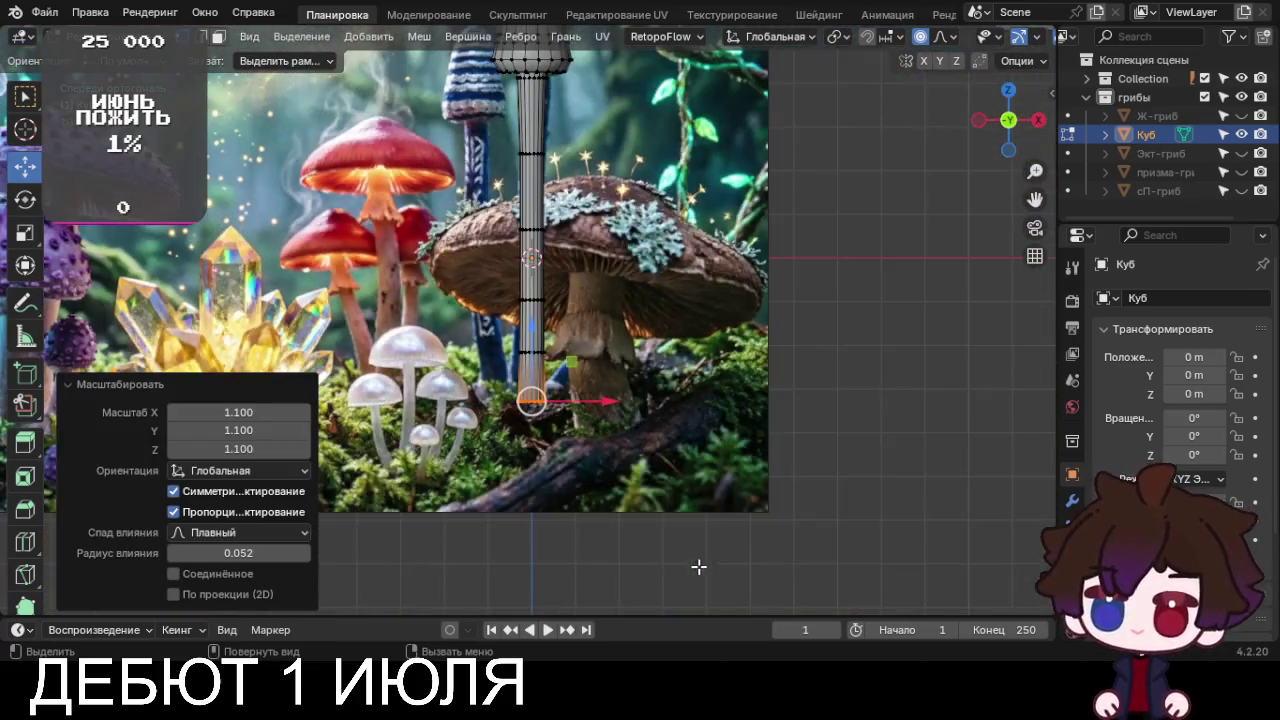
click(112, 378)
scroll(560, 500, down, 3)
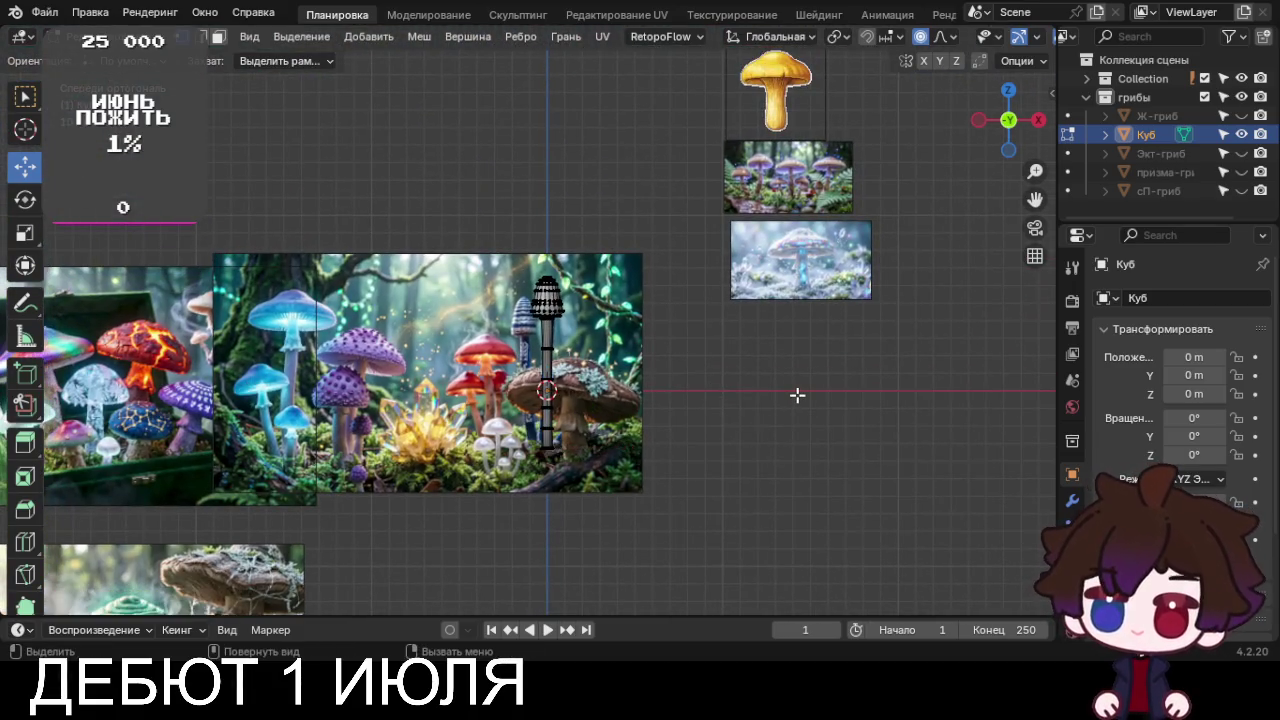
scroll(797, 395, up, 3)
shift+middle_drag(814, 426, 770, 396)
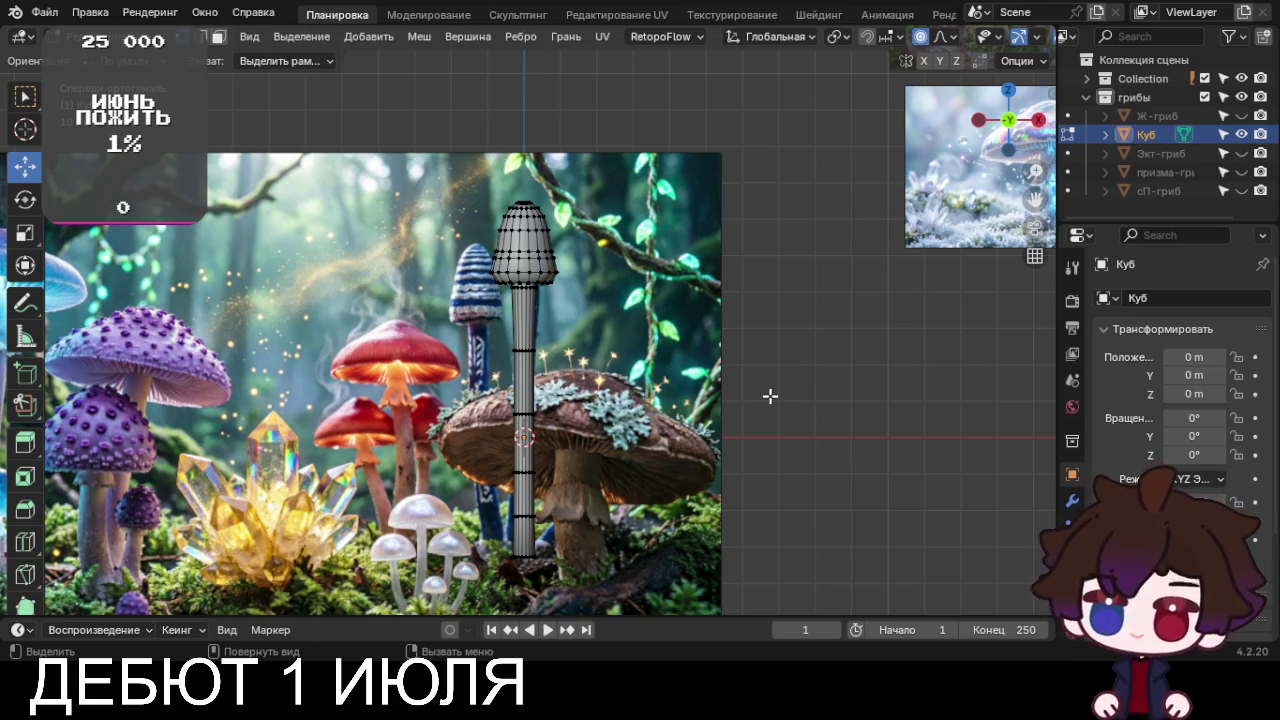
Rescale the stem's top ring just below the cap
scroll(600, 230, up, 8)
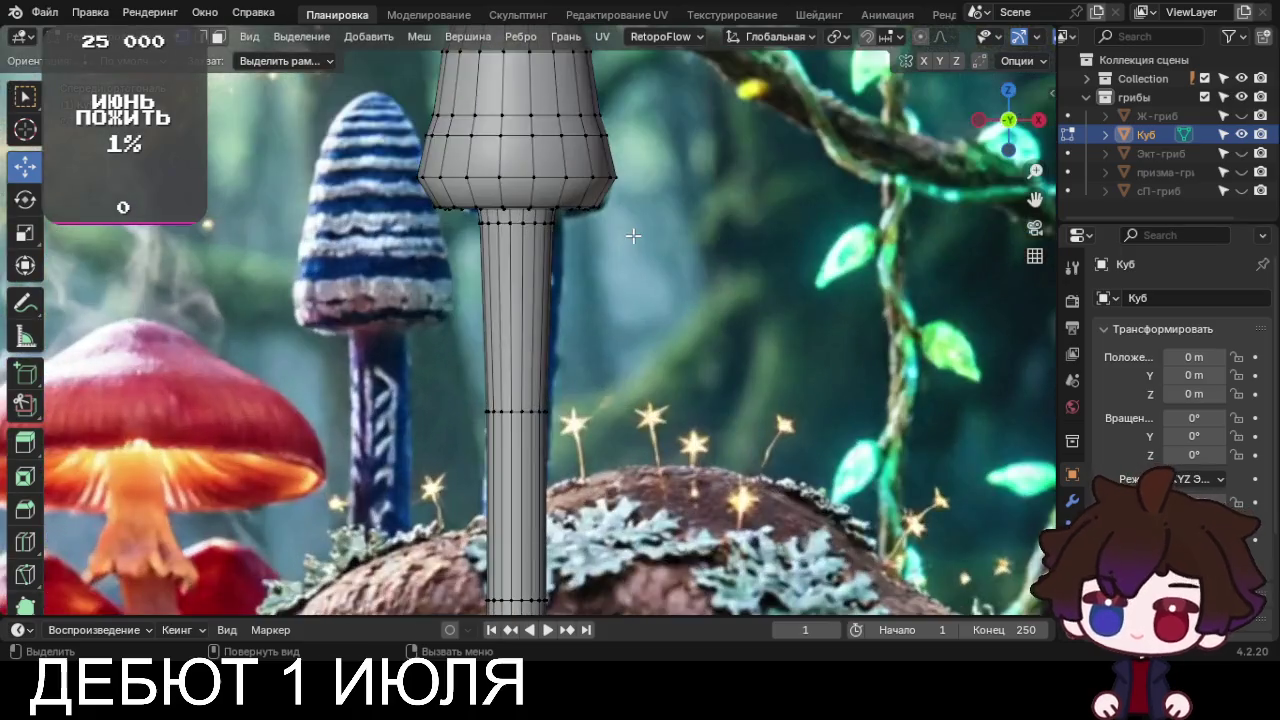
scroll(557, 200, up, 3)
alt+click(522, 120)
alt+click(518, 119)
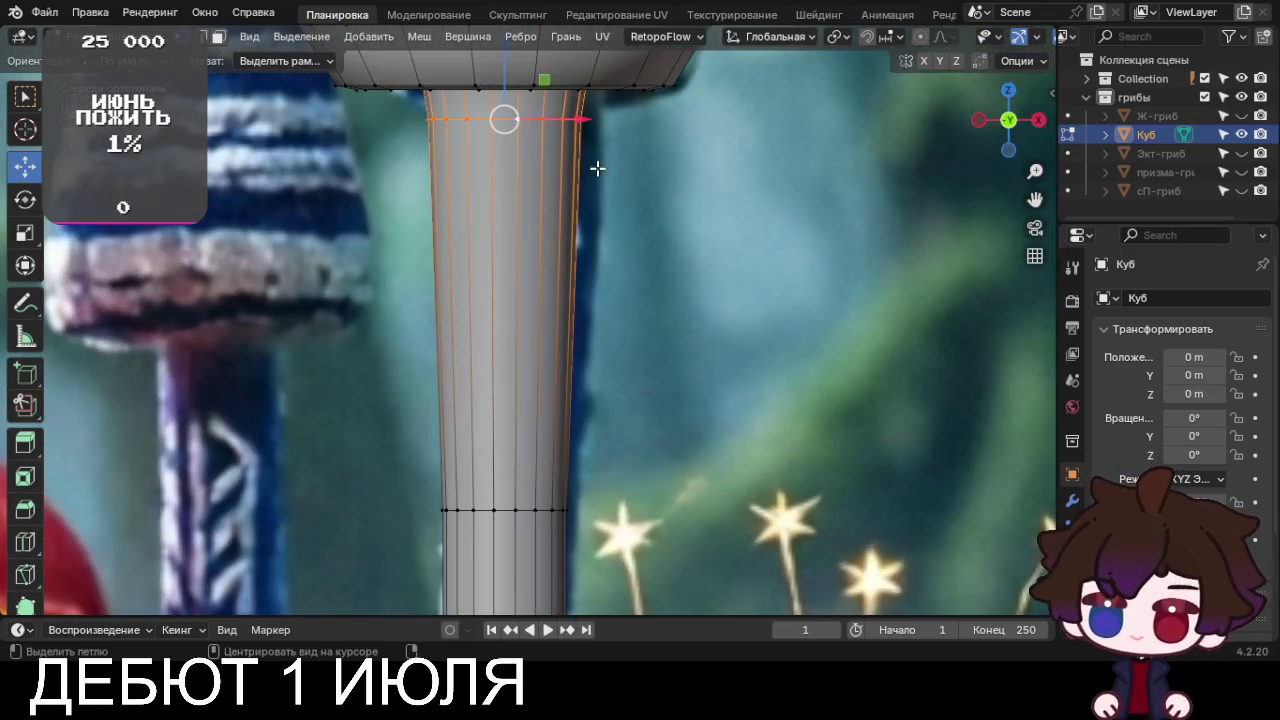
key(s)
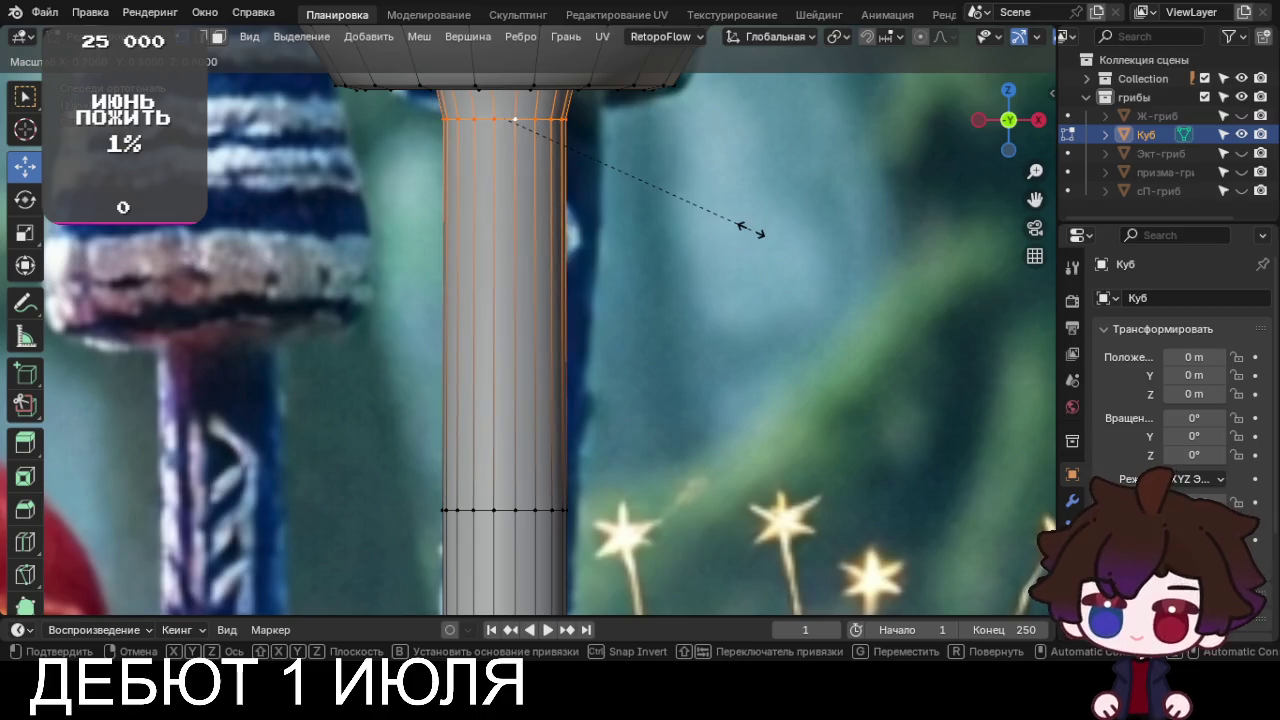
click(752, 230)
scroll(752, 230, down, 5)
scroll(751, 230, down, 4)
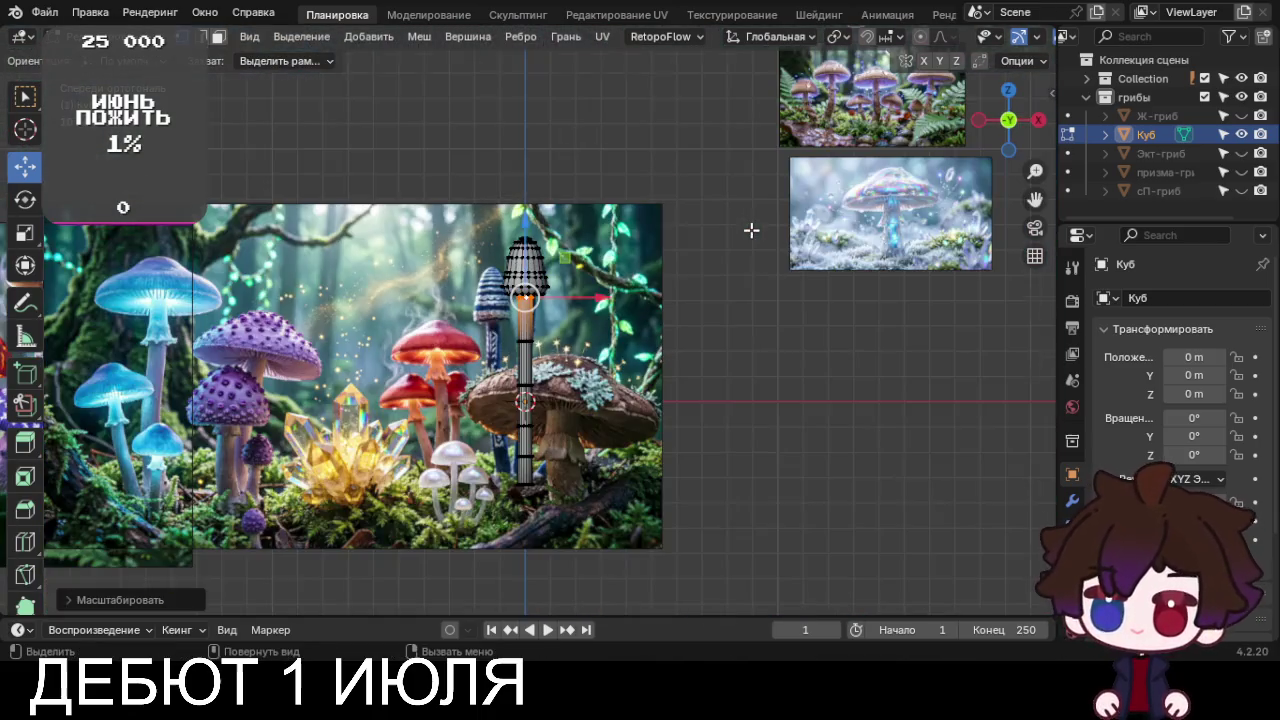
Leave edit mode and switch the mushroom to flat shading
click(785, 297)
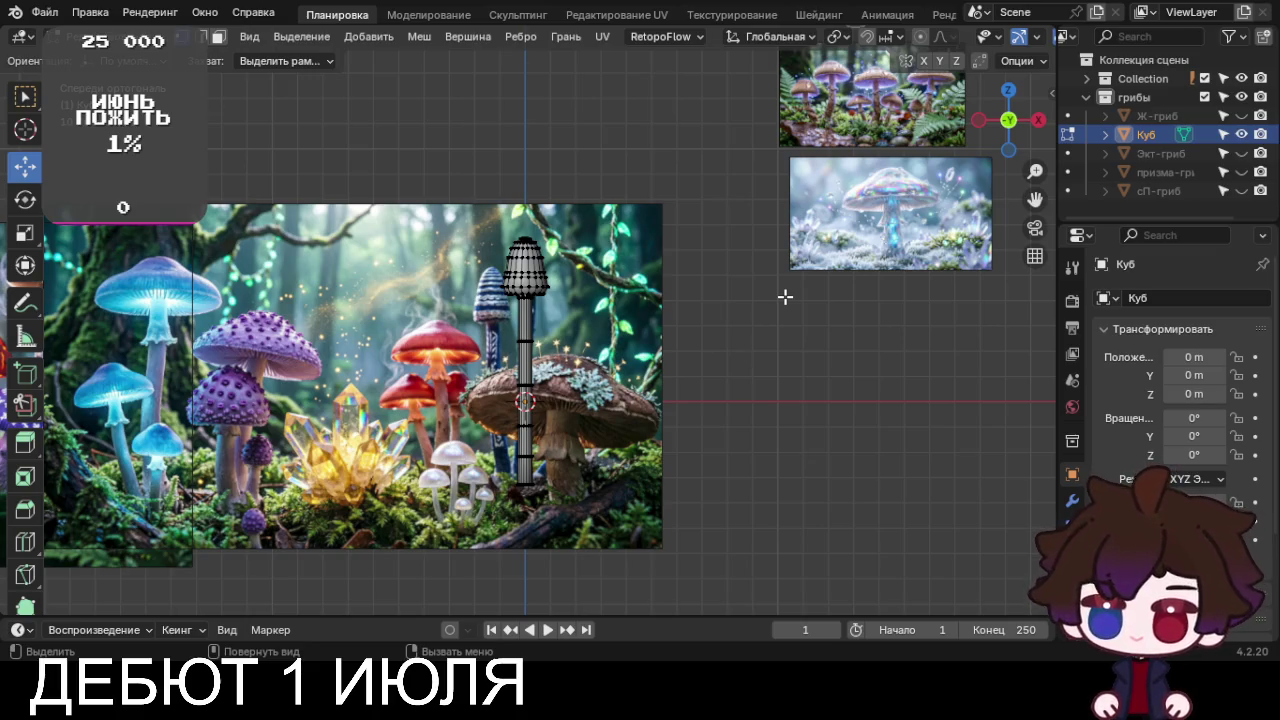
key(Tab)
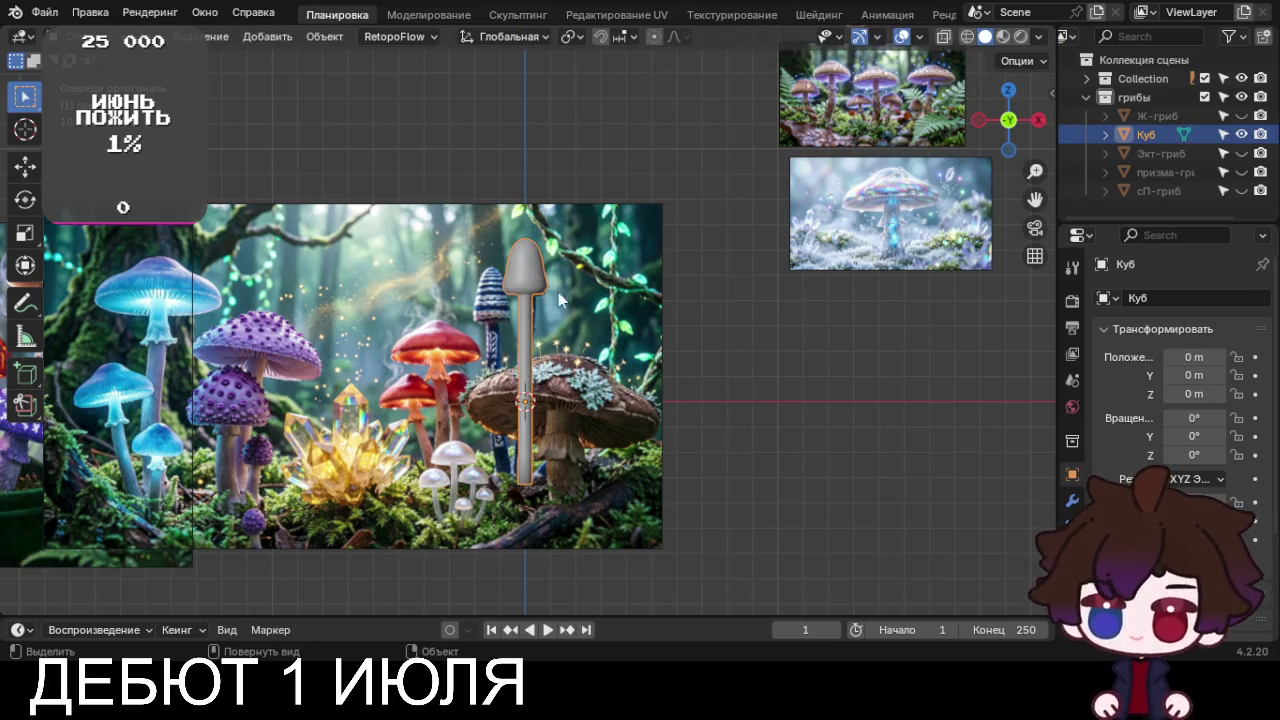
right_click(558, 292)
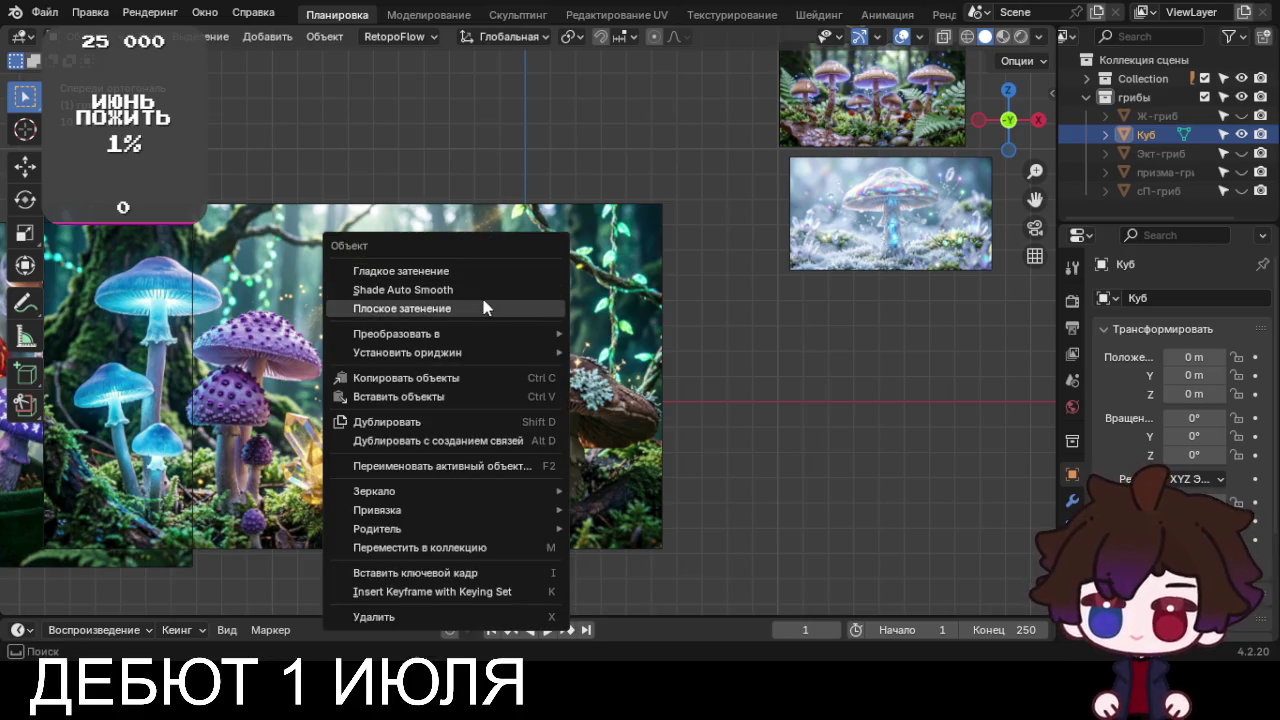
click(484, 306)
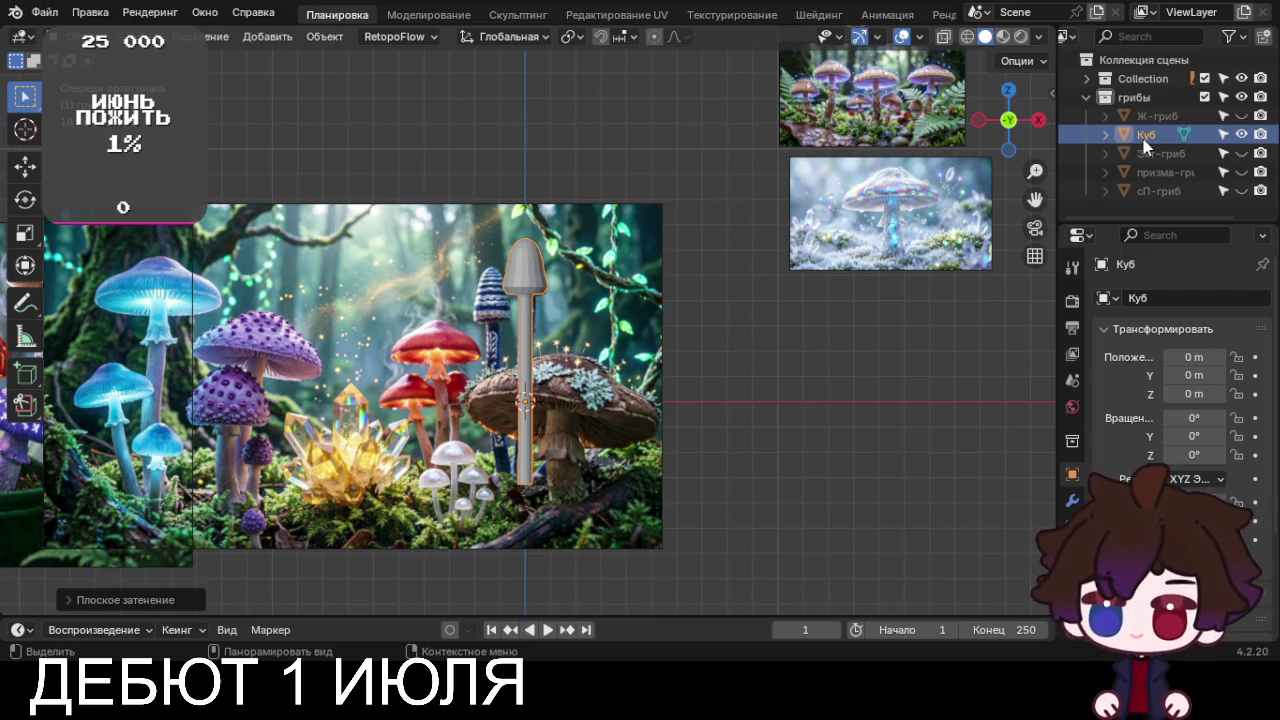
Rename the object to Кар-гриб and hide it in the Outliner
key(F2)
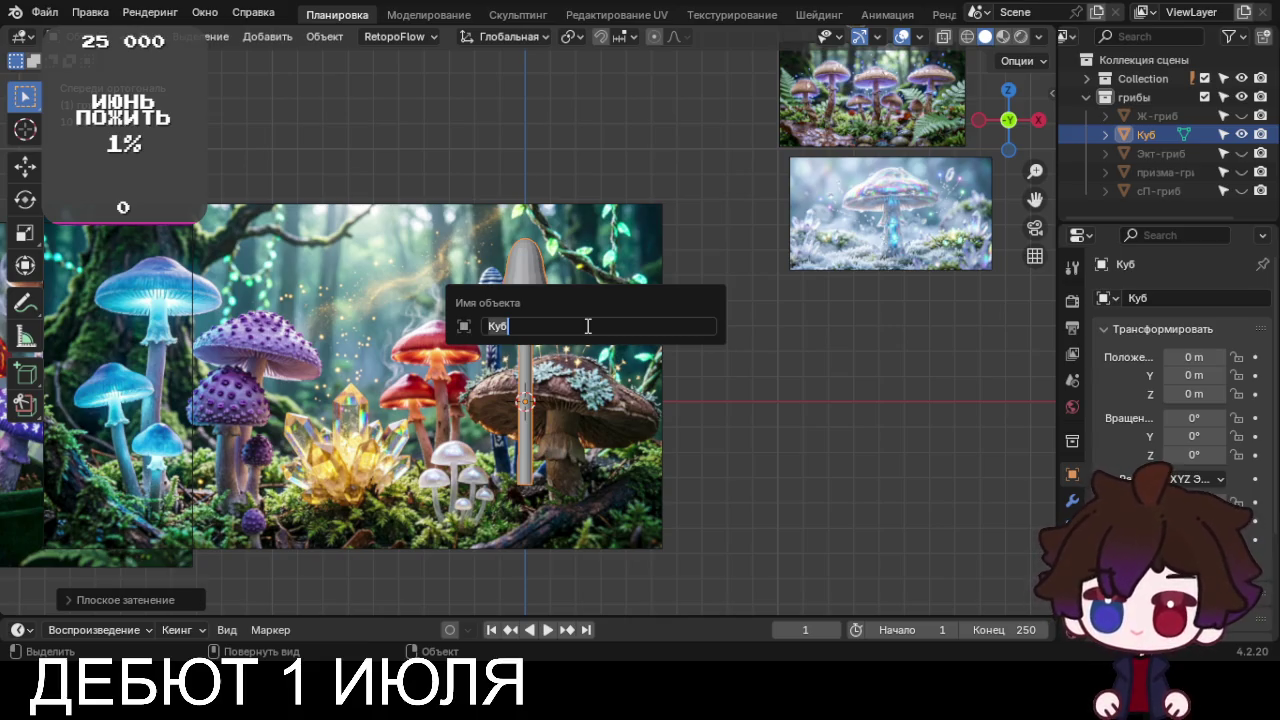
key(ctrl+a)
text(Ка)
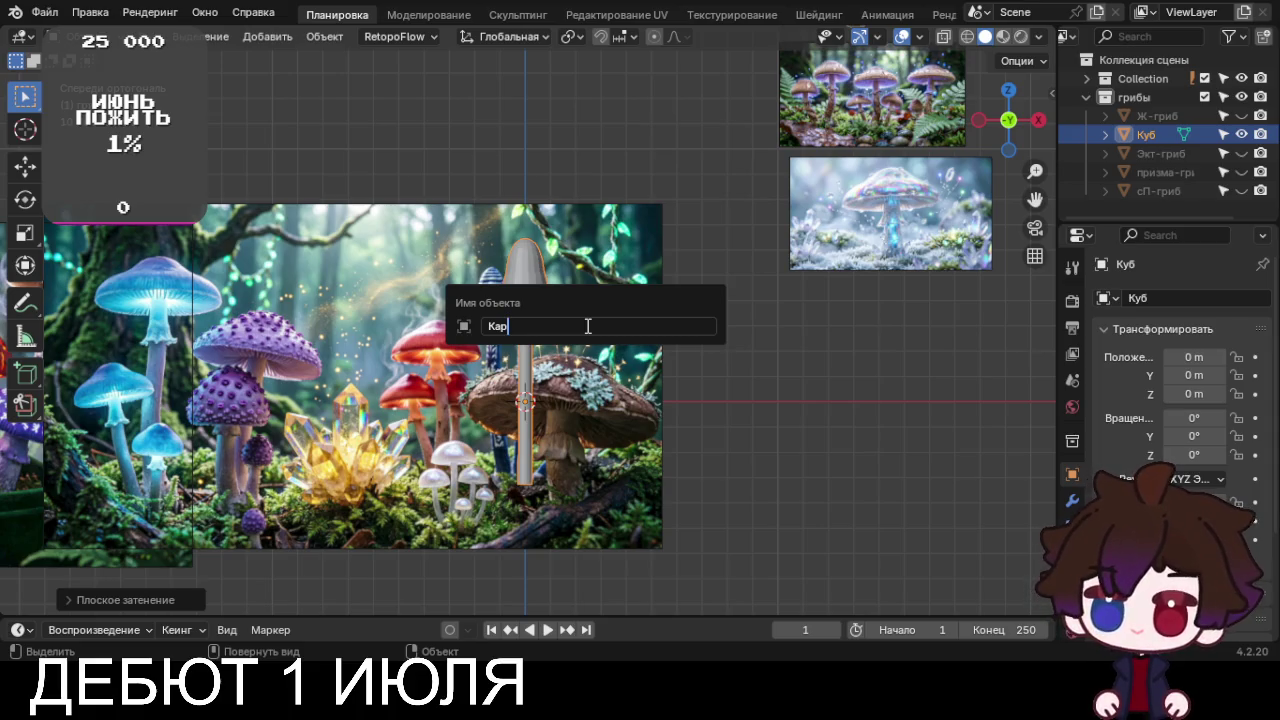
text(-гриб)
key(Return)
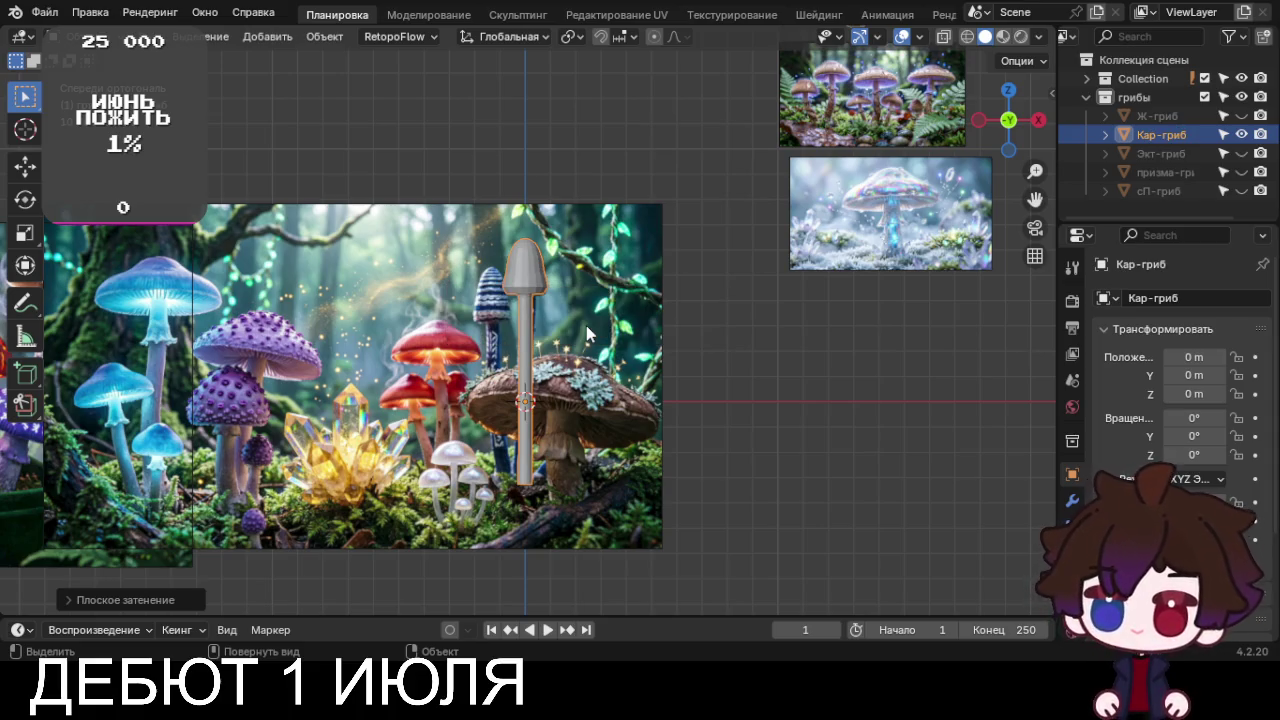
click(1241, 134)
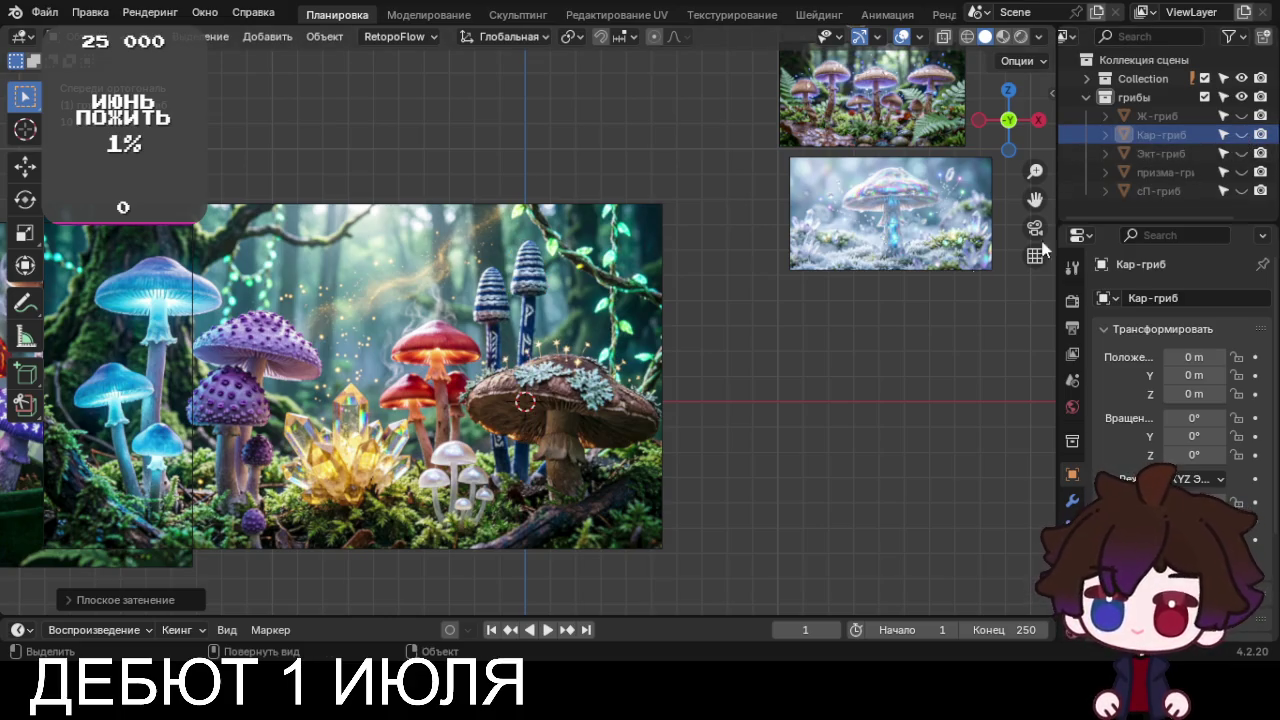
Move the forest reference image and tilt it about -12° around Y
click(478, 390)
key(g)
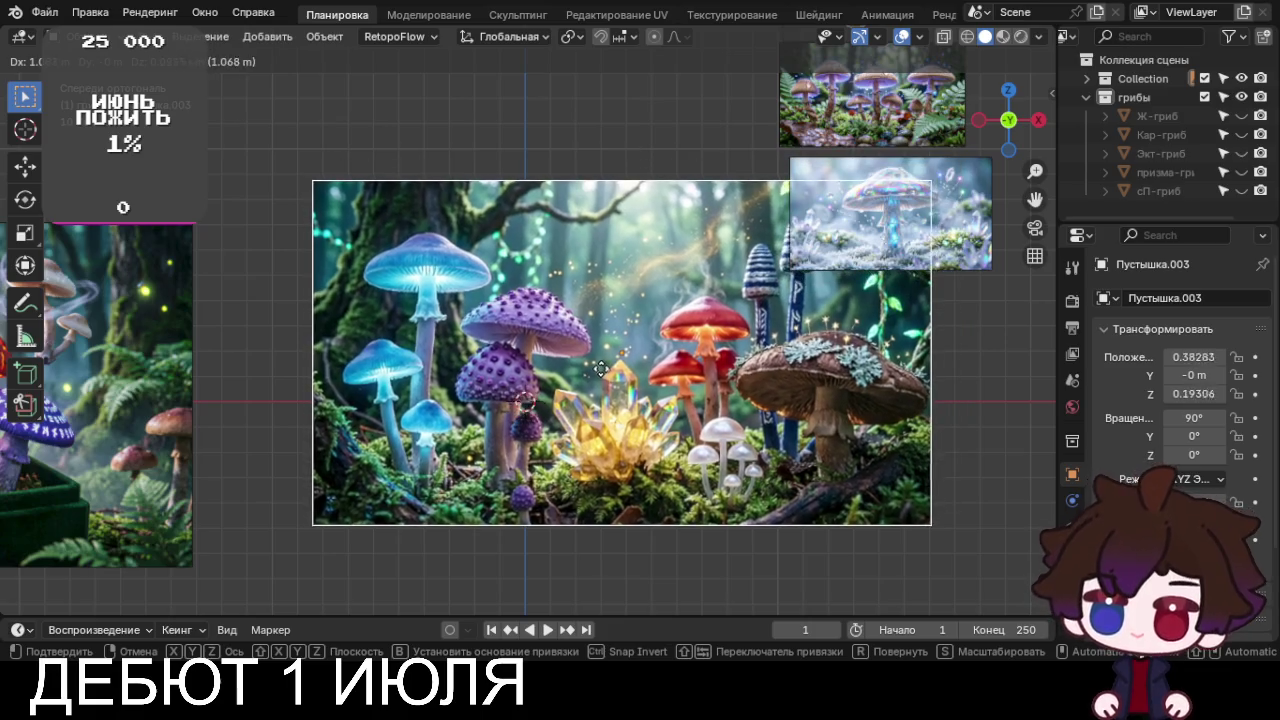
click(608, 375)
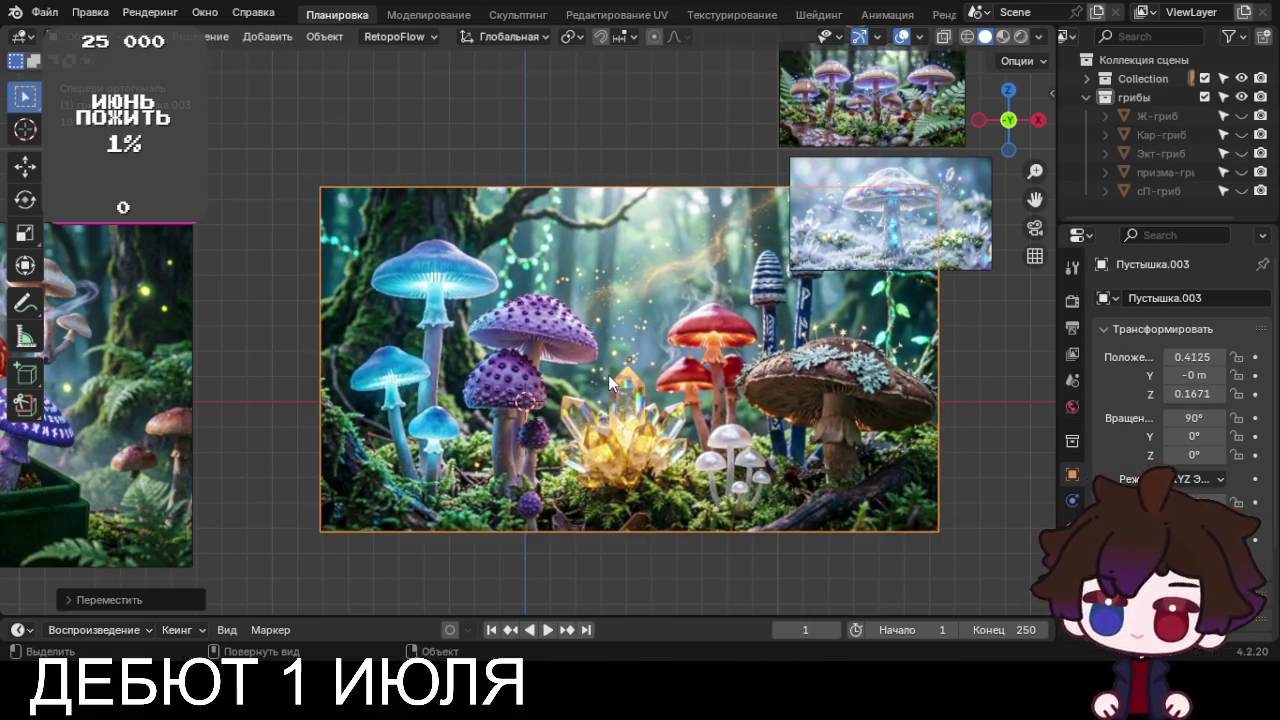
key(r)
click(650, 434)
Fine-tune the image position to X 0.37555, Z 0.29818 over the crystal cluster
key(g)
click(640, 451)
key(g)
scroll(627, 404, up, 1)
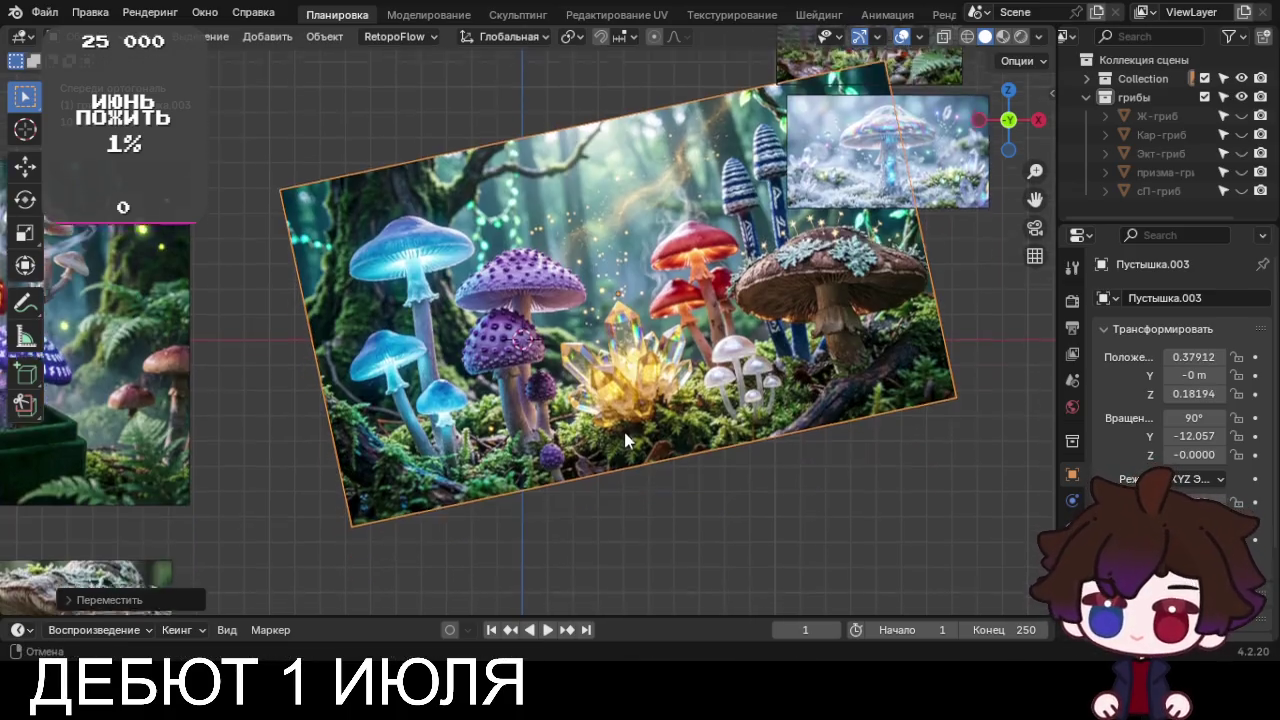
scroll(627, 404, up, 1)
scroll(627, 404, up, 2)
scroll(622, 374, up, 2)
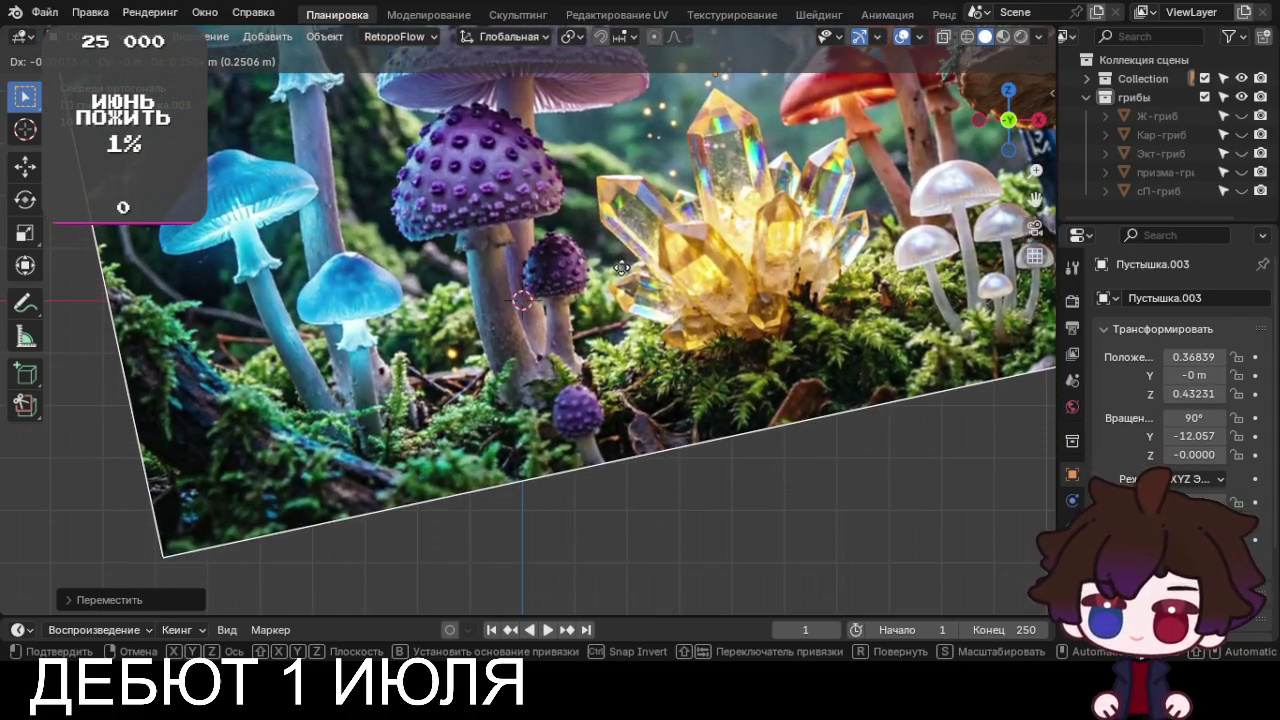
click(622, 272)
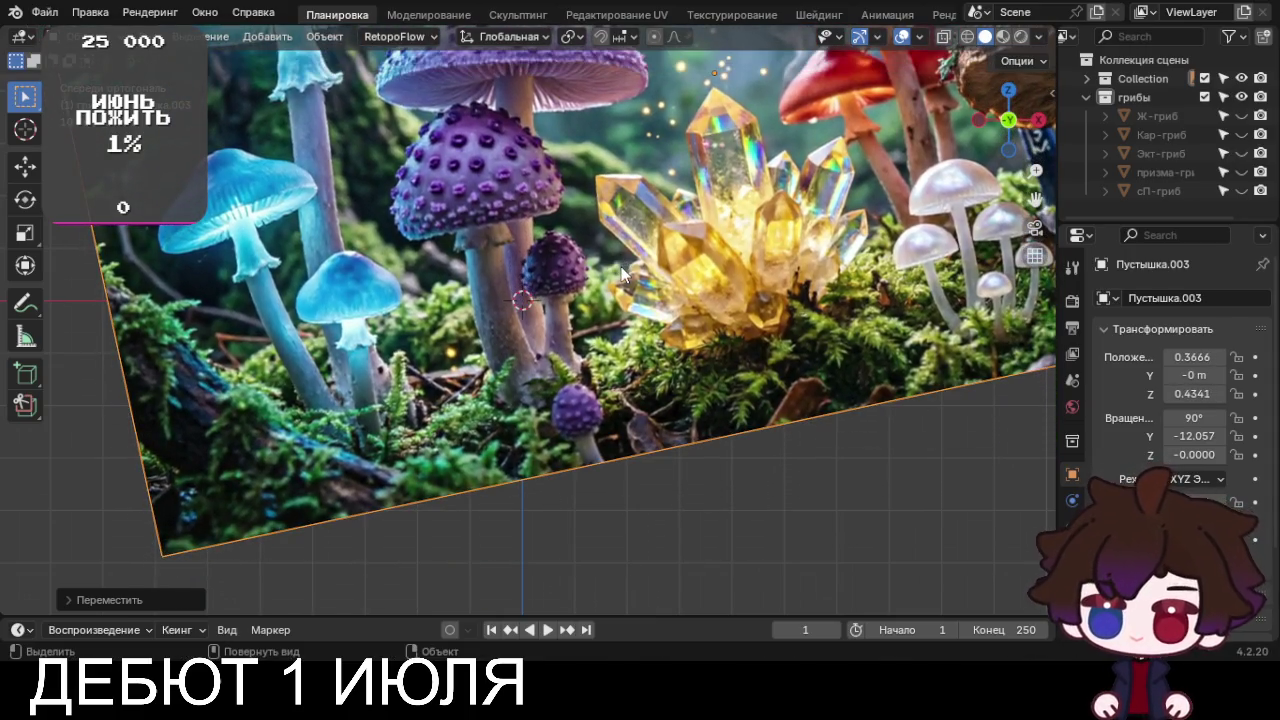
key(g)
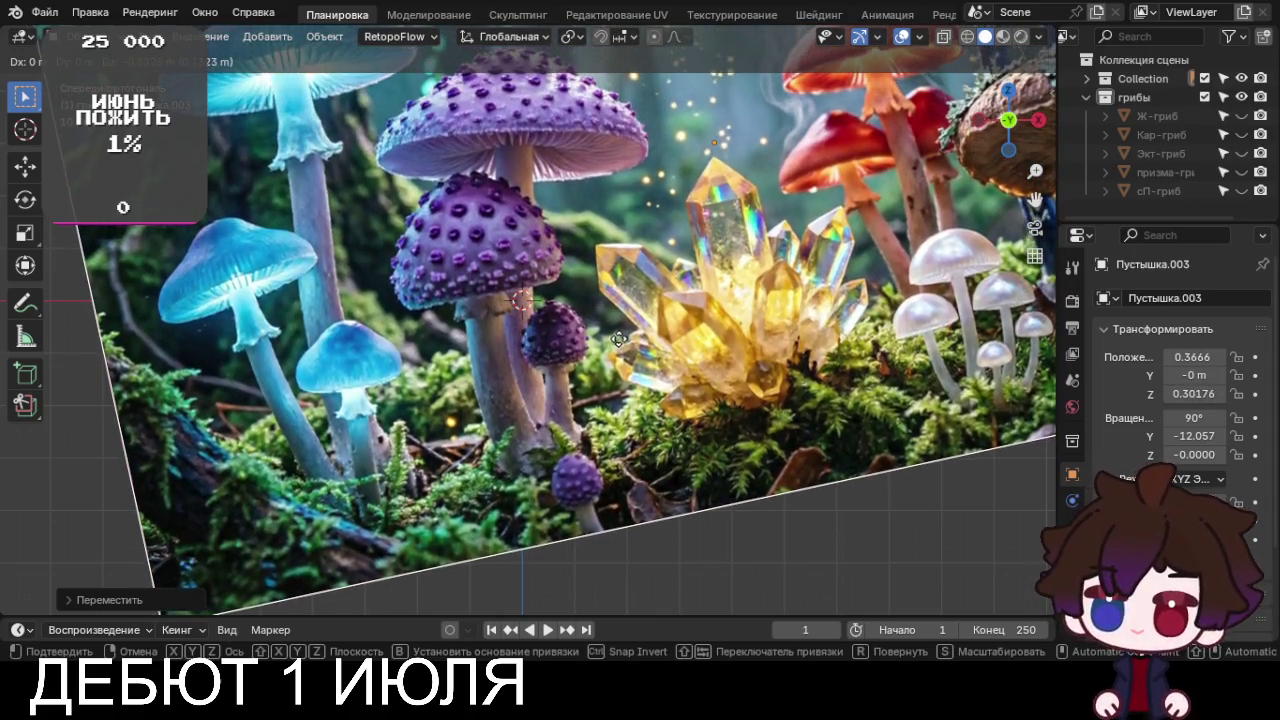
click(625, 347)
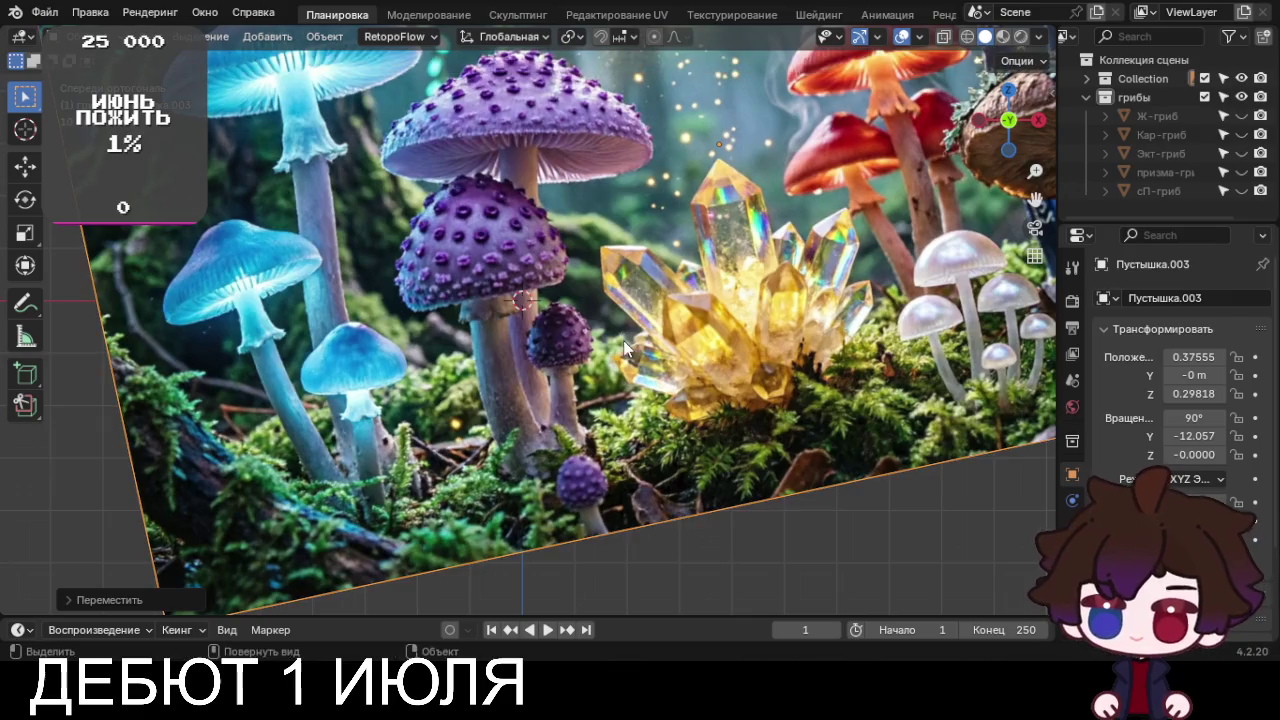
shift+middle_drag(655, 280, 659, 384)
key(shift+a)
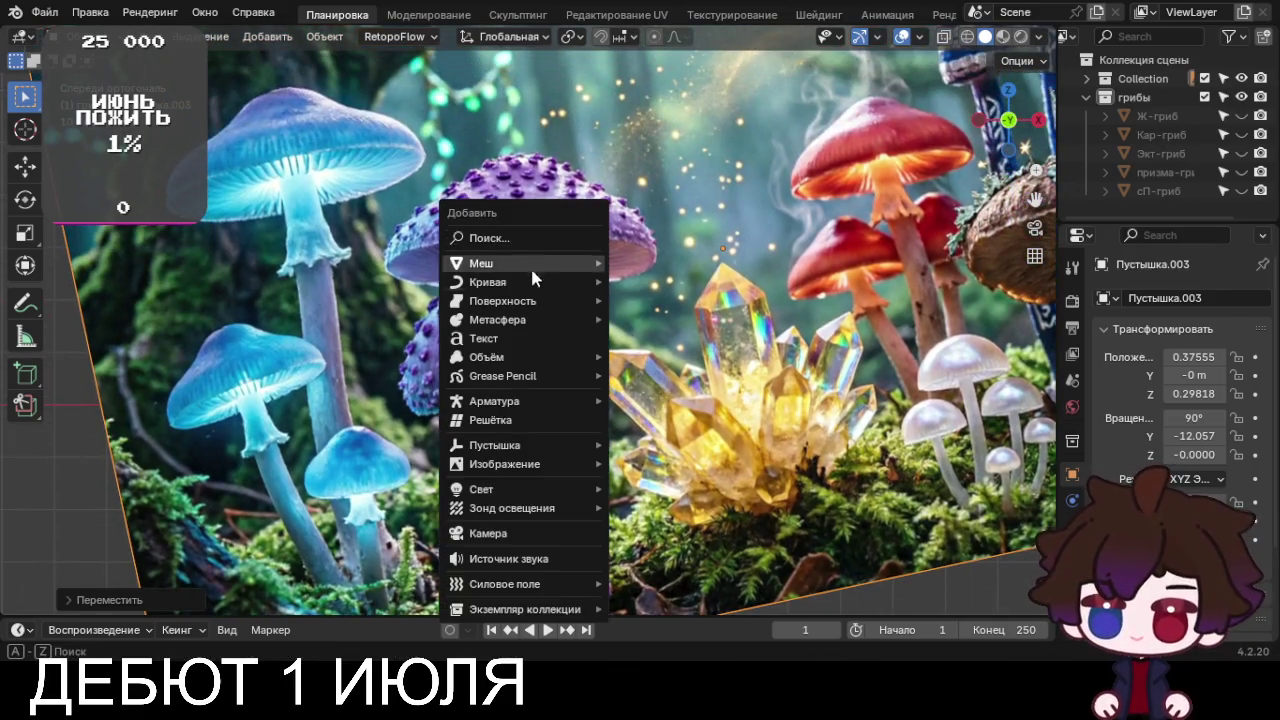
mouse_move(520, 263)
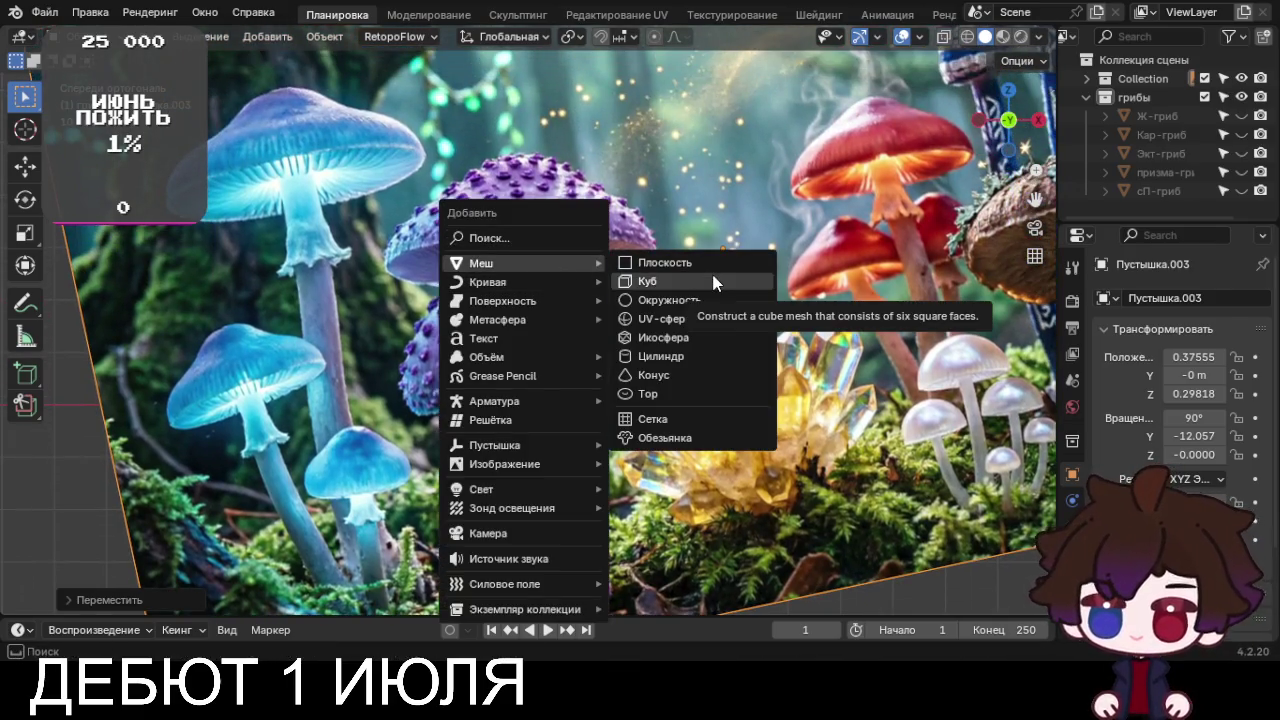
Add a new cube mesh and start deleting its geometry in edit mode
click(713, 281)
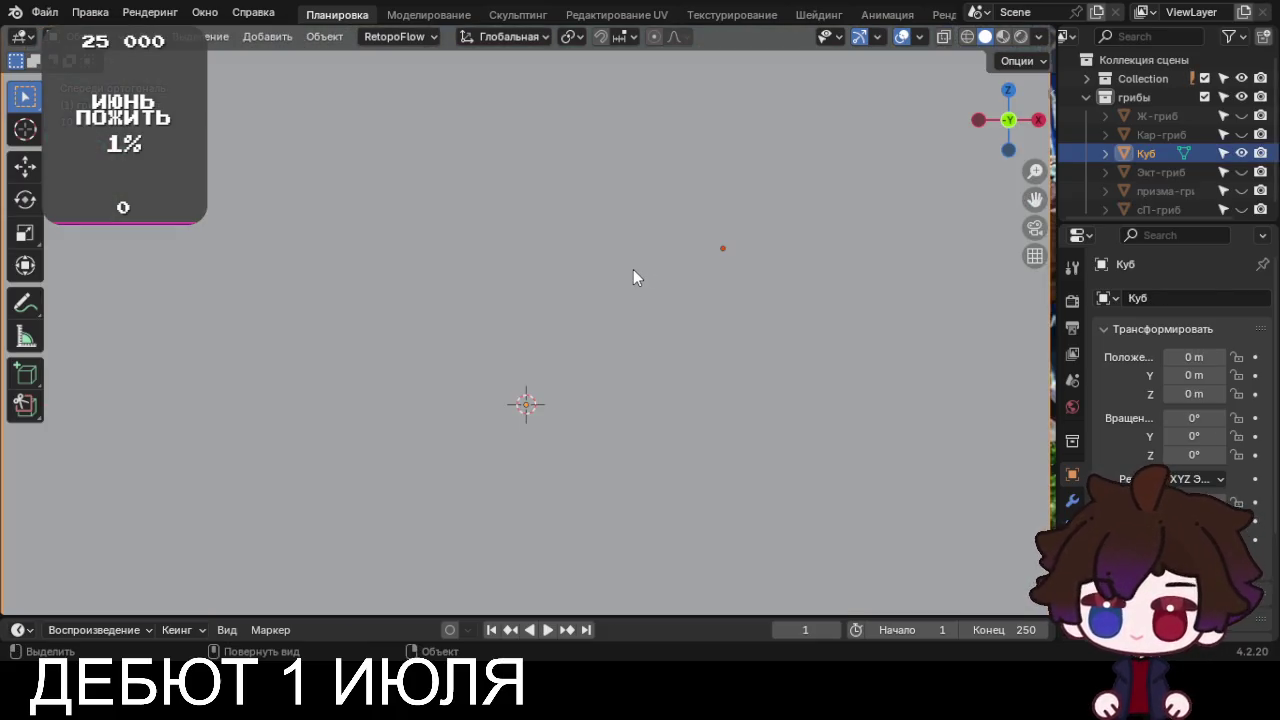
key(Tab)
key(x)
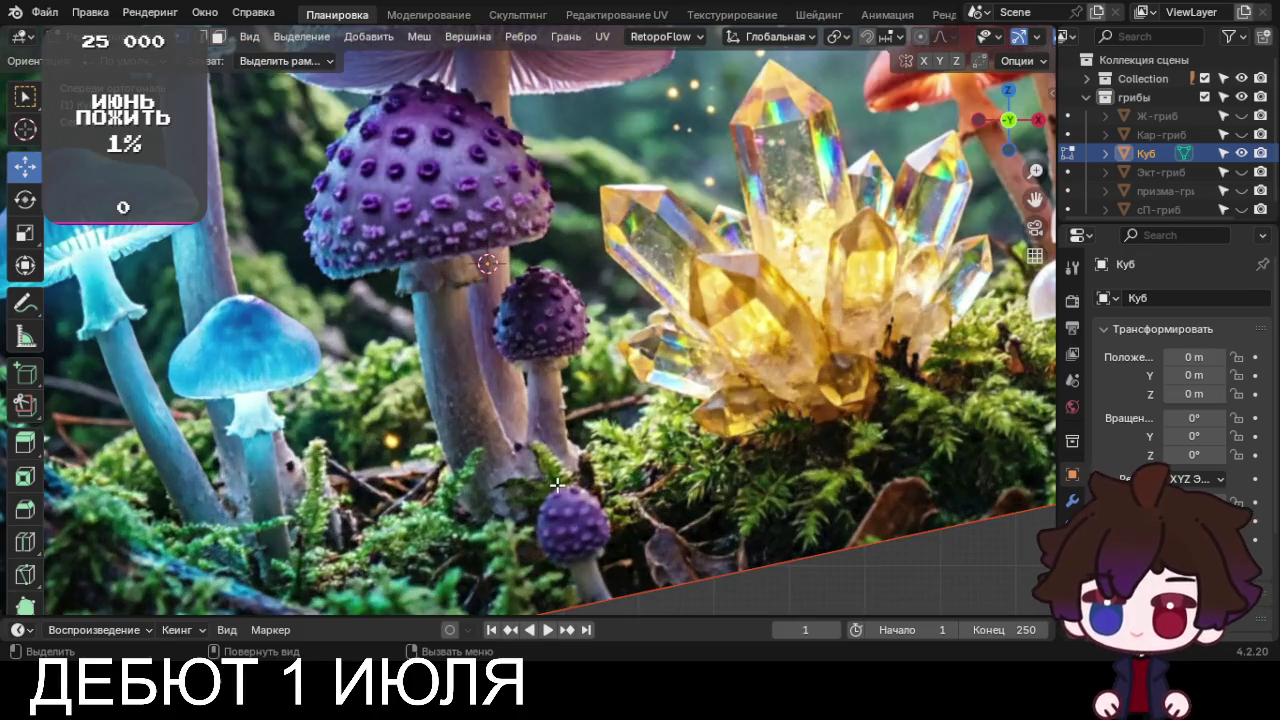
Place the first vertex at the stem base and extrude points up the stem to the cap top
key(g)
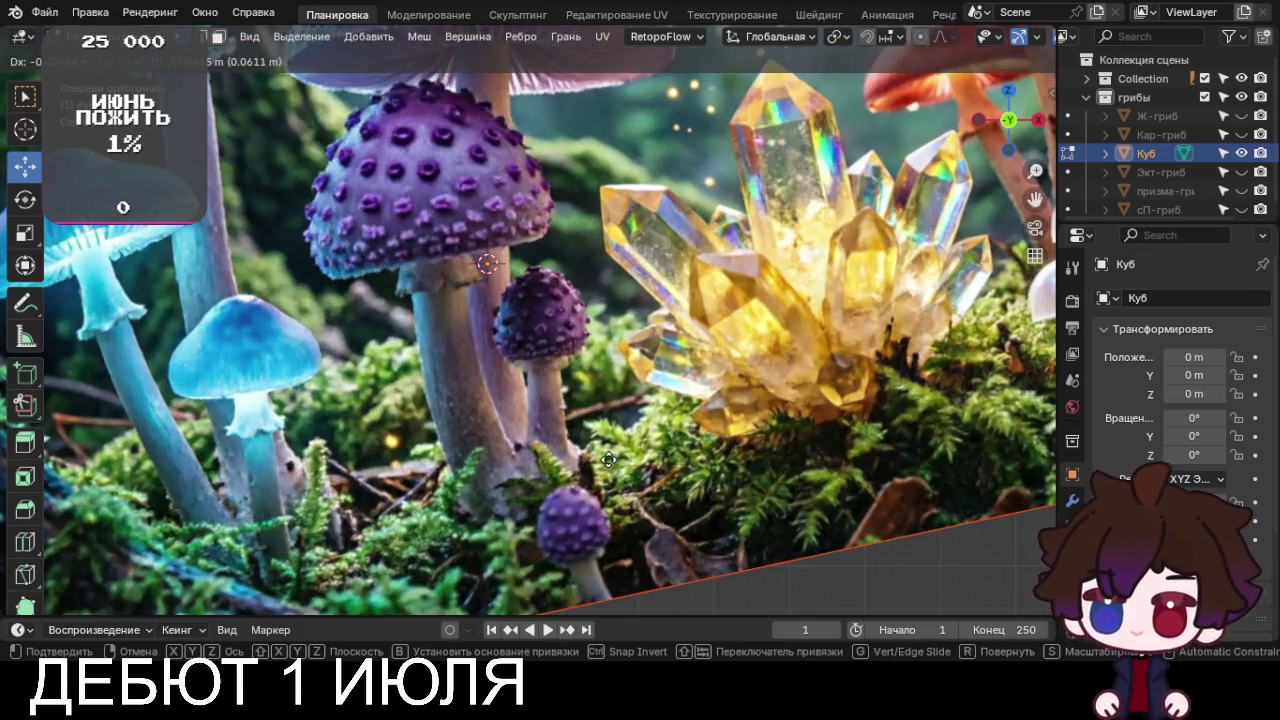
click(596, 453)
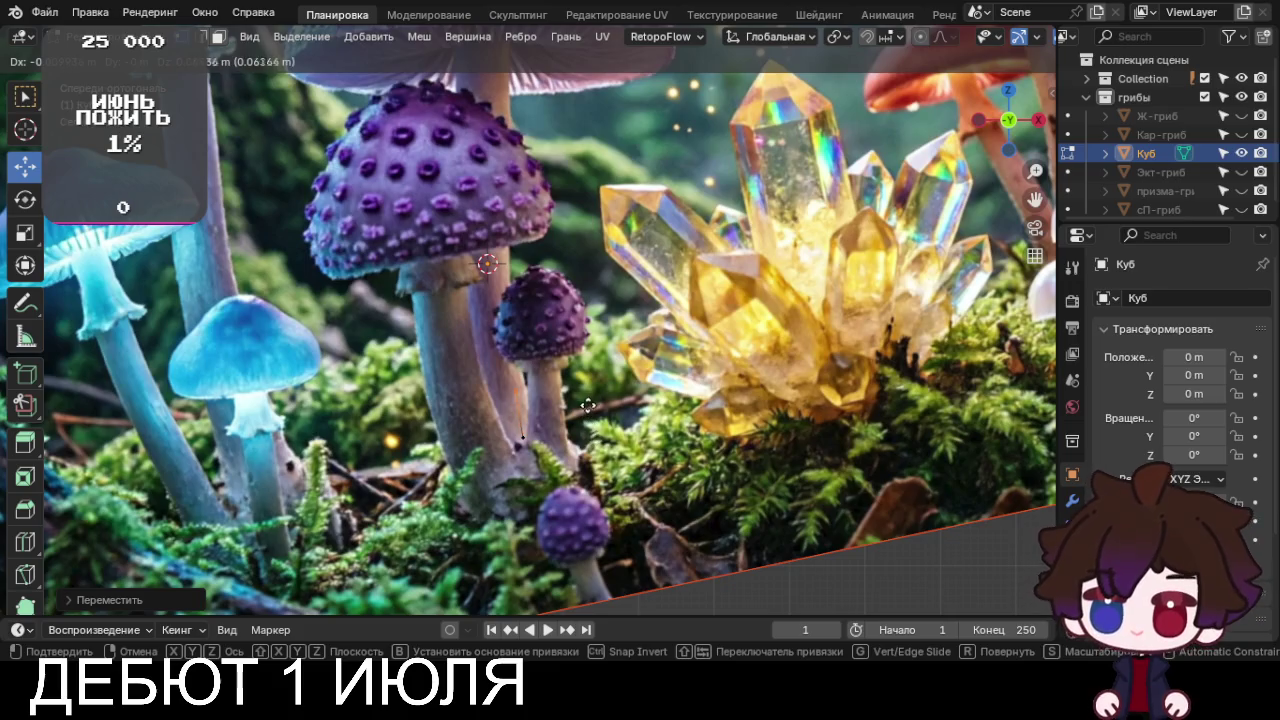
key(e)
click(582, 308)
key(g)
click(575, 218)
scroll(592, 193, up, 3)
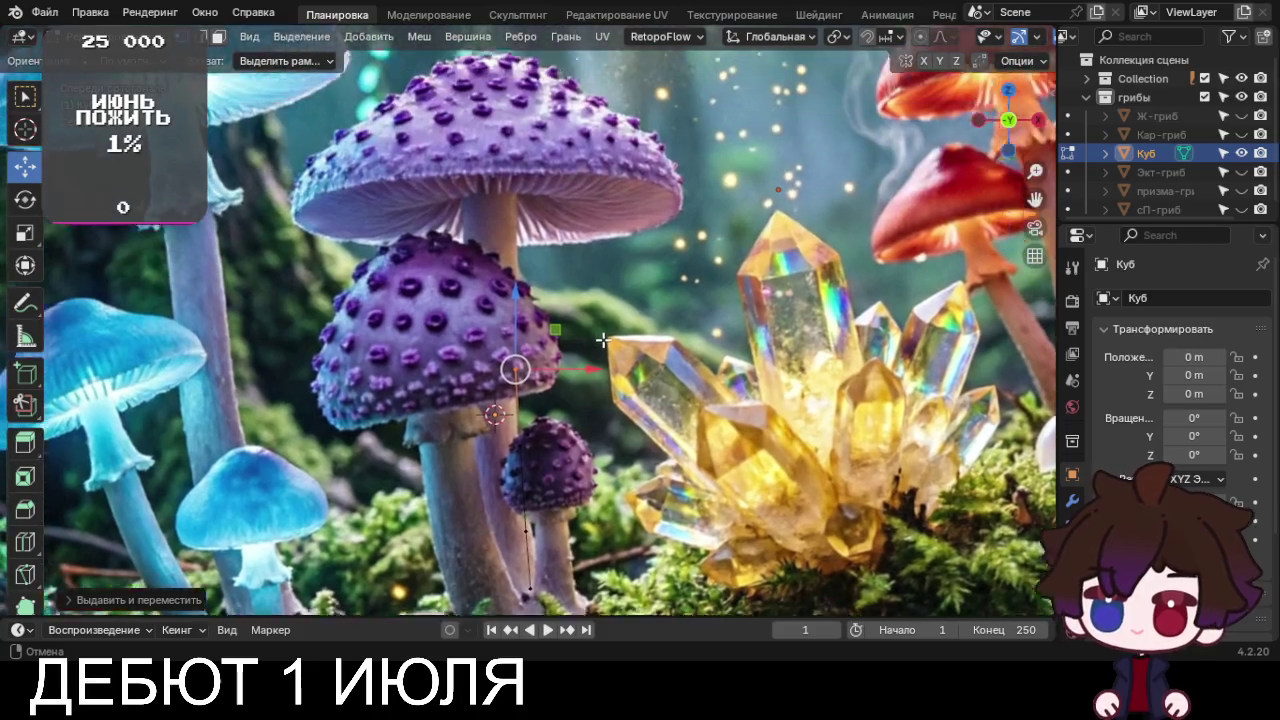
key(g)
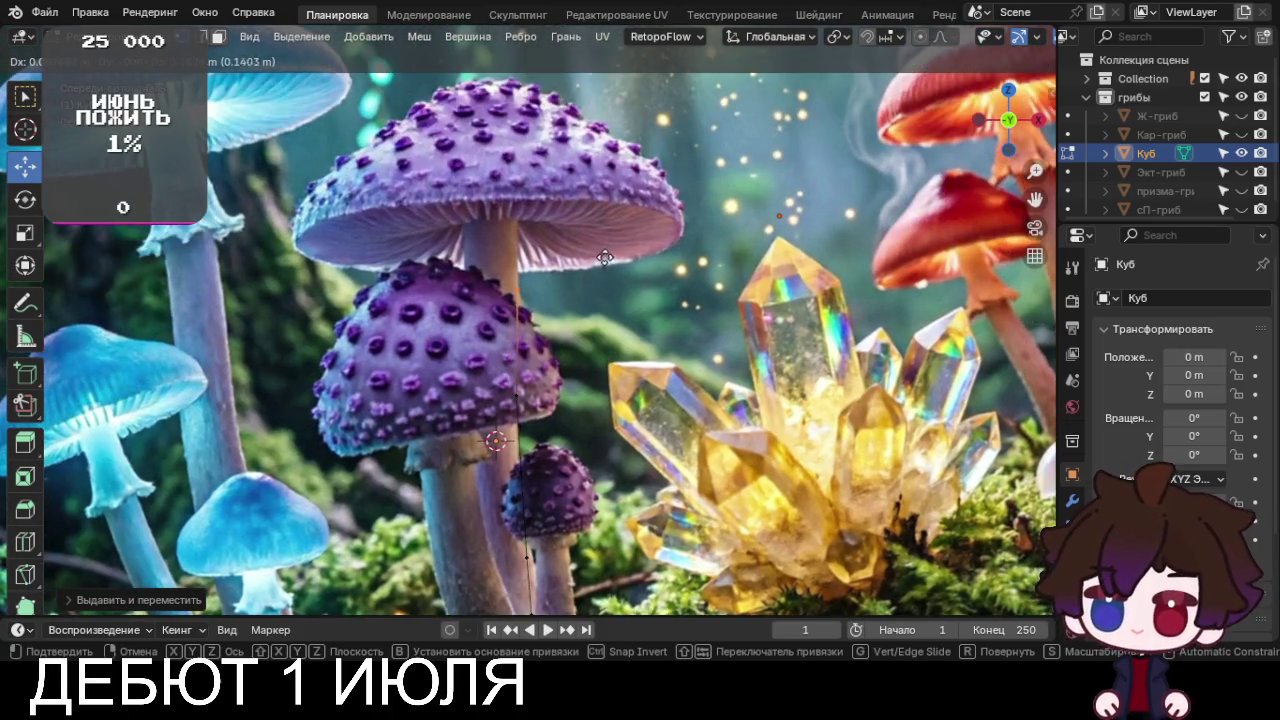
click(610, 140)
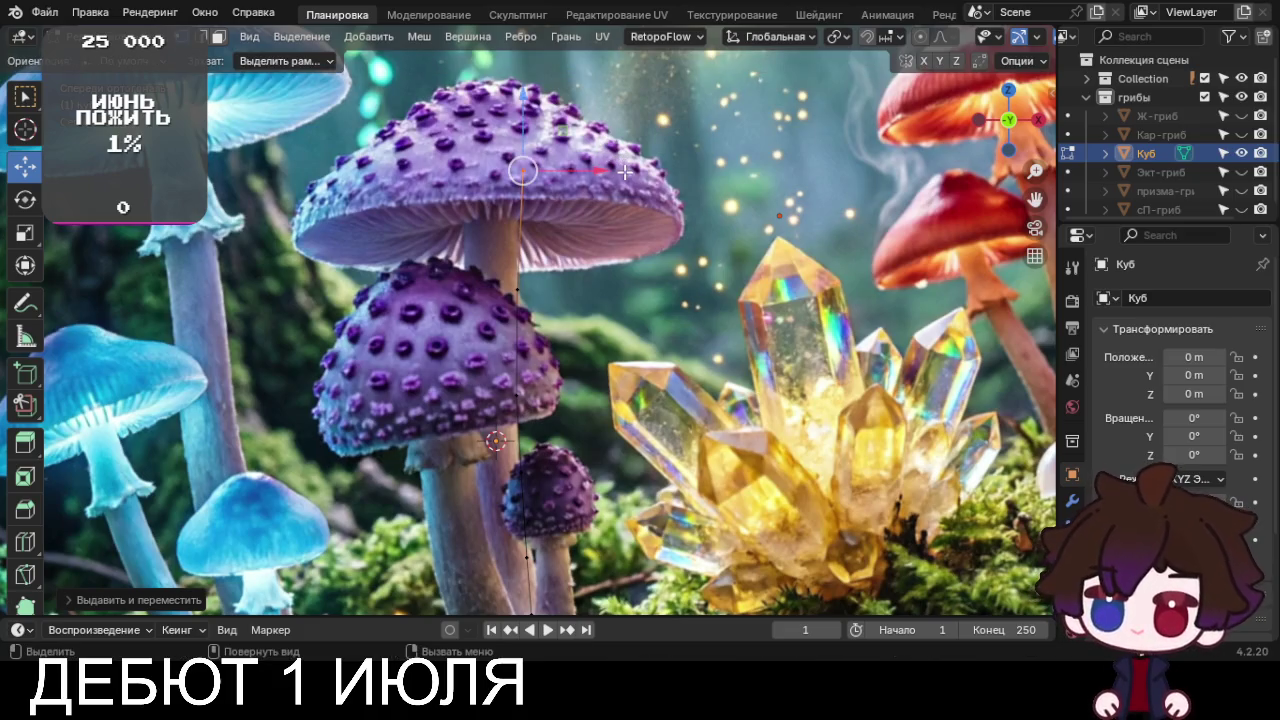
Extrude a chain of points along the cap outline out to the rim and under it
key(e)
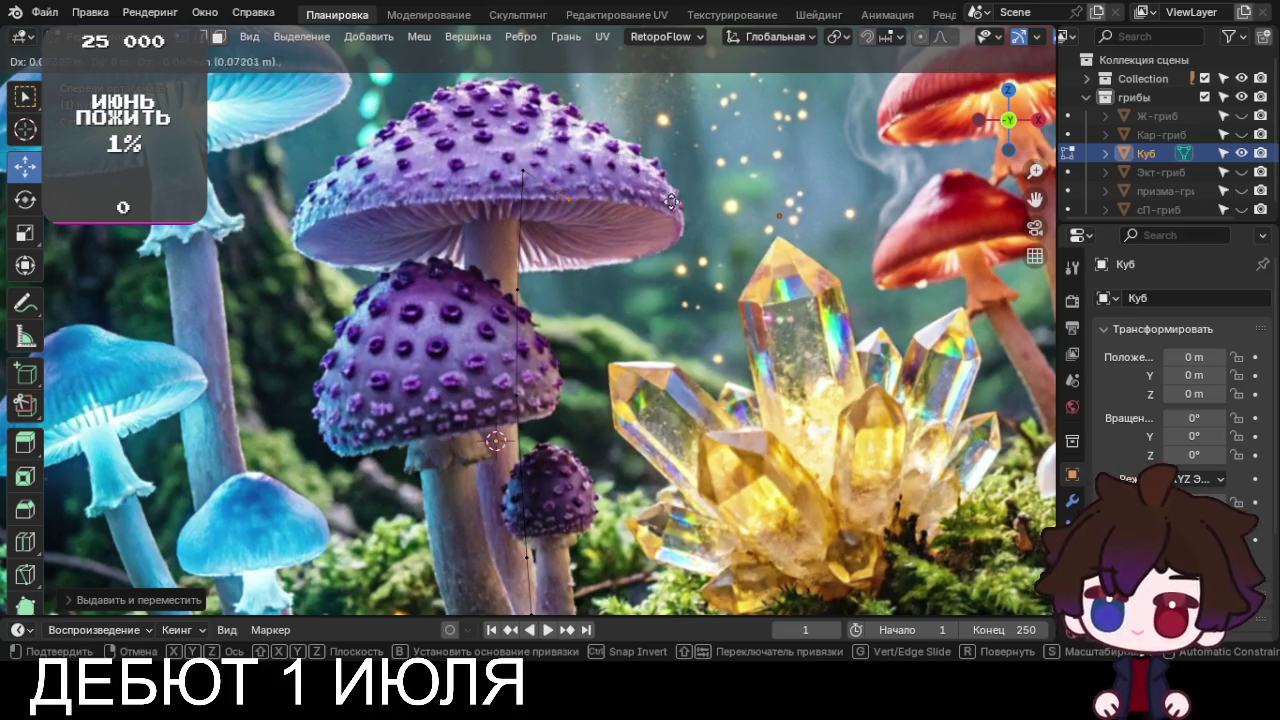
click(676, 206)
key(e)
click(690, 216)
key(e)
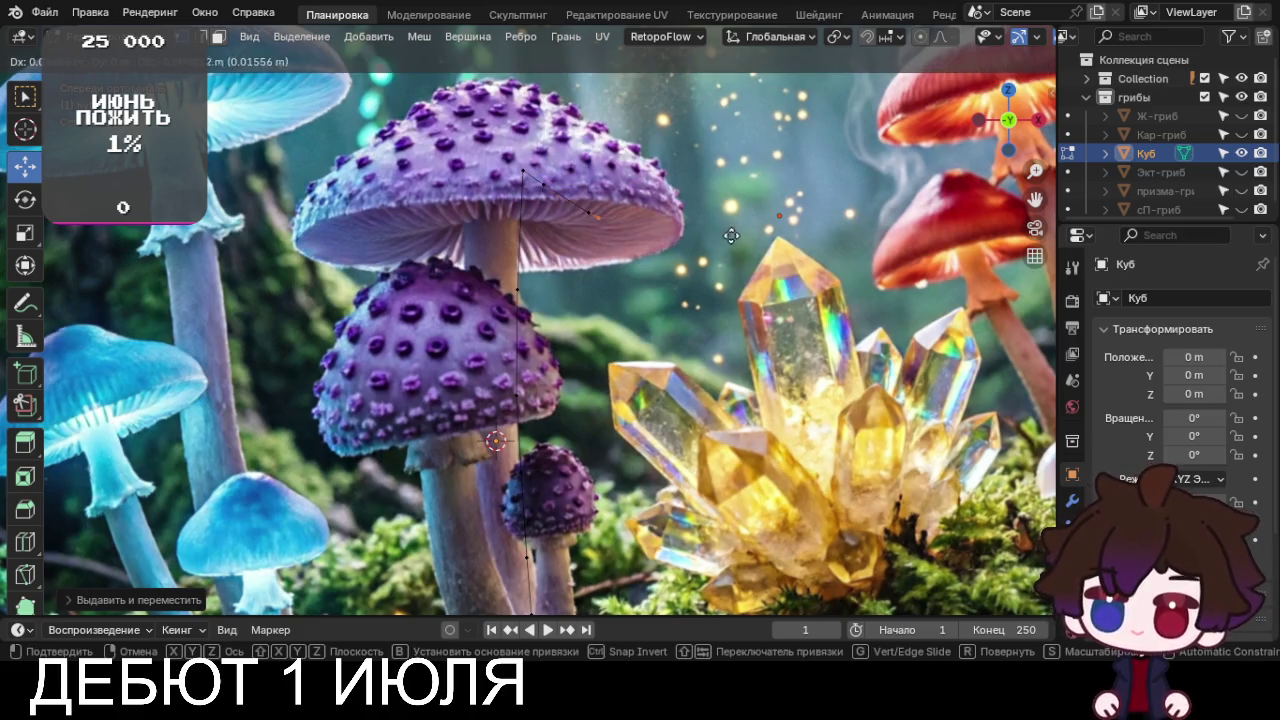
click(780, 250)
key(e)
click(810, 255)
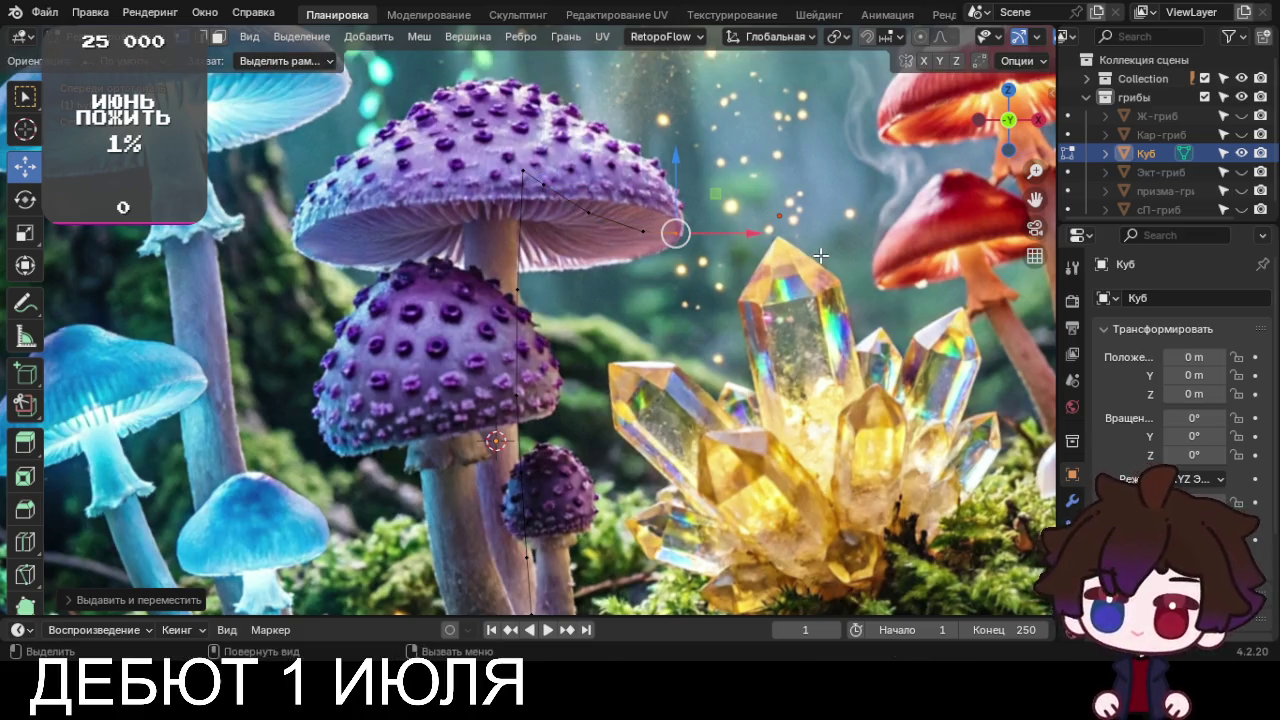
key(e)
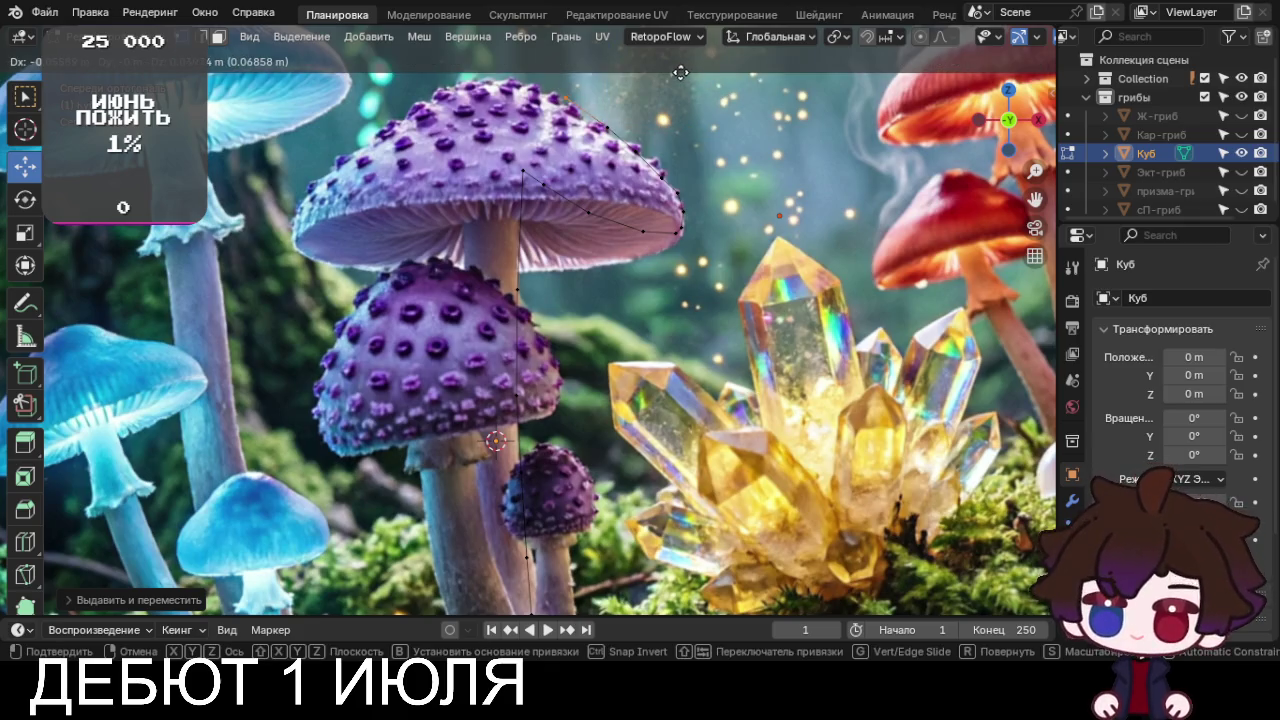
click(624, 50)
Add a final profile vertex, select the whole traced profile and switch to top view
key(e)
click(609, 47)
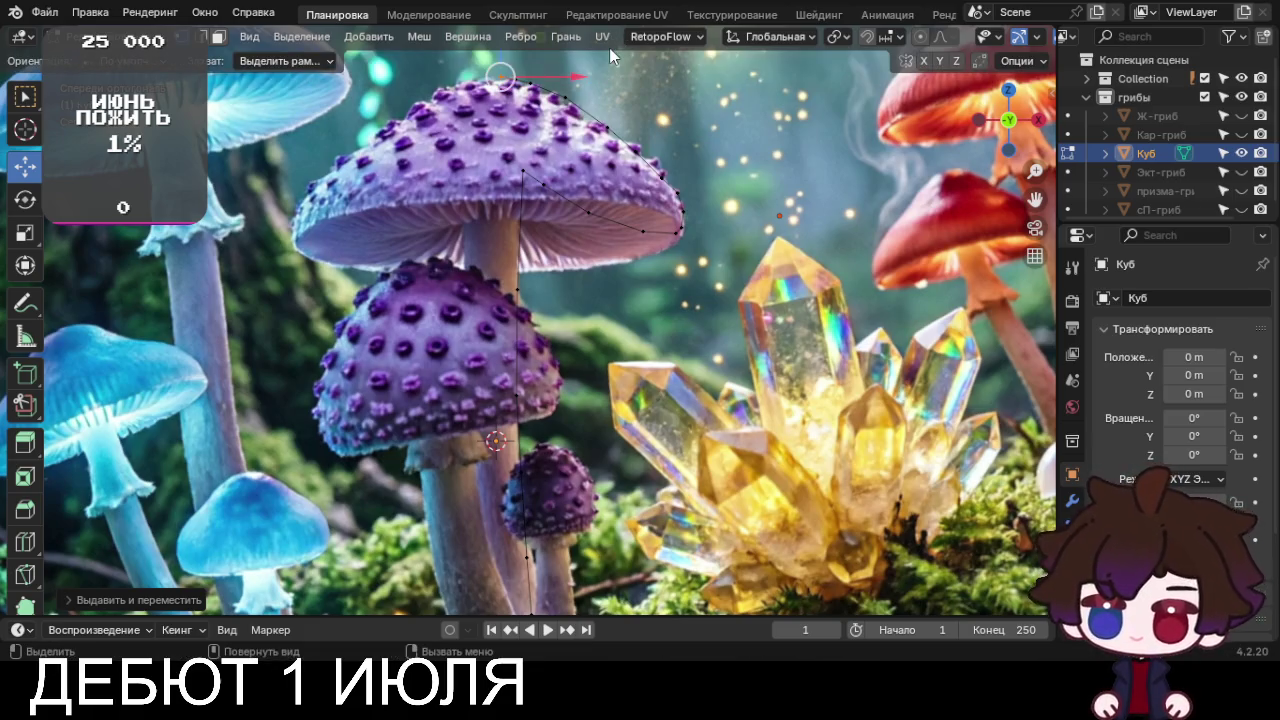
middle_drag(609, 107, 610, 183)
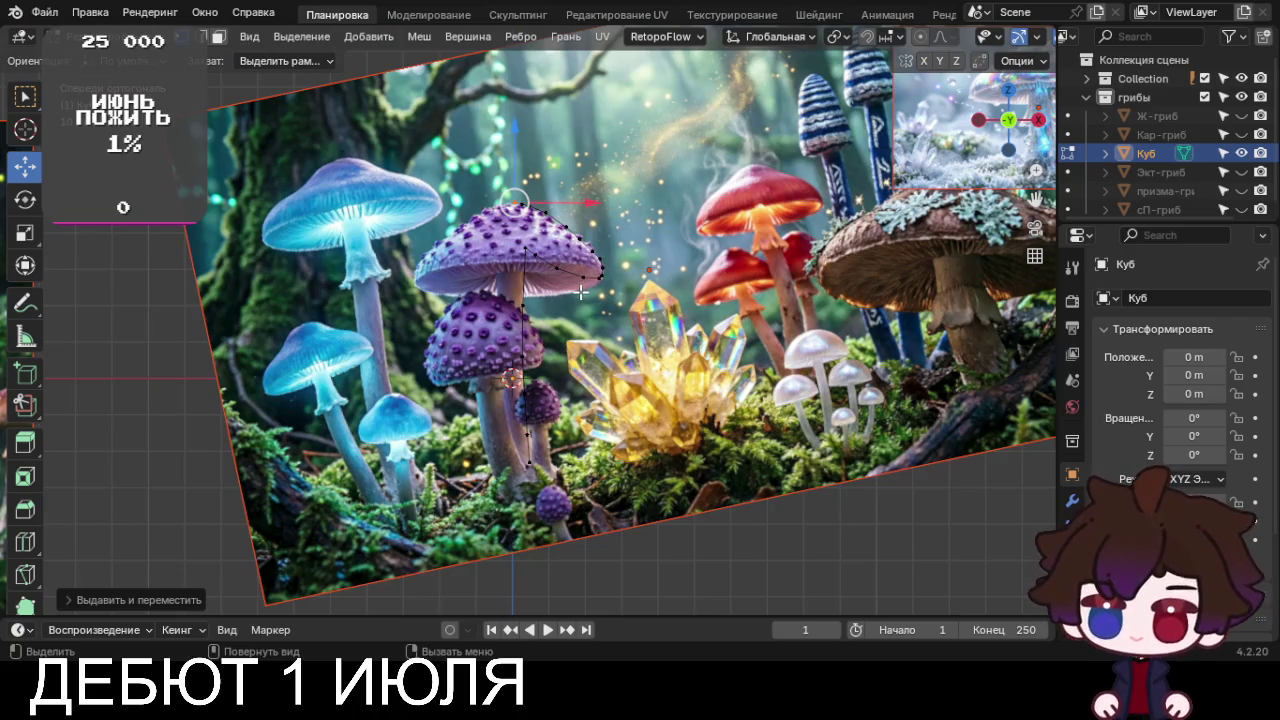
key(a)
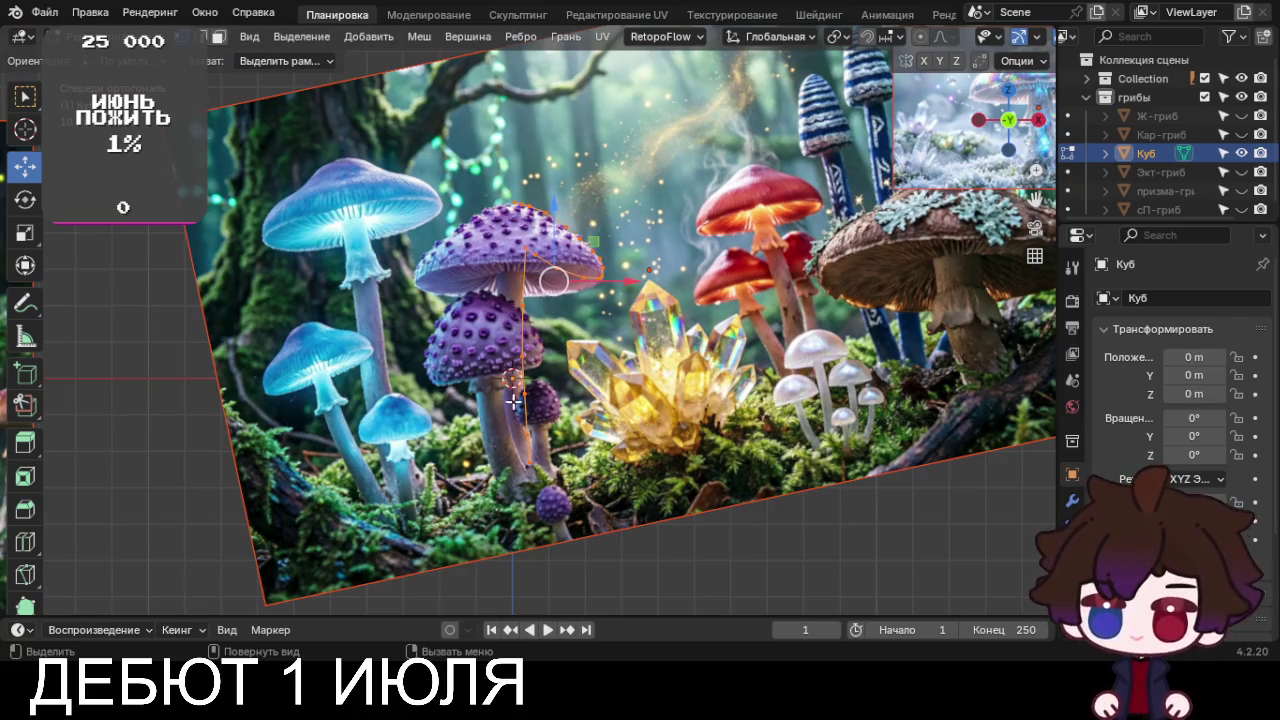
key(KP_7)
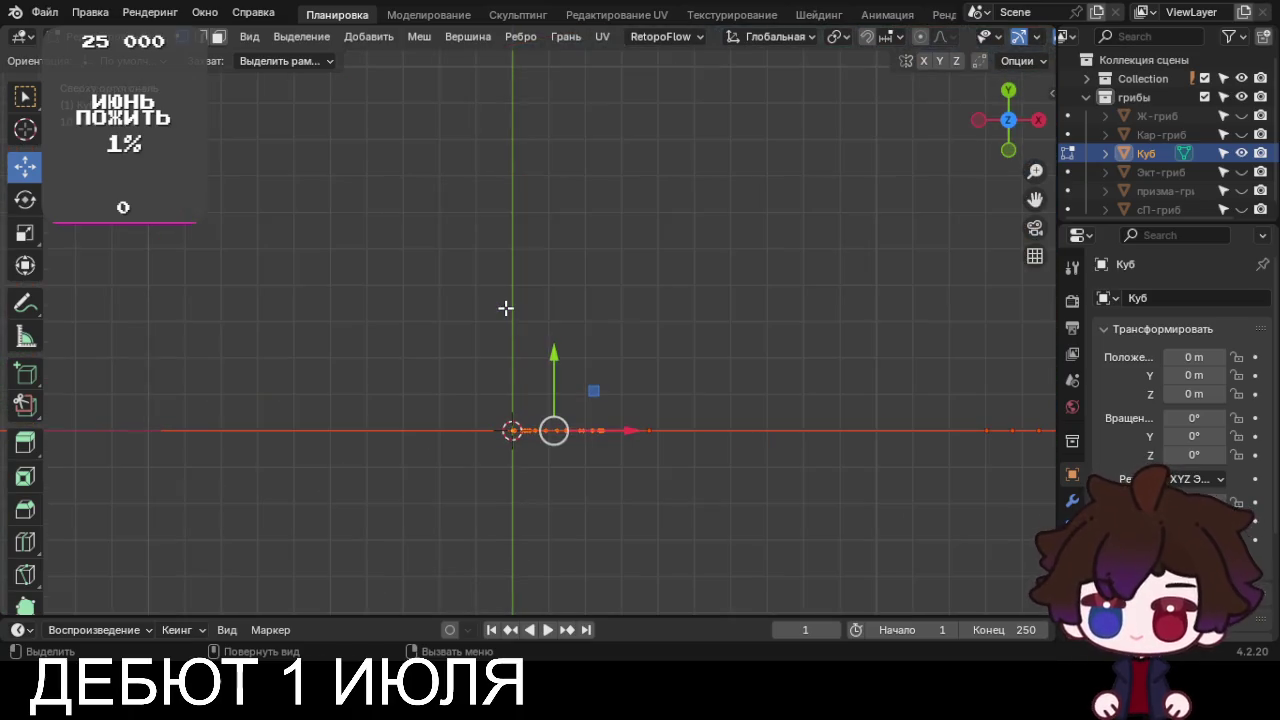
Revolve the traced profile 360° with the Spin tool into a round mushroom
scroll(20, 375, down, 3)
click(25, 489)
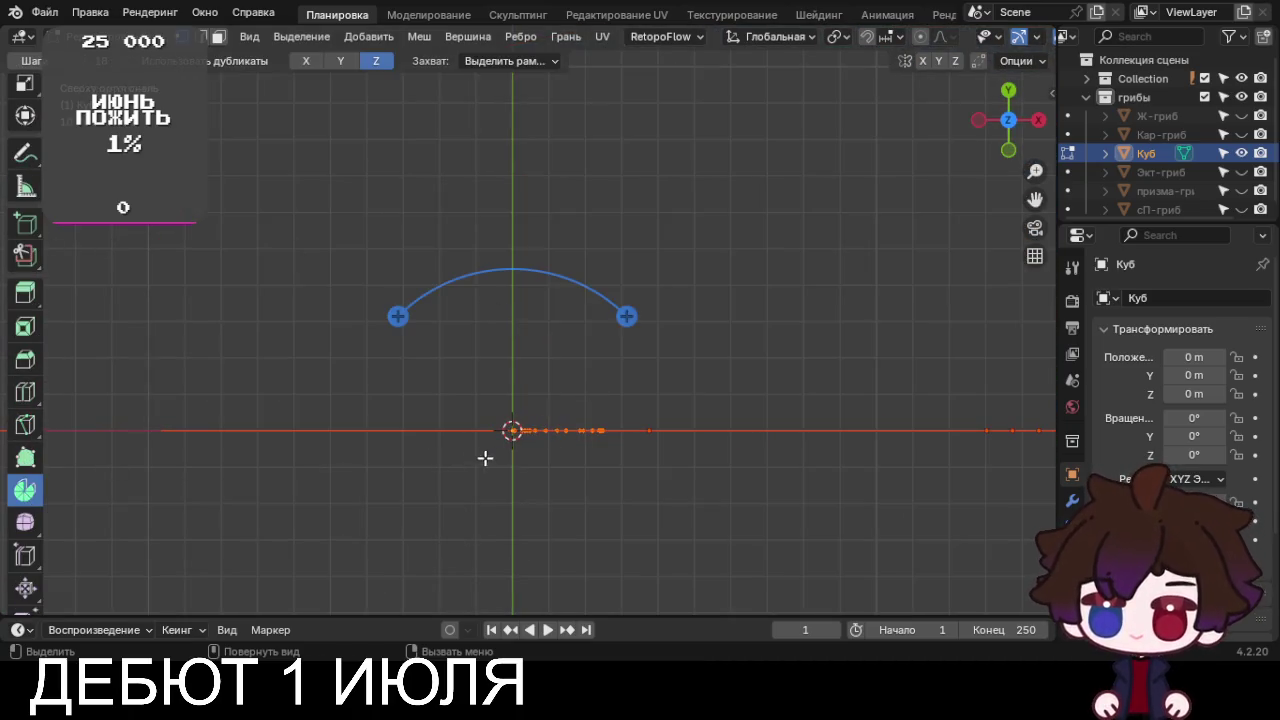
mouse_move(397, 316)
mouse_down()
mouse_move(350, 310)
mouse_move(354, 291)
mouse_up()
Merge the overlapping centre vertices of the cap top into one point at center
scroll(389, 394, up, 3)
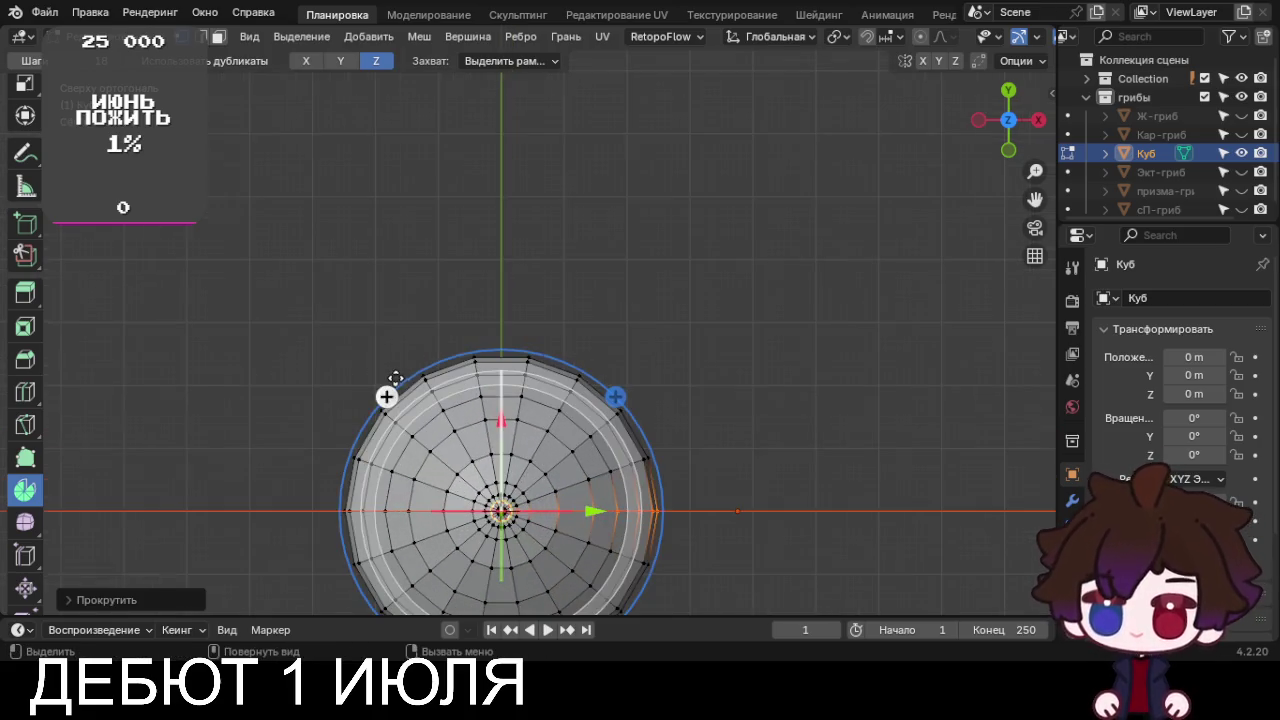
scroll(412, 447, up, 2)
scroll(412, 447, up, 3)
scroll(25, 300, up, 3)
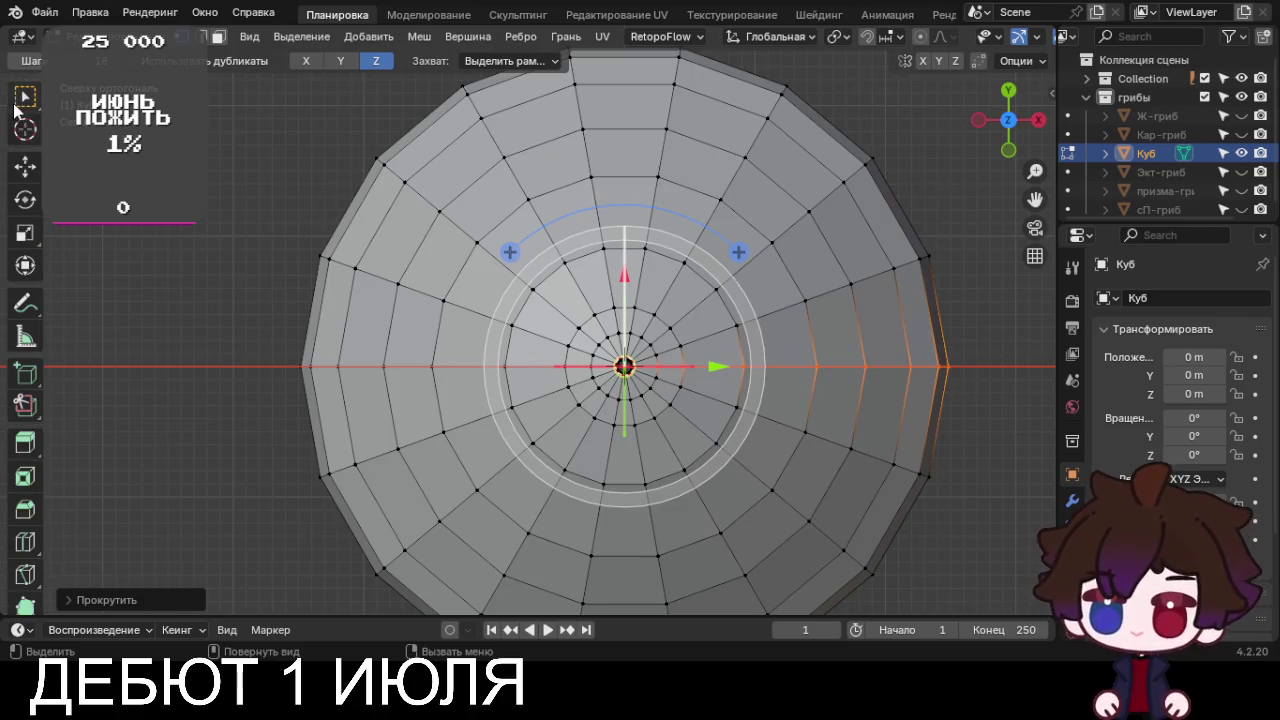
click(20, 97)
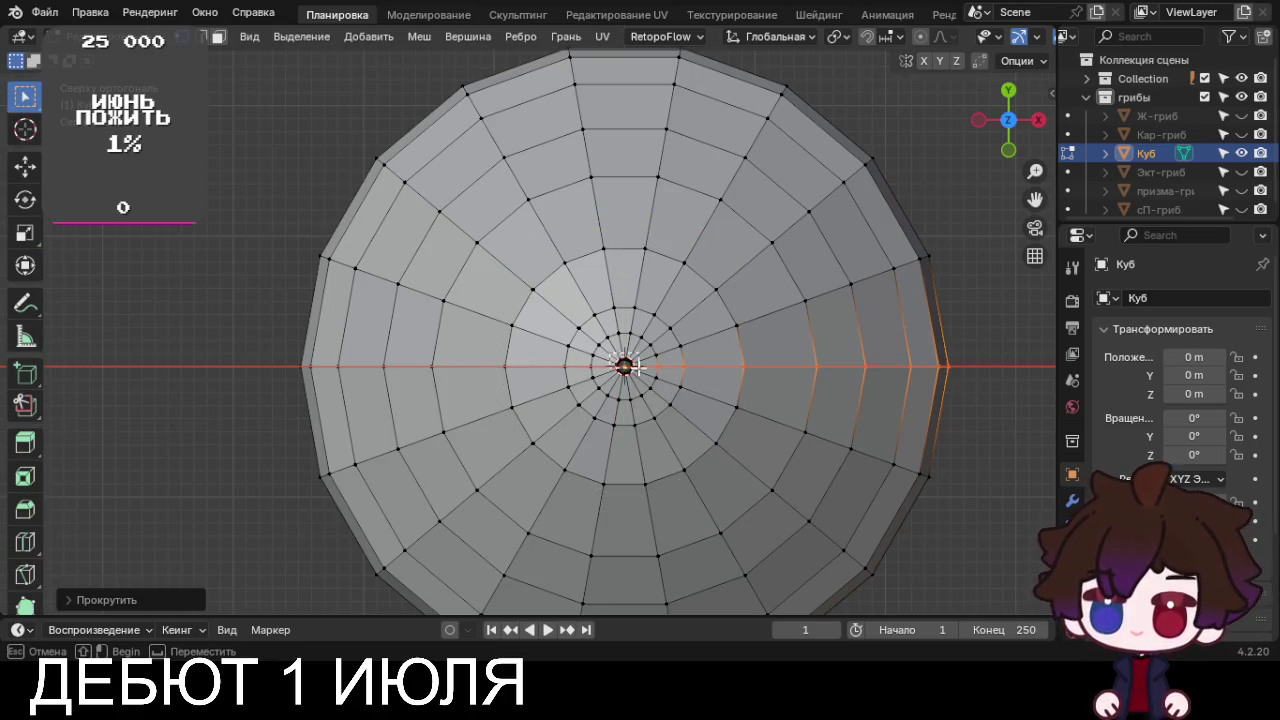
click(643, 377)
key(m)
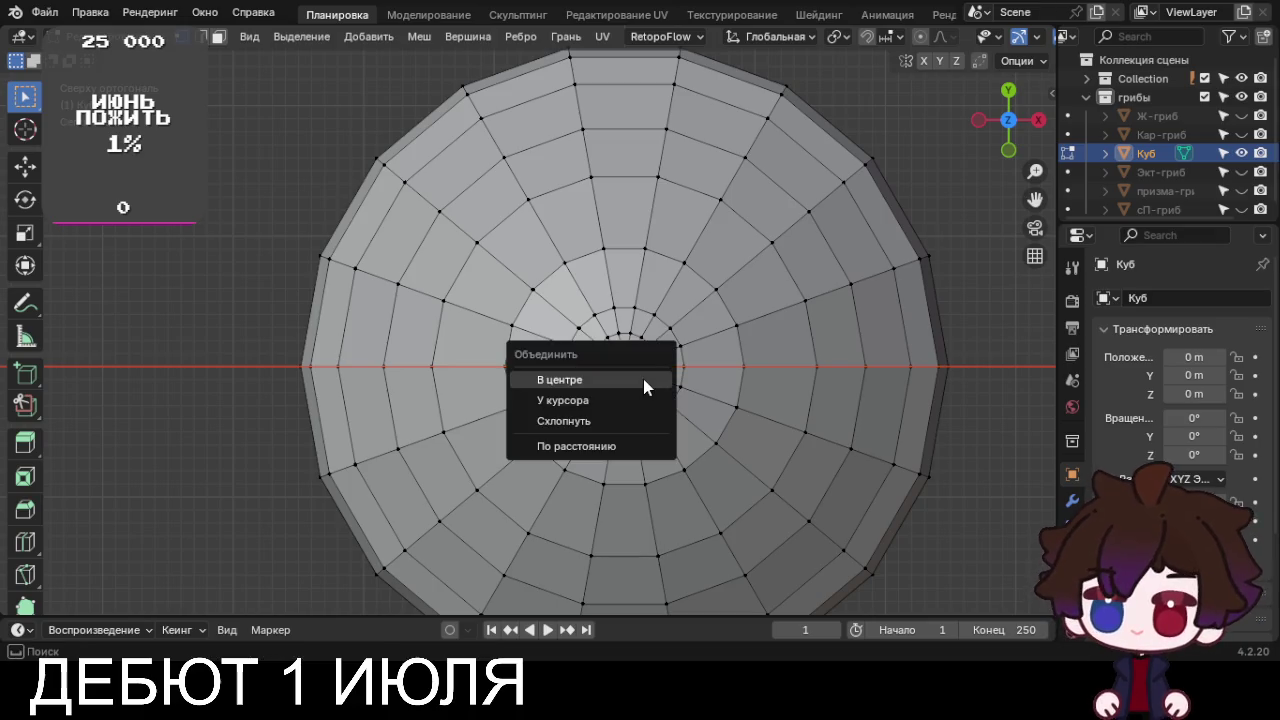
click(643, 379)
mouse_move(643, 379)
middle_down()
mouse_move(731, 543)
mouse_move(637, 353)
middle_up()
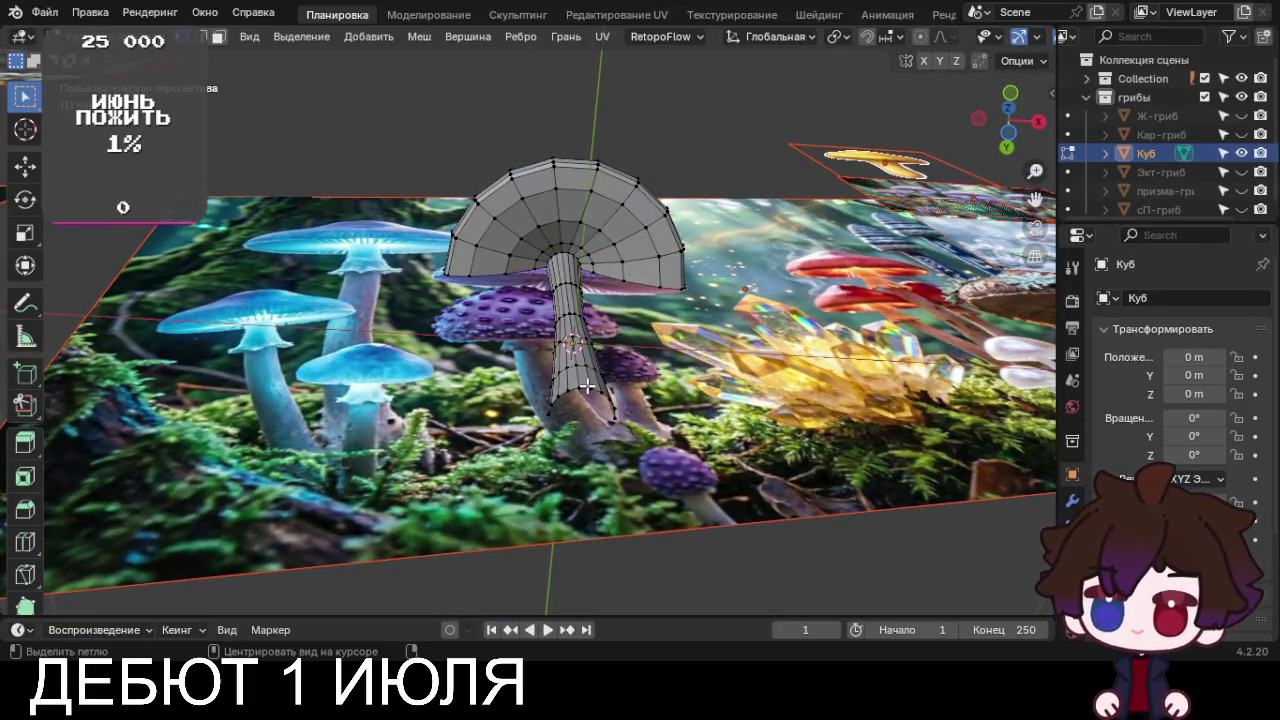
Grid-fill the stem's bottom edge loop with span 4 and offset 2, then return to object mode
alt+click(592, 396)
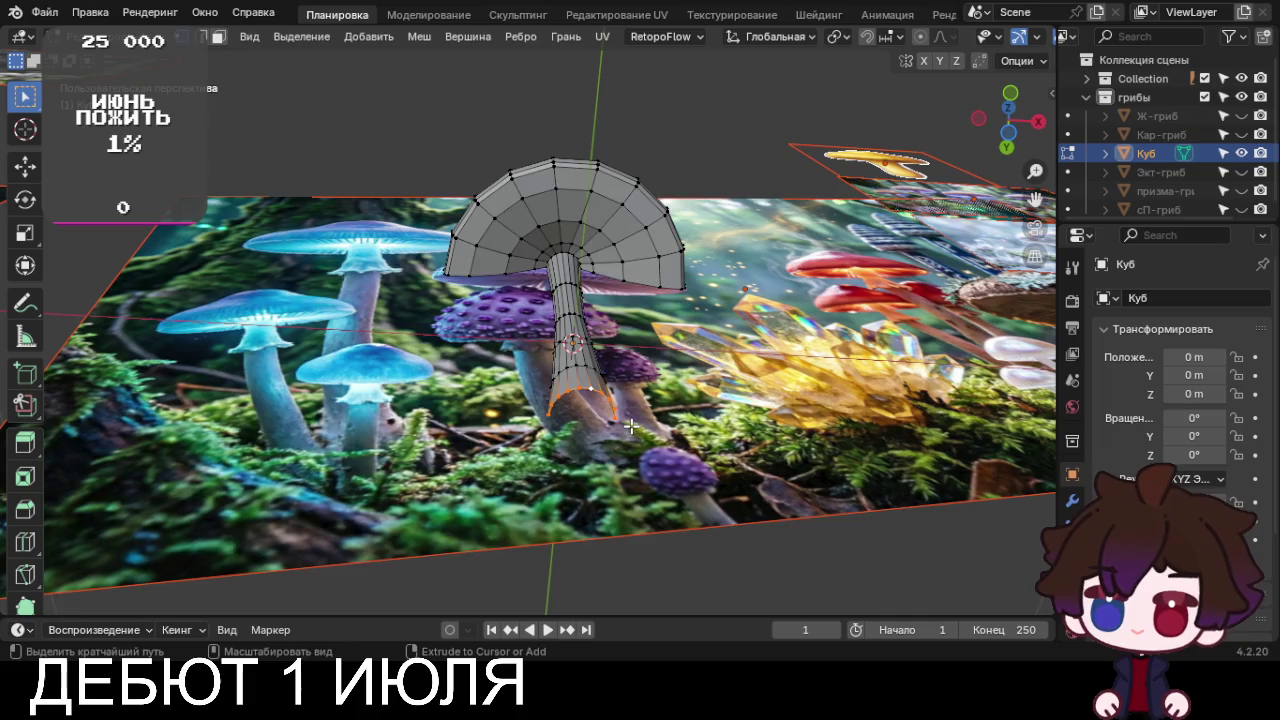
key(ctrl+f)
click(632, 434)
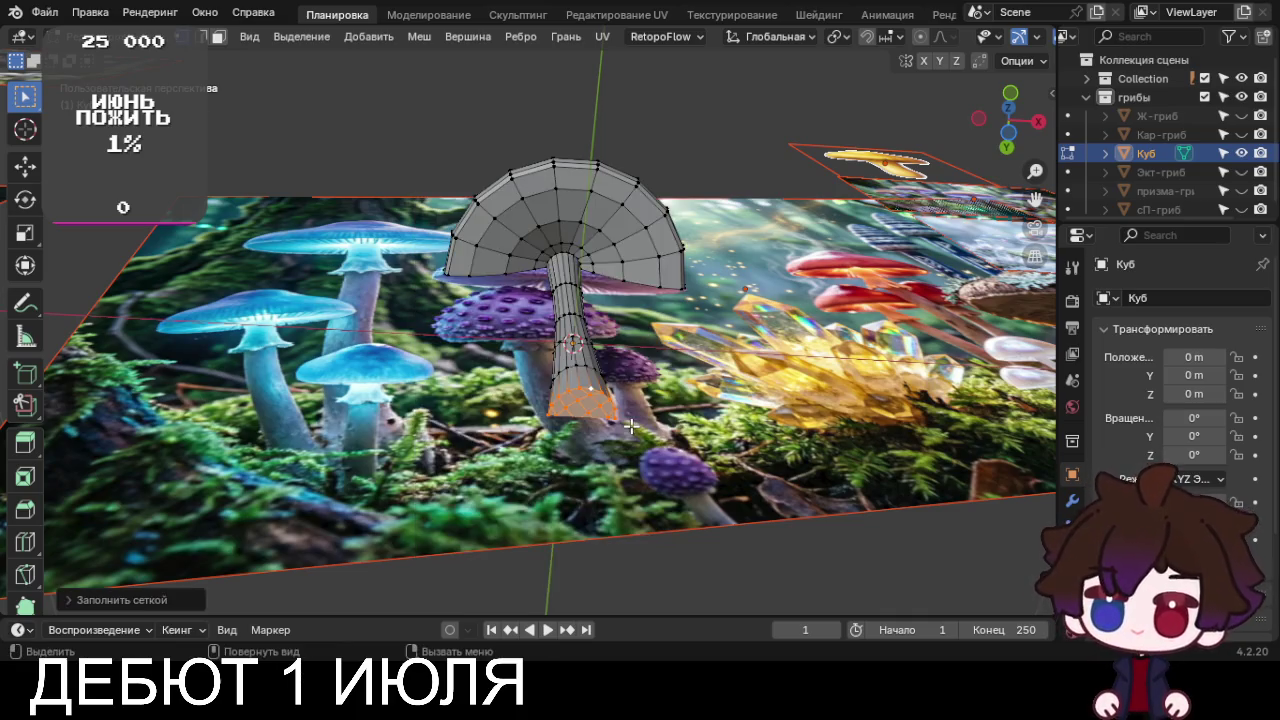
click(123, 600)
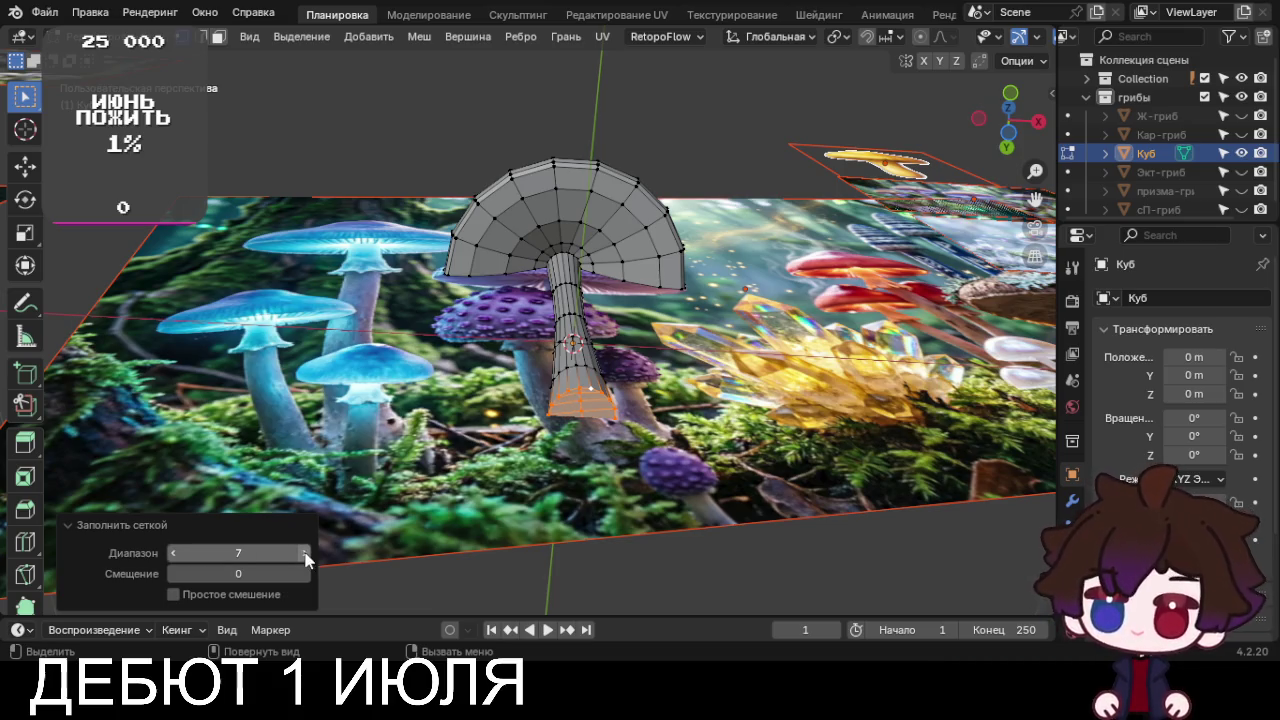
drag(306, 560, 255, 553)
click(304, 574)
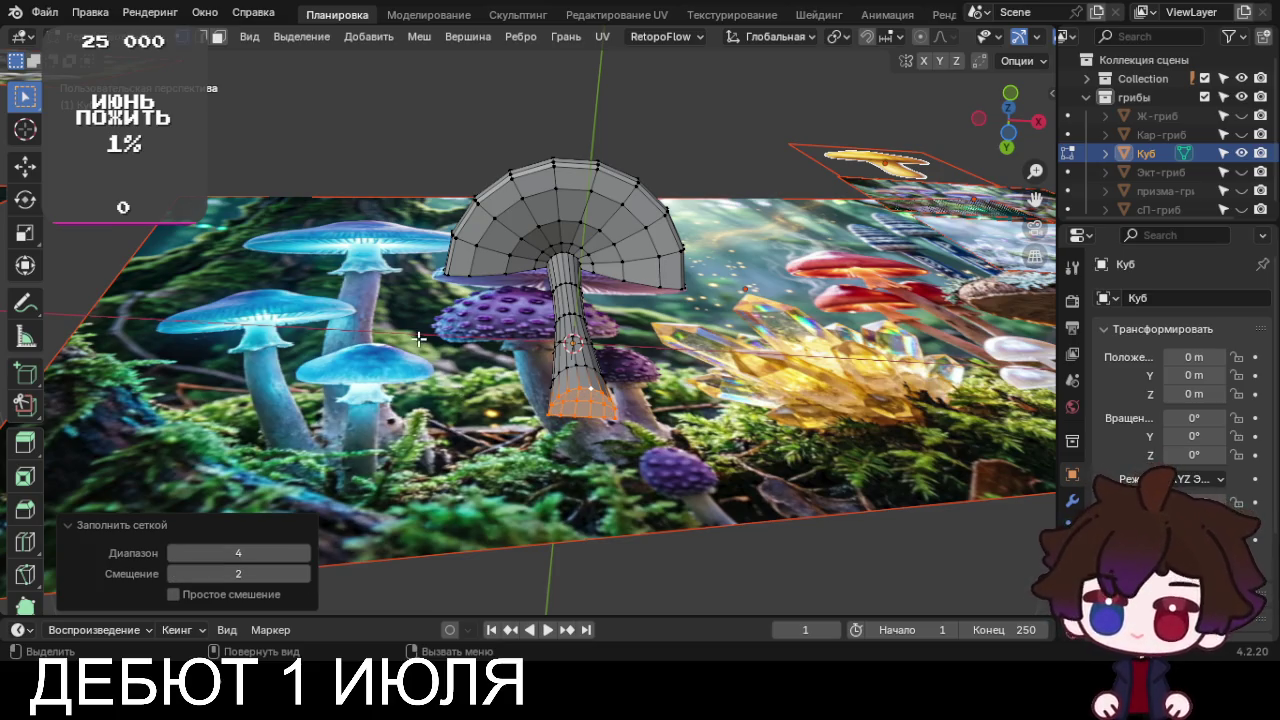
middle_drag(419, 339, 417, 497)
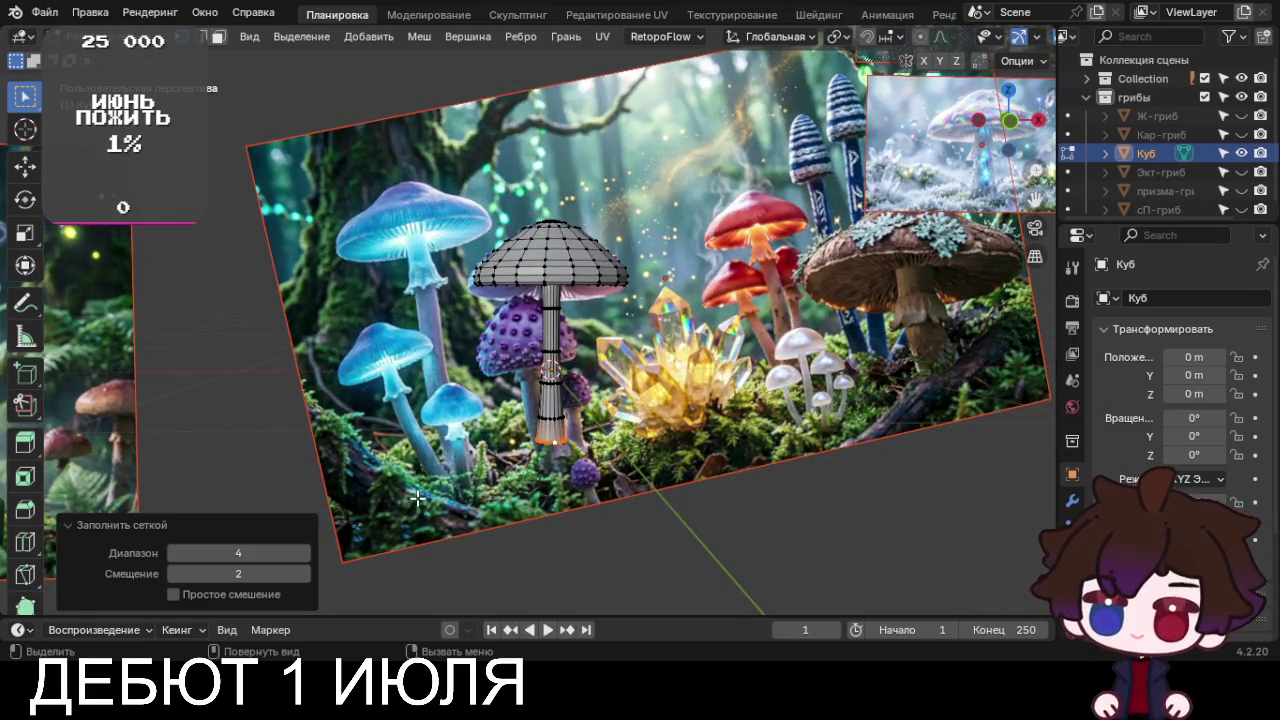
key(Tab)
Smooth-shade the mushroom, then select and tilt the forest reference image
right_click(557, 237)
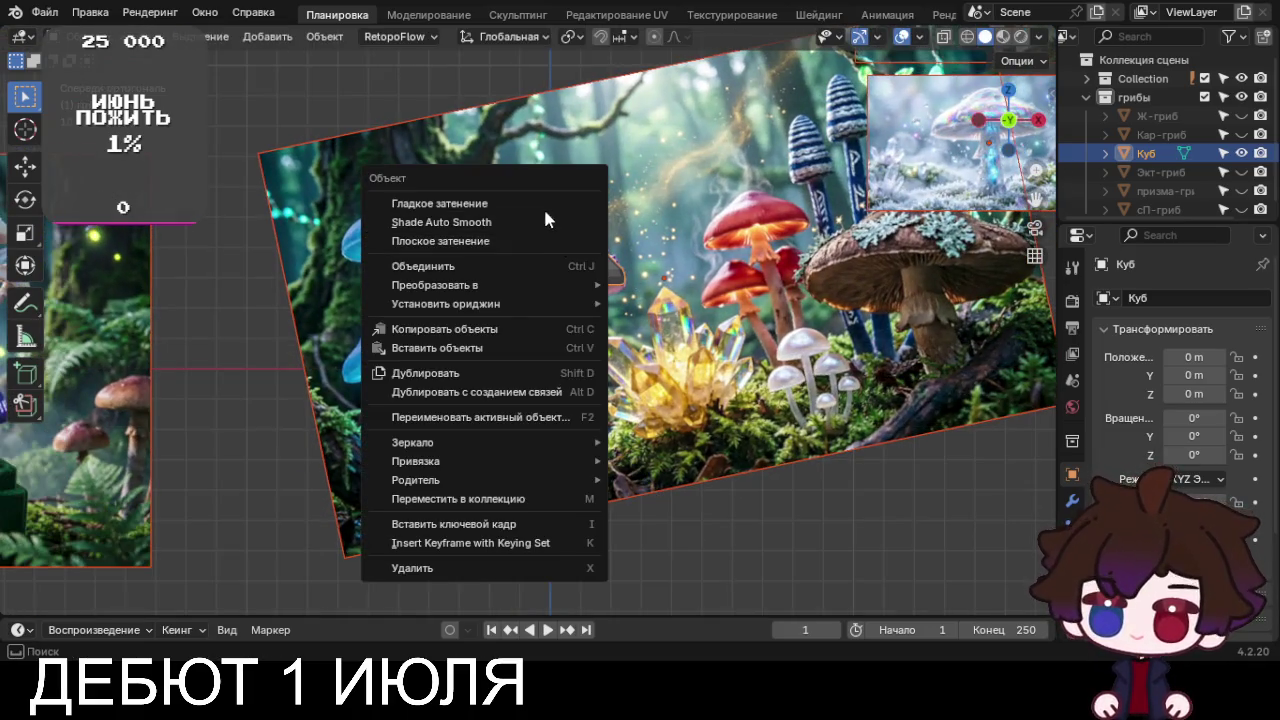
click(543, 205)
click(700, 286)
key(r)
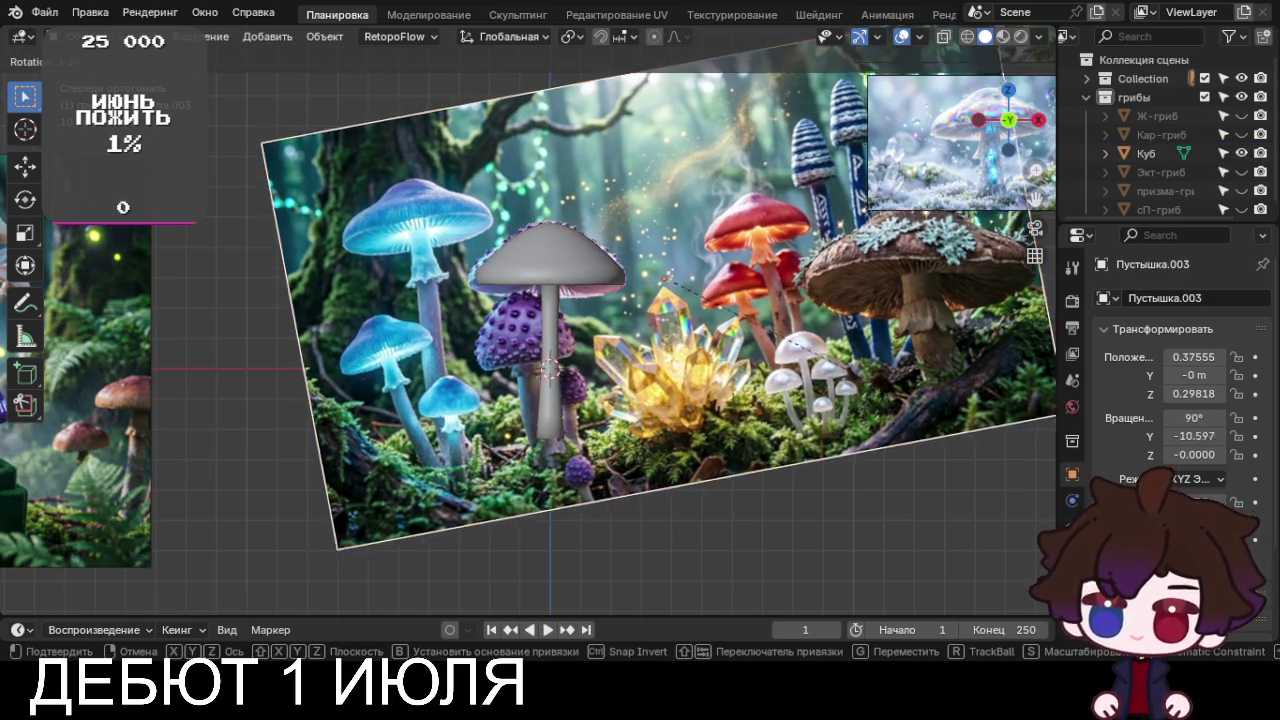
click(956, 502)
Scale the forest reference image to 0.3 and place it below the other references
scroll(930, 505, down, 4)
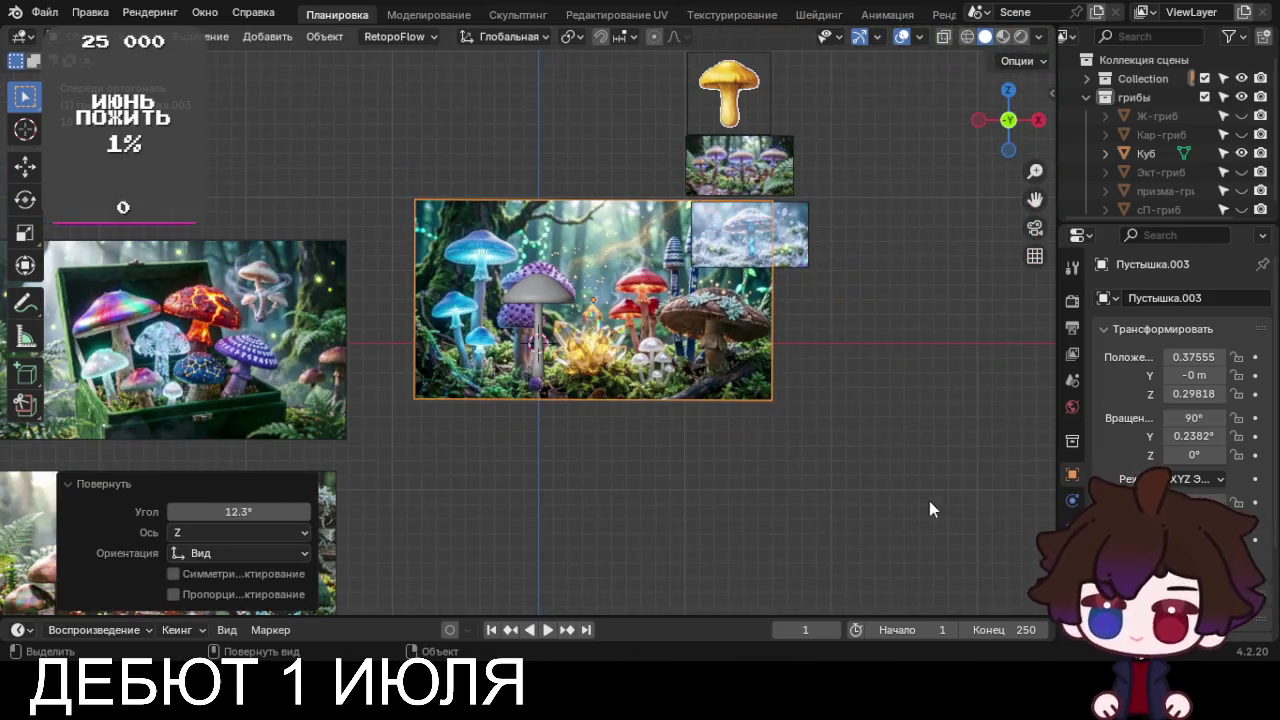
key(g)
click(880, 503)
key(s)
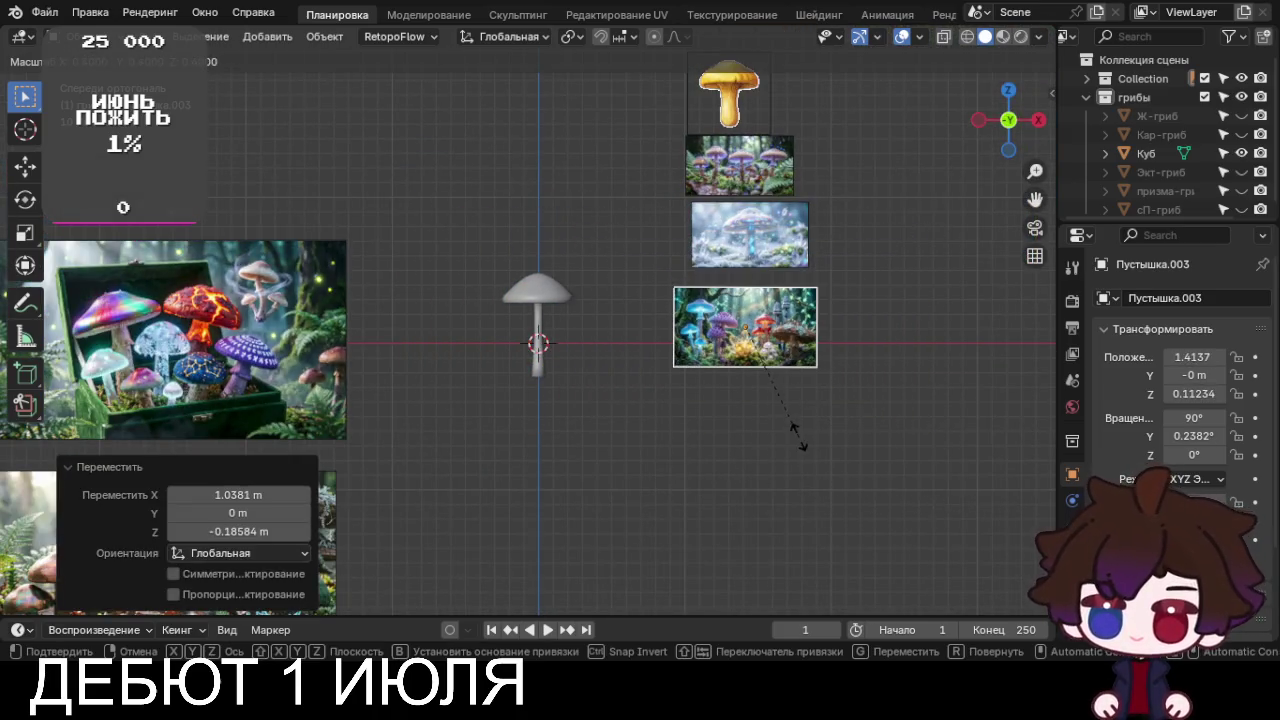
click(779, 414)
key(g)
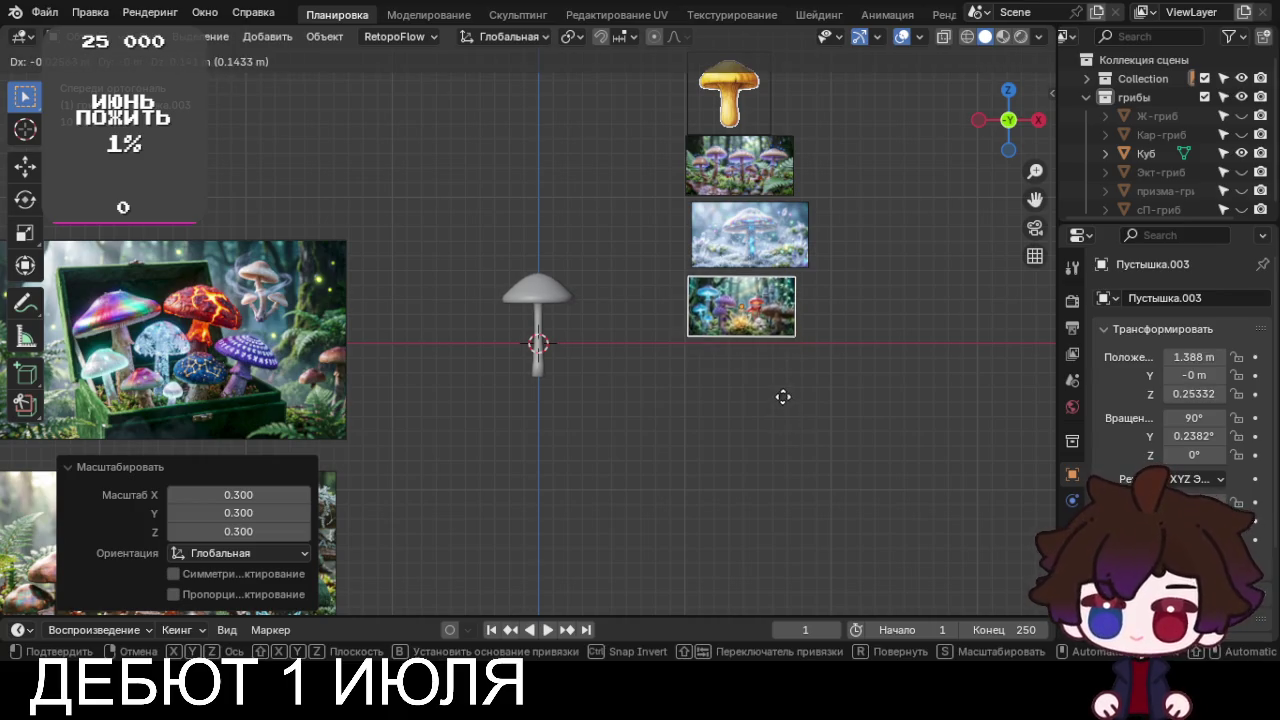
click(783, 397)
scroll(552, 246, up, 3)
Switch the mushroom to flat shading and turn on the face orientation overlay
click(552, 246)
right_click(552, 246)
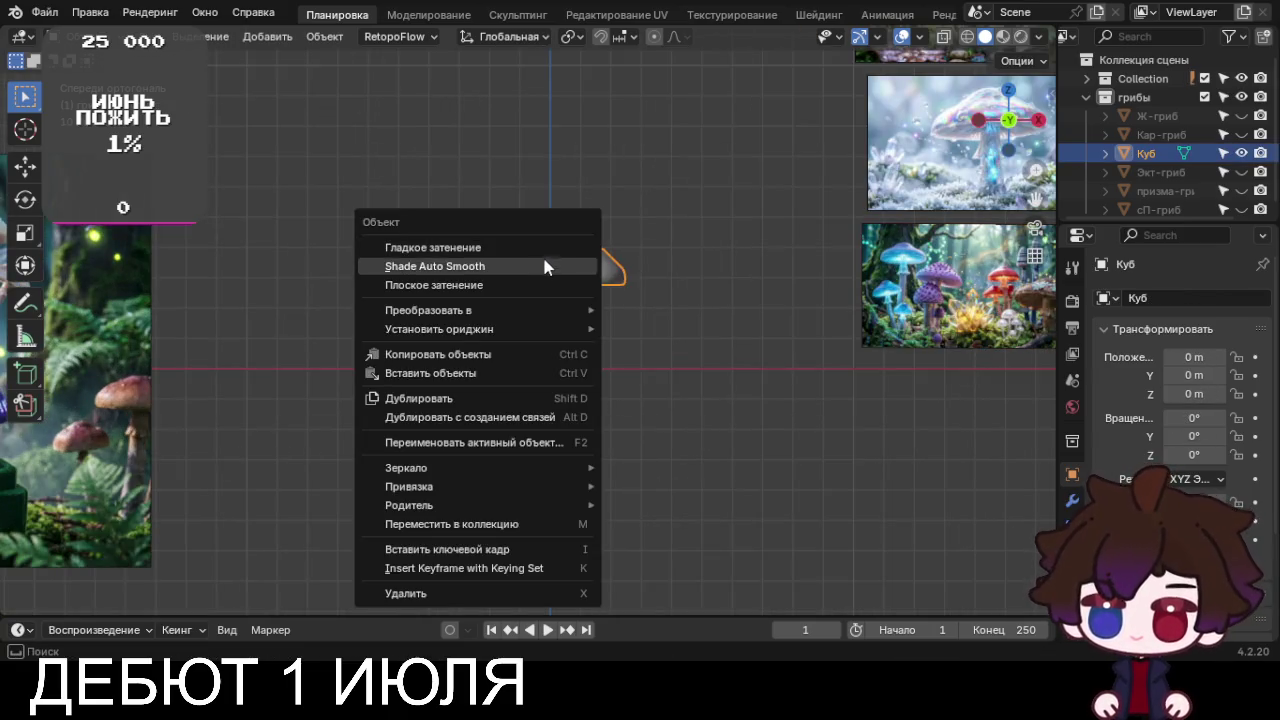
click(538, 285)
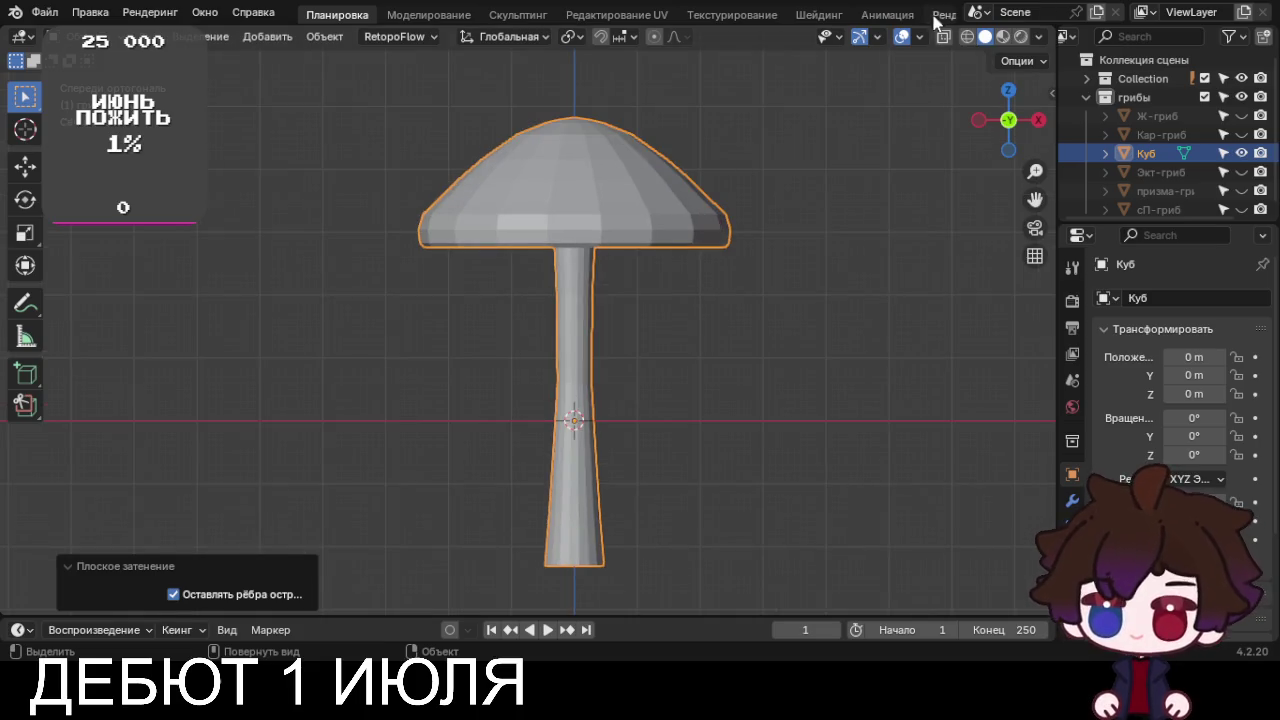
click(919, 36)
click(820, 376)
Recalculate all the mushroom's normals outward with Shift+N, then view it from the front
mouse_move(760, 390)
middle_down()
mouse_move(683, 455)
mouse_move(585, 221)
mouse_move(586, 258)
middle_up()
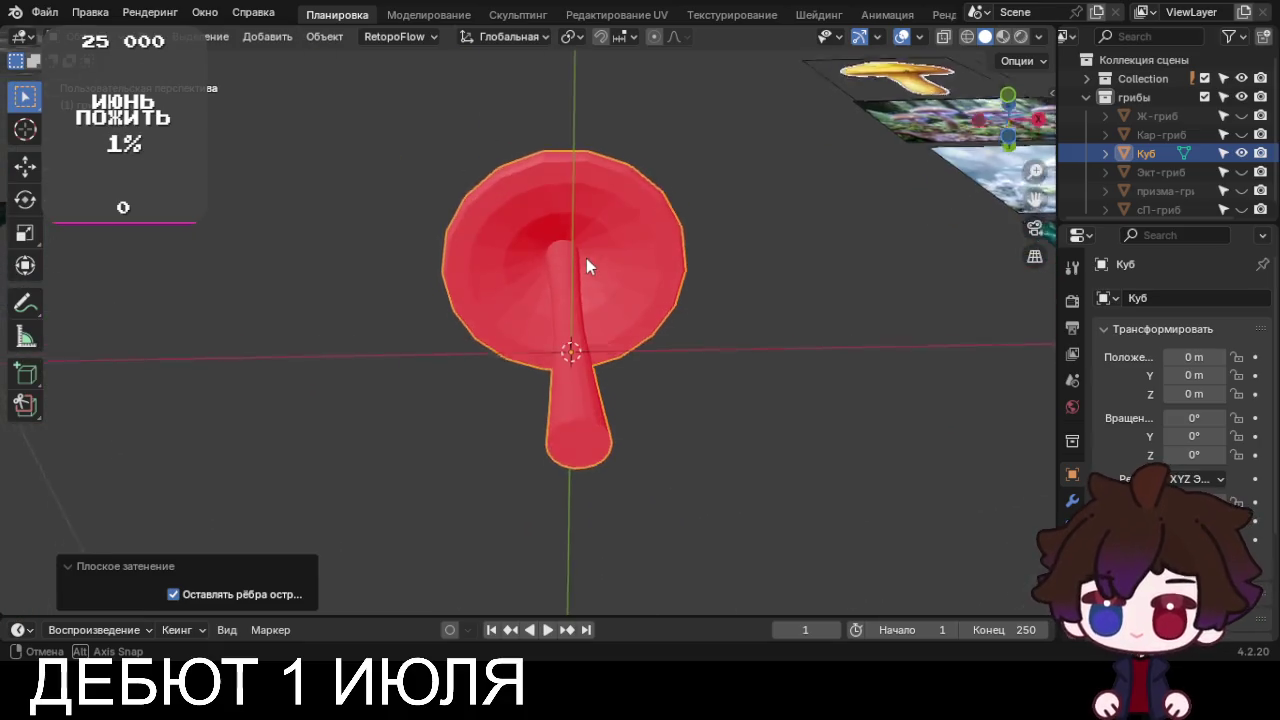
key(Tab)
key(shift+a)
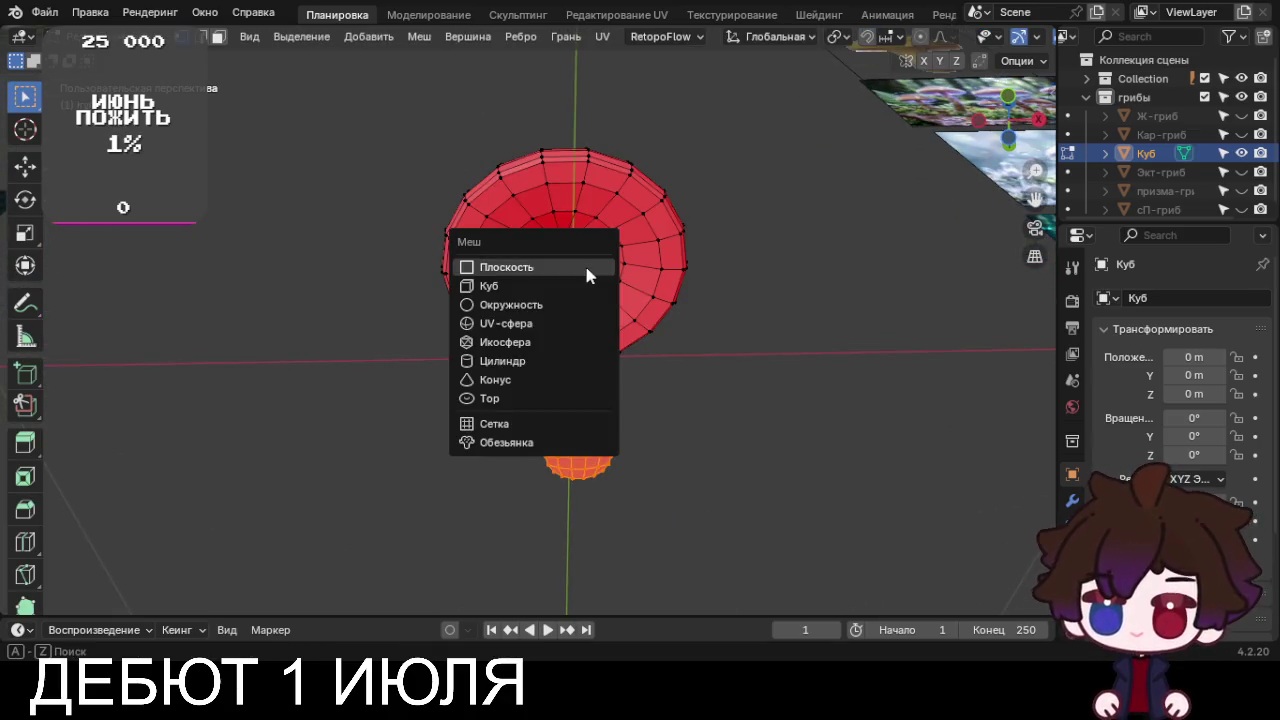
key(a)
key(shift+n)
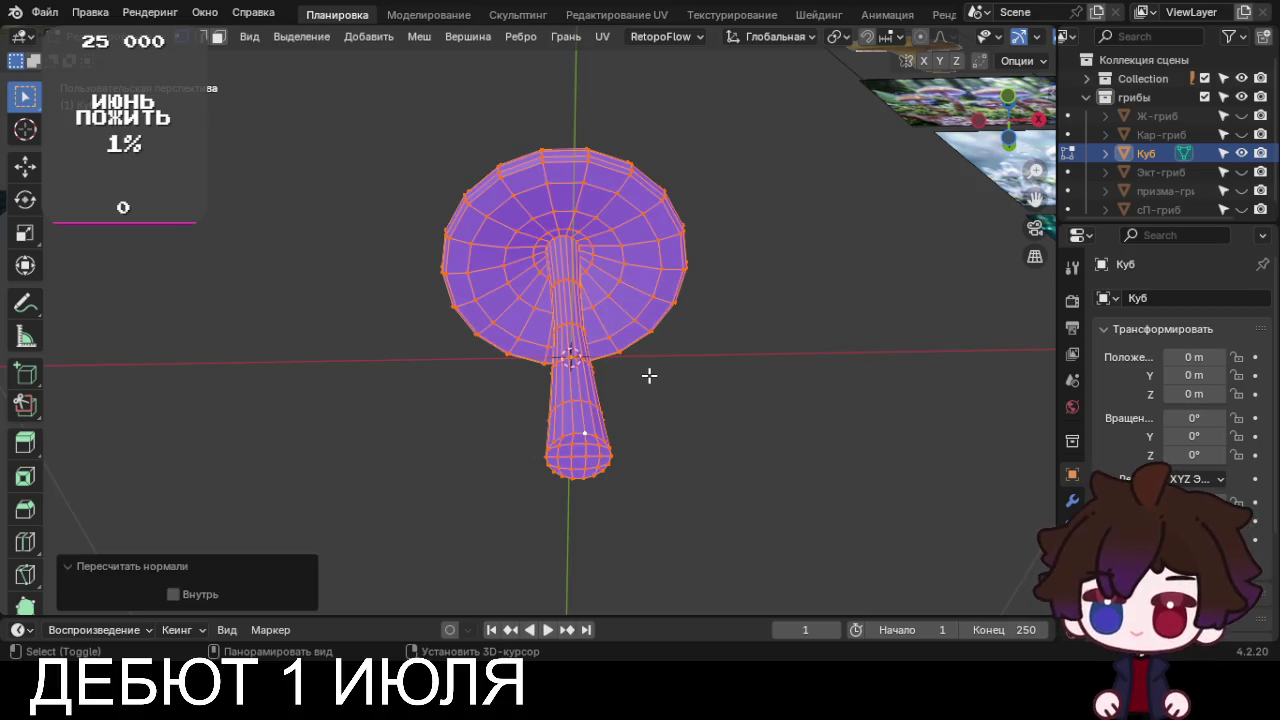
scroll(666, 374, down, 4)
scroll(667, 375, up, 1)
scroll(667, 375, up, 1)
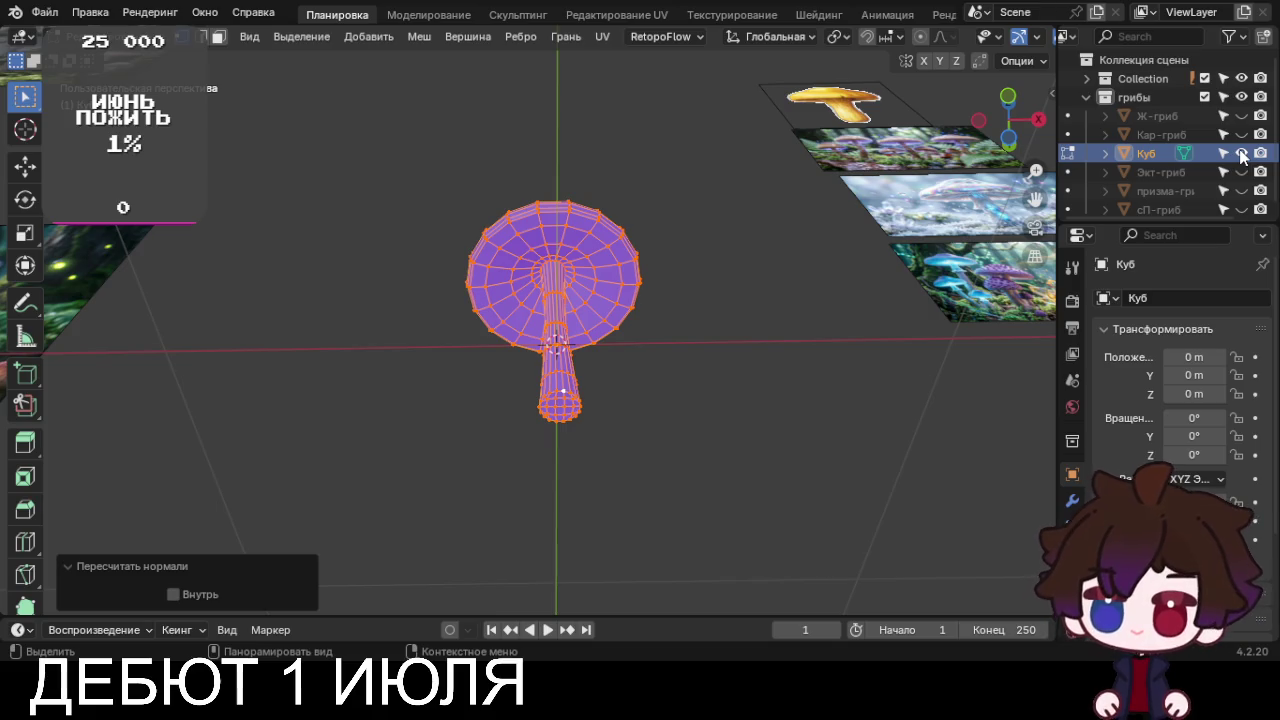
middle_drag(783, 287, 780, 414)
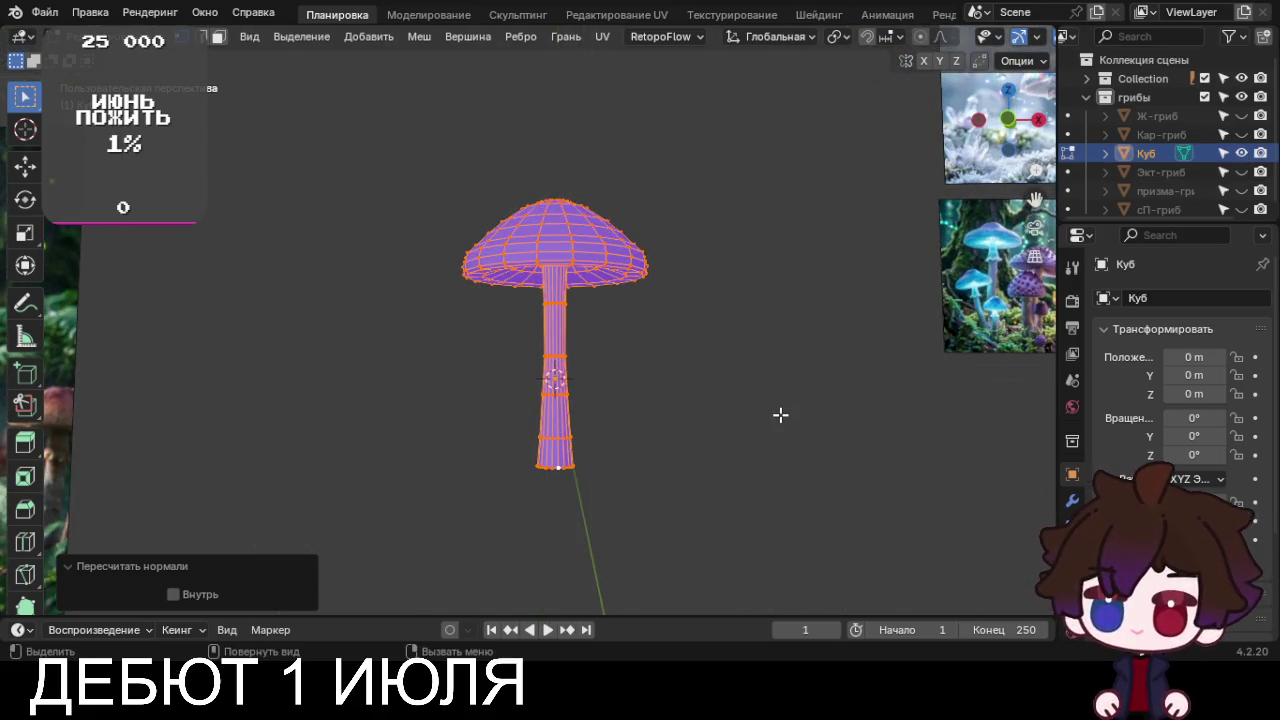
key(KP_1)
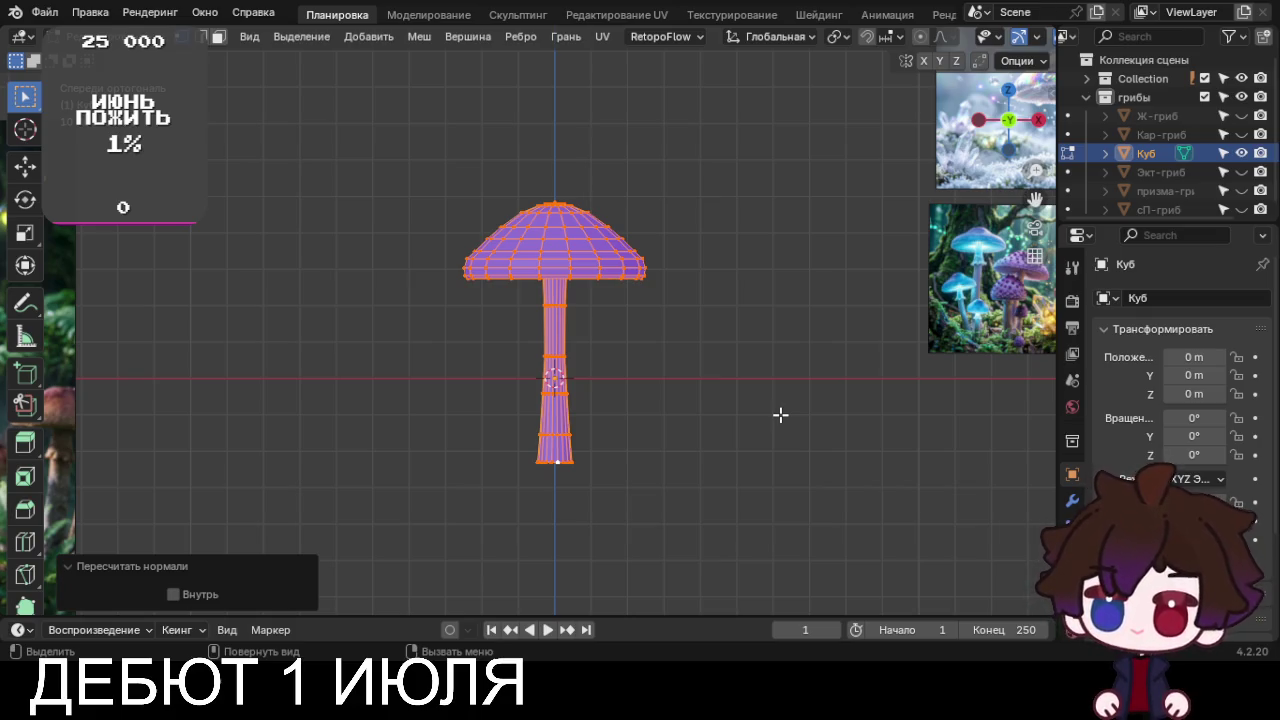
Rename the mushroom to нерo-гриб and hide it
key(F2)
text(неро-гриб)
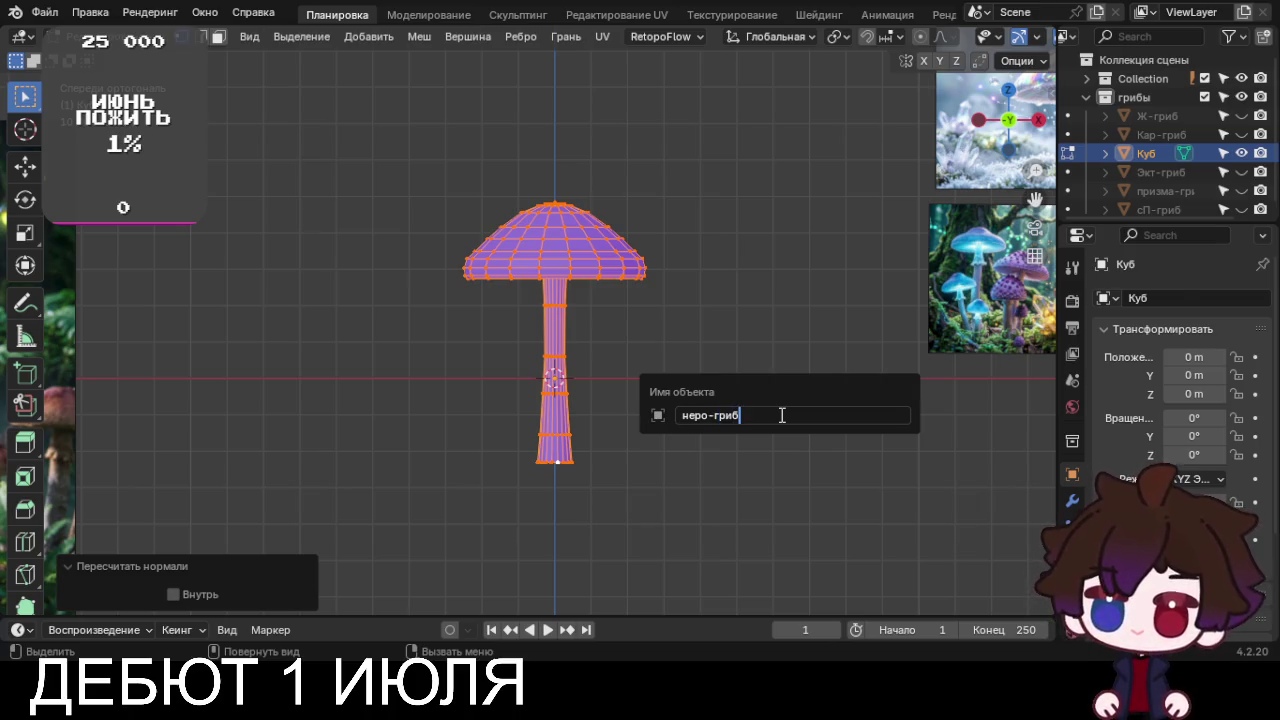
key(Return)
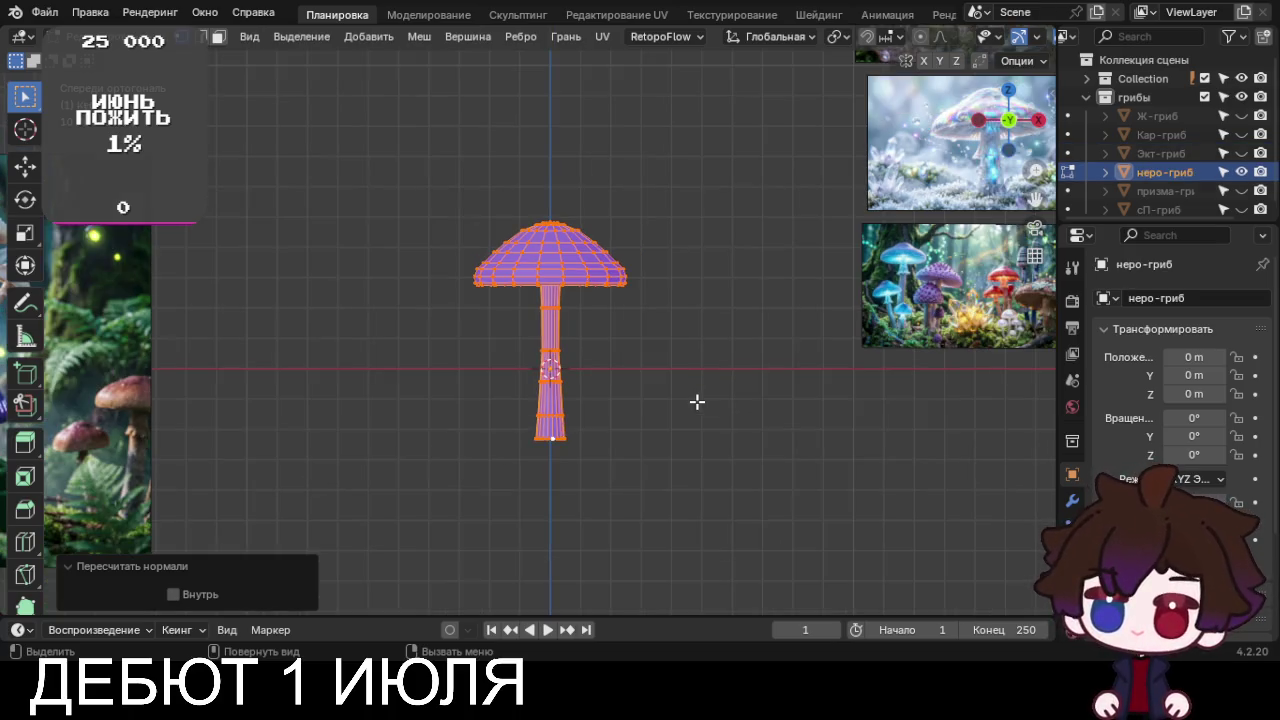
scroll(696, 403, down, 2)
click(190, 566)
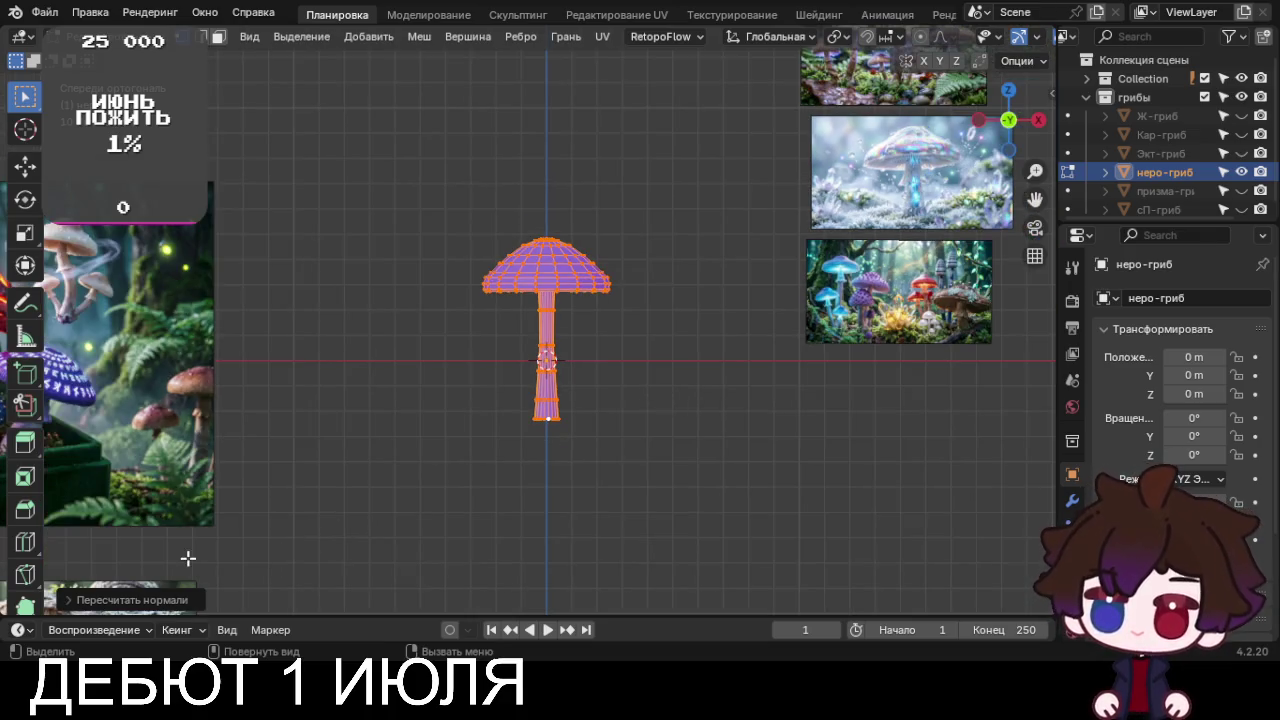
scroll(698, 469, up, 2)
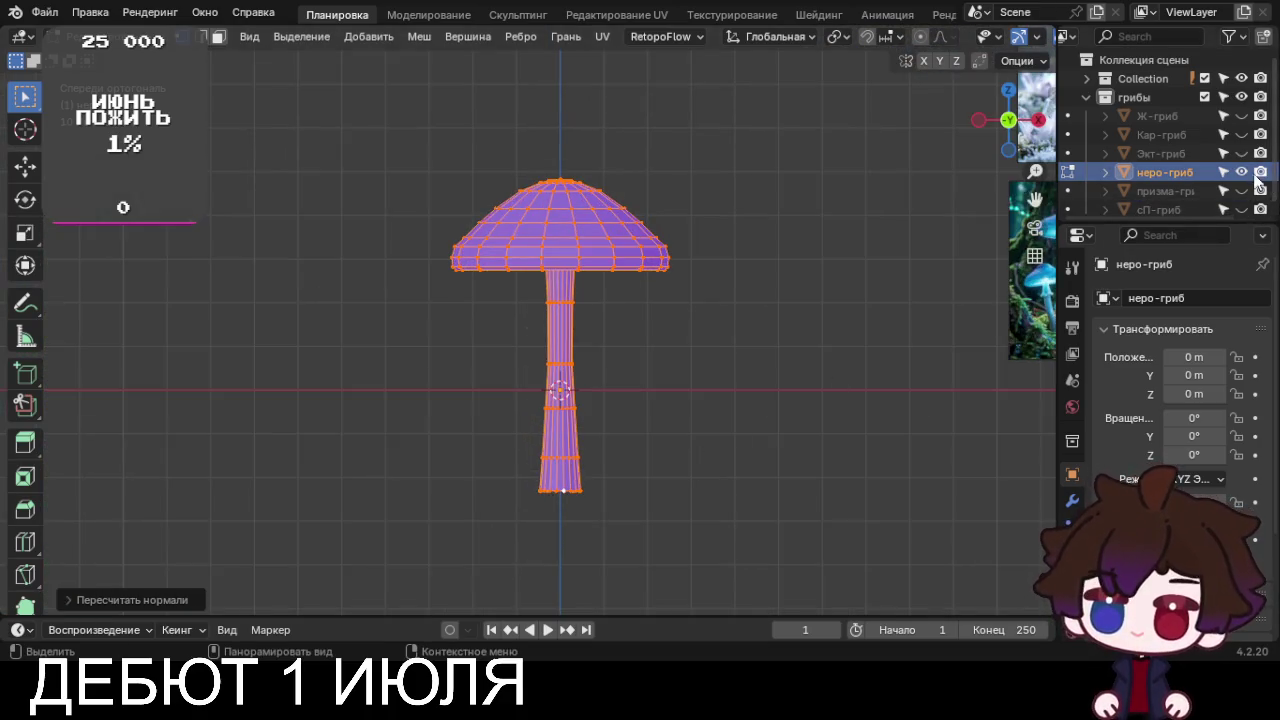
click(1240, 168)
Unhide Ж-гриб, recalculate its normals outward, and hide it again
click(1241, 116)
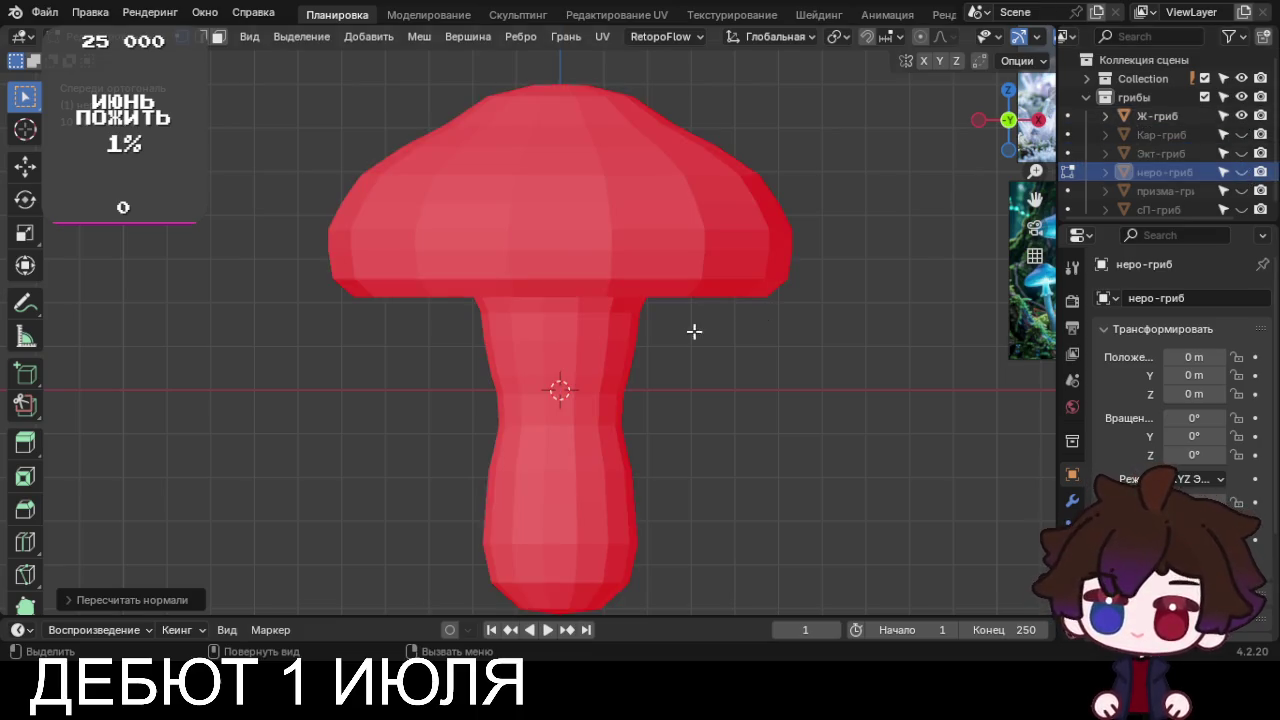
key(Tab)
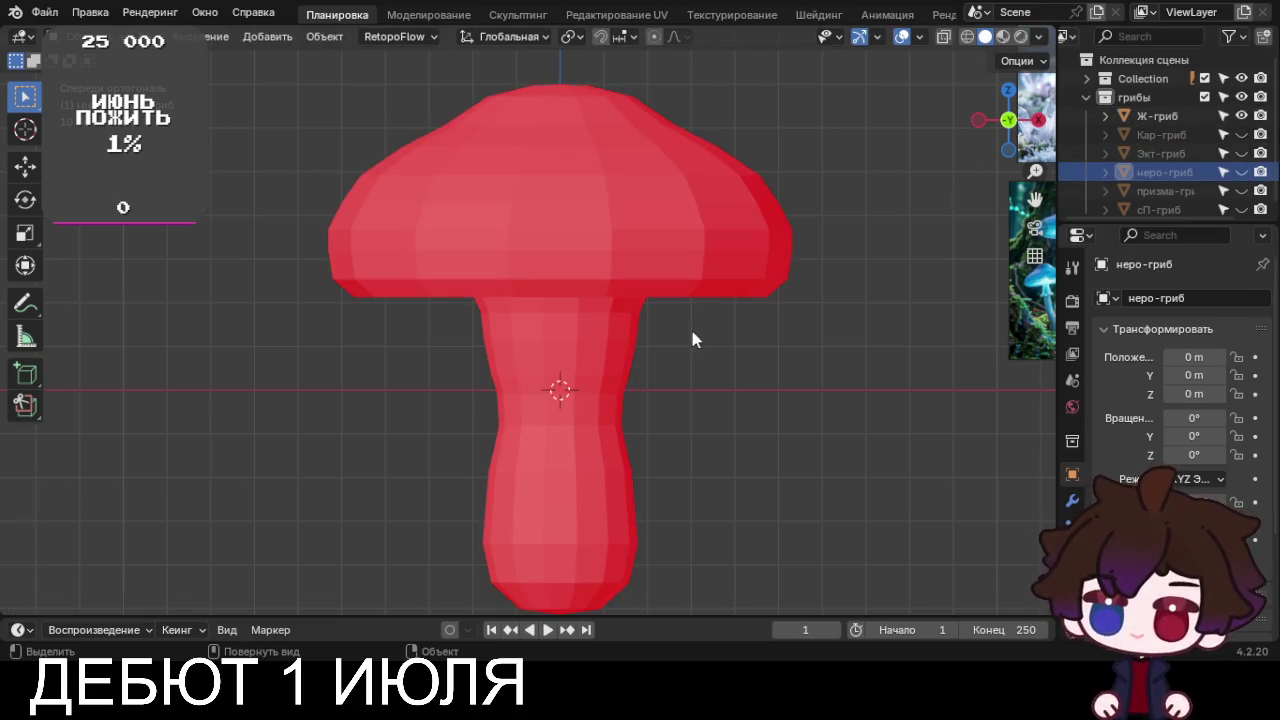
click(585, 291)
key(Tab)
key(a)
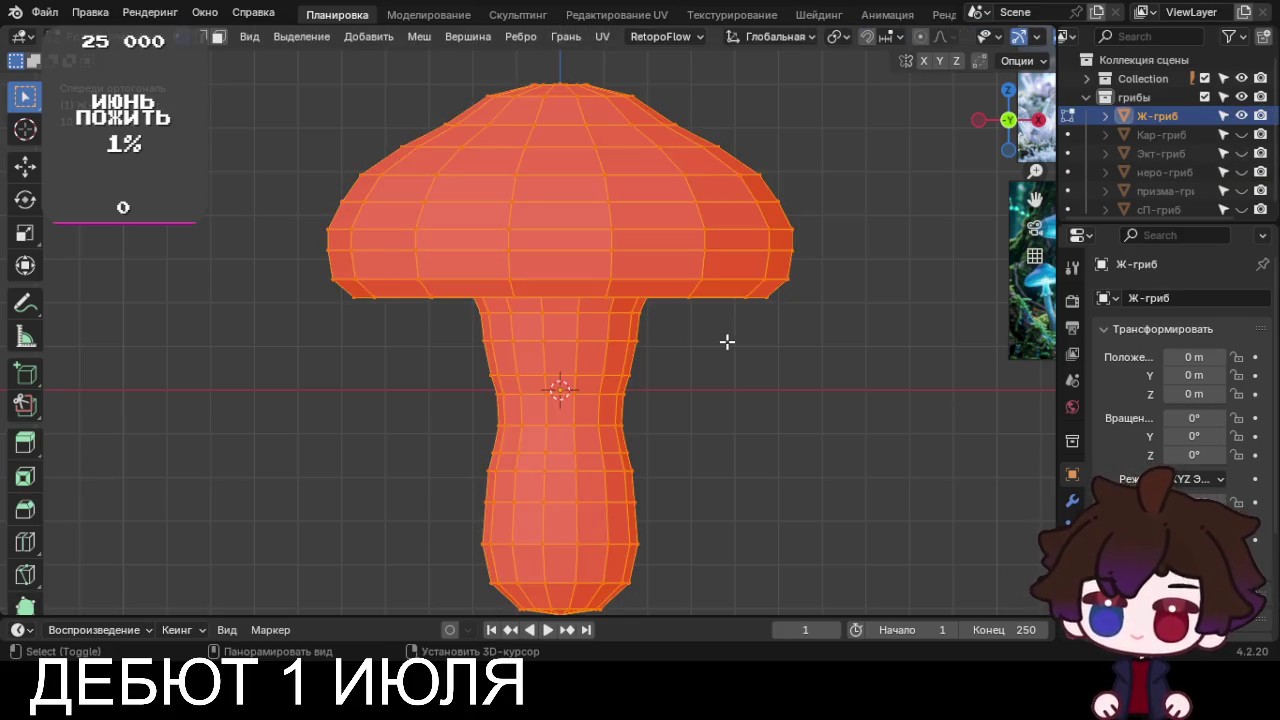
key(shift+n)
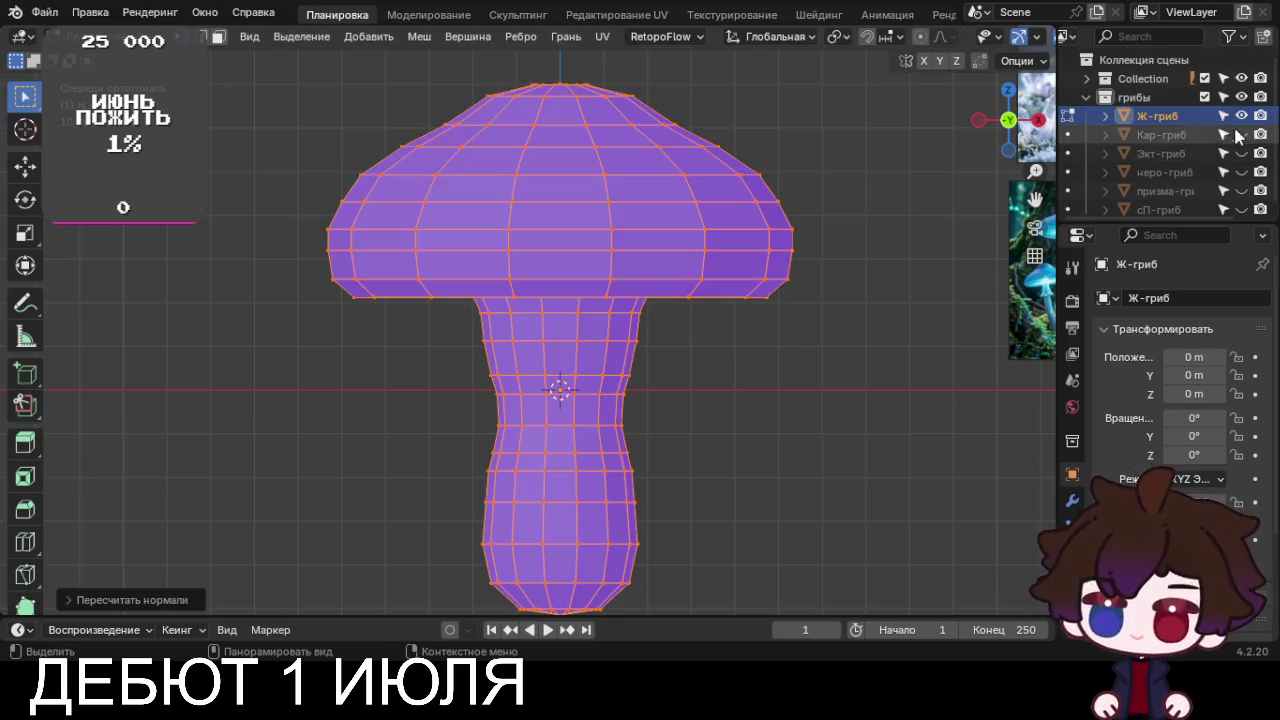
click(1241, 116)
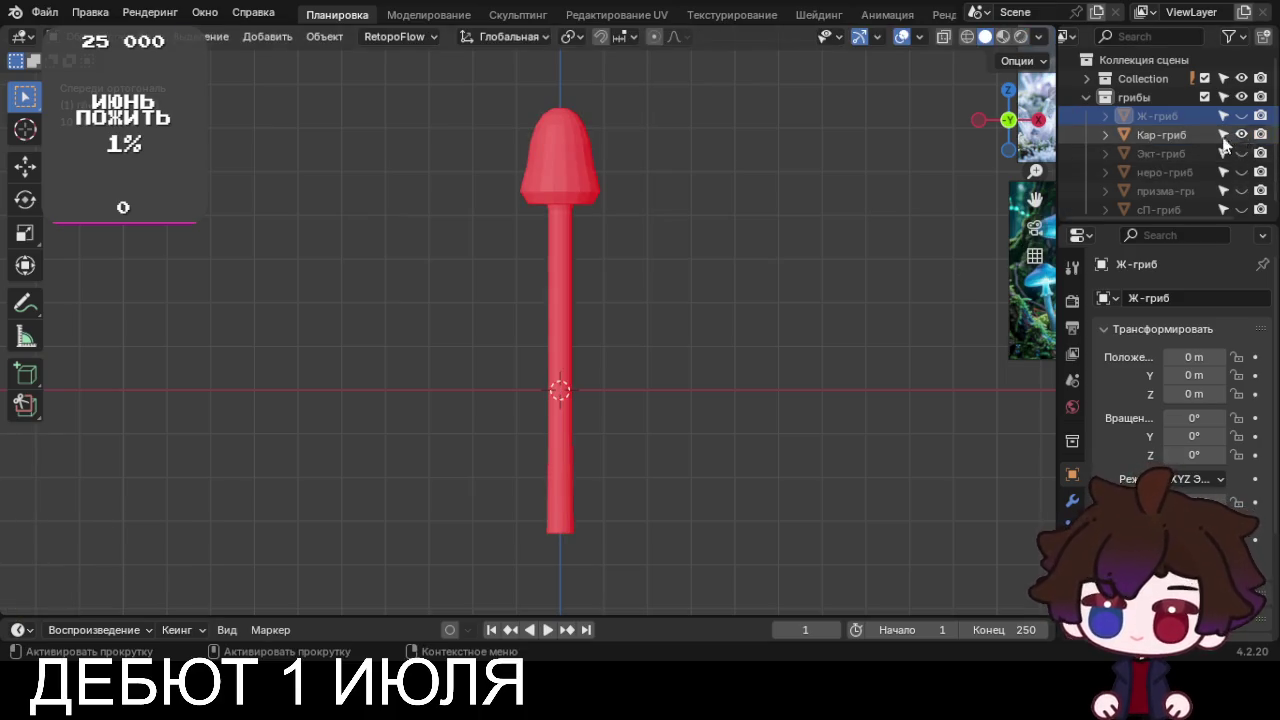
Recalculate Кар-гриб's normals outward and hide it
click(566, 290)
key(Tab)
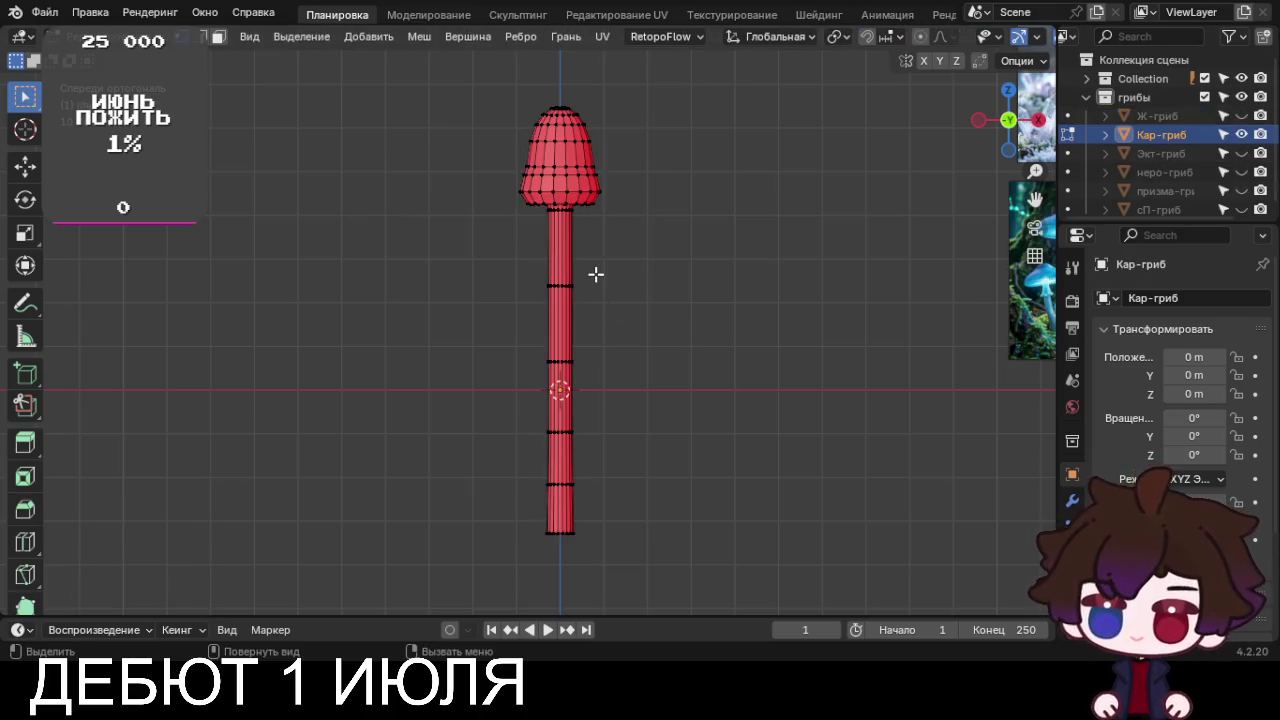
key(a)
key(shift+n)
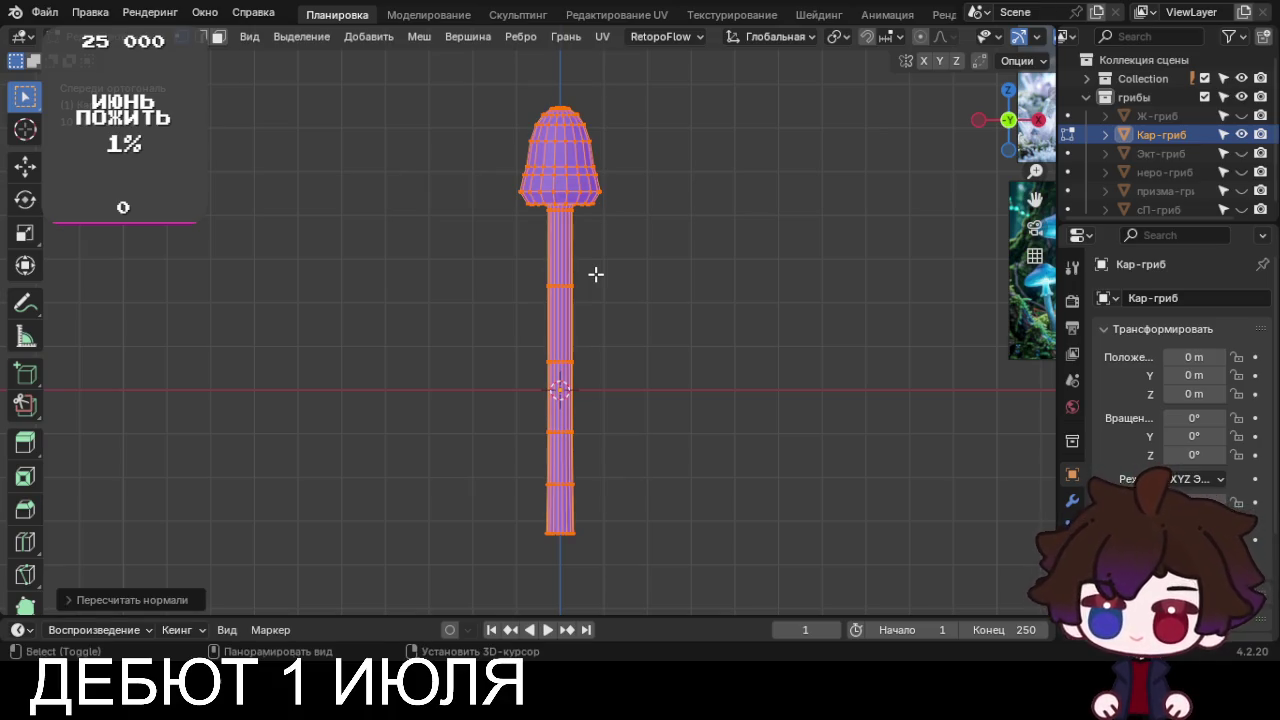
click(1241, 134)
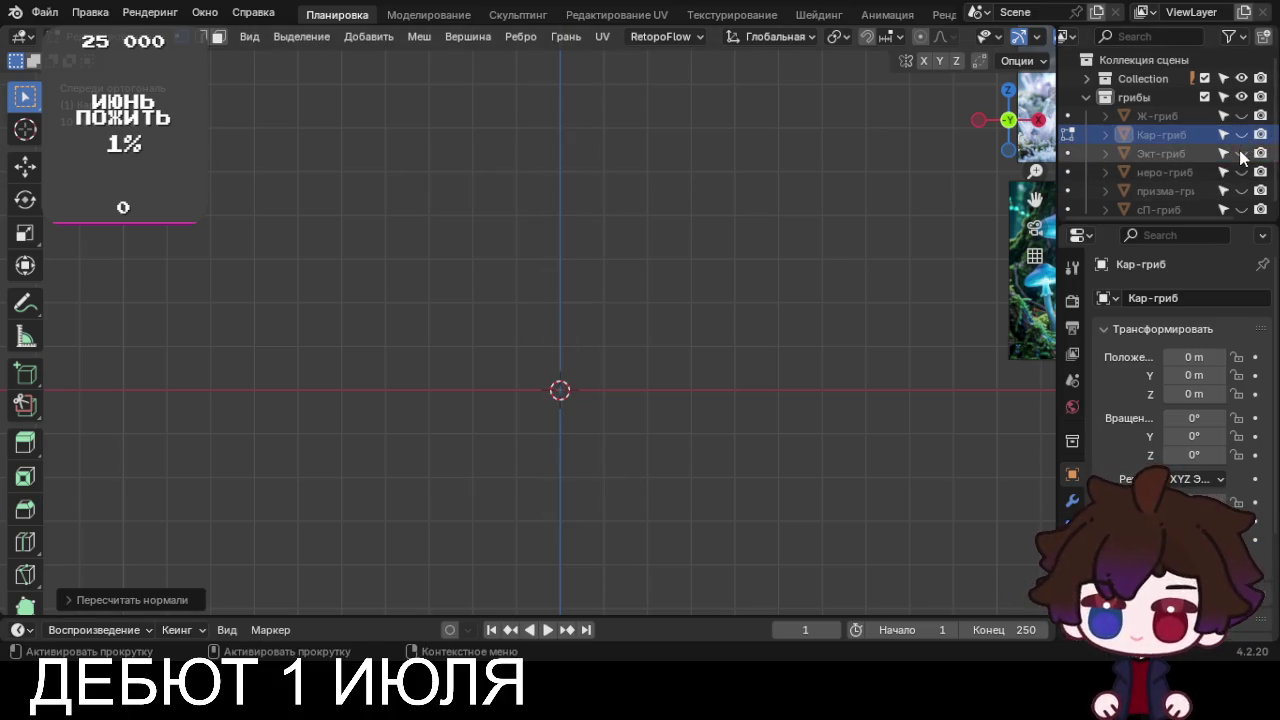
Unhide Экт-гриб, recalculate its normals outward, and hide it again
click(1241, 153)
key(Tab)
click(560, 362)
key(Tab)
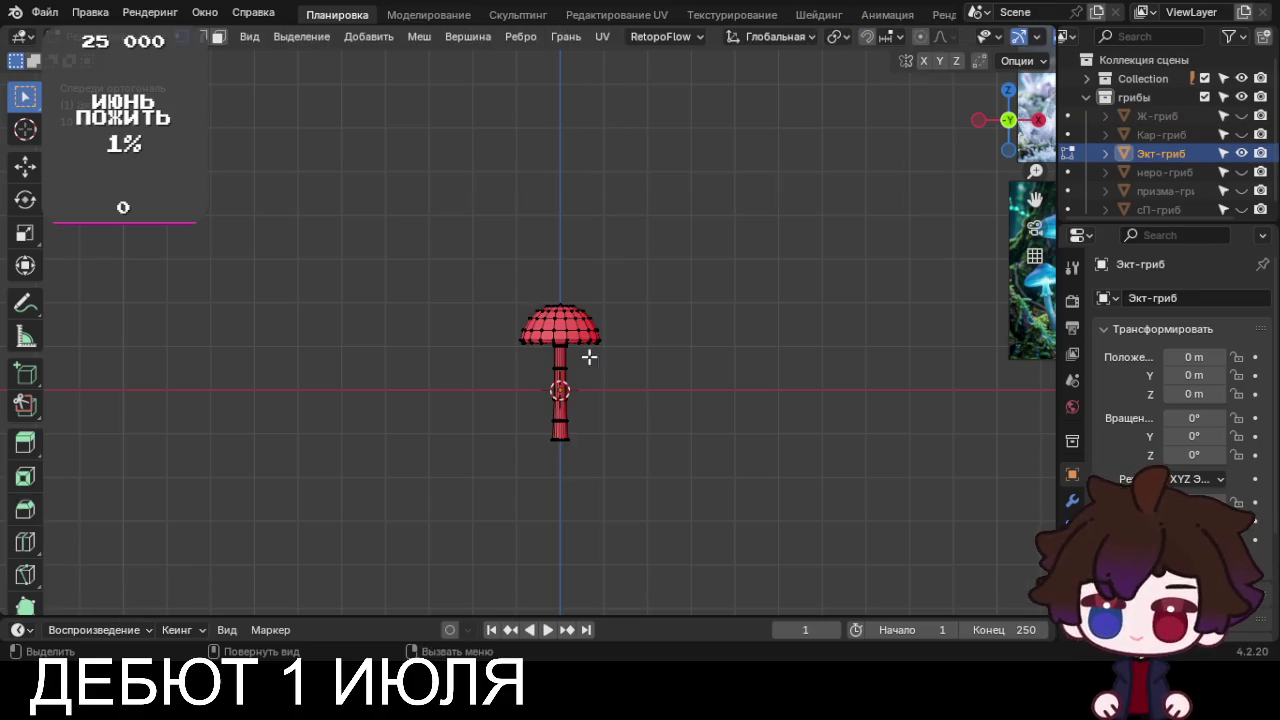
key(a)
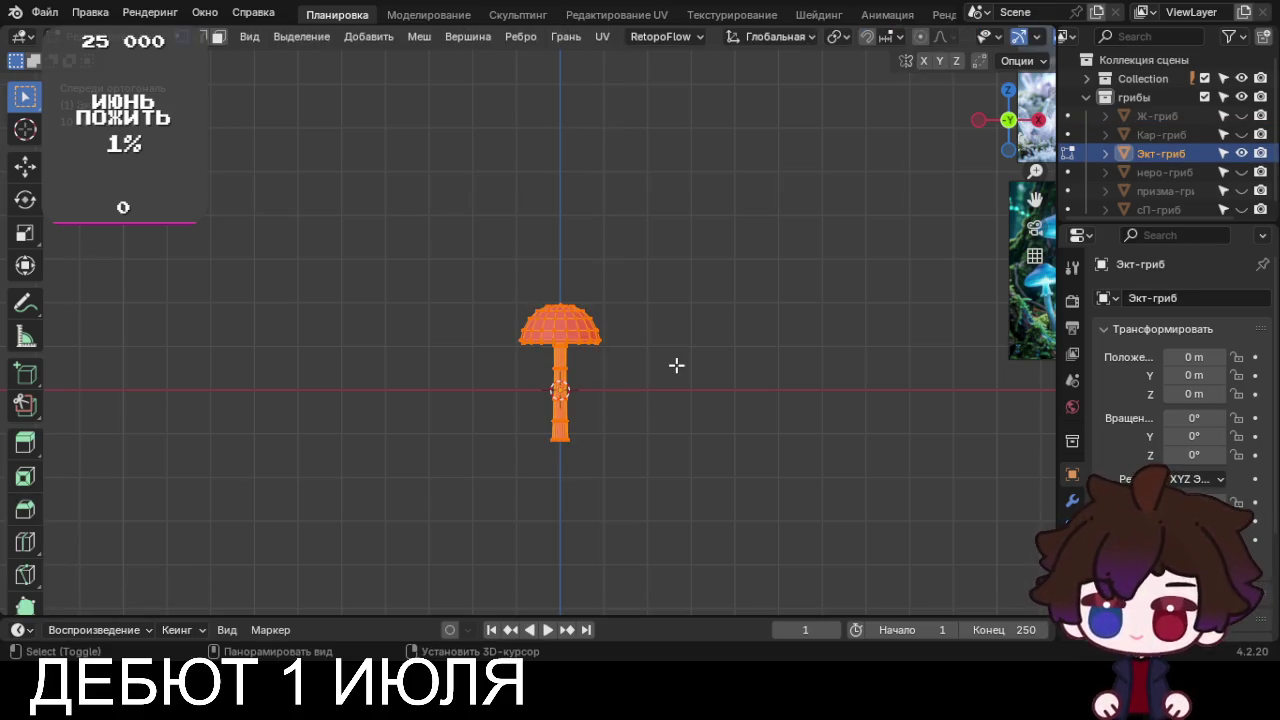
key(shift+n)
click(1241, 153)
Briefly show and re-hide the remaining mushrooms, then leave mesh editing
click(1241, 172)
click(1241, 172)
click(1241, 191)
click(1241, 191)
click(1241, 209)
click(1241, 209)
scroll(1243, 208, down, 1)
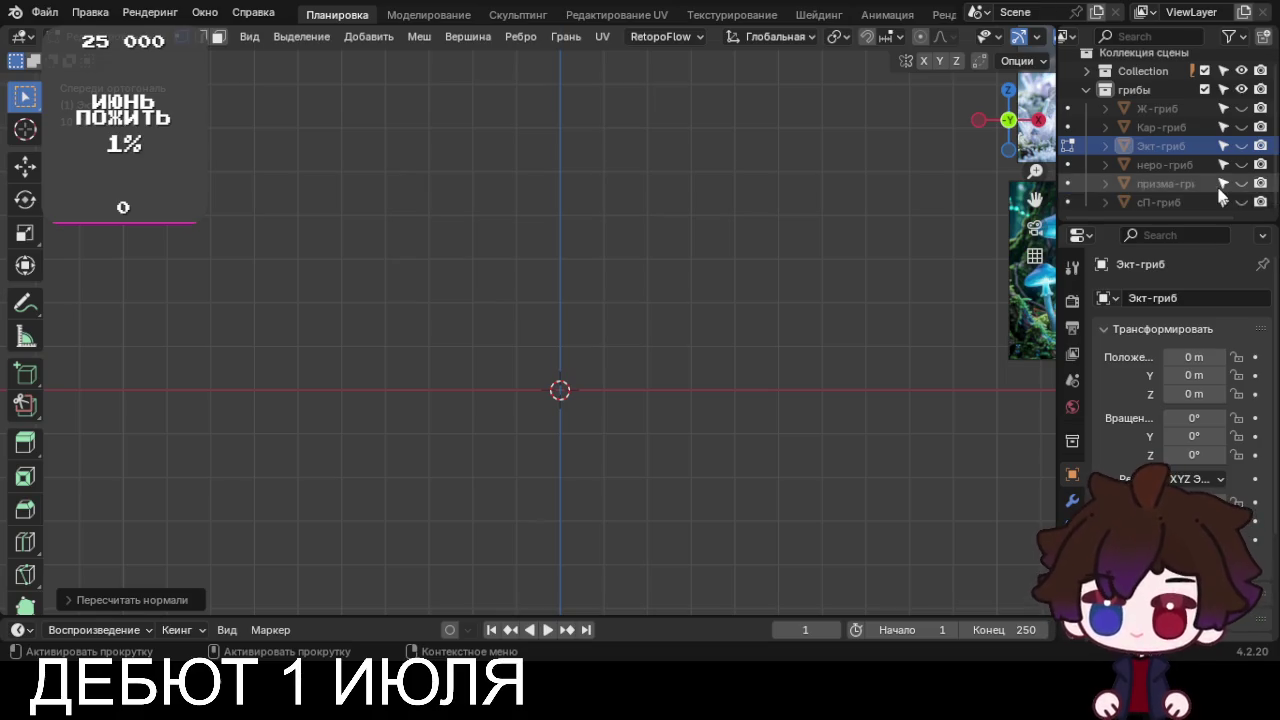
scroll(1243, 200, up, 1)
scroll(940, 189, down, 5)
key(Tab)
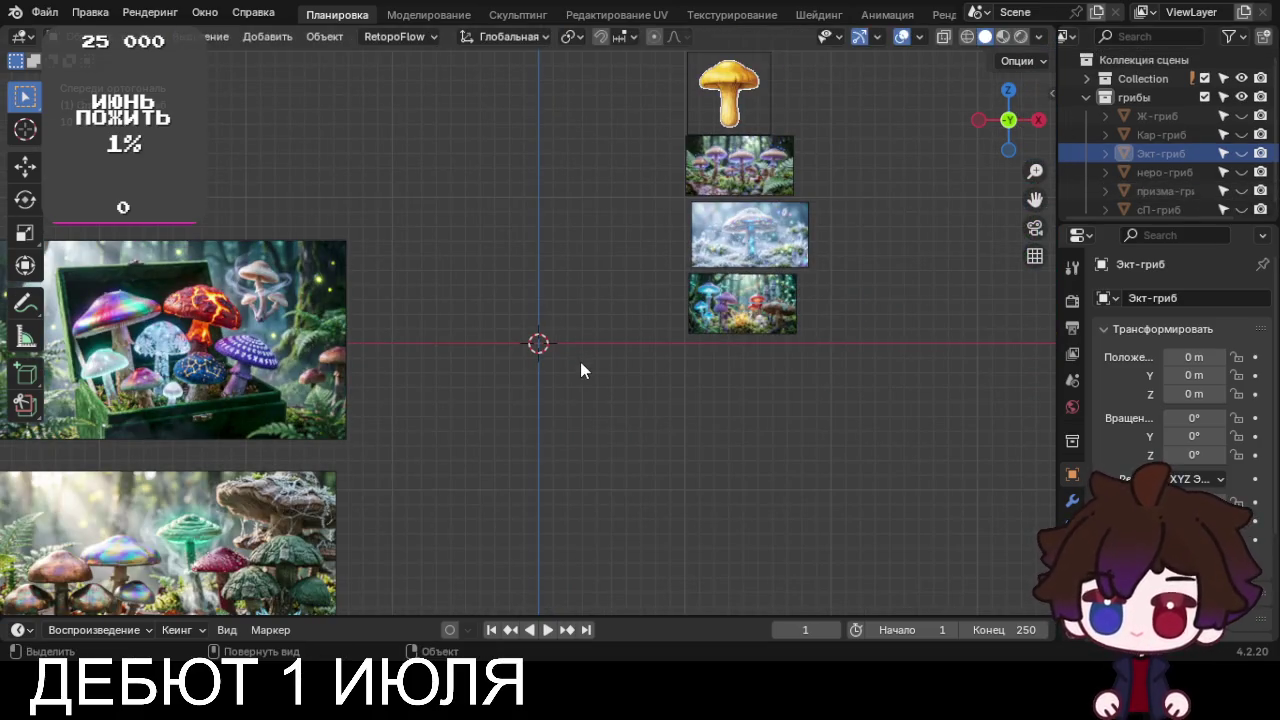
Add a cube mesh and delete all its vertices, leaving an empty Куб object
key(shift+a)
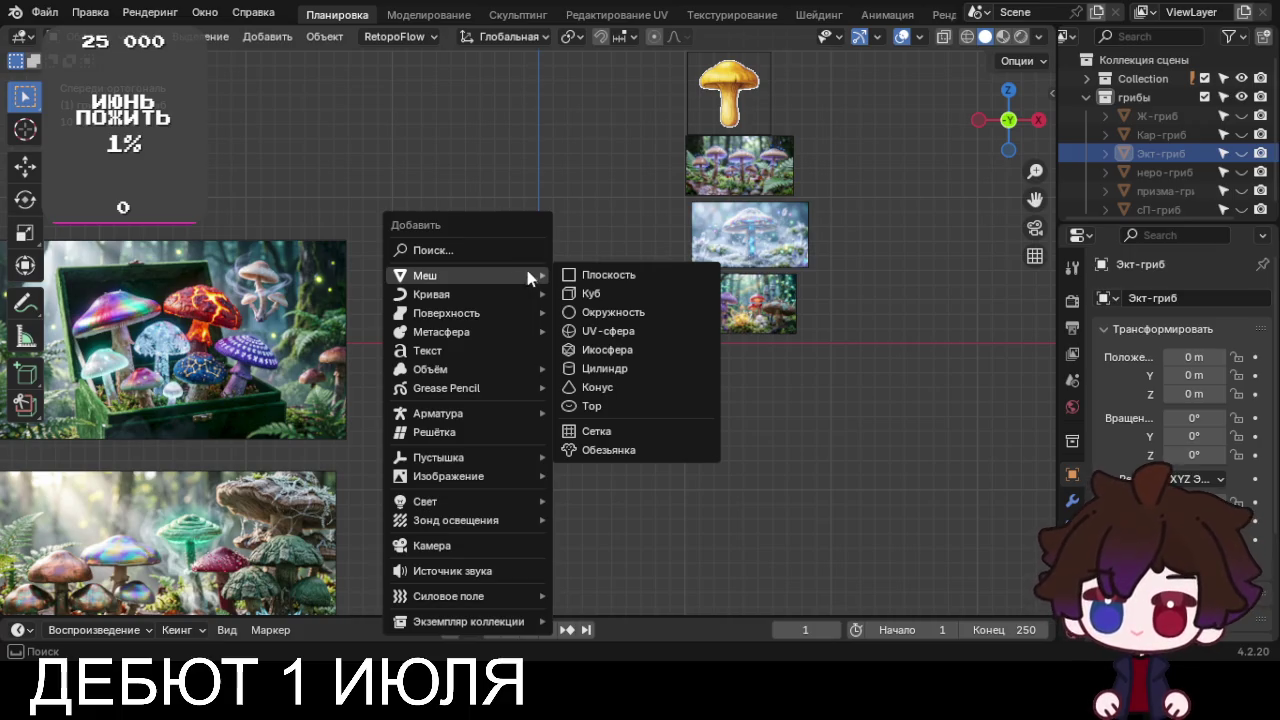
click(614, 291)
key(Tab)
key(x)
click(599, 288)
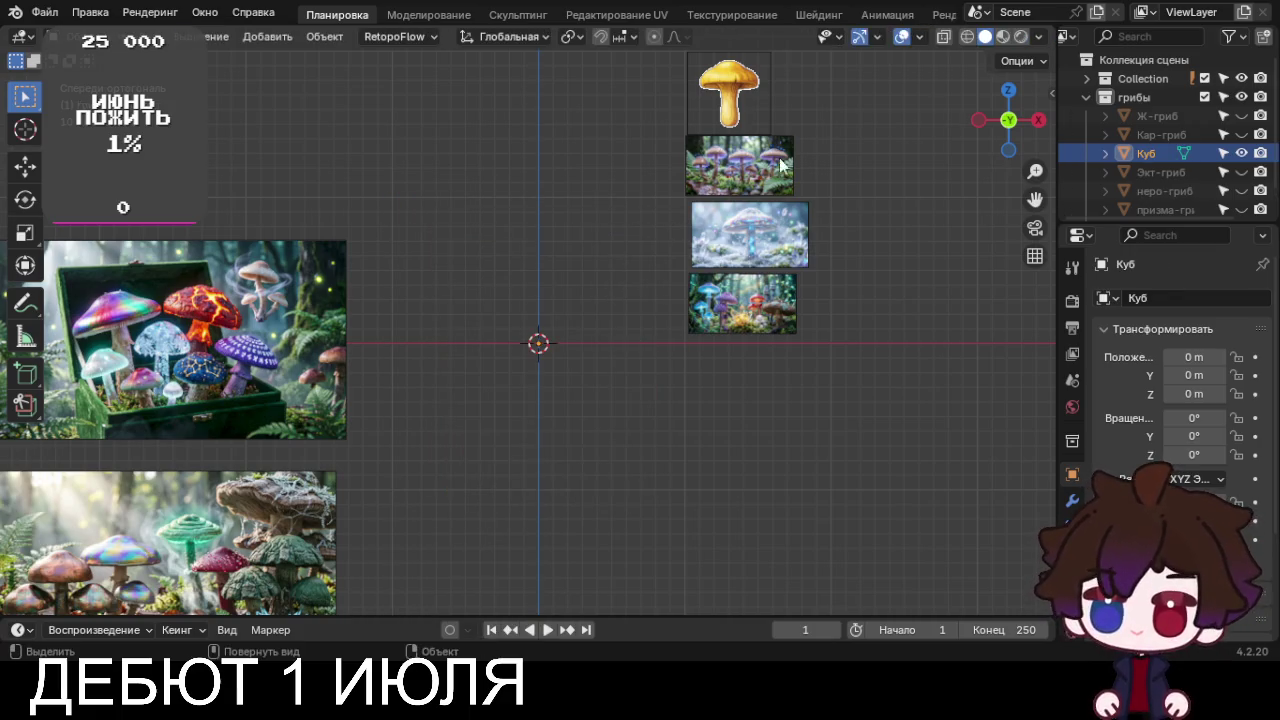
click(919, 37)
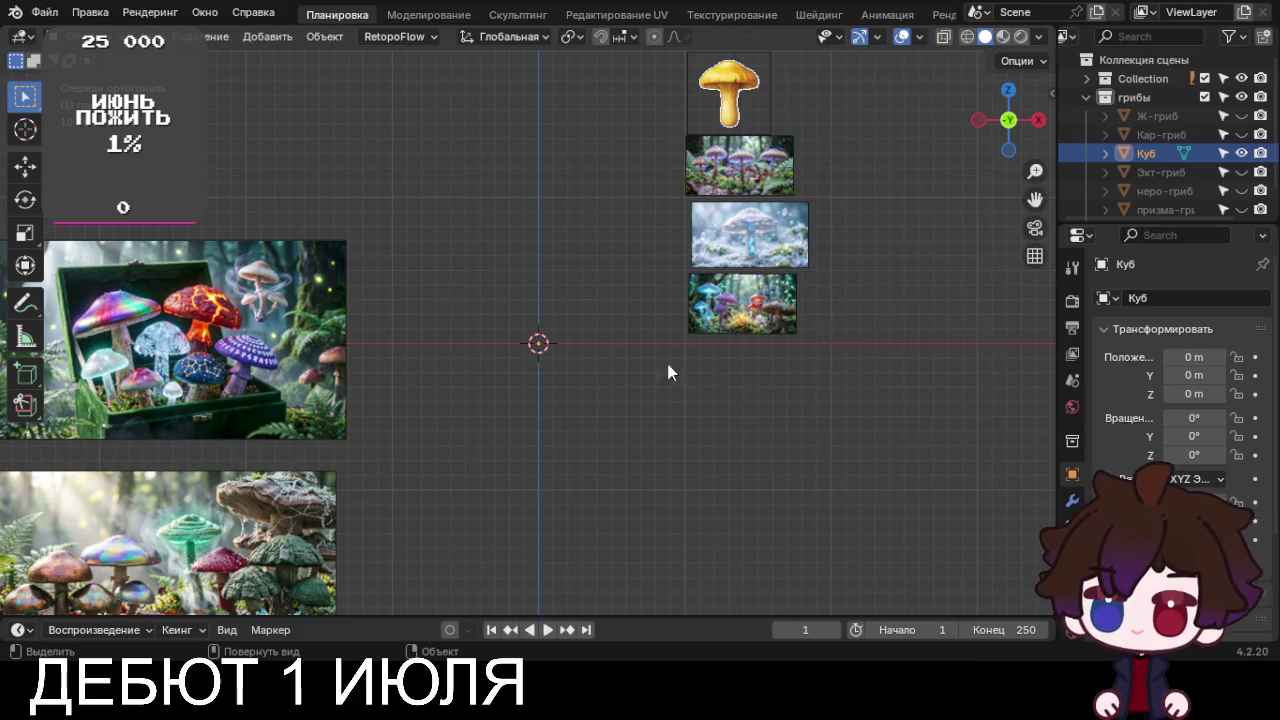
click(569, 368)
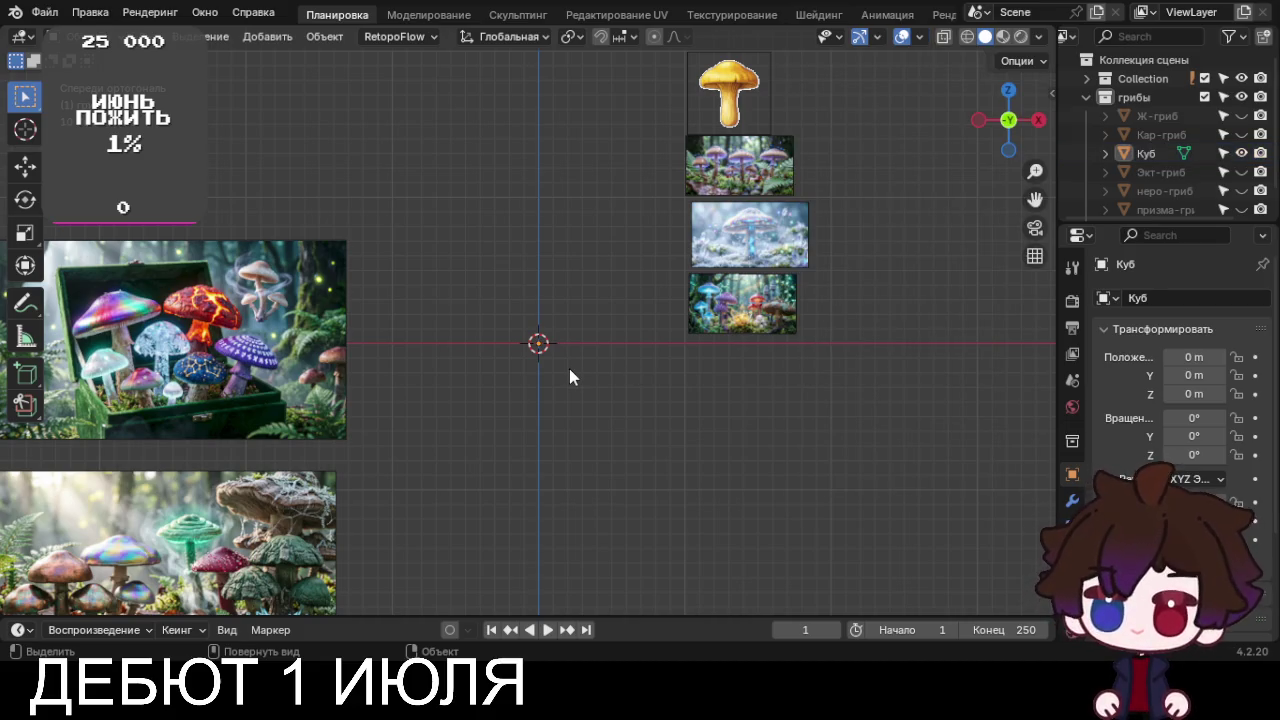
Pan and zoom across the treasure-box and forest mushroom reference images
scroll(611, 343, up, 4)
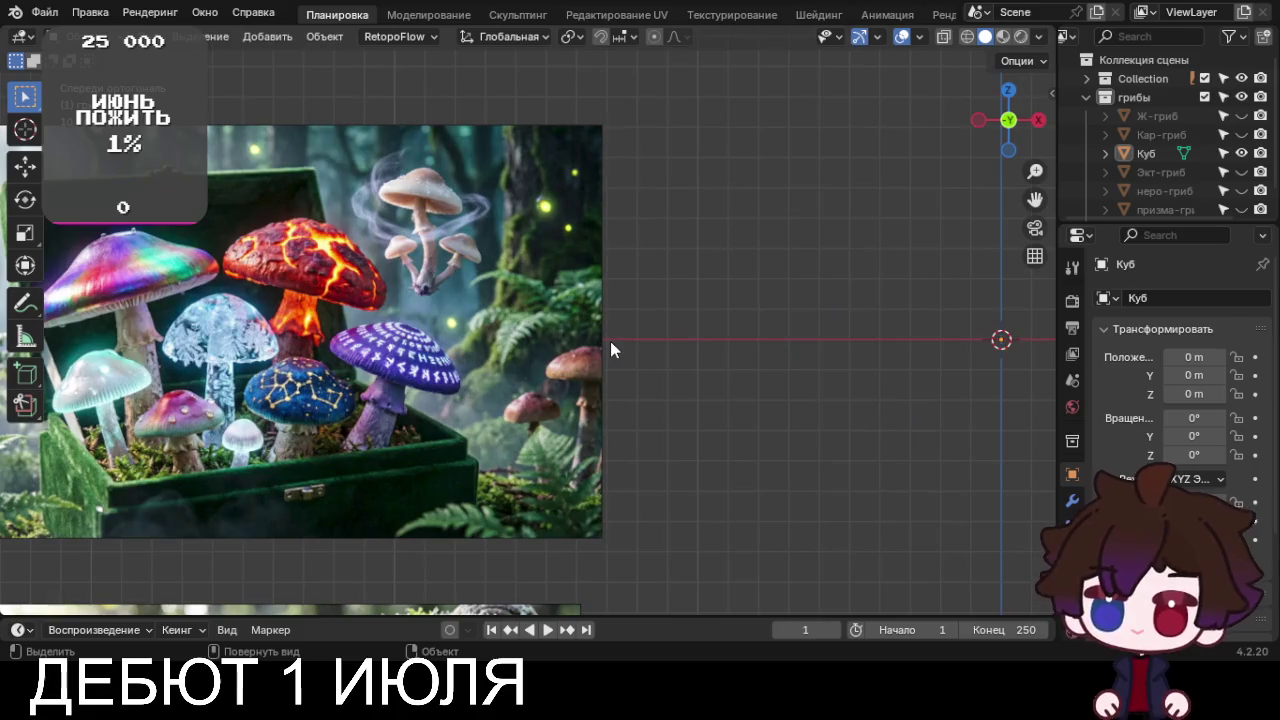
scroll(610, 341, up, 2)
scroll(600, 339, up, 1)
mouse_move(452, 347)
shift+middle_down()
mouse_move(715, 313)
mouse_move(749, 338)
shift+middle_up()
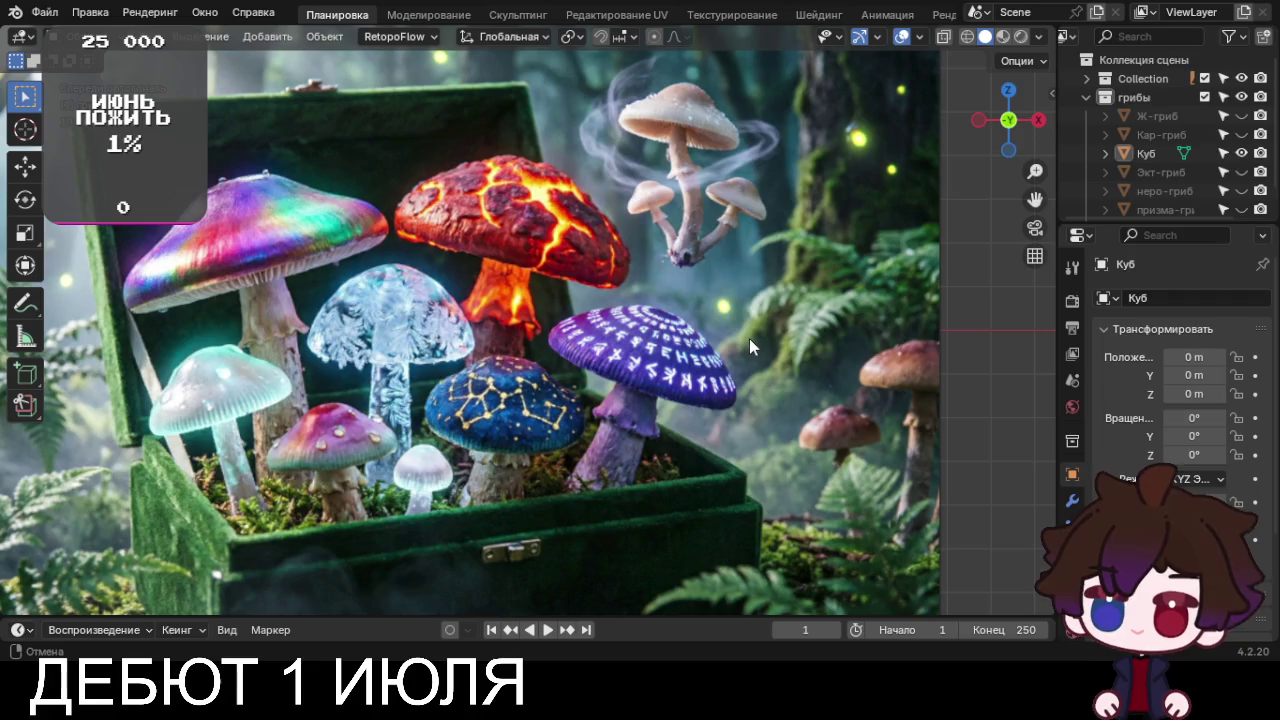
mouse_move(749, 338)
shift+middle_down()
mouse_move(707, 213)
mouse_move(902, 238)
shift+middle_up()
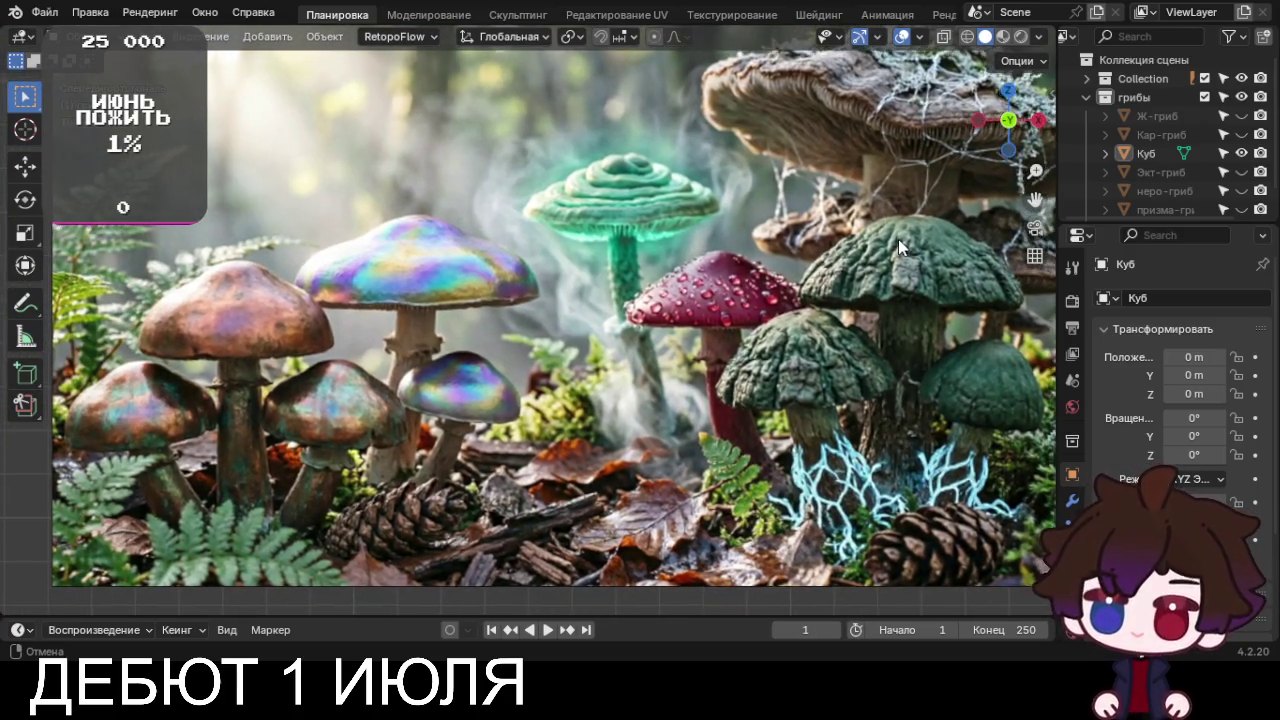
shift+middle_drag(902, 238, 848, 268)
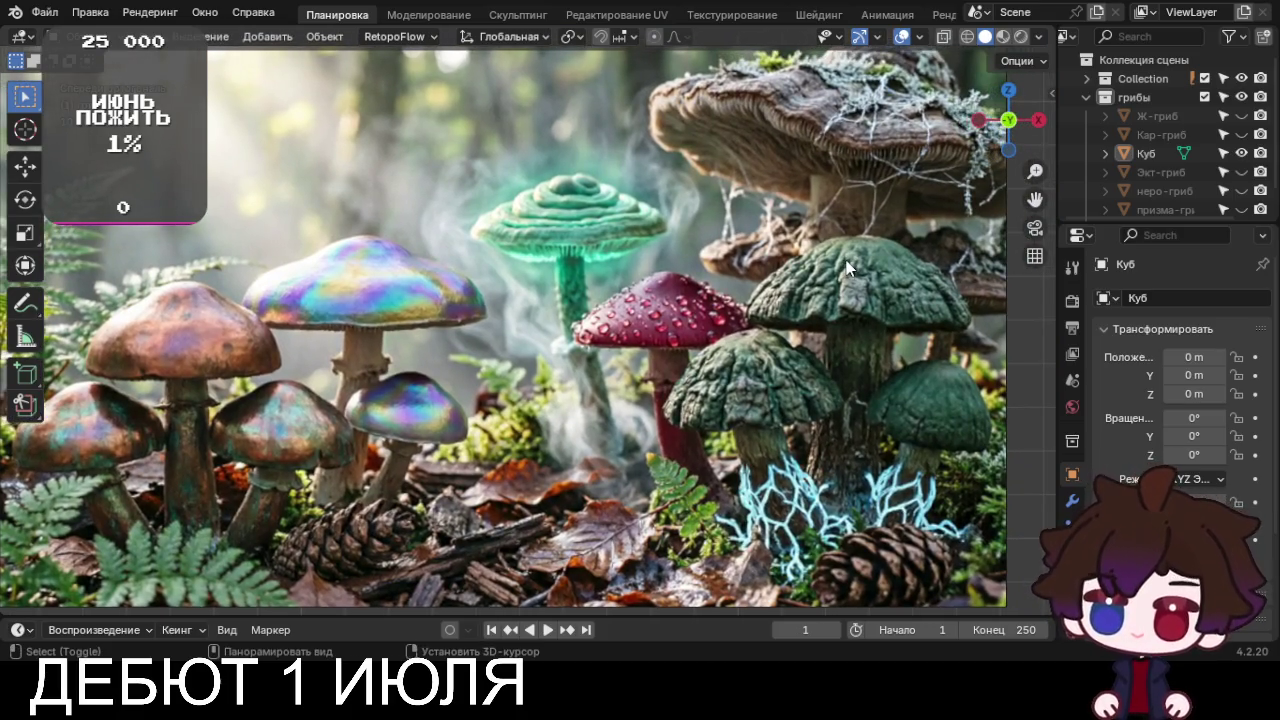
shift+middle_drag(613, 395, 243, 502)
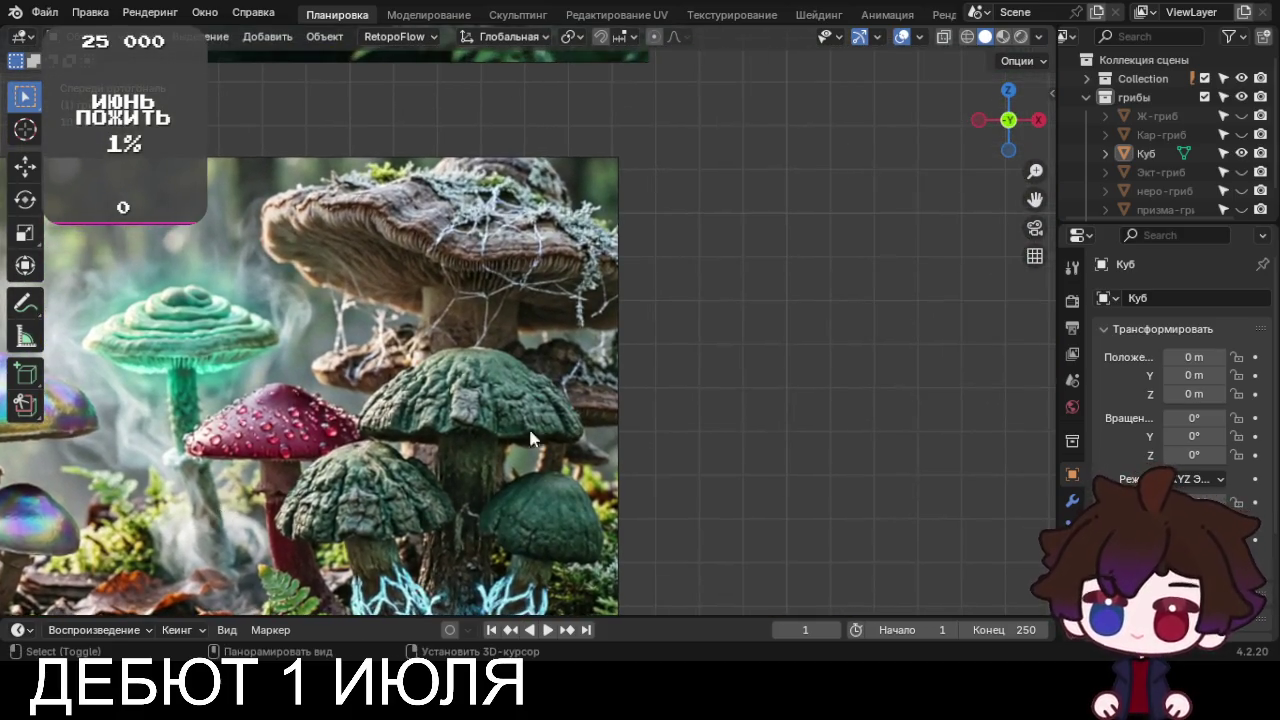
scroll(300, 521, down, 3)
scroll(628, 435, down, 2)
shift+middle_drag(628, 435, 494, 548)
ctrl+scroll(518, 474, left, 3)
ctrl+scroll(486, 427, left, 3)
Move the forest mushroom reference beside the treasure-box image, nudging it slightly higher
click(290, 502)
key(g)
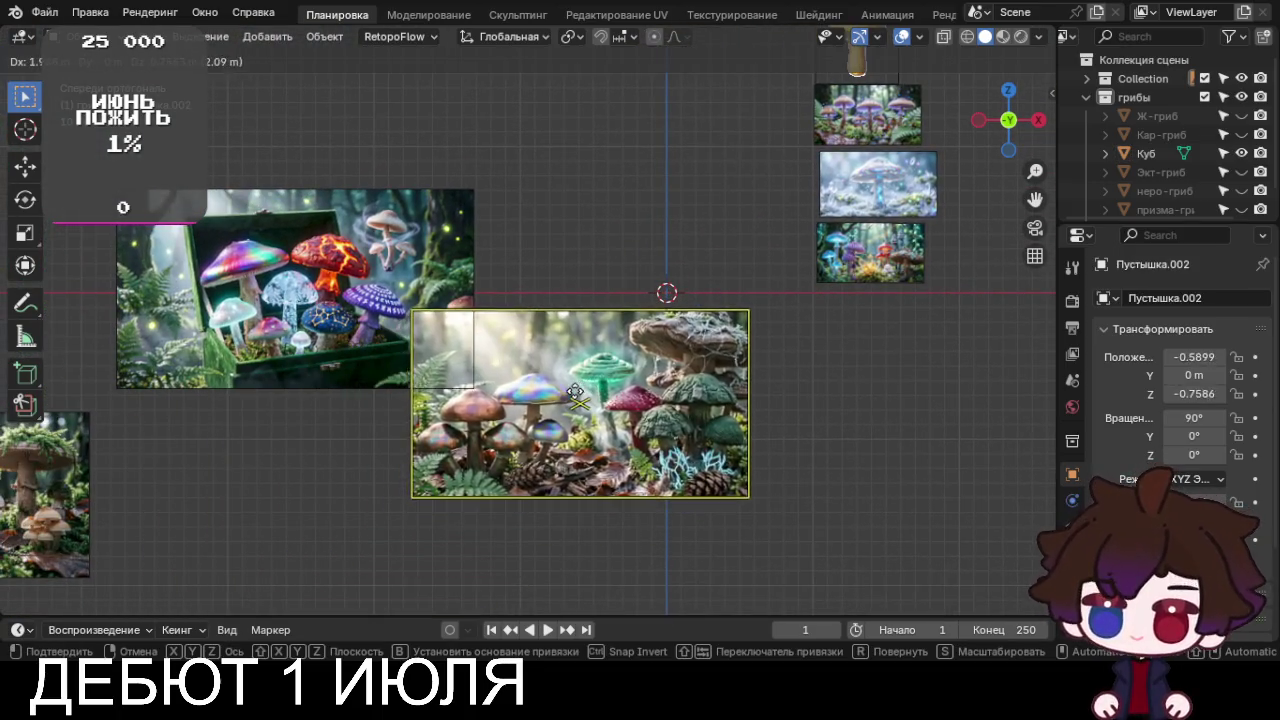
click(638, 278)
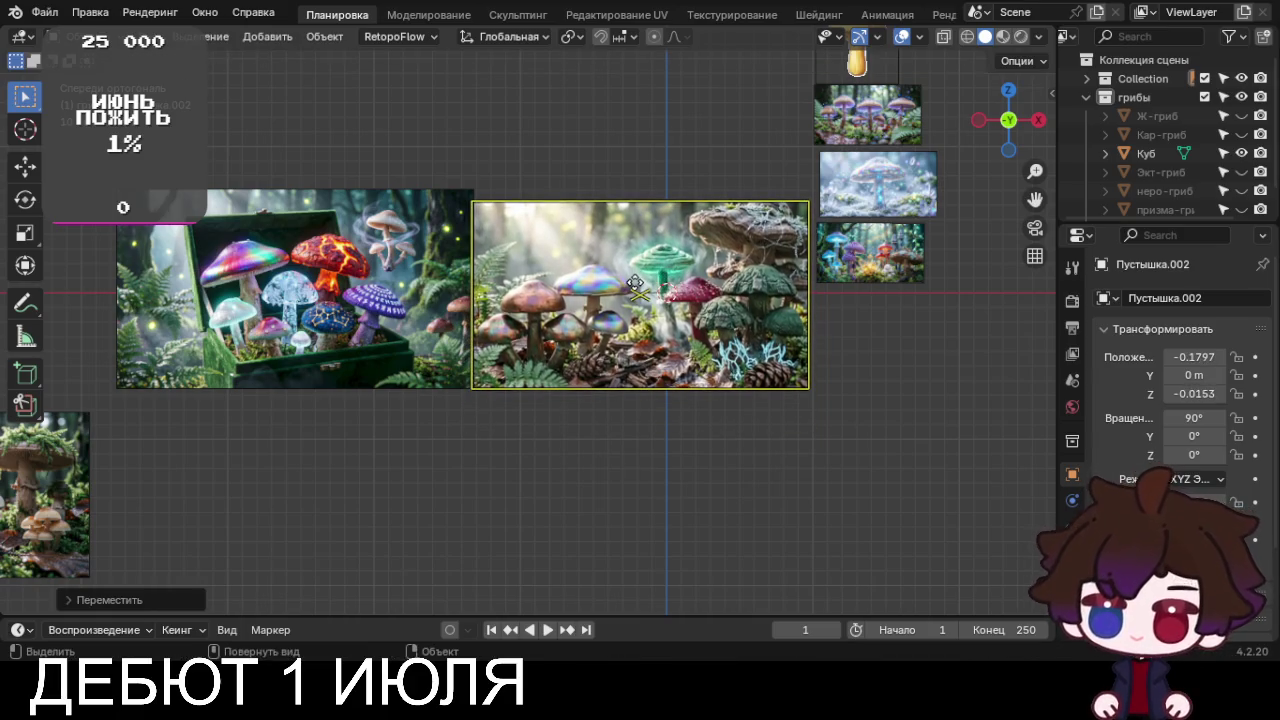
scroll(720, 455, up, 3)
shift+middle_drag(753, 481, 634, 479)
scroll(634, 479, up, 3)
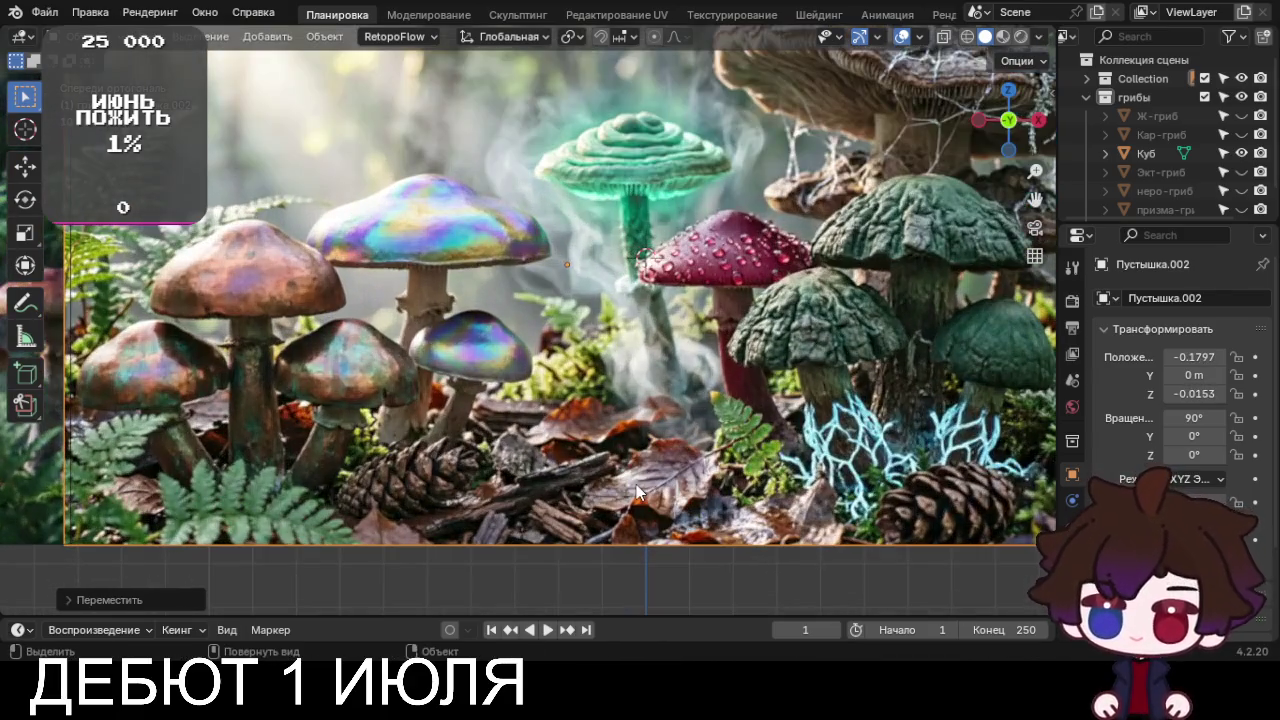
key(g)
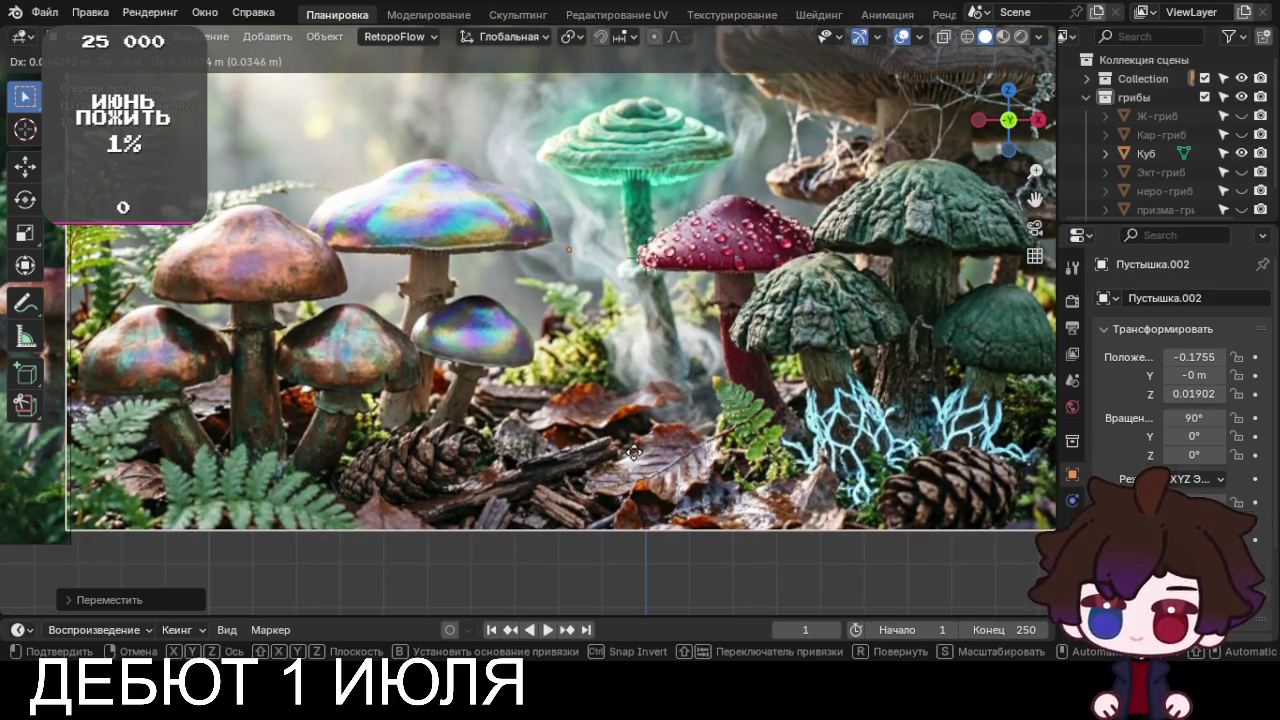
click(634, 459)
Select the empty Куб object, enter edit mode and frame the reference area
scroll(636, 459, down, 2)
scroll(658, 407, down, 2)
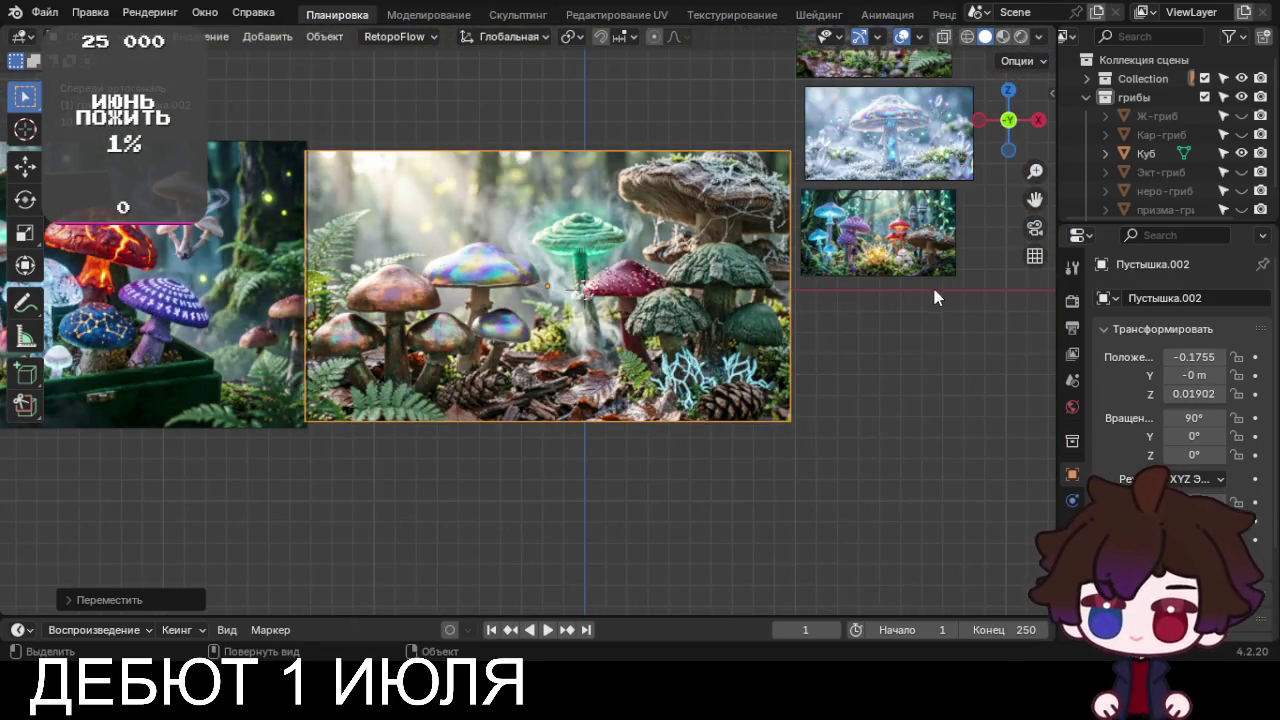
click(1140, 153)
key(Tab)
key(KP_Decimal)
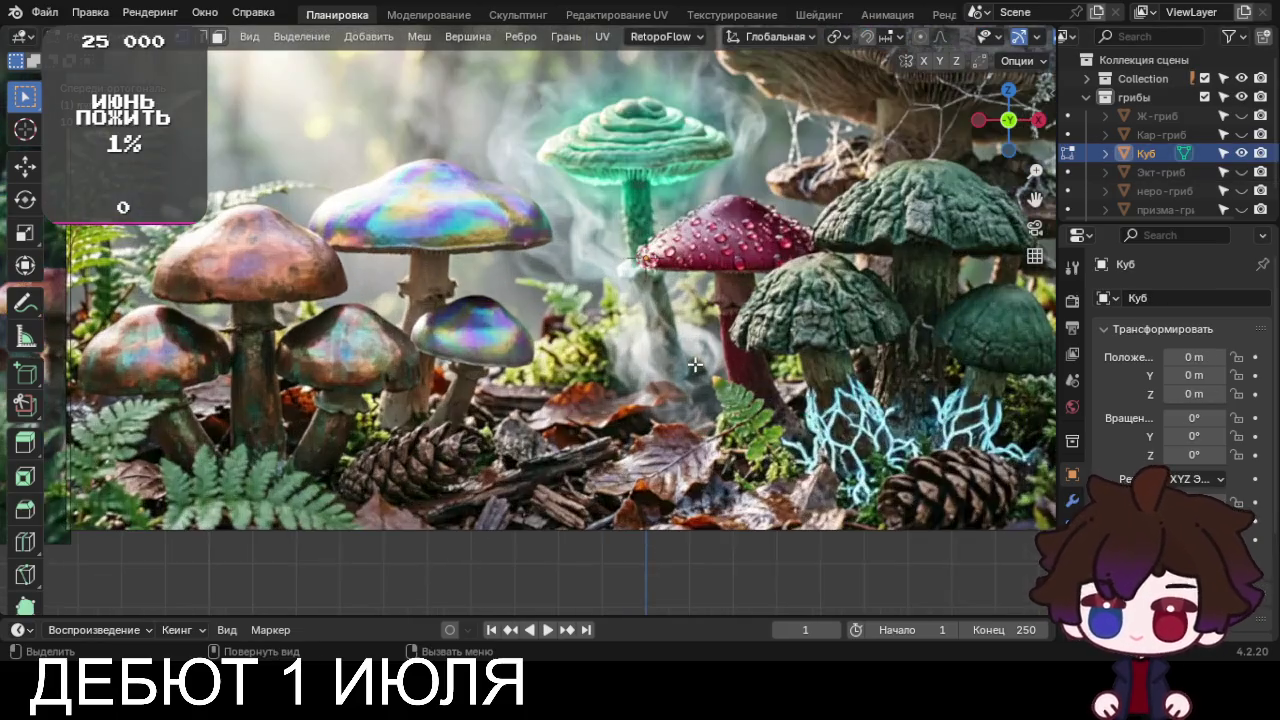
Zoom in and extrude vertices up the red mushroom's stem to the cap's underside
scroll(660, 370, up, 2)
scroll(610, 378, up, 2)
scroll(554, 386, up, 2)
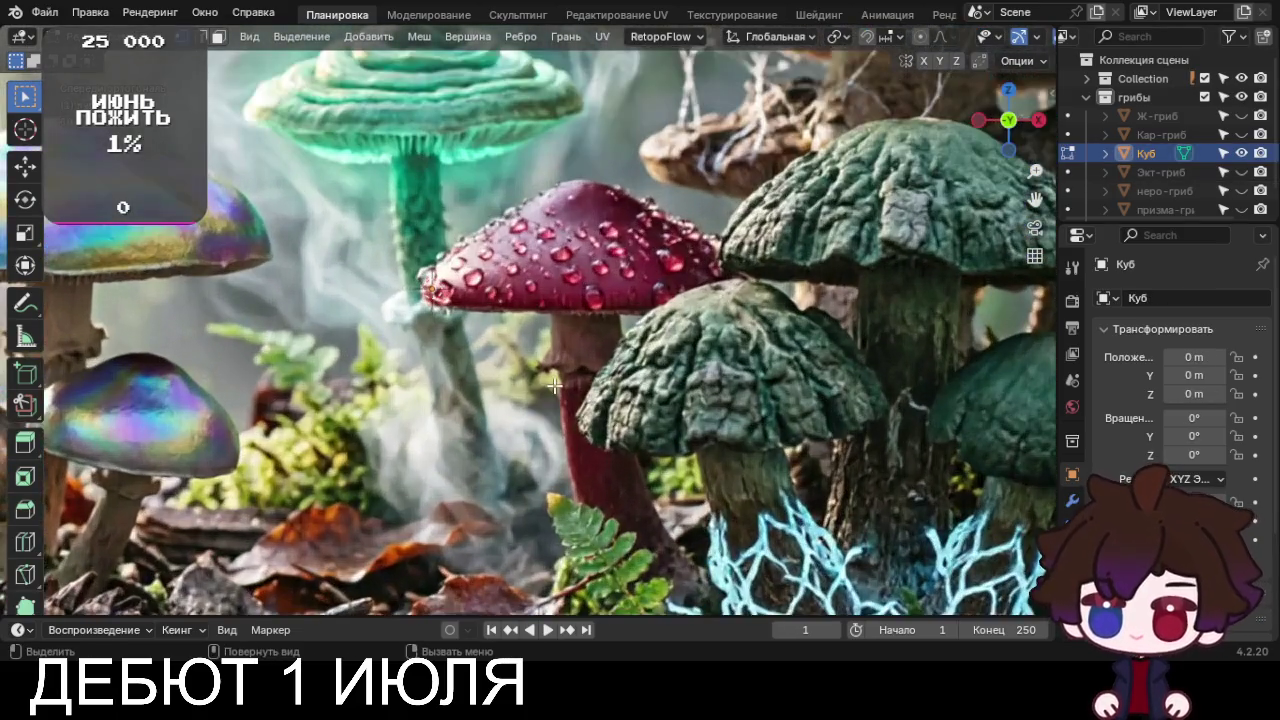
ctrl+scroll(550, 382, up, 2)
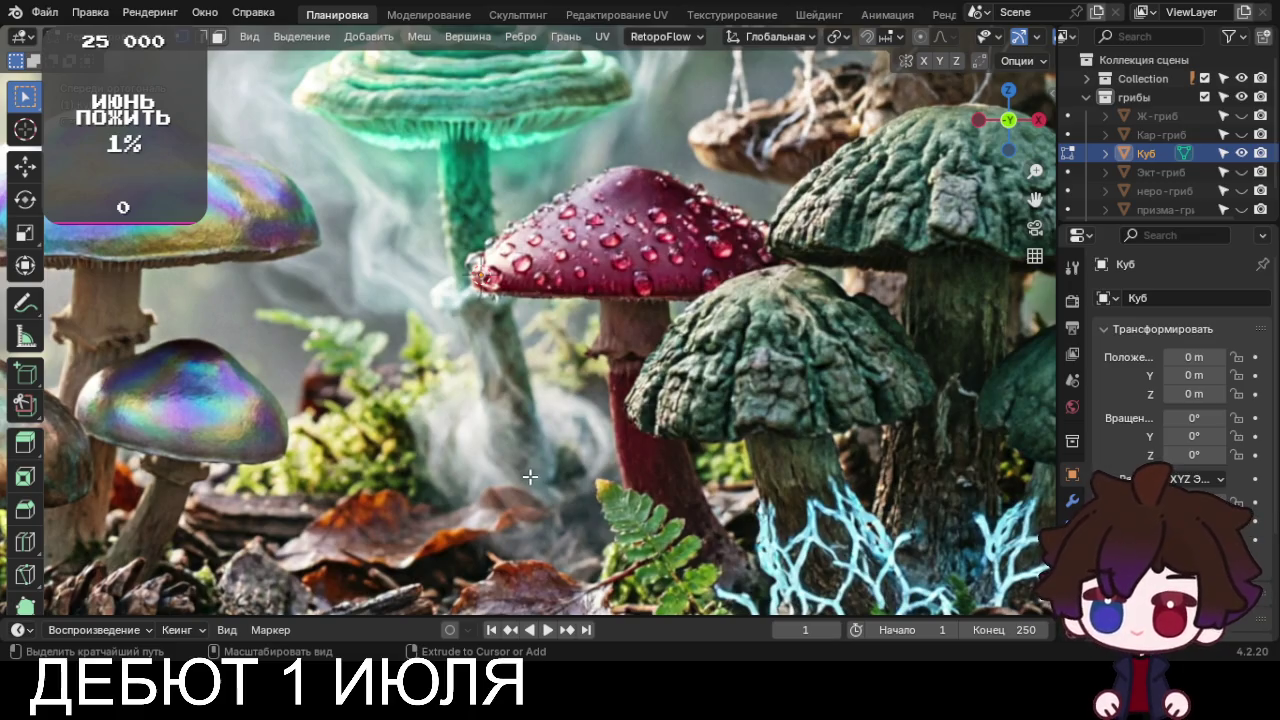
key(e)
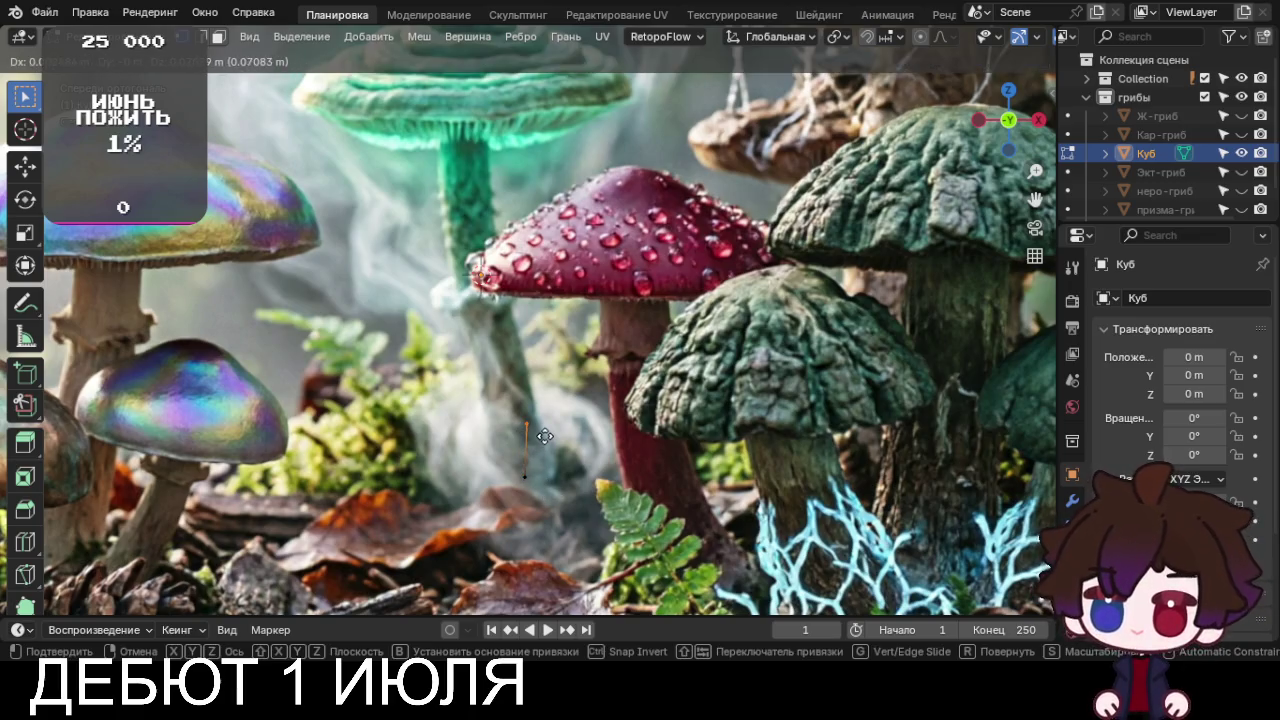
click(537, 430)
key(e)
click(528, 368)
key(e)
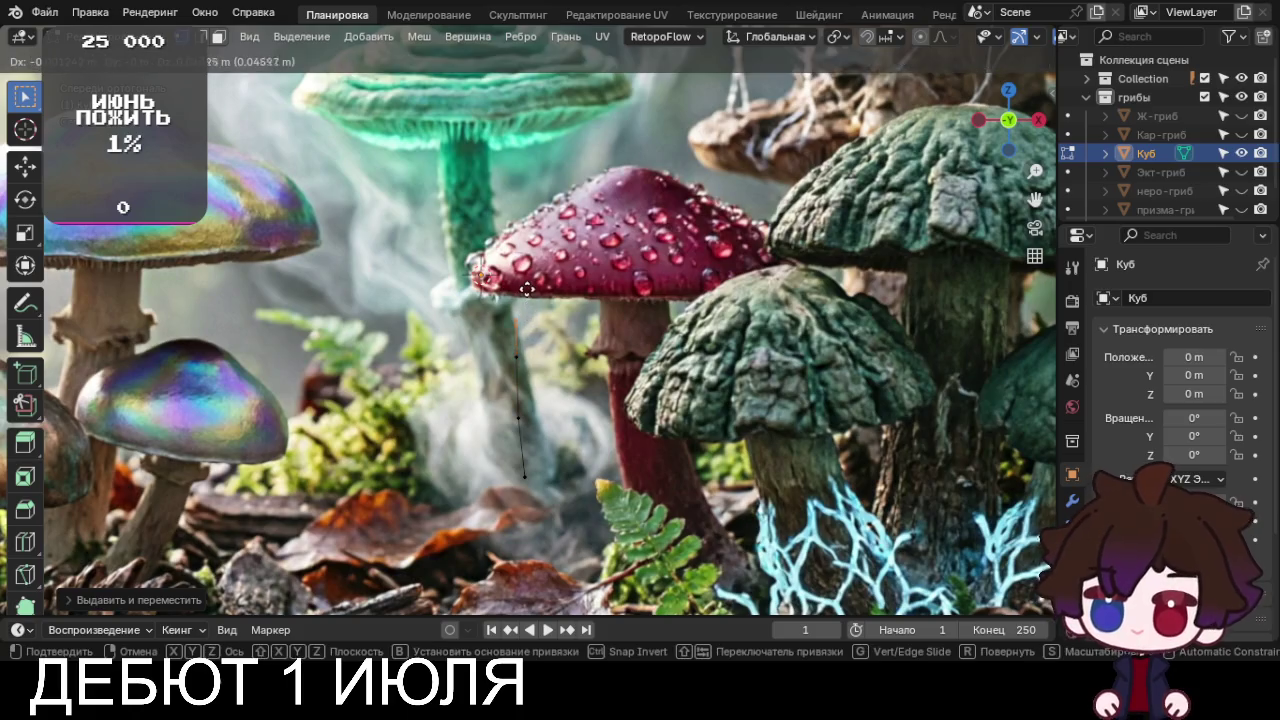
click(527, 270)
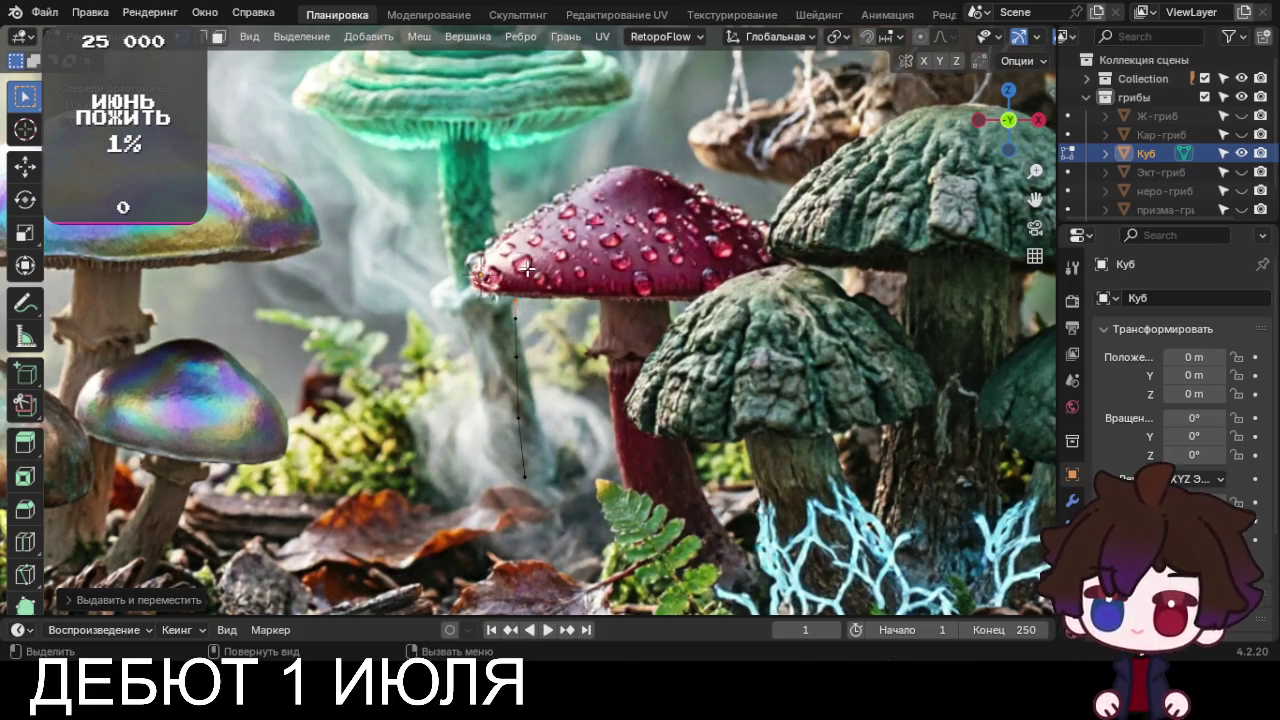
Extrude vertices along the cap's underside out to the rim and left edge
key(e)
click(536, 270)
key(e)
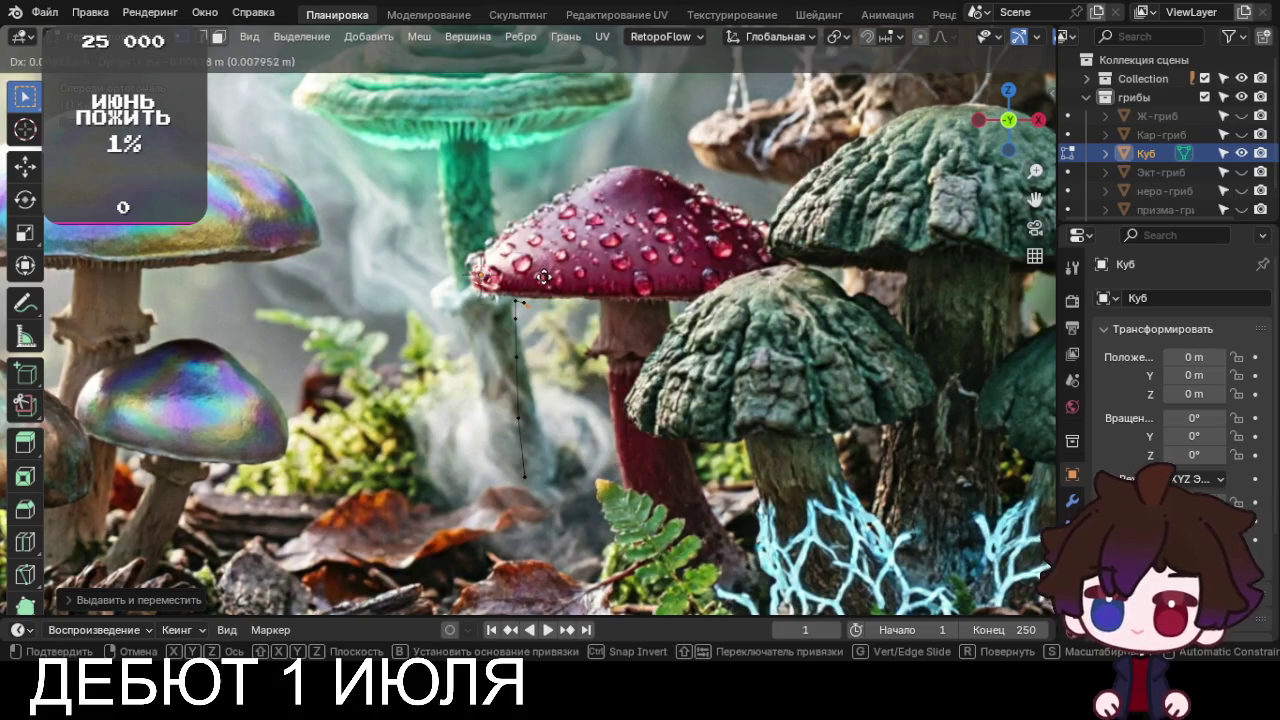
click(550, 273)
key(e)
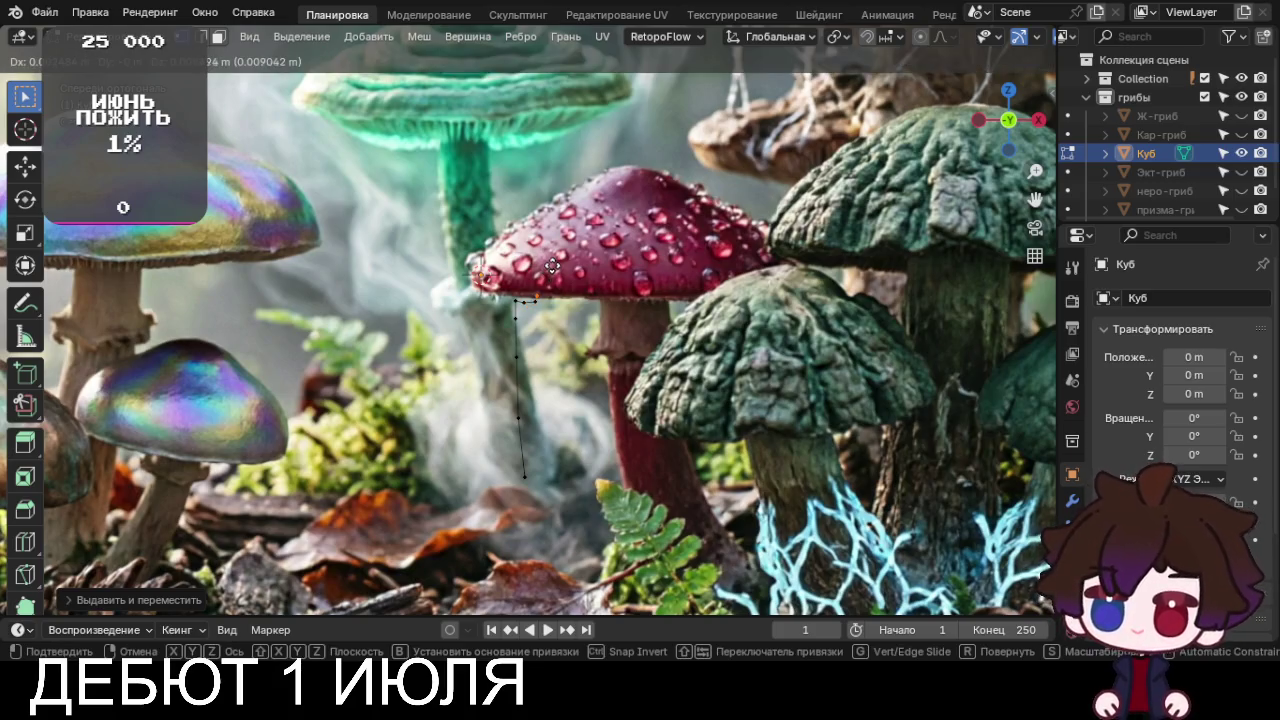
click(556, 260)
key(e)
click(556, 260)
key(e)
click(537, 261)
Continue extruding vertices up the cap outline to the topmost point
key(e)
click(537, 261)
key(e)
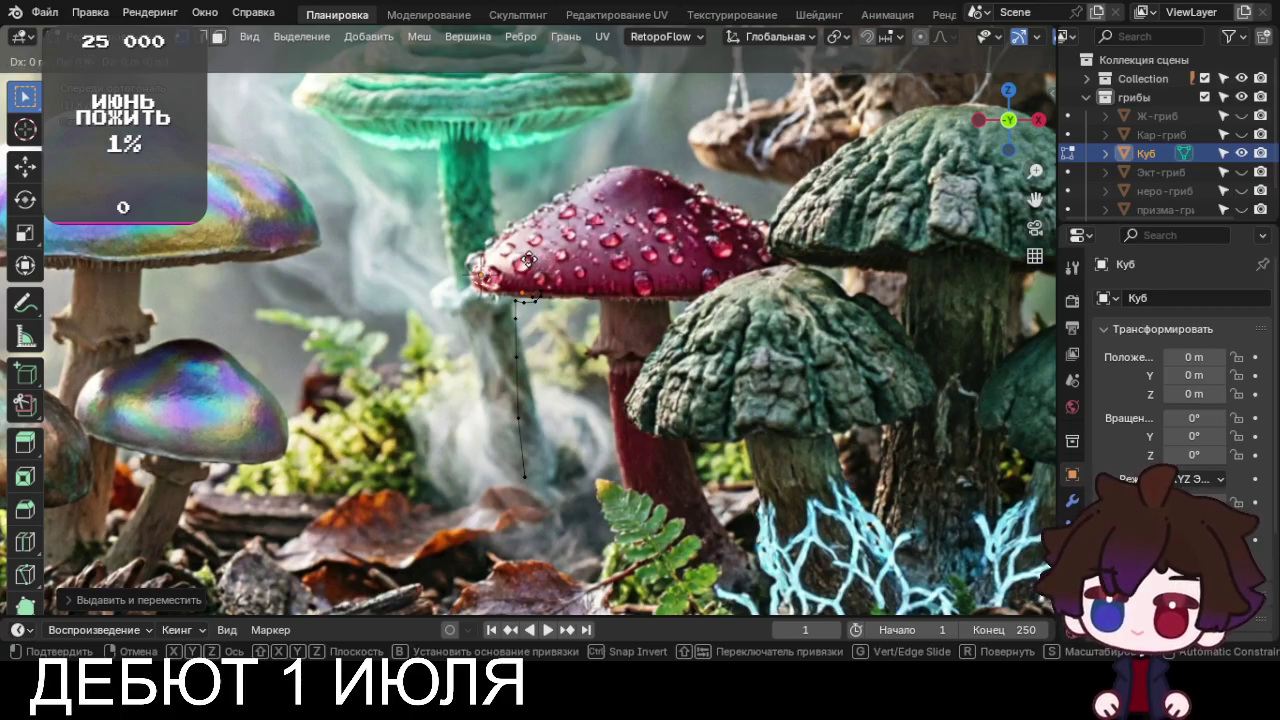
click(525, 258)
key(e)
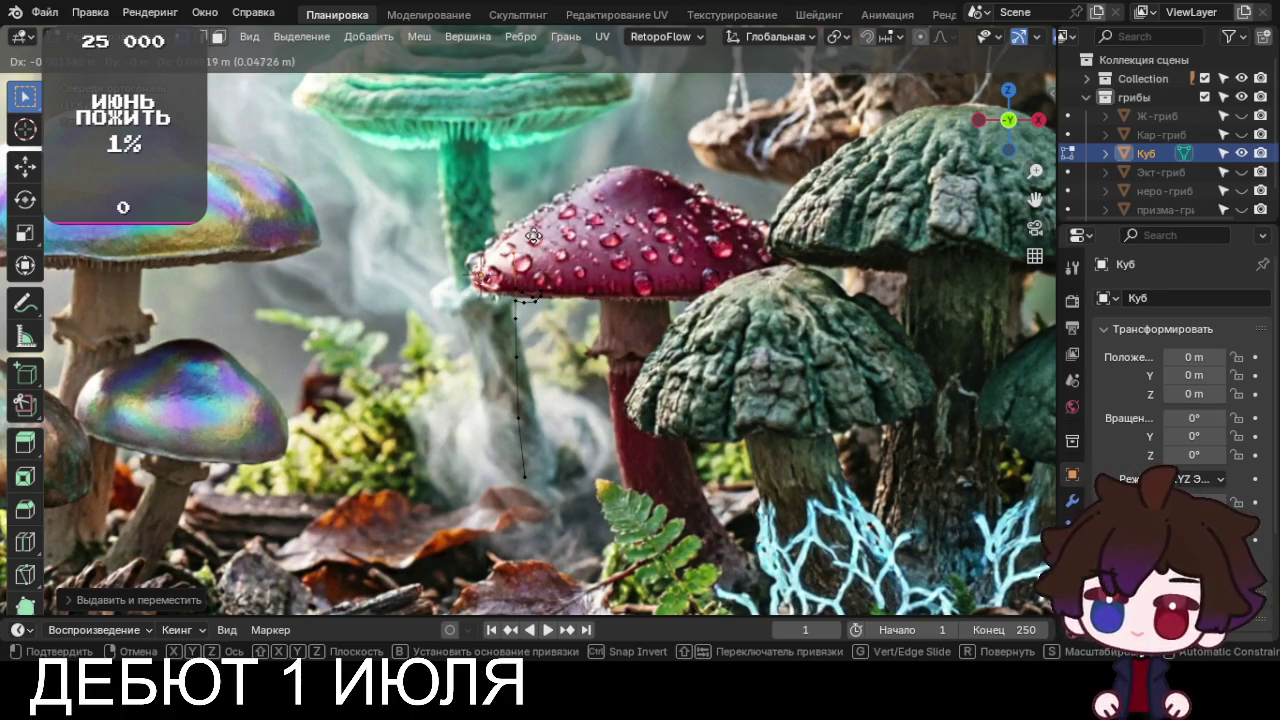
click(536, 218)
key(e)
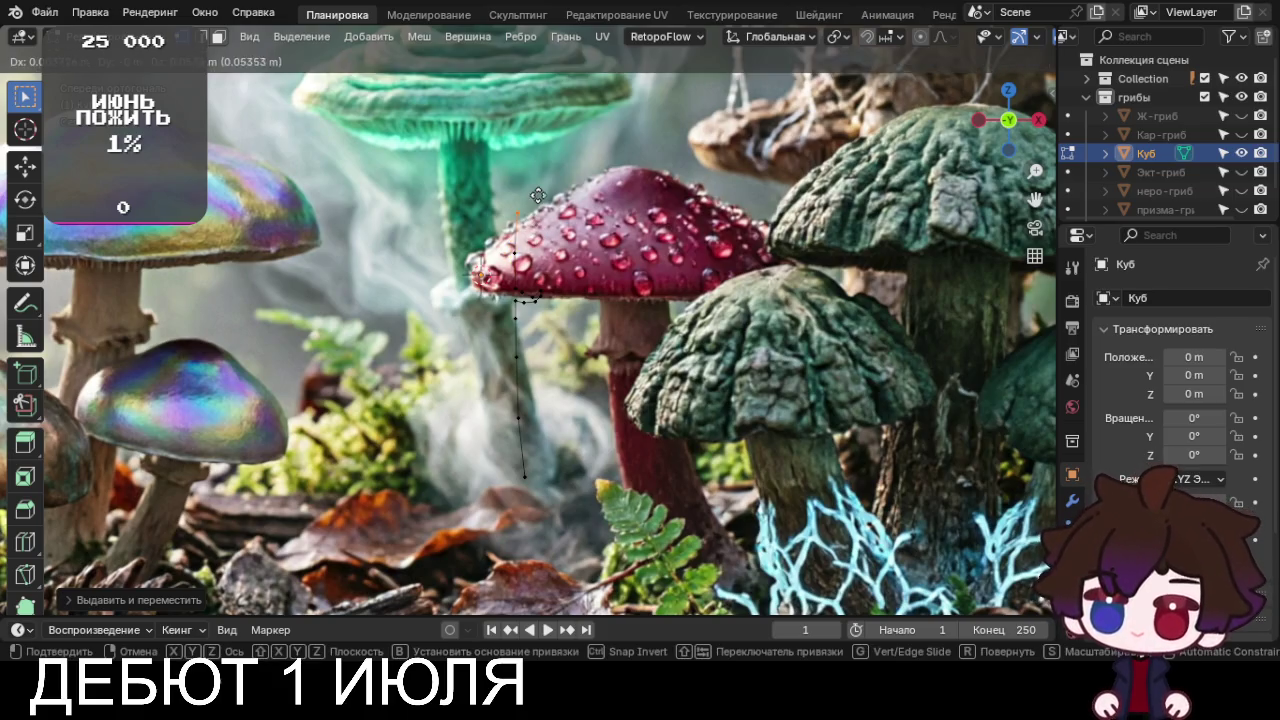
click(534, 190)
key(e)
click(533, 154)
key(e)
click(531, 85)
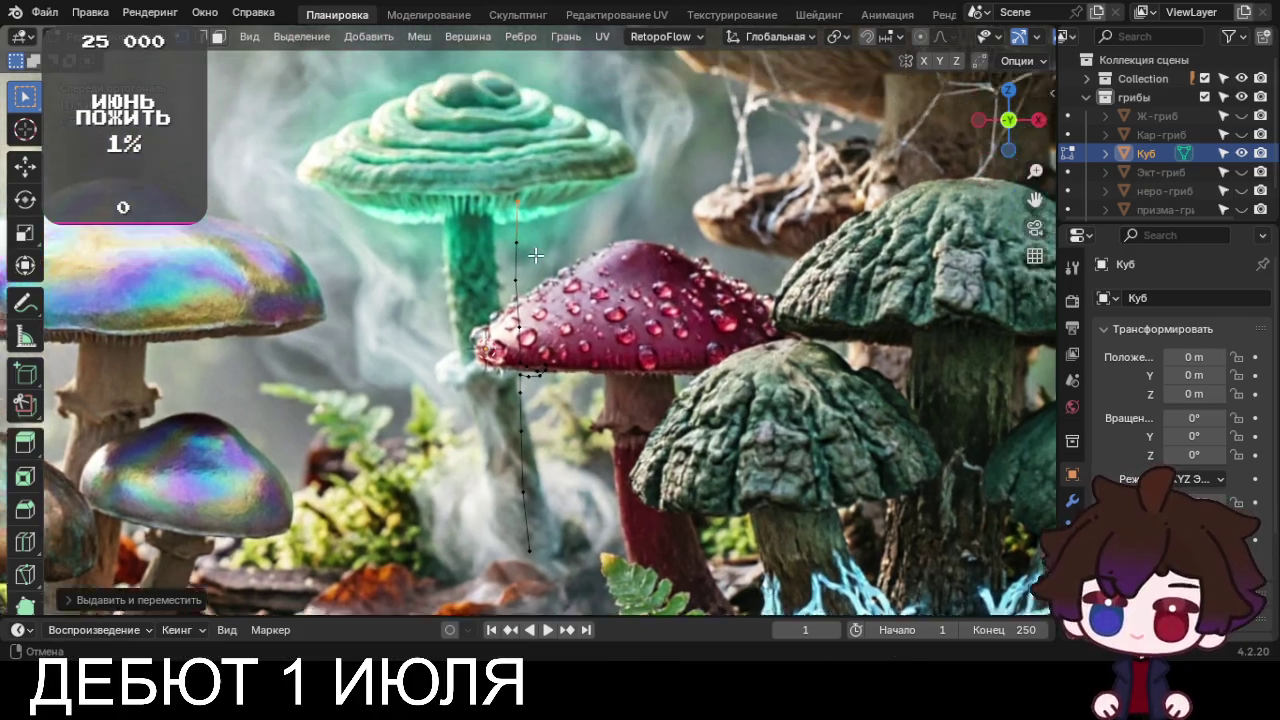
Box-select and move the upper chain vertices, then extrude one more vertex above the red cap
shift+middle_drag(533, 93, 553, 243)
drag(570, 260, 505, 344)
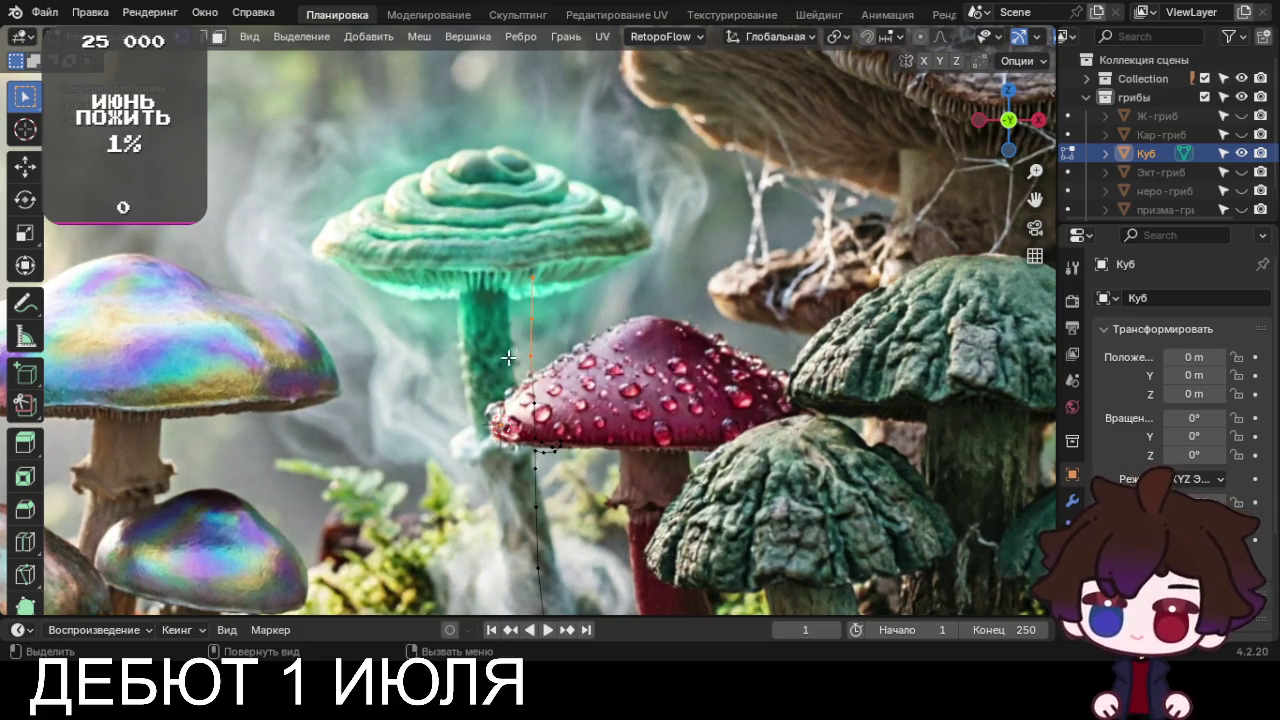
key(g)
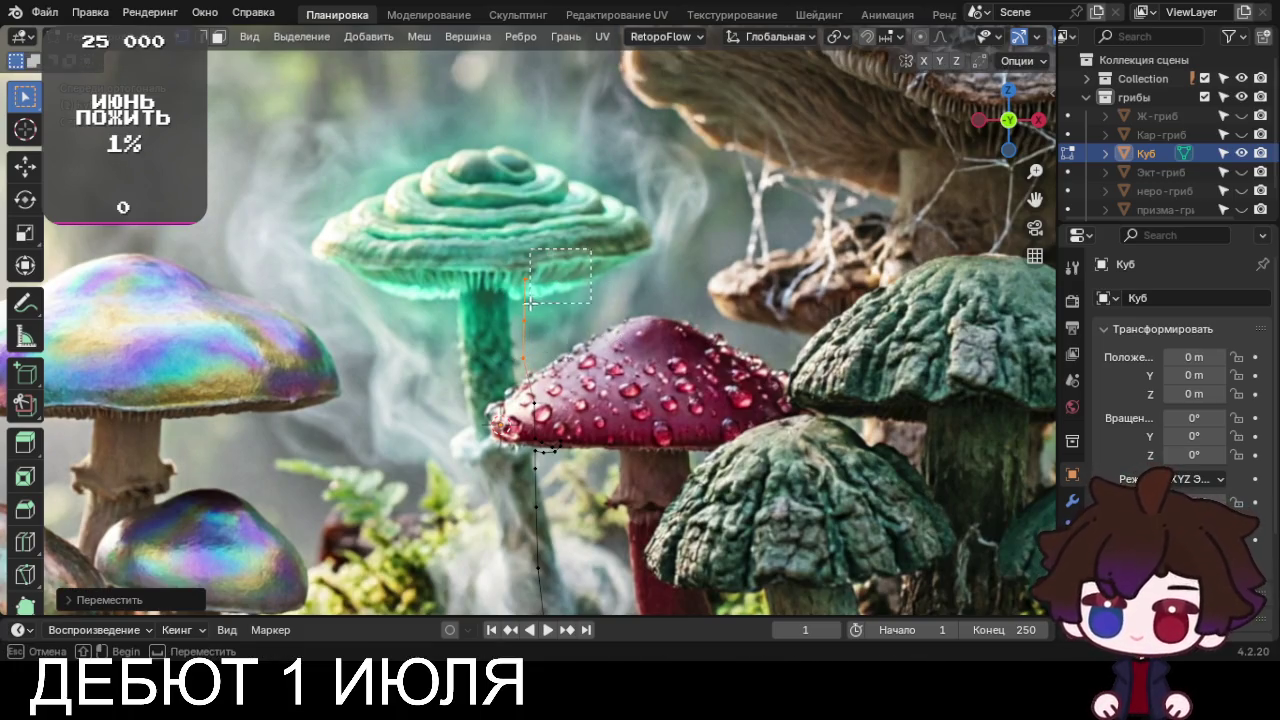
click(567, 325)
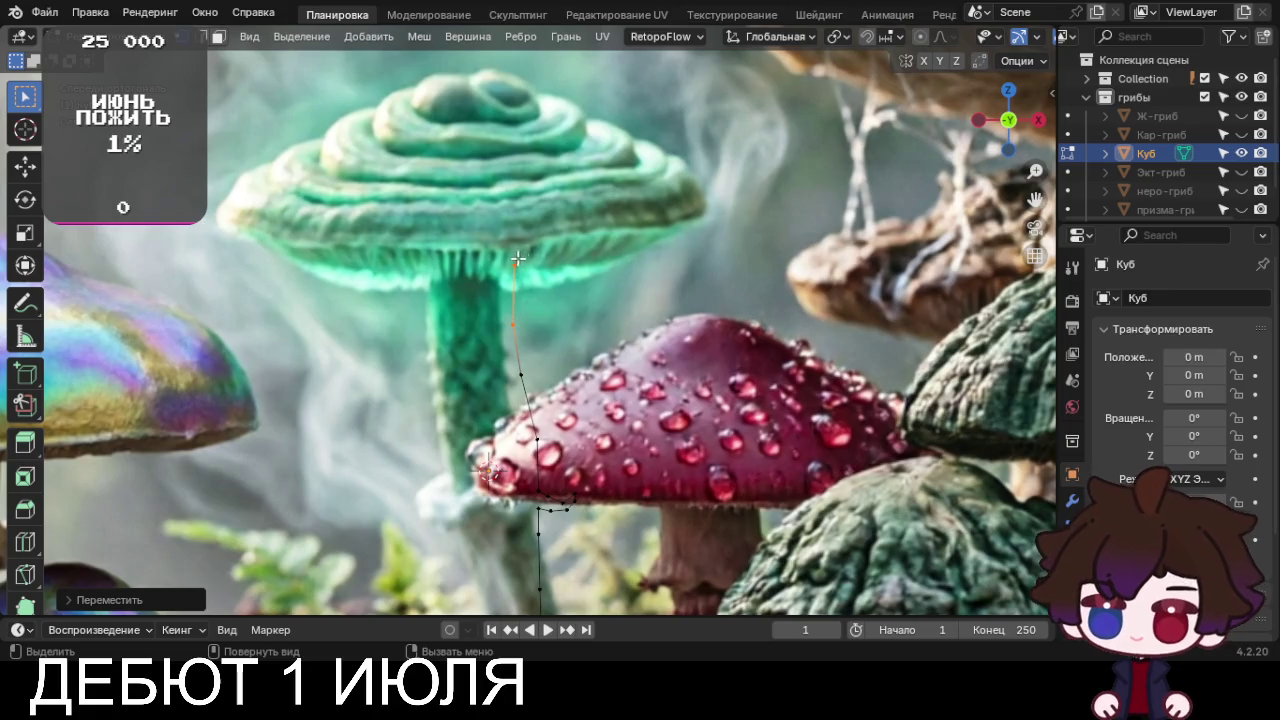
click(514, 264)
key(e)
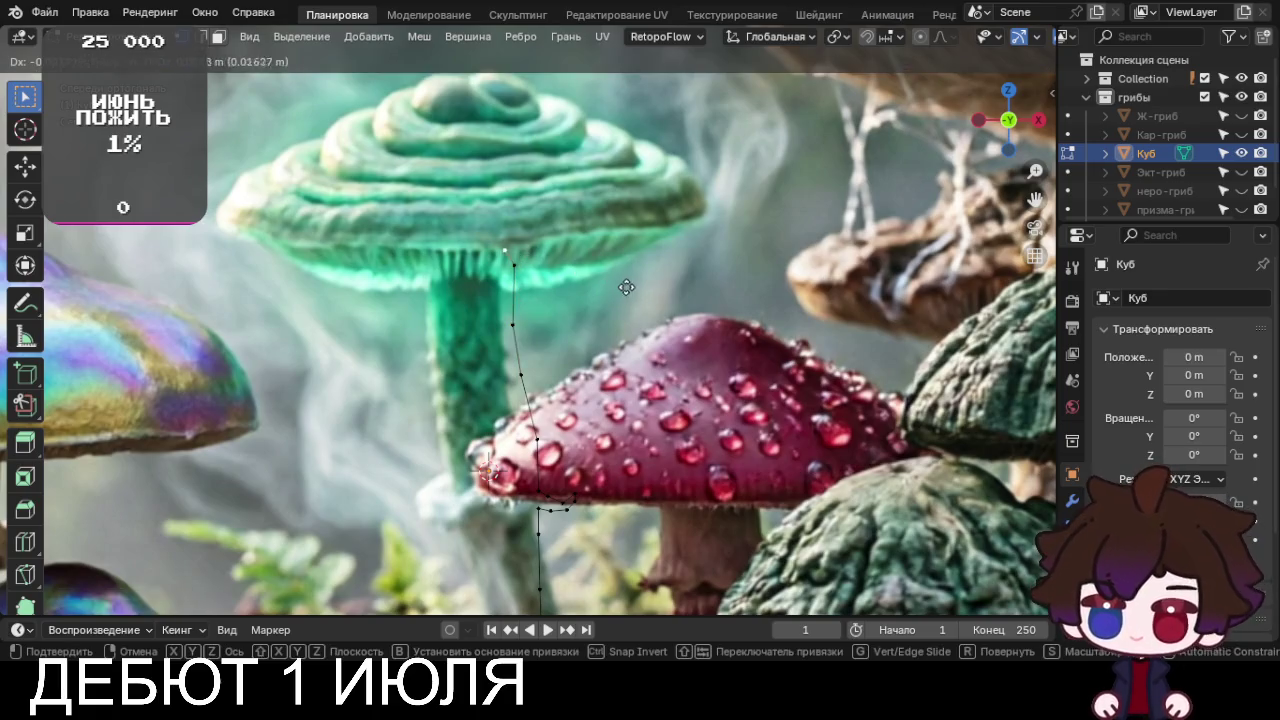
click(645, 257)
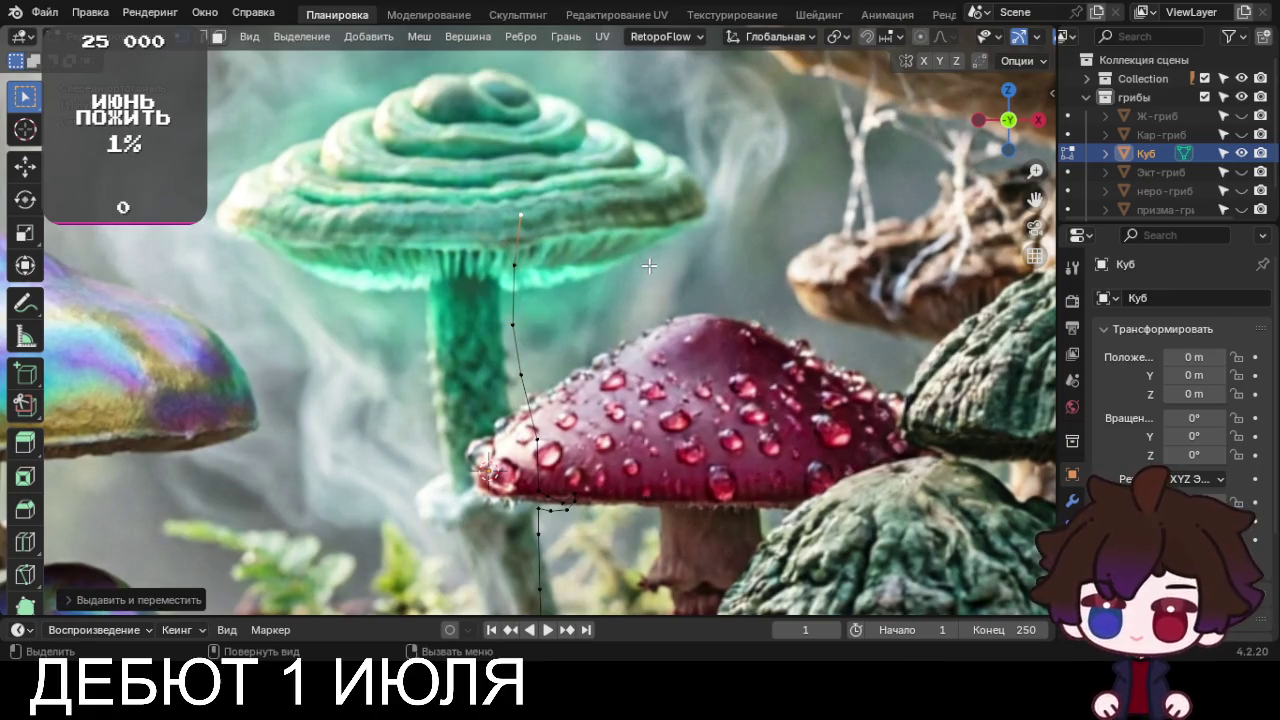
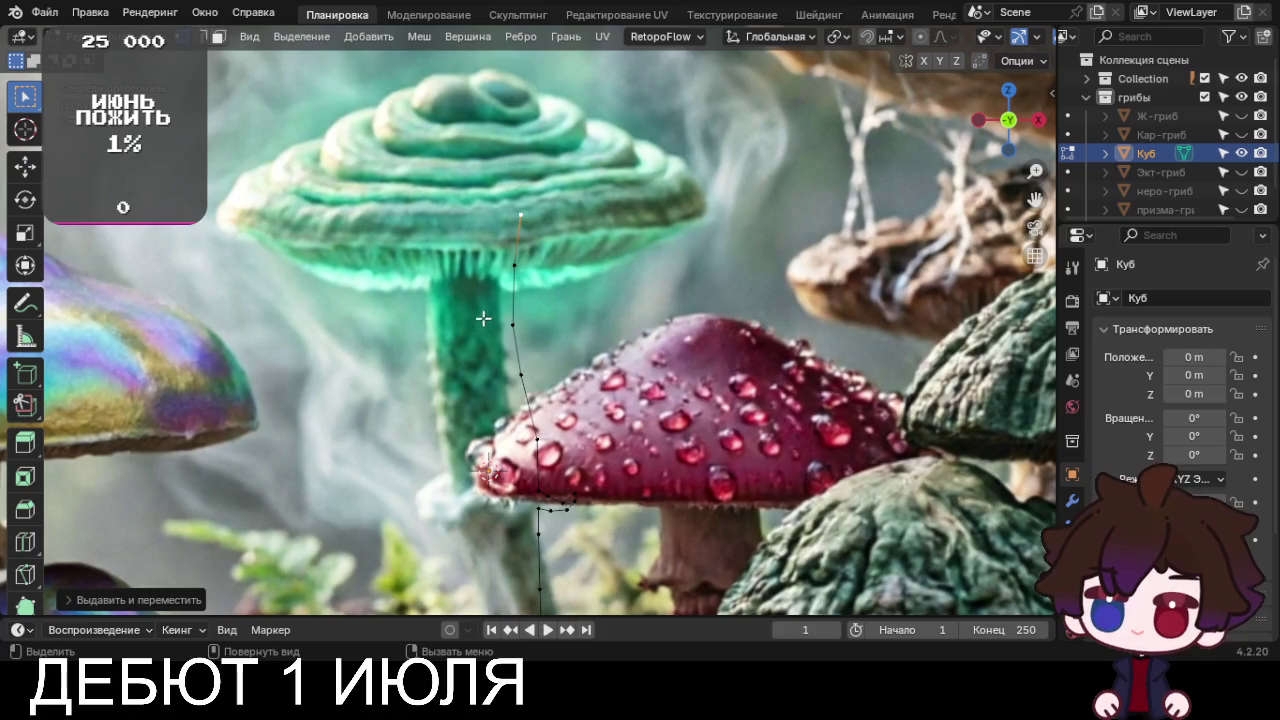
Extrude the first profile points under the green cap, discarding a stray extrusion
key(e)
click(582, 241)
key(e)
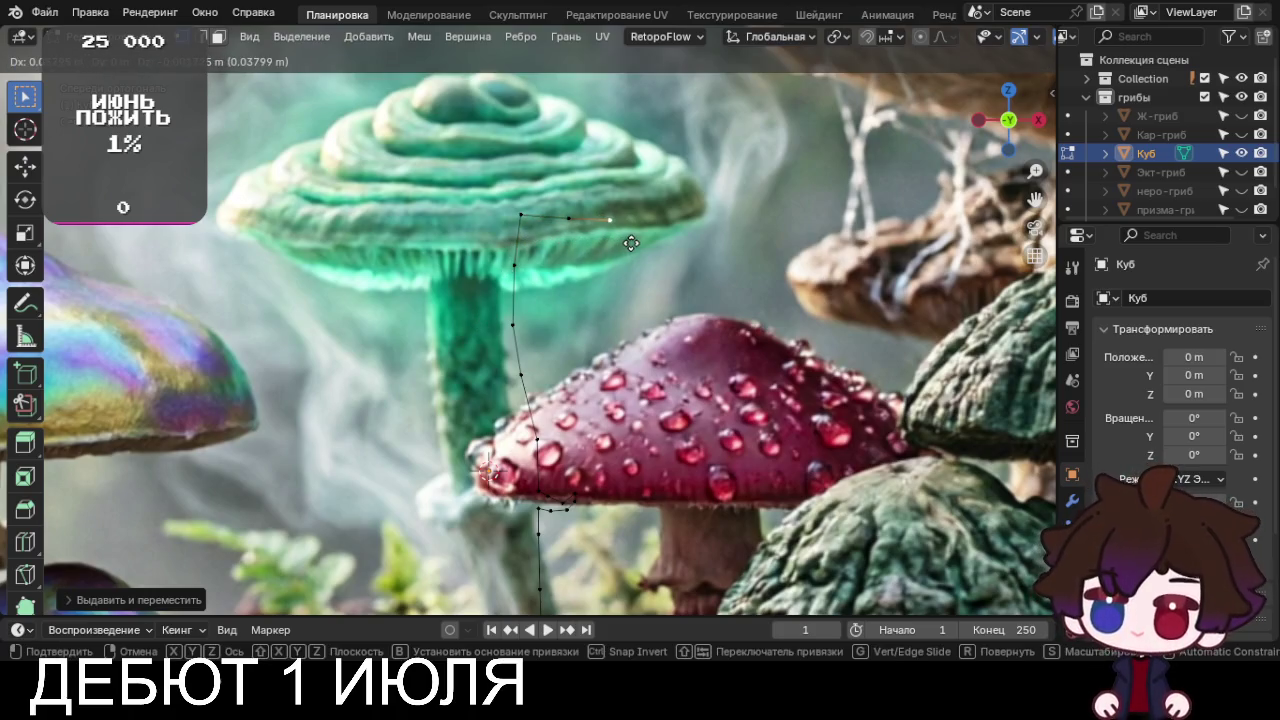
key(Escape)
key(ctrl+z)
key(e)
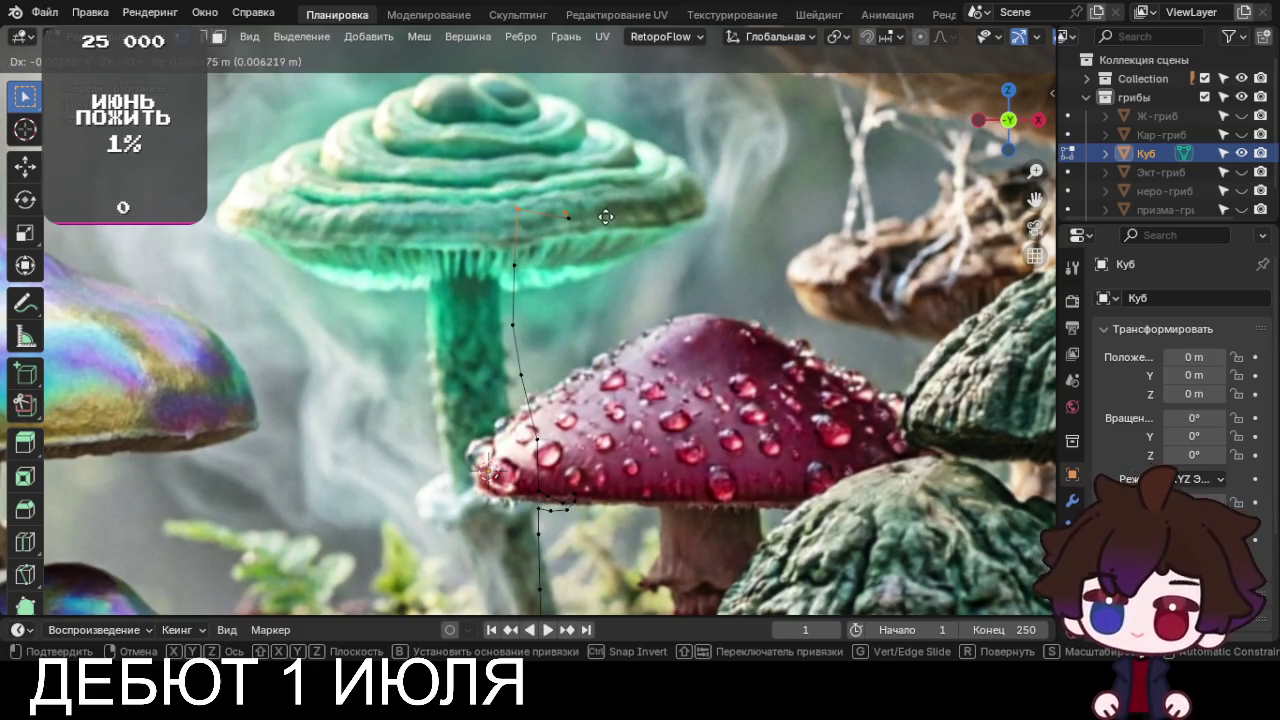
click(600, 205)
key(g)
click(640, 211)
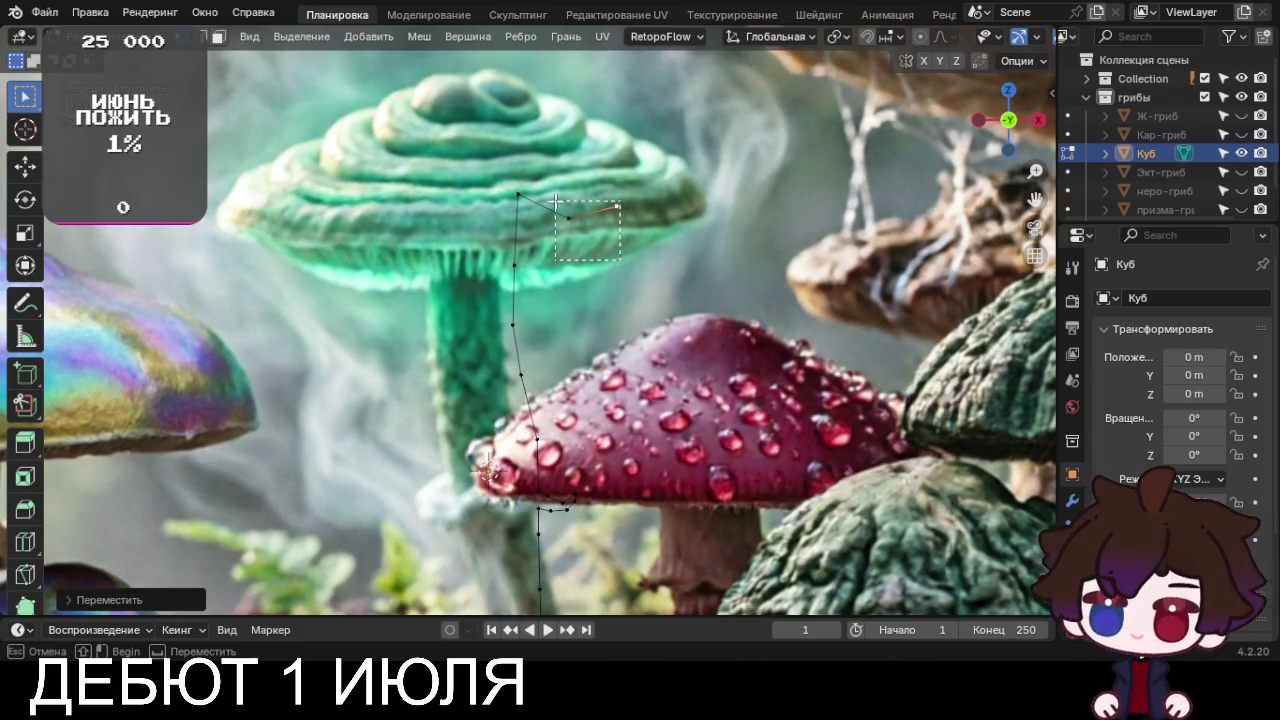
Reposition the end segment so it follows the cap's underside
key(g)
click(632, 185)
key(g)
click(644, 220)
key(g)
click(637, 231)
key(g)
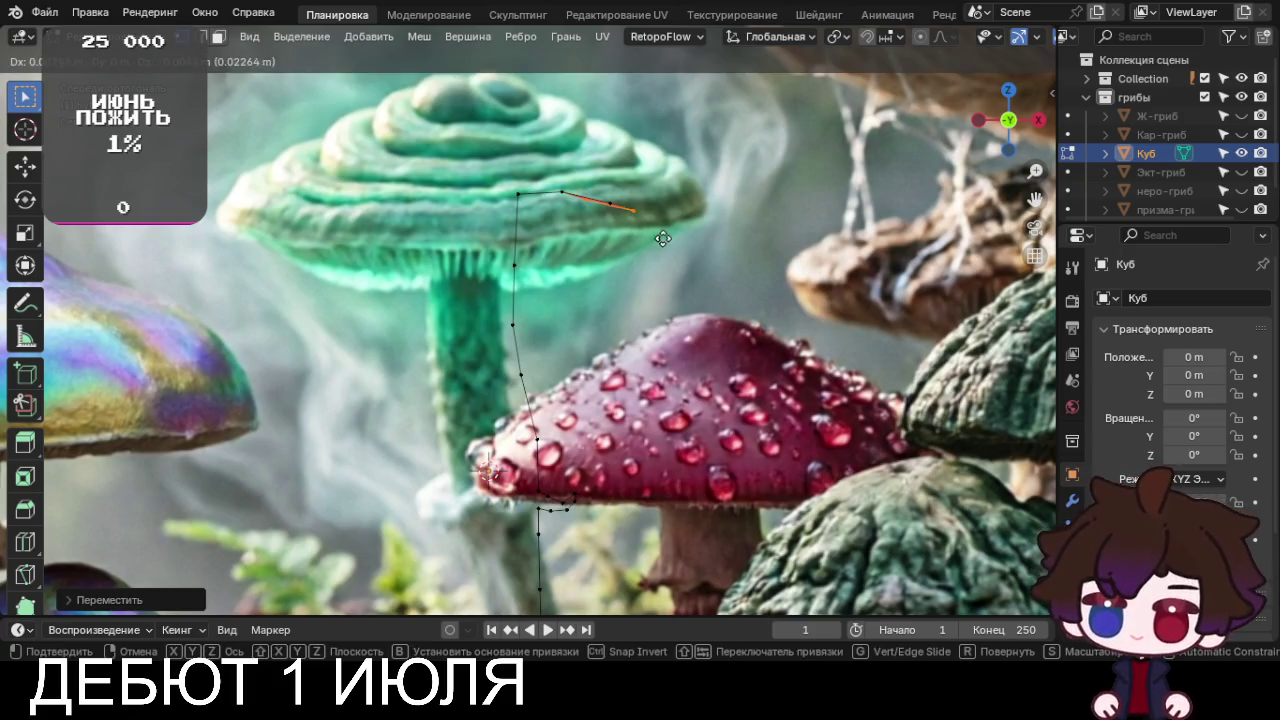
click(662, 240)
key(g)
click(719, 267)
Extrude the profile out to the cap's rim and up onto its edge
key(e)
click(758, 274)
key(e)
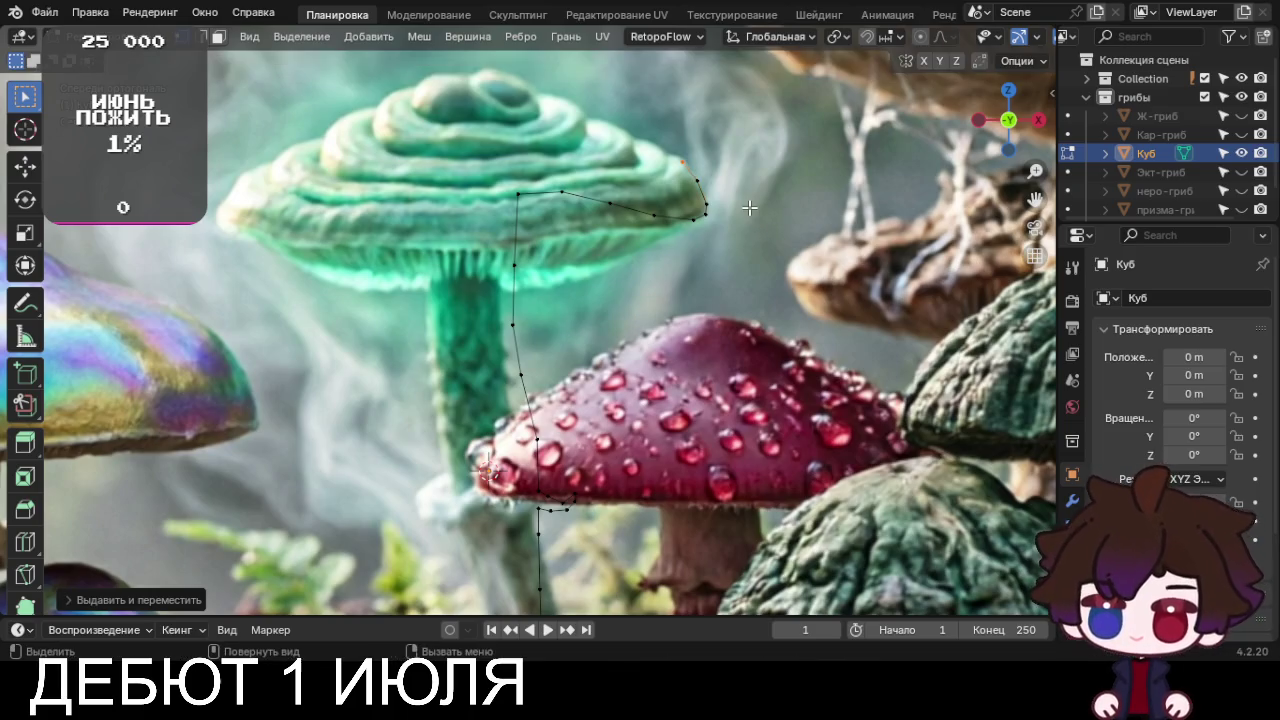
click(743, 218)
key(e)
click(725, 227)
key(e)
click(724, 219)
Extrude profile points up the cap's top edge and along the ridge
key(e)
click(734, 213)
key(e)
click(736, 203)
key(e)
click(736, 195)
key(e)
click(733, 200)
key(e)
click(724, 204)
key(e)
click(705, 210)
Continue extruding points along the ridge toward the next tier
key(e)
click(693, 210)
key(e)
click(691, 211)
key(e)
click(697, 199)
key(e)
click(698, 196)
key(e)
click(699, 182)
key(e)
click(690, 178)
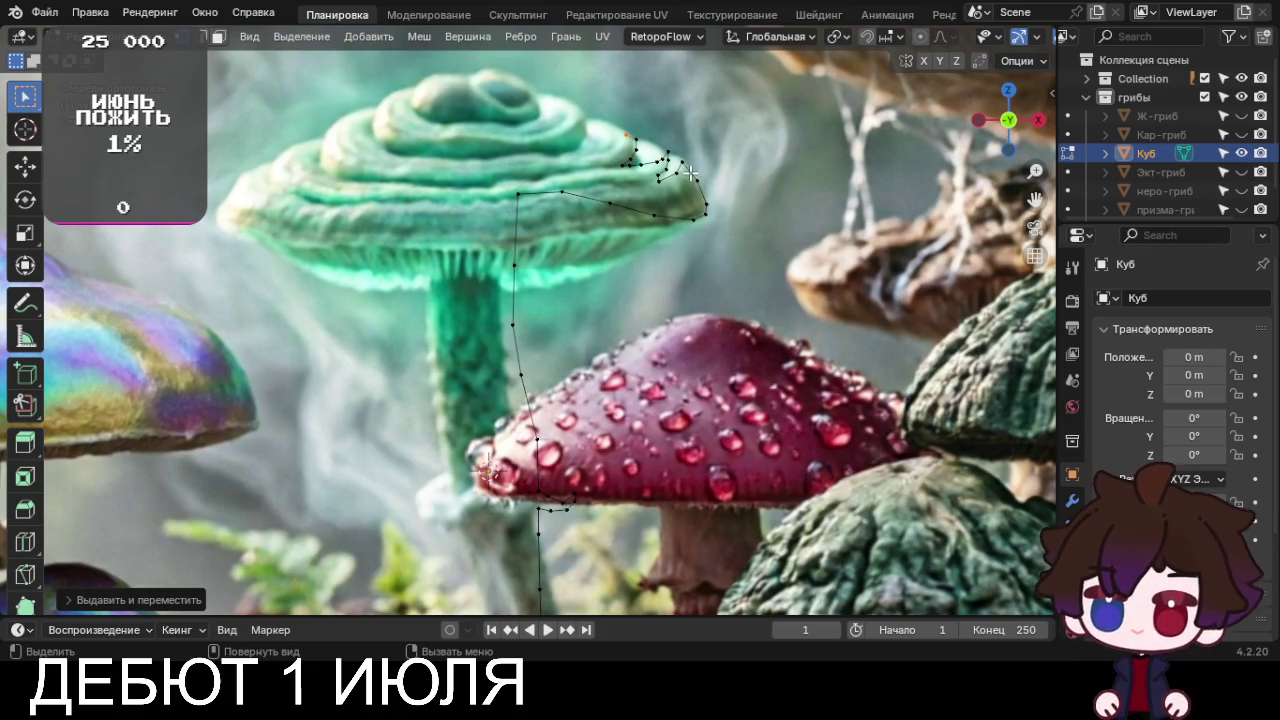
Extrude points along the stepped tier, cancelling one unfinished extrusion
key(e)
click(677, 178)
key(e)
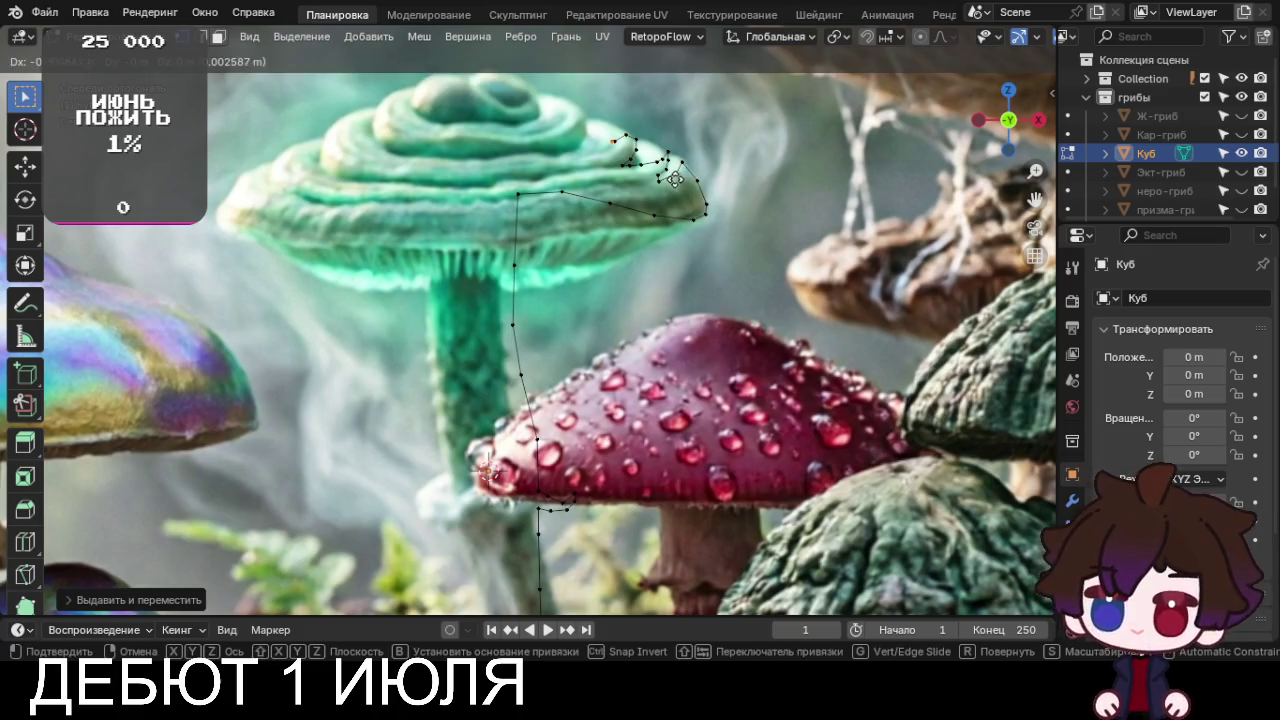
click(662, 185)
key(e)
click(648, 187)
key(e)
right_click(648, 187)
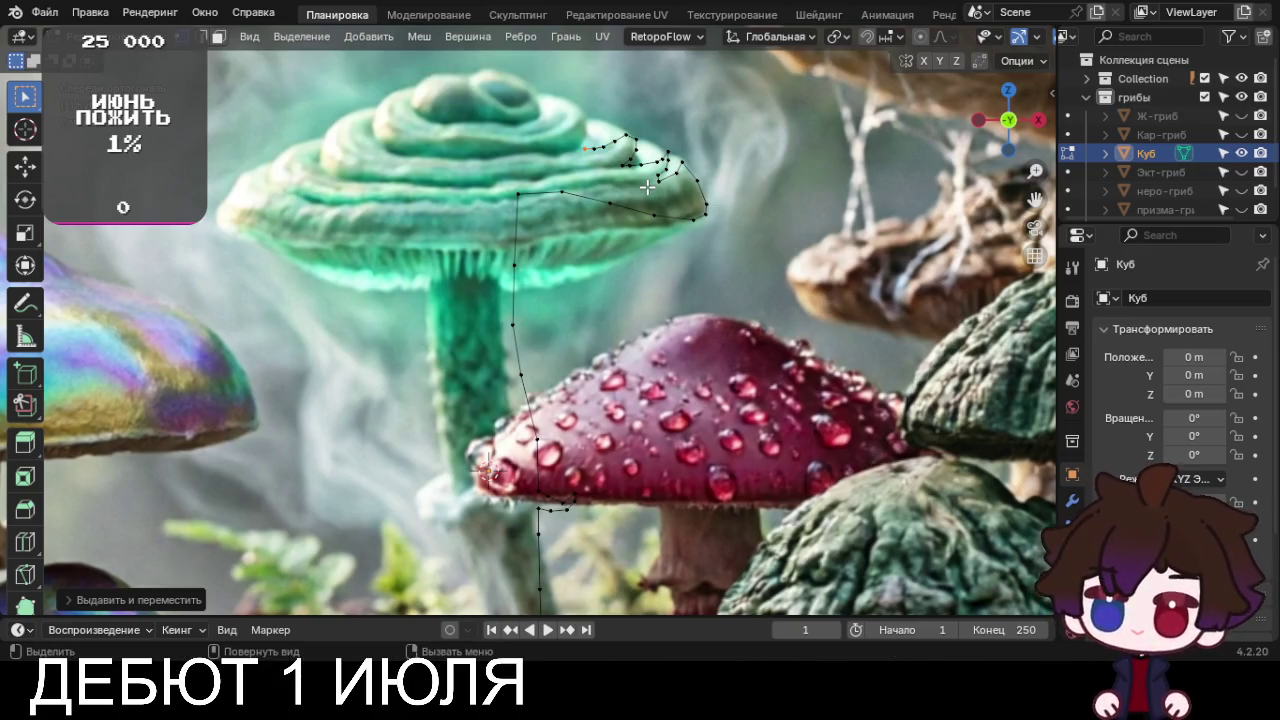
key(e)
click(637, 187)
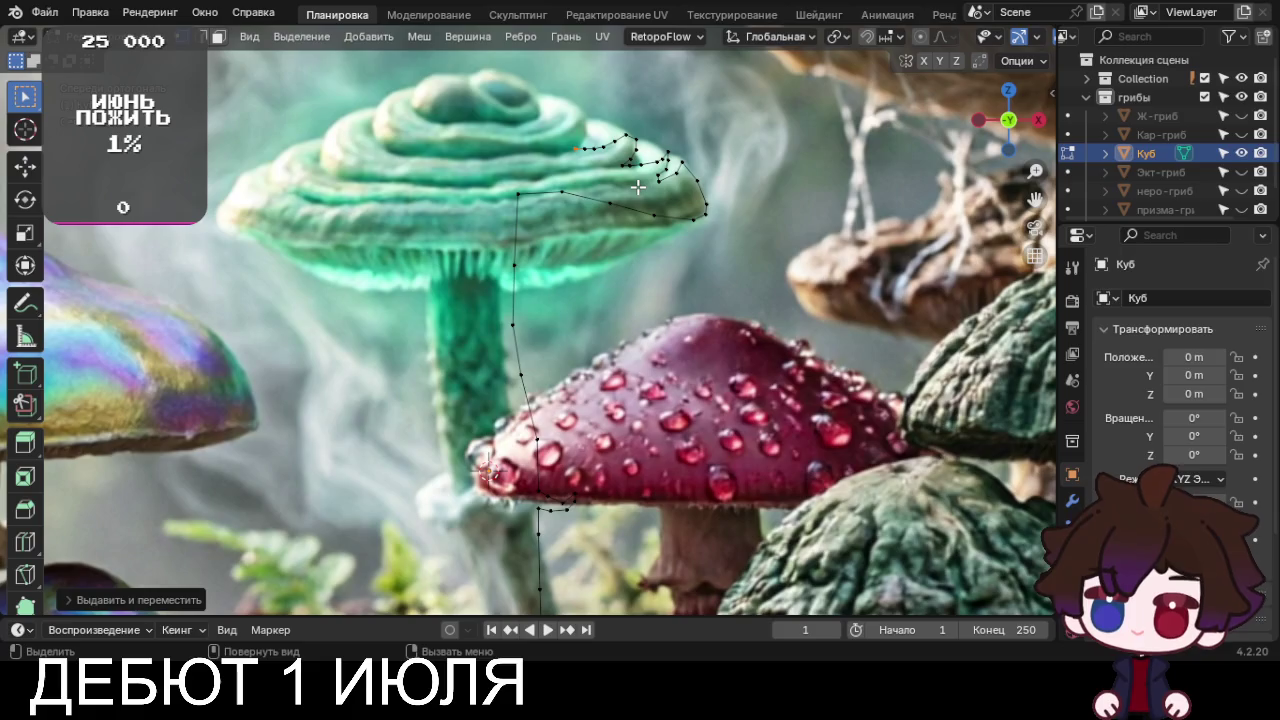
Extend the profile up to the upper tier, then pan the view to the crown
key(e)
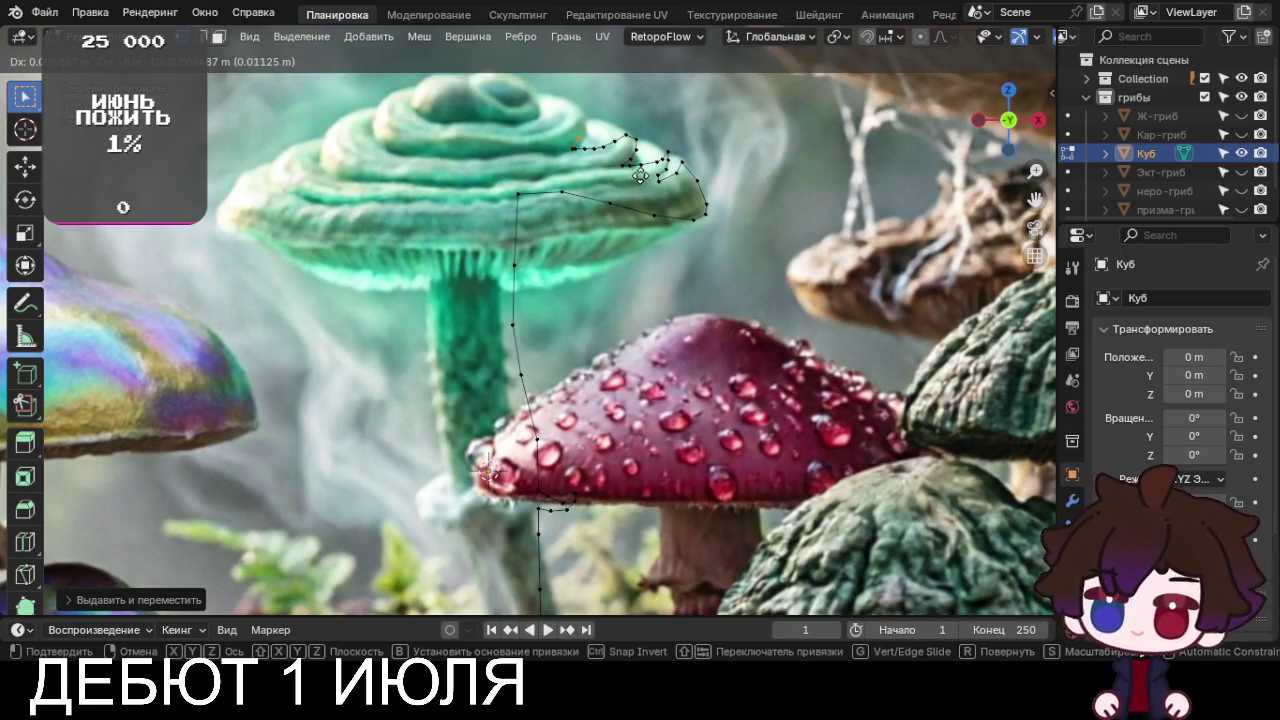
click(652, 168)
key(e)
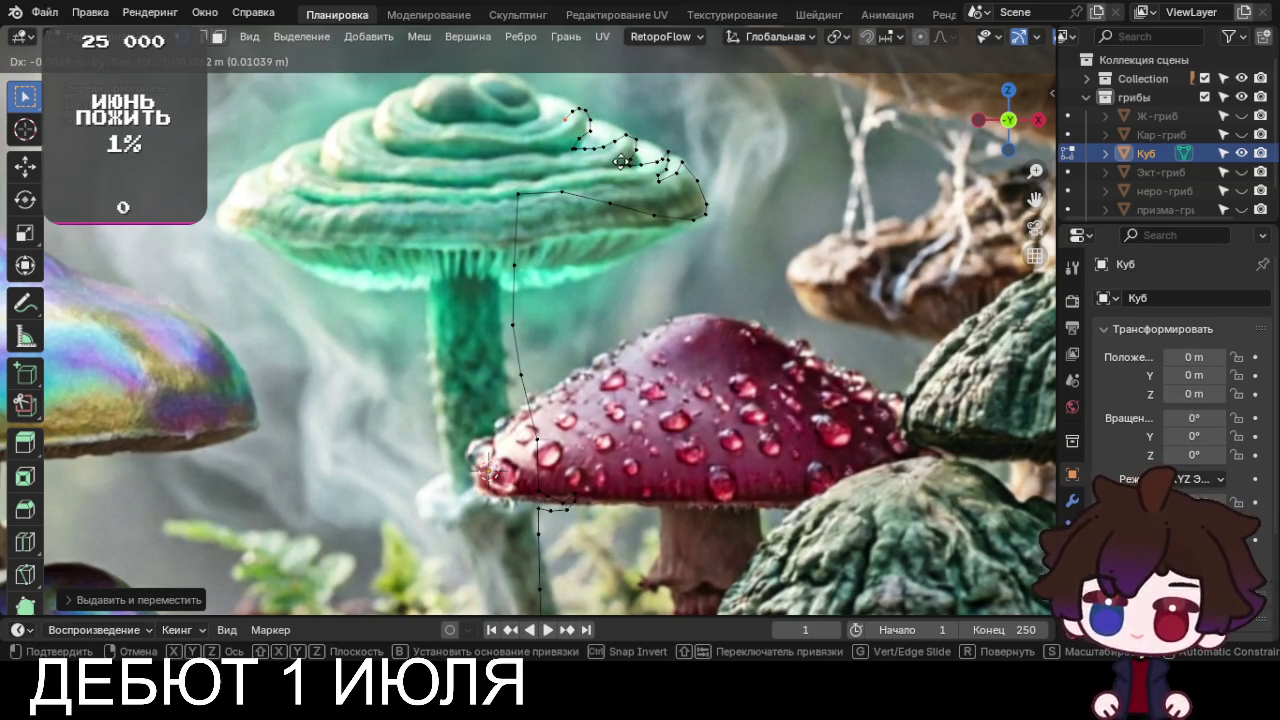
click(602, 172)
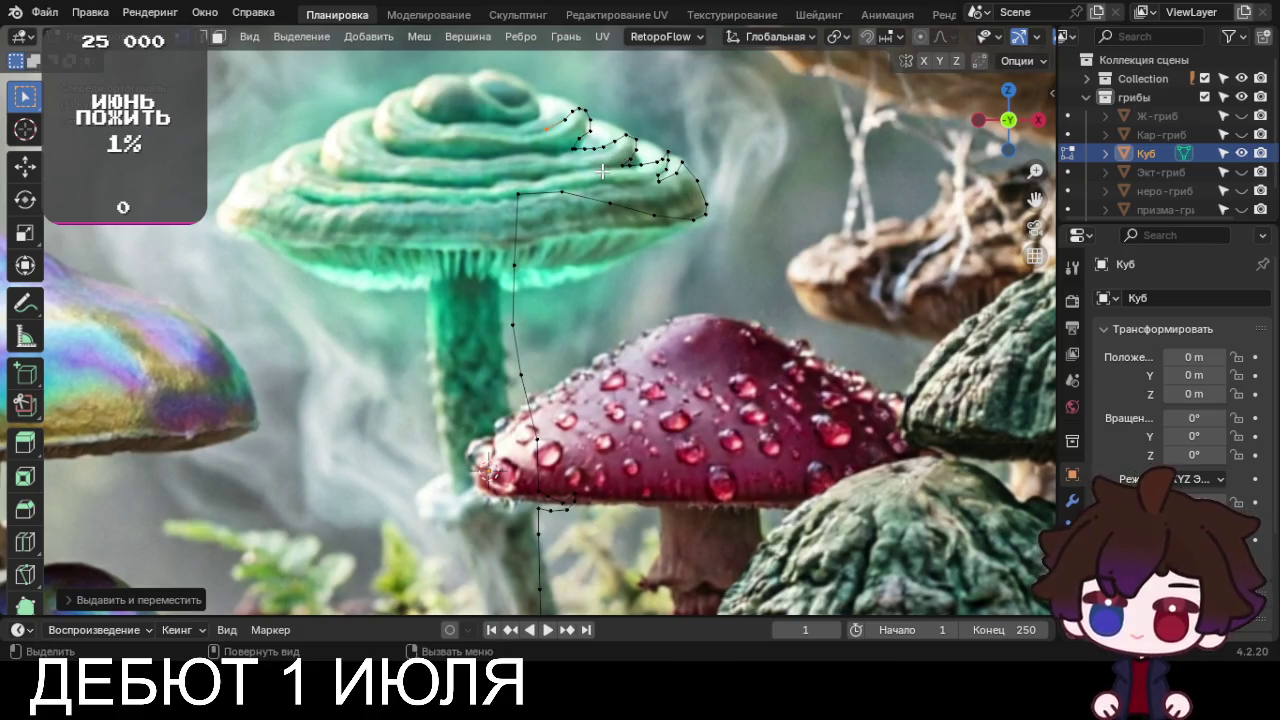
key(e)
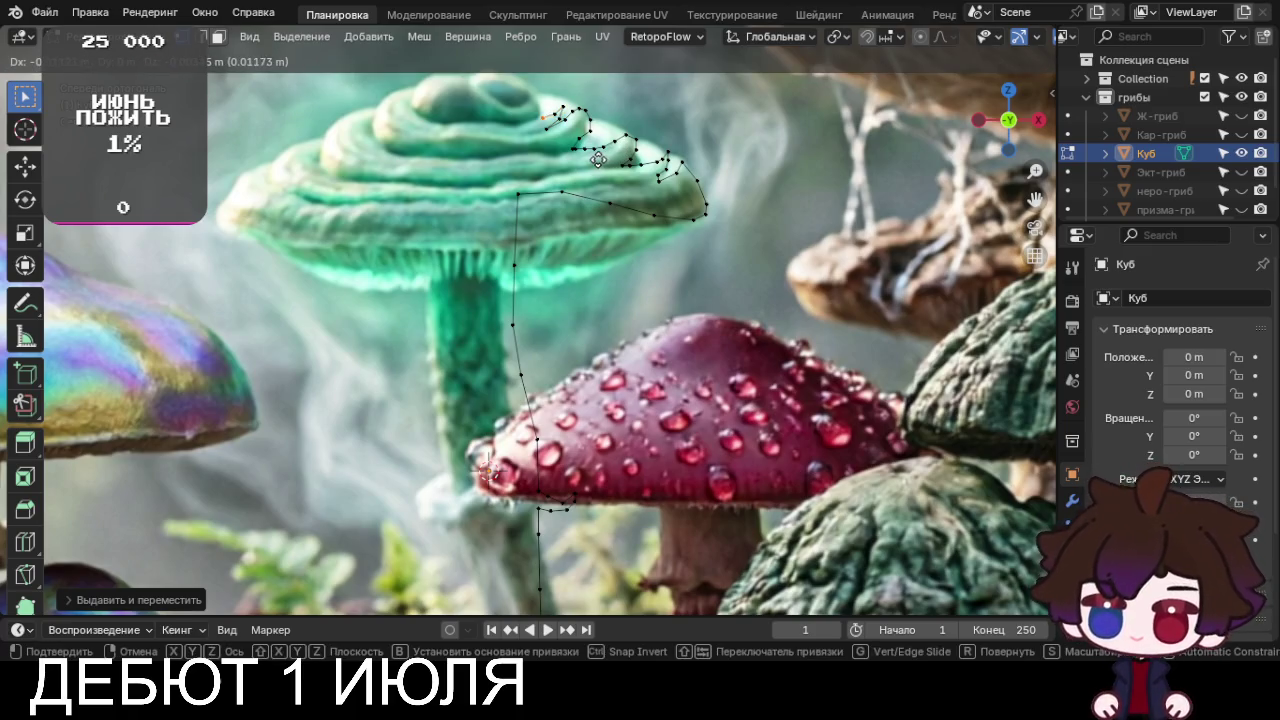
click(594, 161)
scroll(622, 240, up, 4)
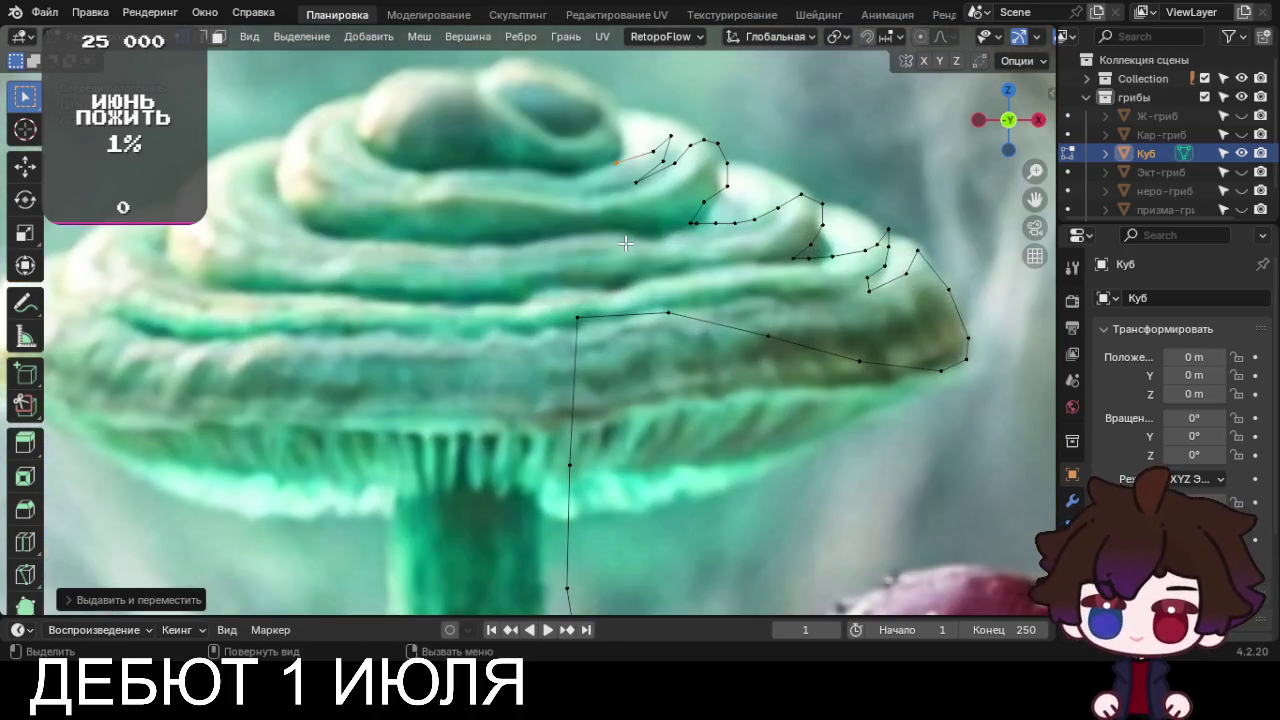
shift+middle_drag(625, 243, 614, 297)
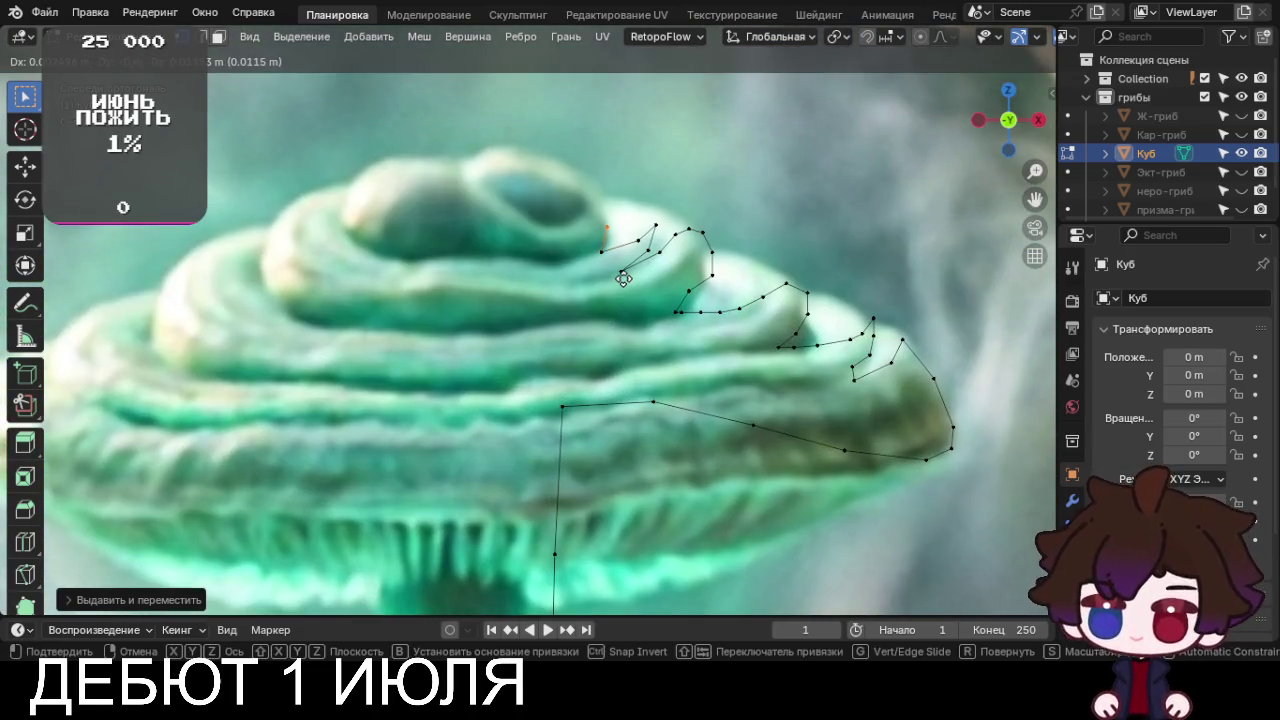
Extrude points up the next tier toward the crown
key(e)
click(616, 243)
key(e)
click(597, 210)
key(e)
click(598, 226)
key(e)
click(600, 231)
Finish the profile along the top tier to the crown's centre
key(e)
click(579, 264)
key(e)
click(550, 276)
key(e)
click(539, 279)
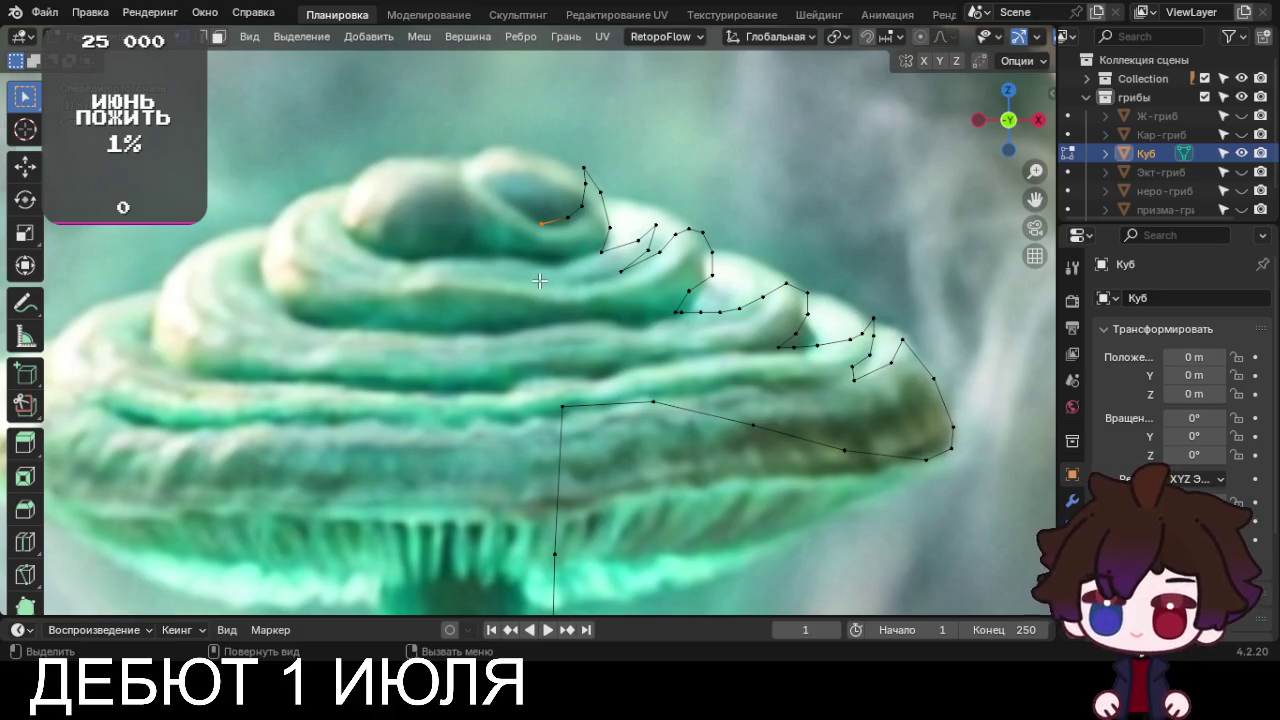
scroll(546, 298, down, 5)
In top view, spin the whole profile 360° into a mushroom mesh
key(a)
key(KP_7)
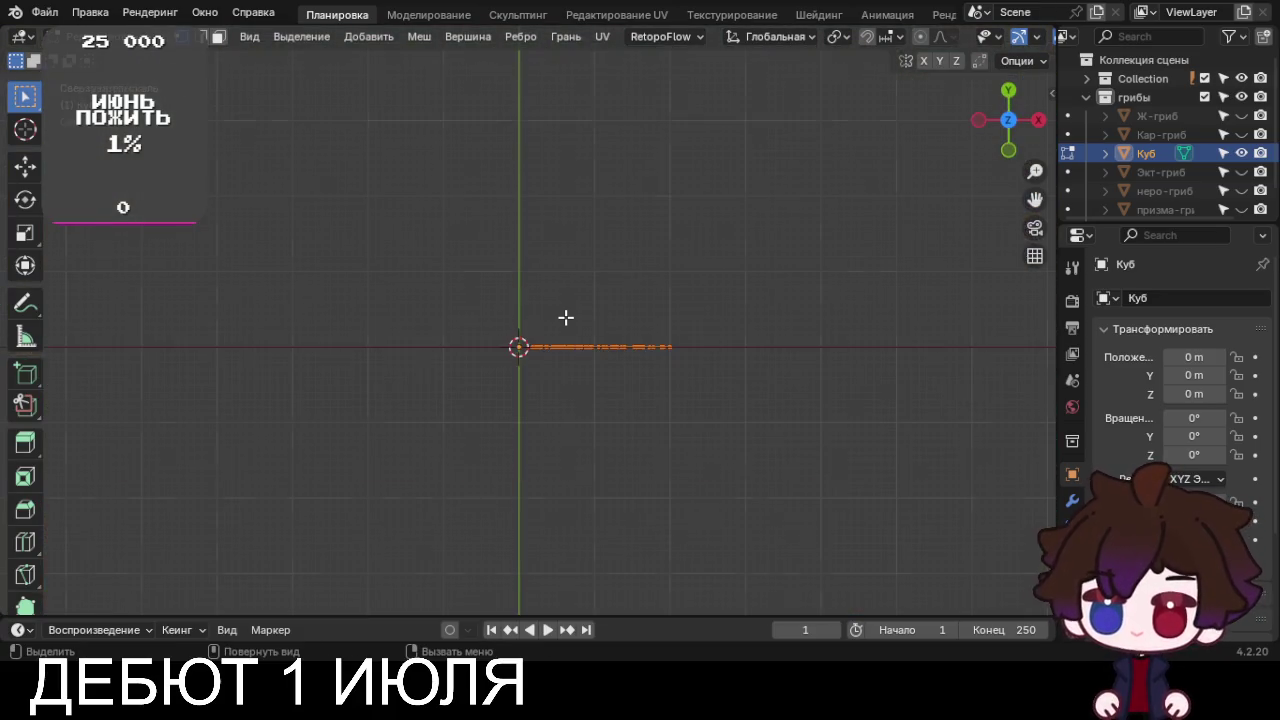
scroll(25, 430, down, 3)
scroll(25, 430, down, 2)
click(25, 427)
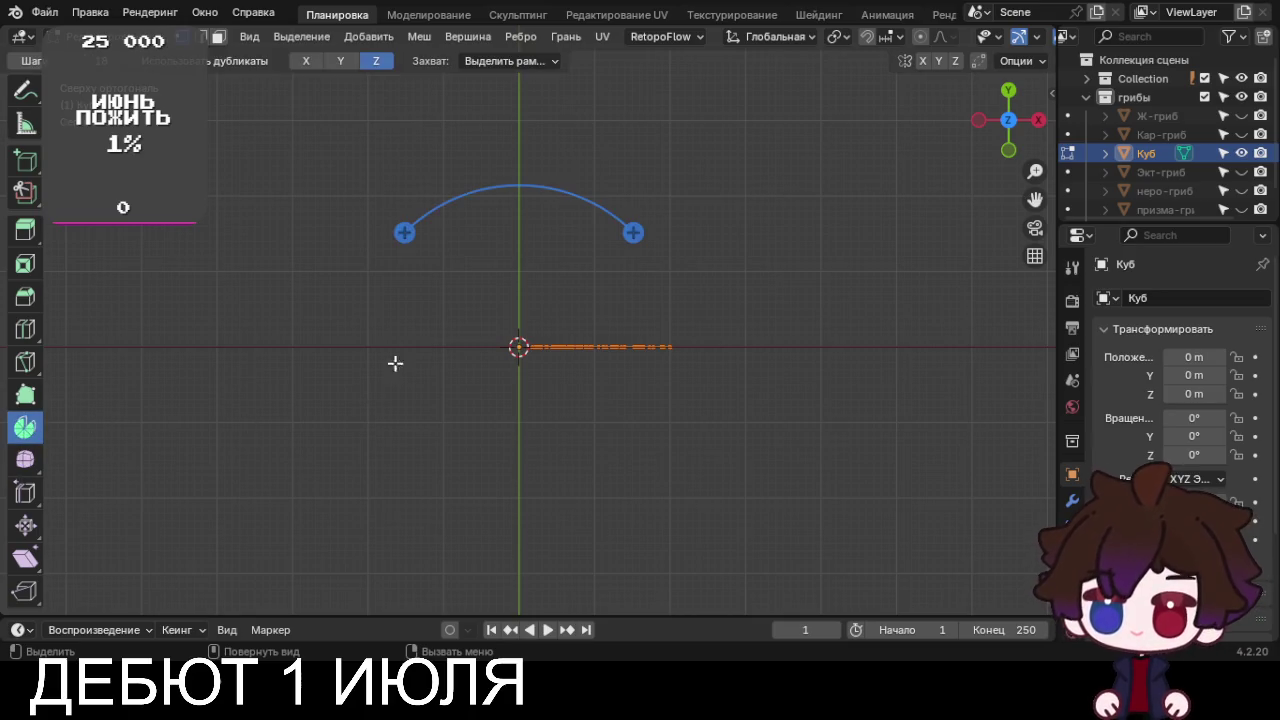
mouse_move(402, 232)
mouse_down()
mouse_move(763, 411)
mouse_move(424, 254)
mouse_up()
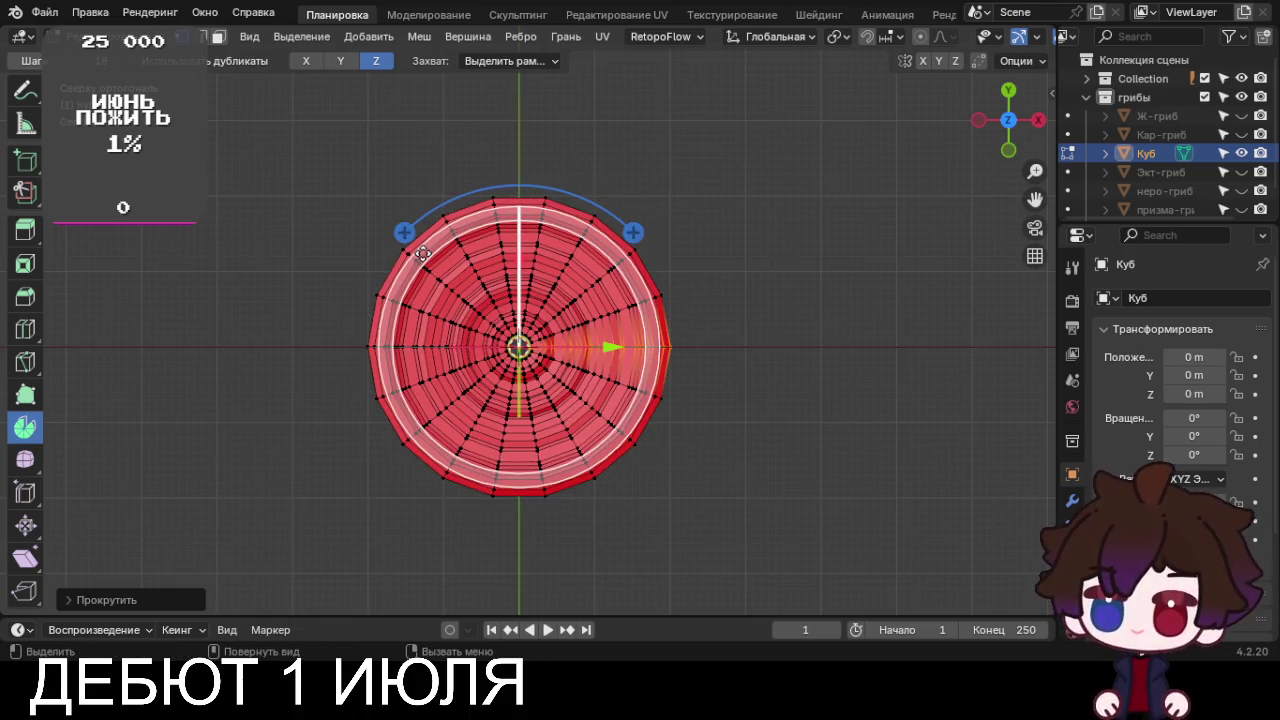
Recalculate normals outward and merge the inner centre loop at center
key(a)
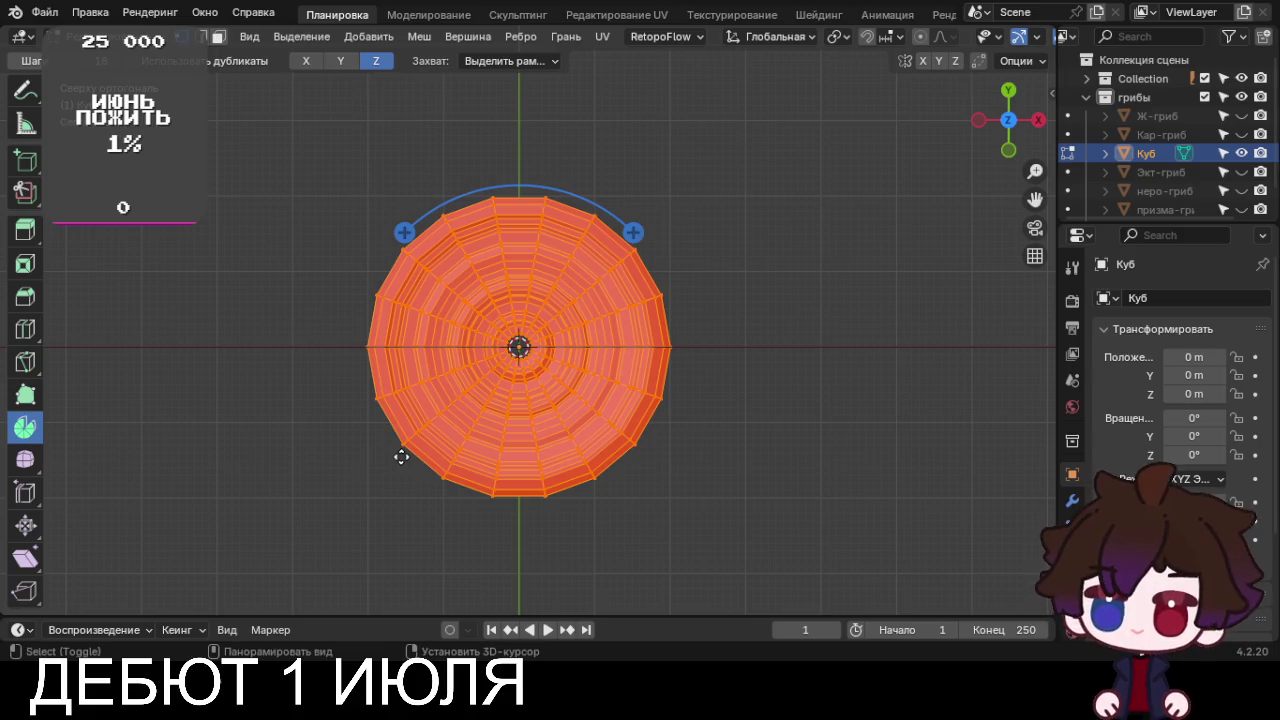
key(shift+n)
scroll(337, 443, up, 5)
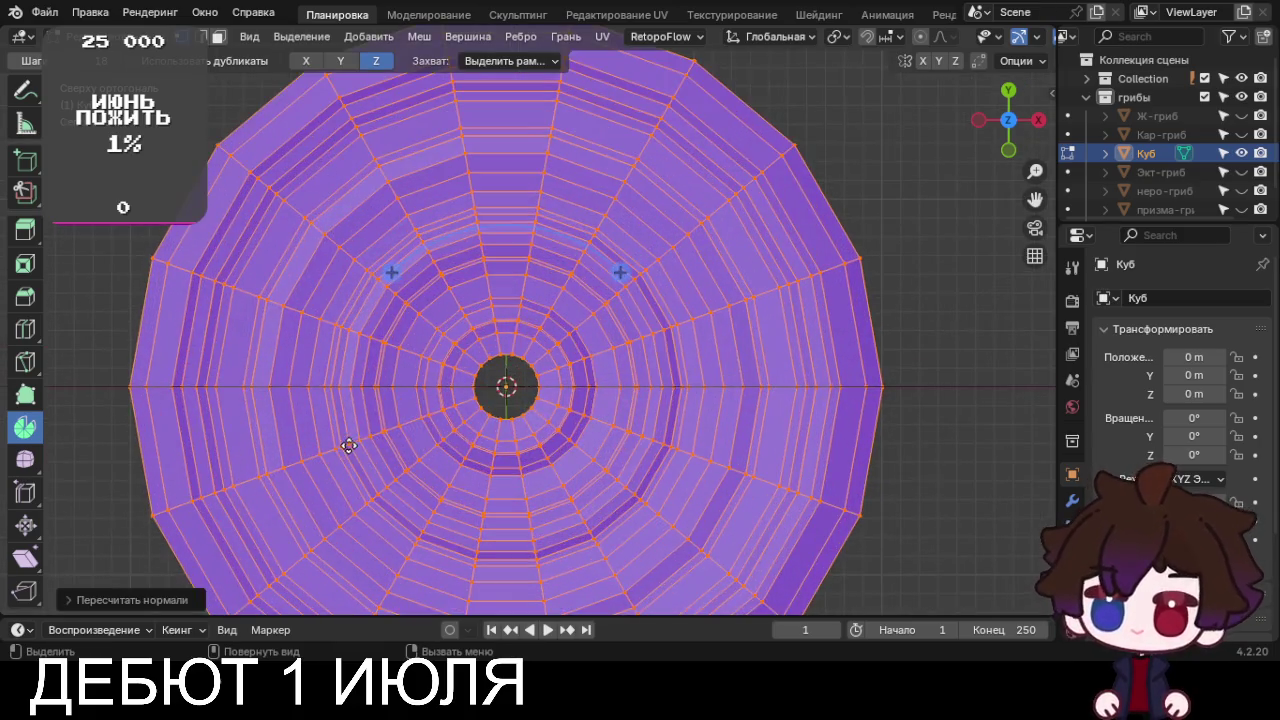
alt+click(497, 416)
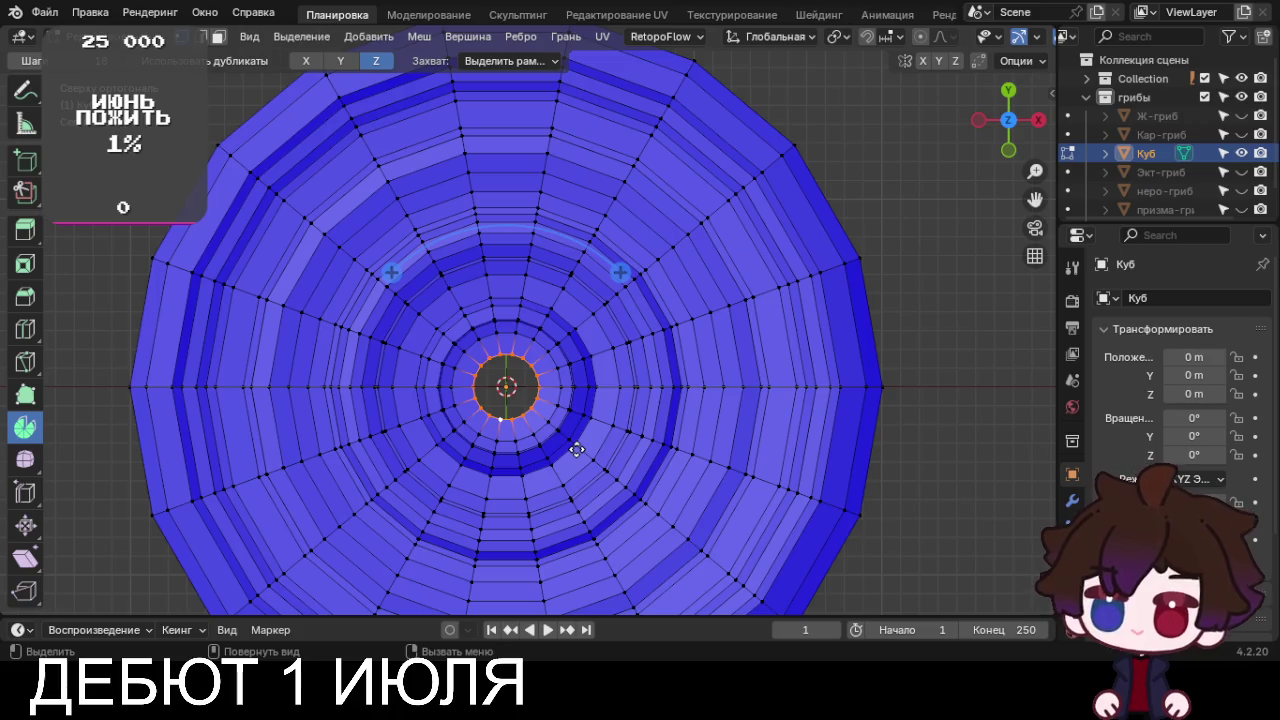
key(m)
click(575, 449)
Zoom and orbit to inspect the spun mushroom with box select restored
scroll(577, 449, down, 5)
scroll(577, 449, up, 3)
scroll(577, 449, up, 2)
scroll(480, 370, down, 5)
scroll(25, 300, up, 4)
click(25, 95)
mouse_move(278, 541)
middle_down()
mouse_move(262, 472)
mouse_move(293, 385)
mouse_move(274, 382)
middle_up()
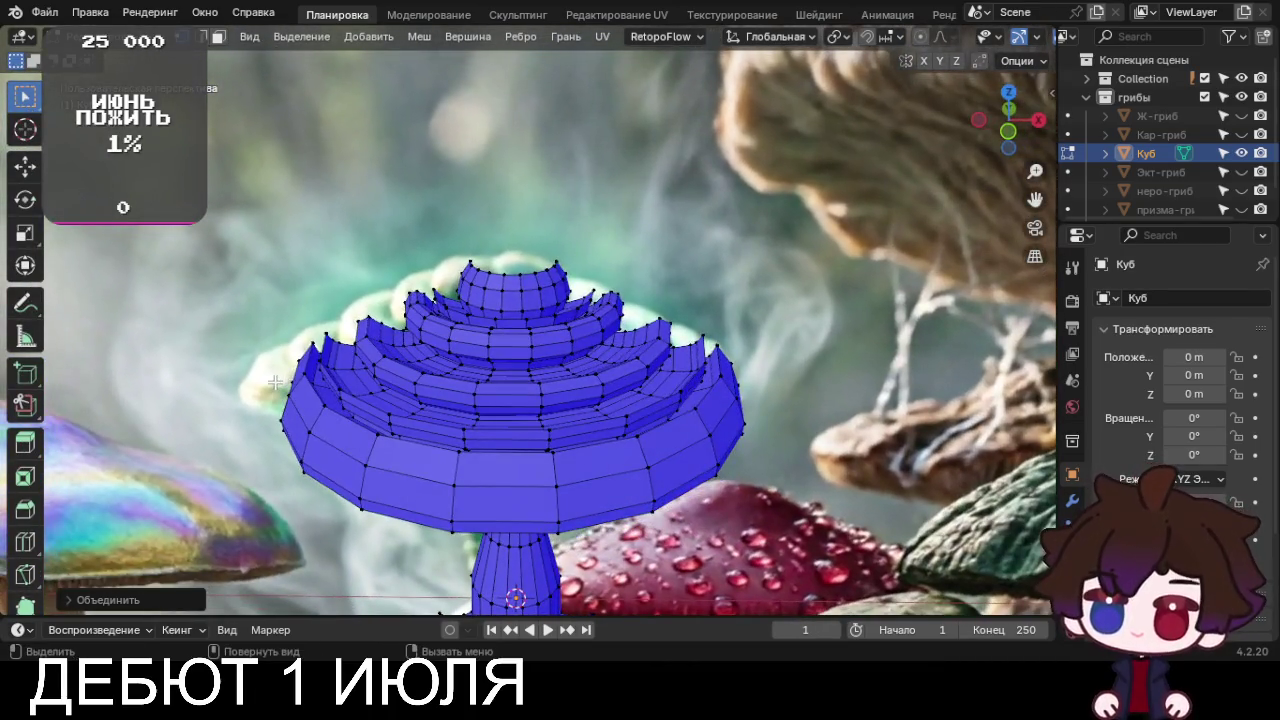
Hide the reference photos, switch to front view and raise the selected crown slightly
click(1241, 78)
middle_drag(743, 286, 546, 392)
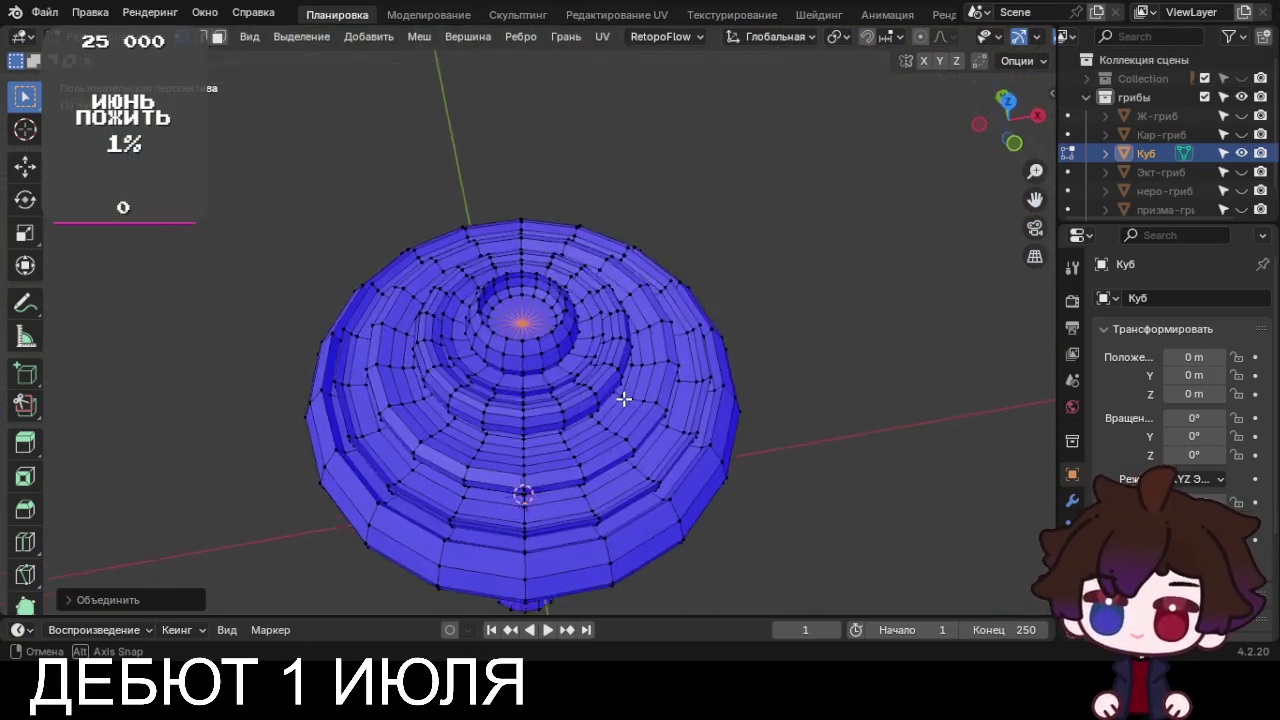
scroll(509, 367, up, 3)
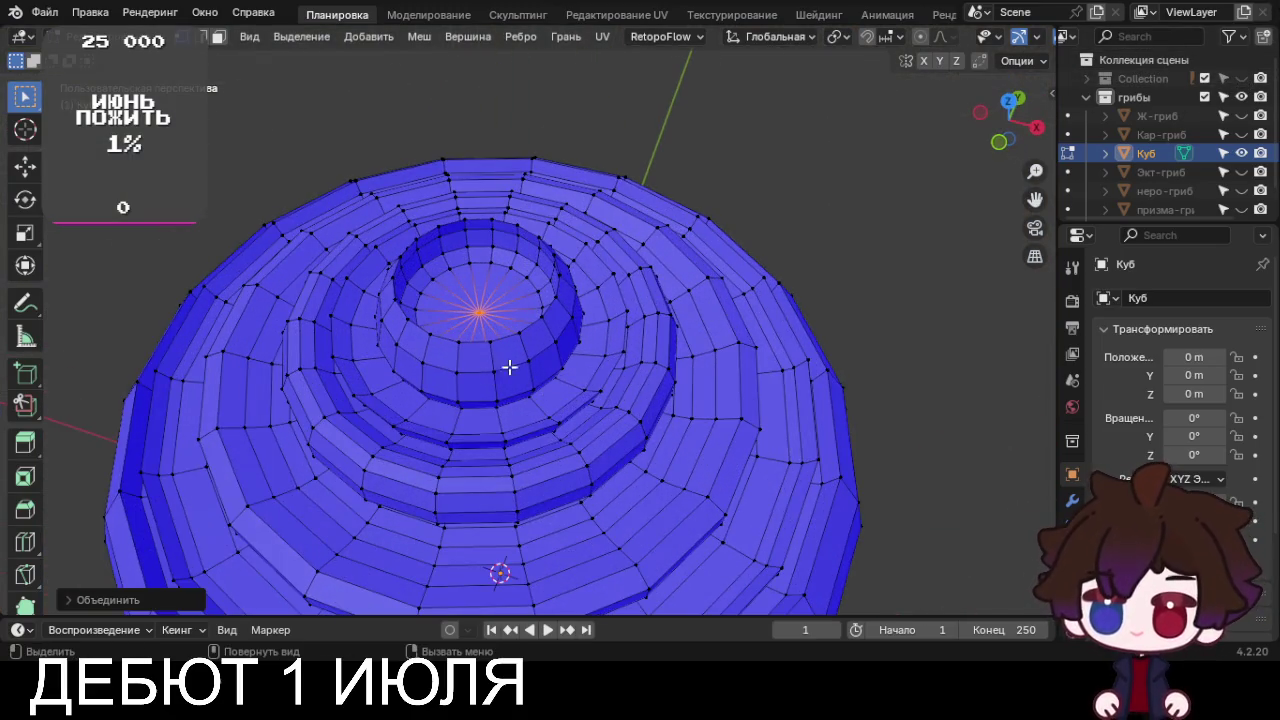
click(23, 170)
drag(476, 263, 479, 284)
mouse_move(479, 284)
middle_down()
mouse_move(366, 234)
mouse_move(549, 216)
middle_up()
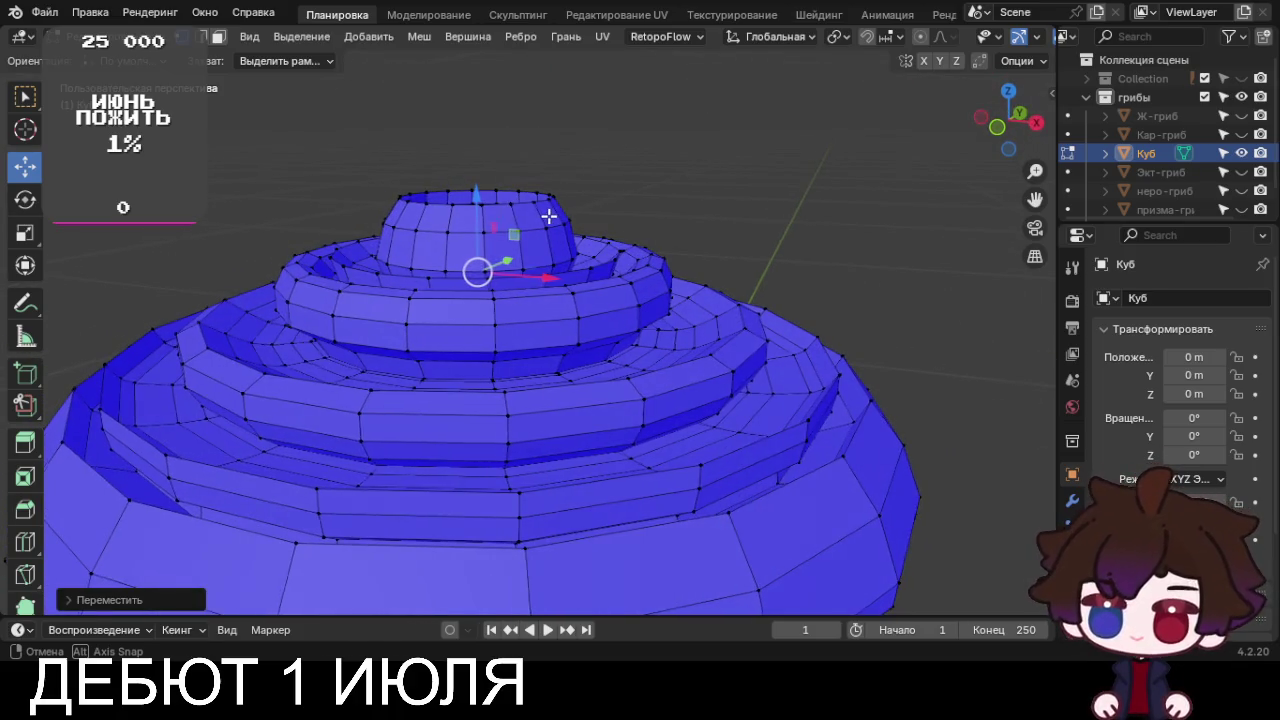
key(ctrl+z)
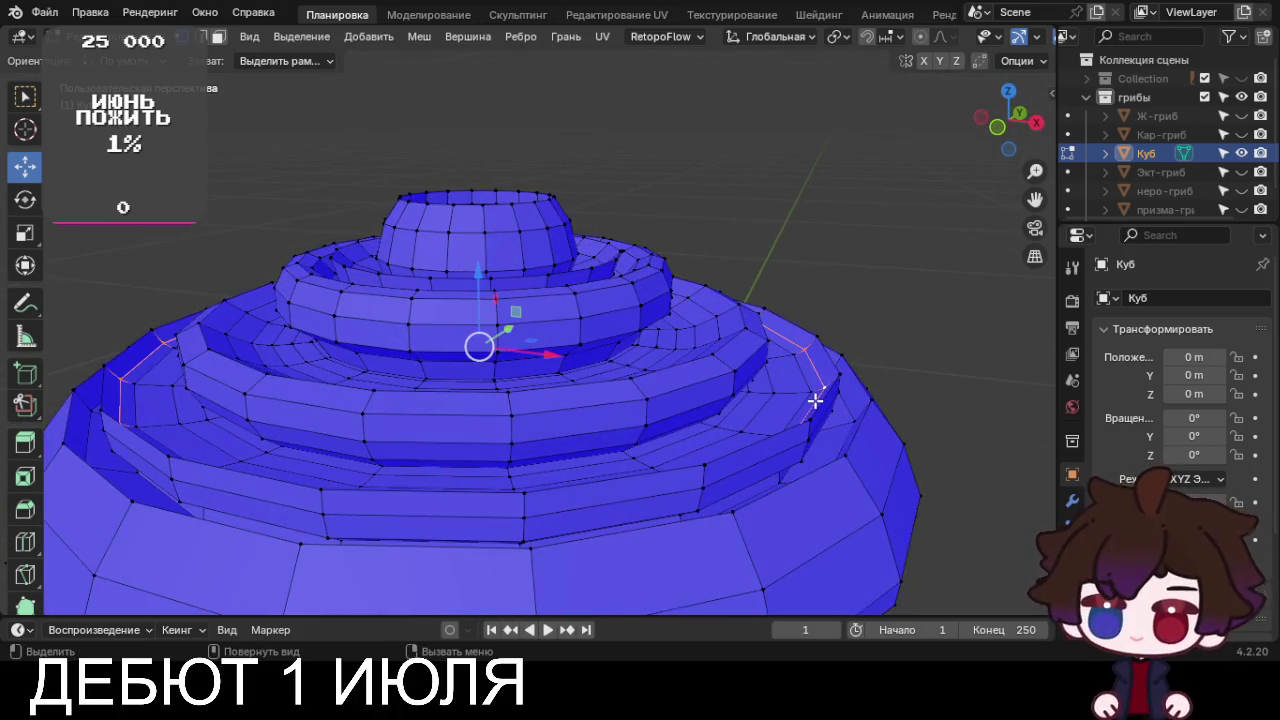
key(KP_1)
scroll(619, 365, up, 3)
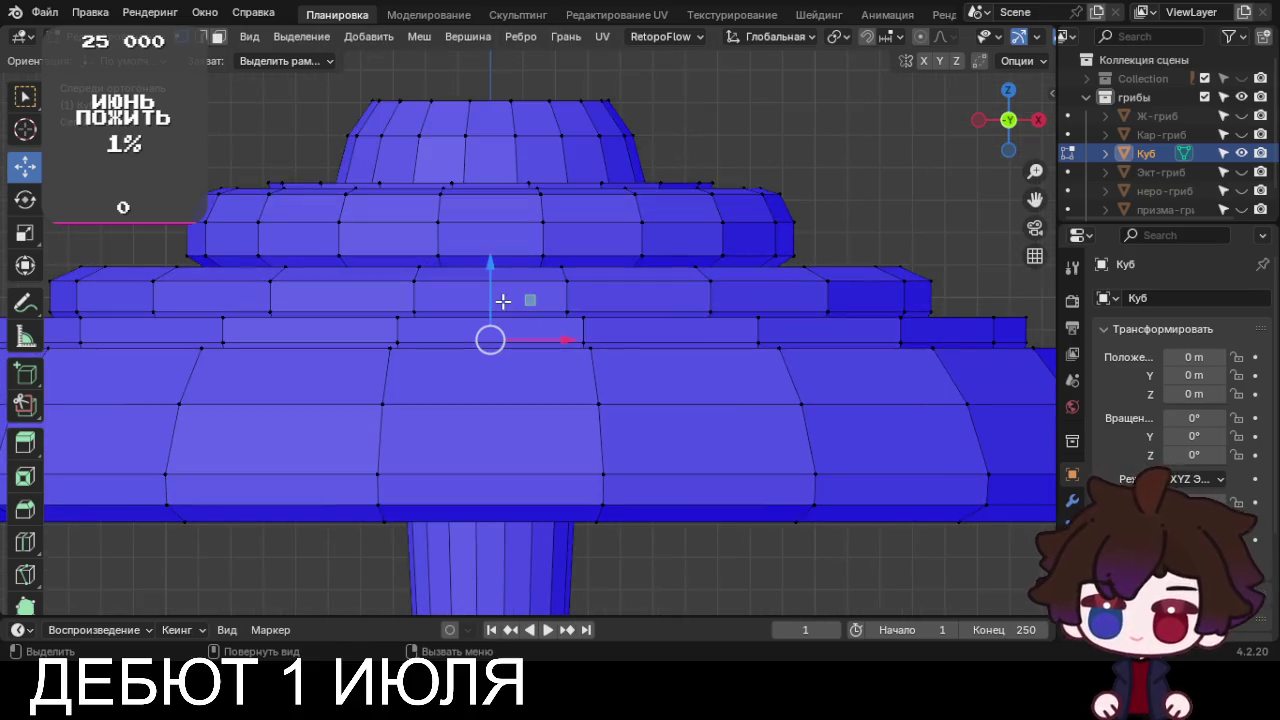
drag(491, 286, 491, 266)
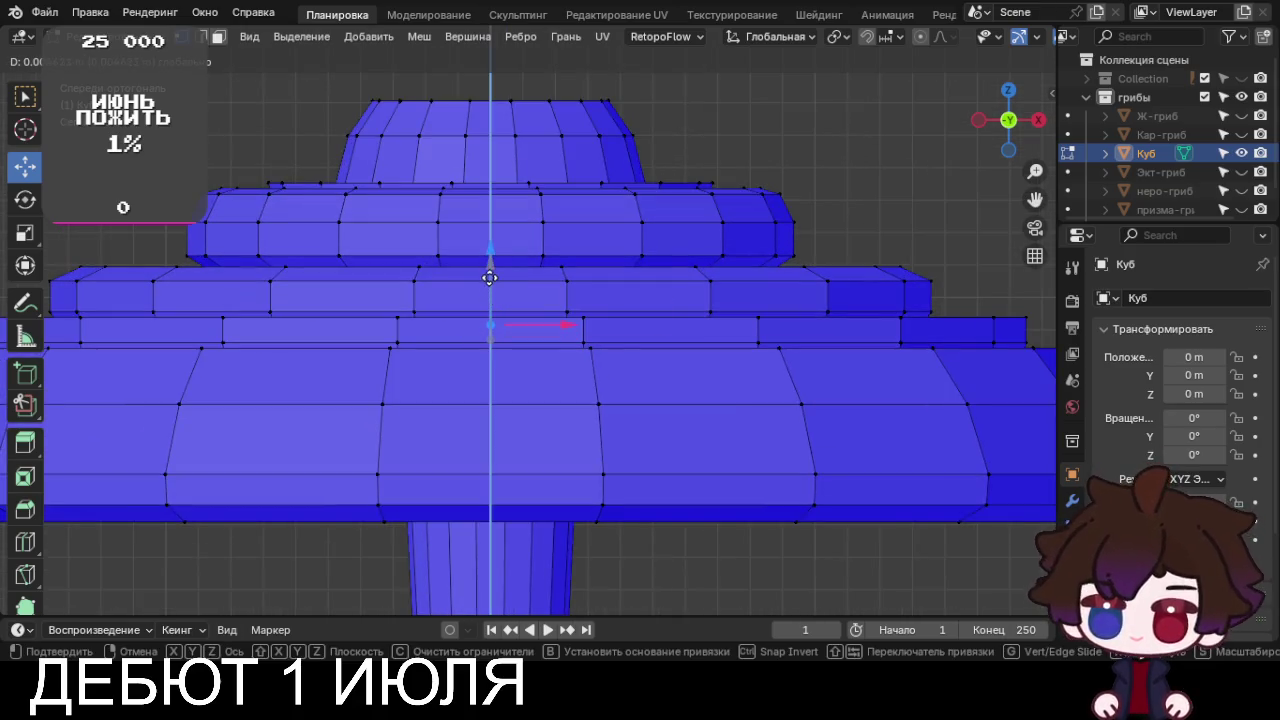
Scale three edge loops on the cap's lower tiers
alt+click(629, 325)
key(s)
click(728, 331)
alt+click(727, 344)
key(s)
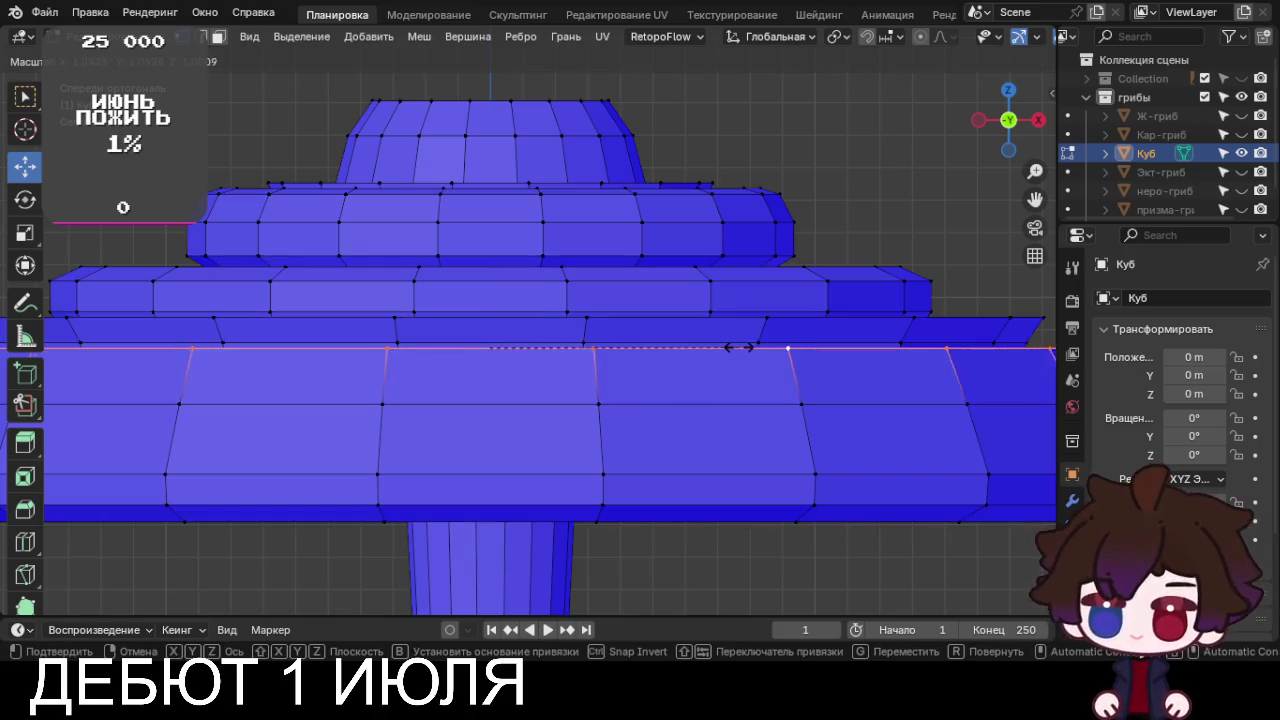
click(742, 345)
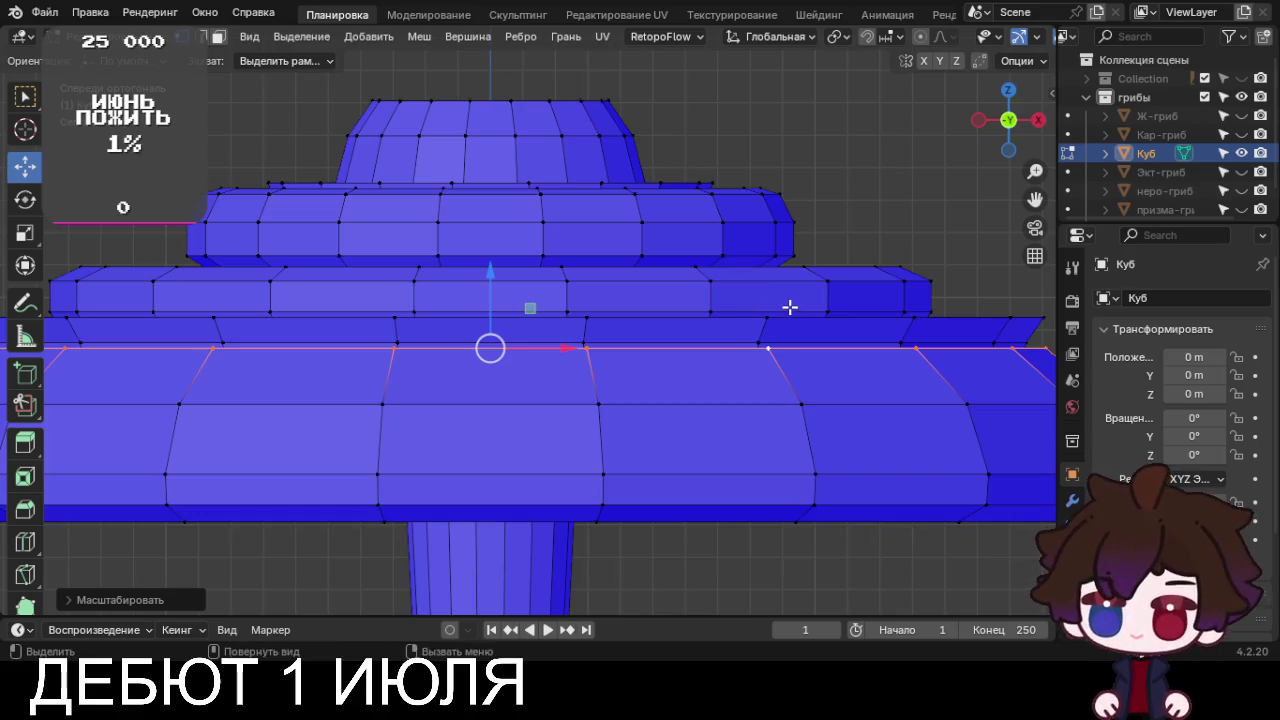
alt+click(766, 316)
key(s)
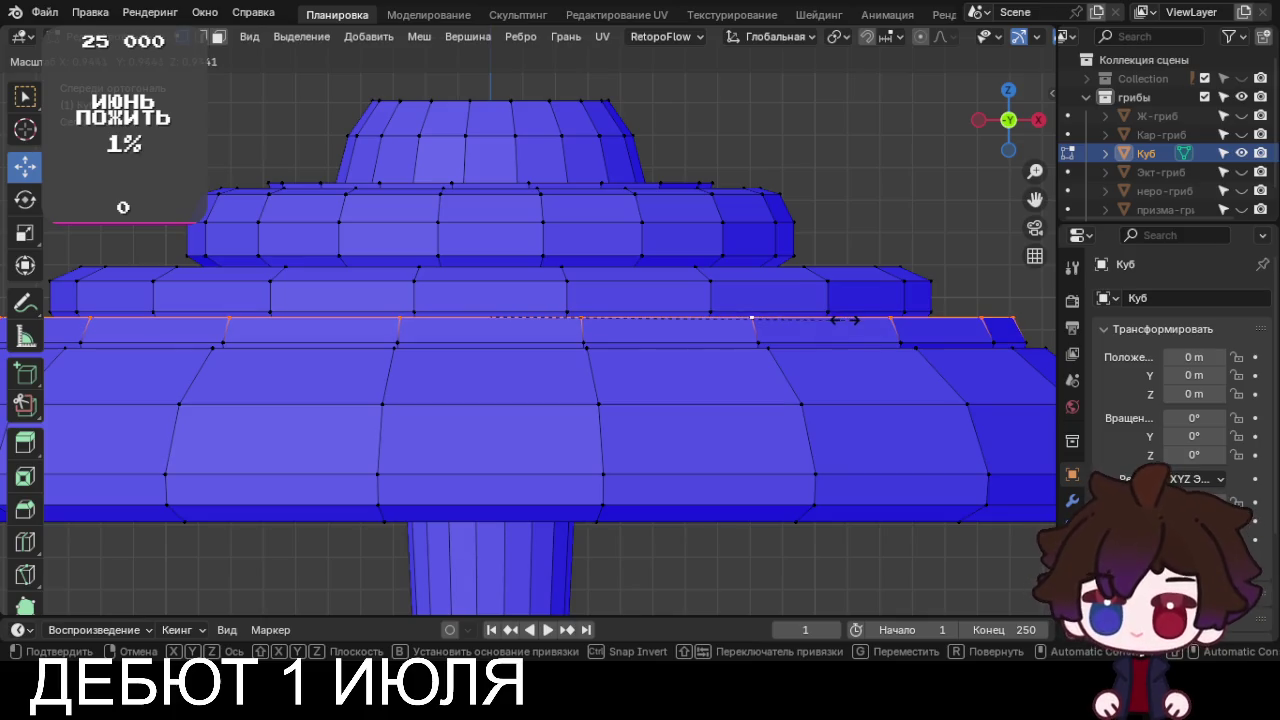
click(843, 318)
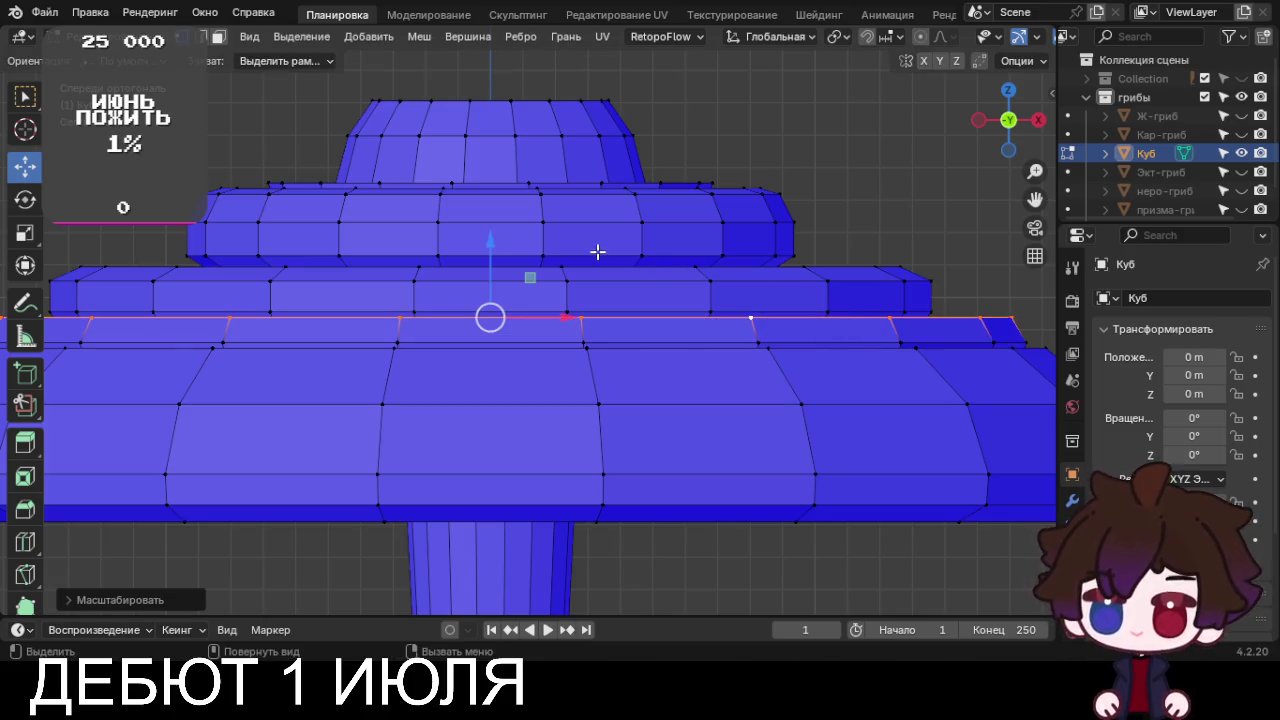
Scale the upper and topmost tier edge loops, then orbit to check the cap
alt+click(566, 184)
key(s)
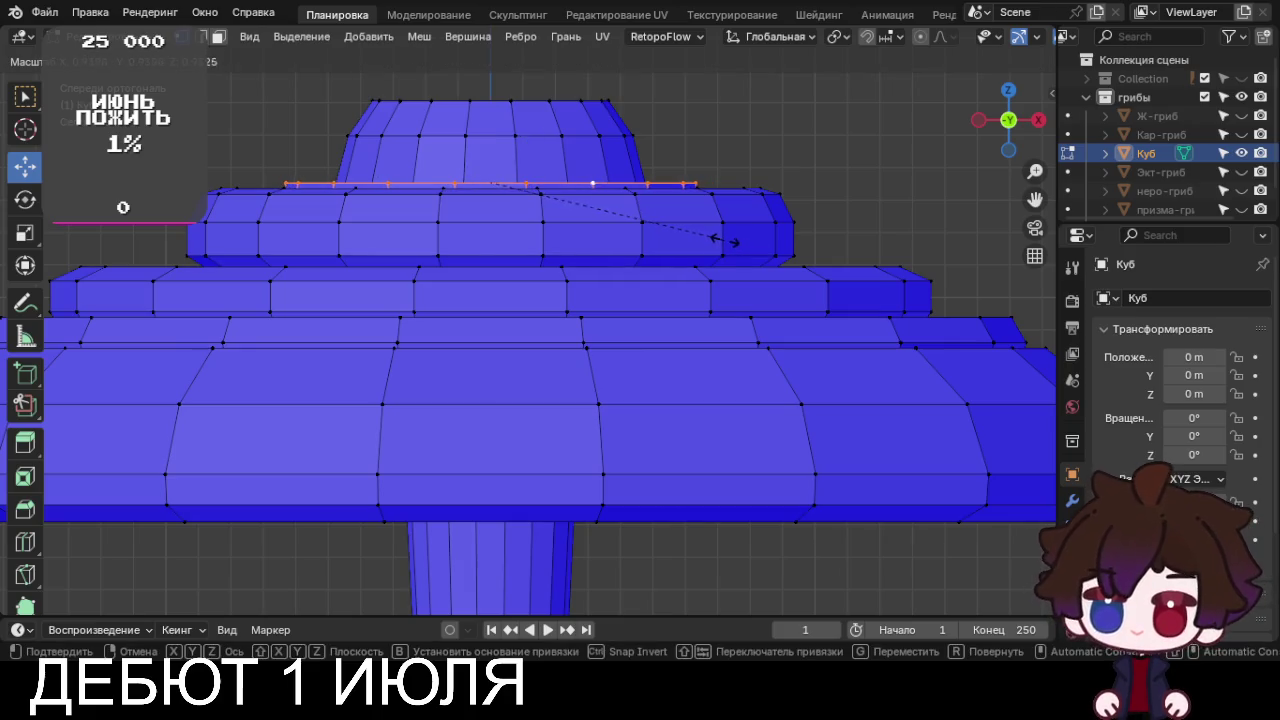
click(717, 238)
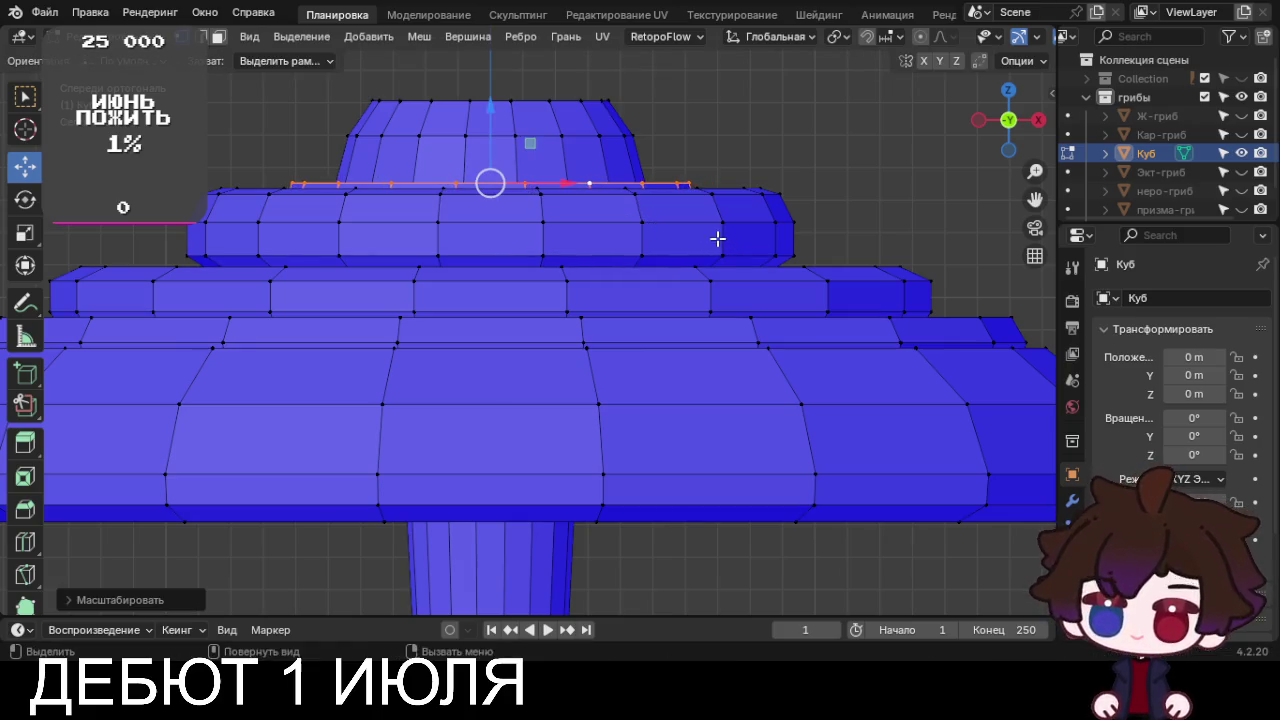
alt+click(483, 100)
key(s)
click(695, 208)
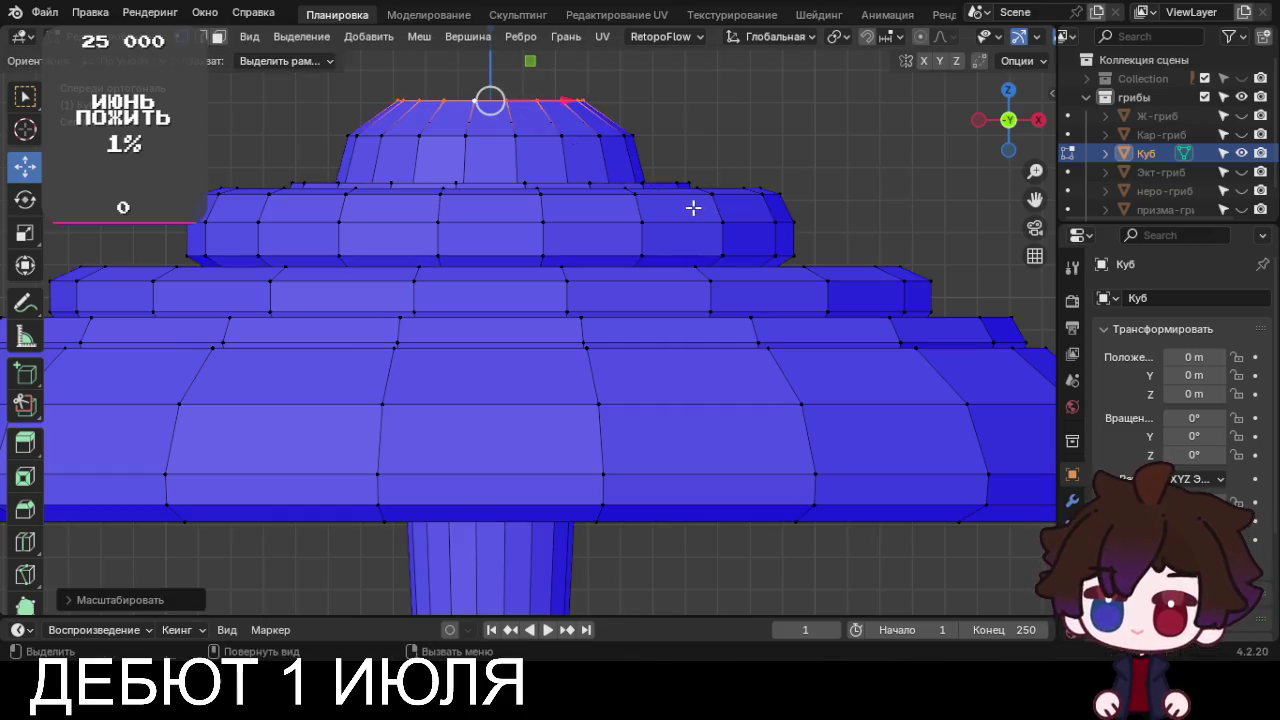
scroll(694, 231, down, 4)
mouse_move(694, 231)
middle_down()
mouse_move(708, 341)
mouse_move(814, 363)
mouse_move(840, 391)
mouse_move(743, 366)
mouse_move(646, 194)
mouse_move(705, 159)
middle_up()
click(814, 363)
Close the stem's open bottom loop with a Grid Fill of faces
scroll(705, 159, down, 4)
middle_drag(674, 234, 591, 510)
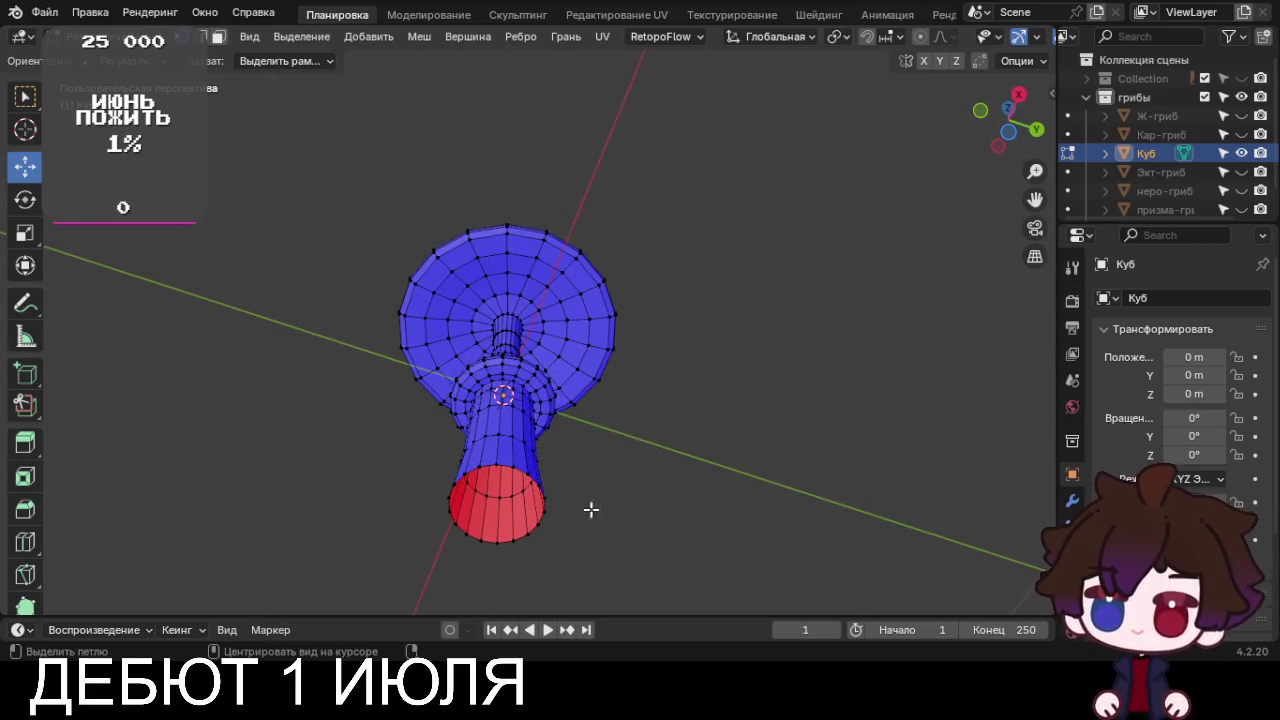
alt+click(520, 538)
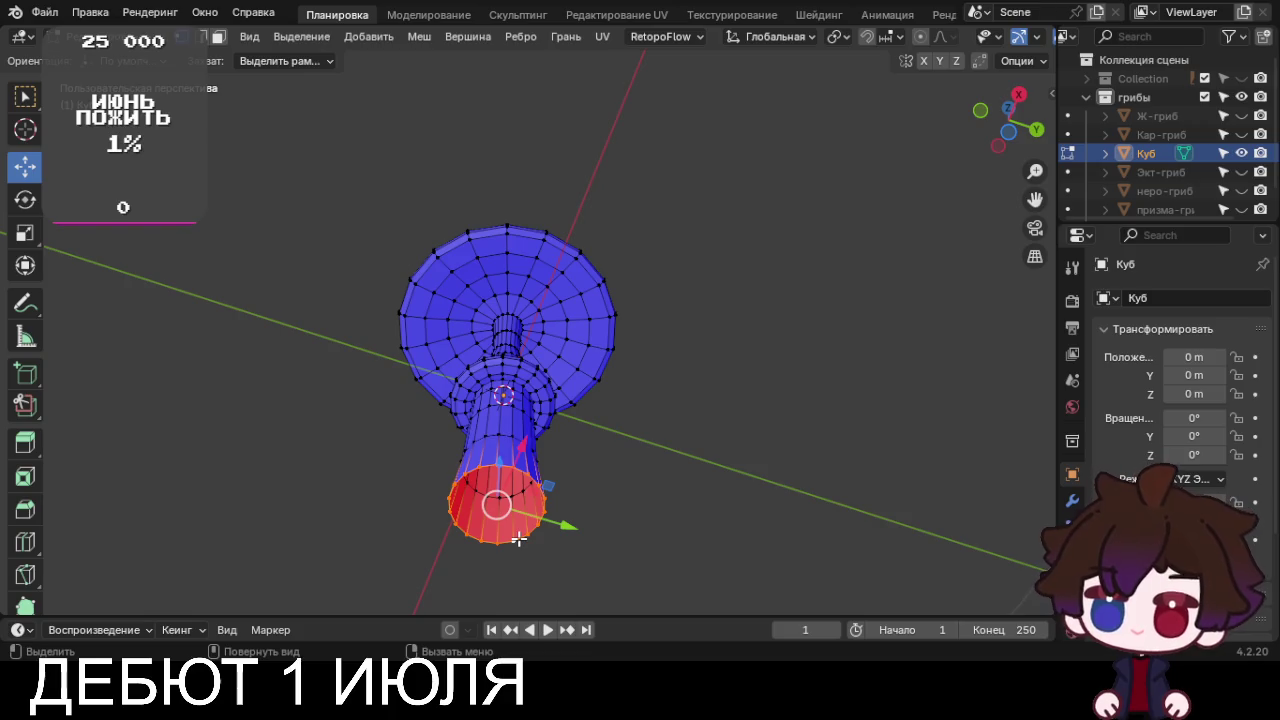
key(ctrl+f)
click(476, 480)
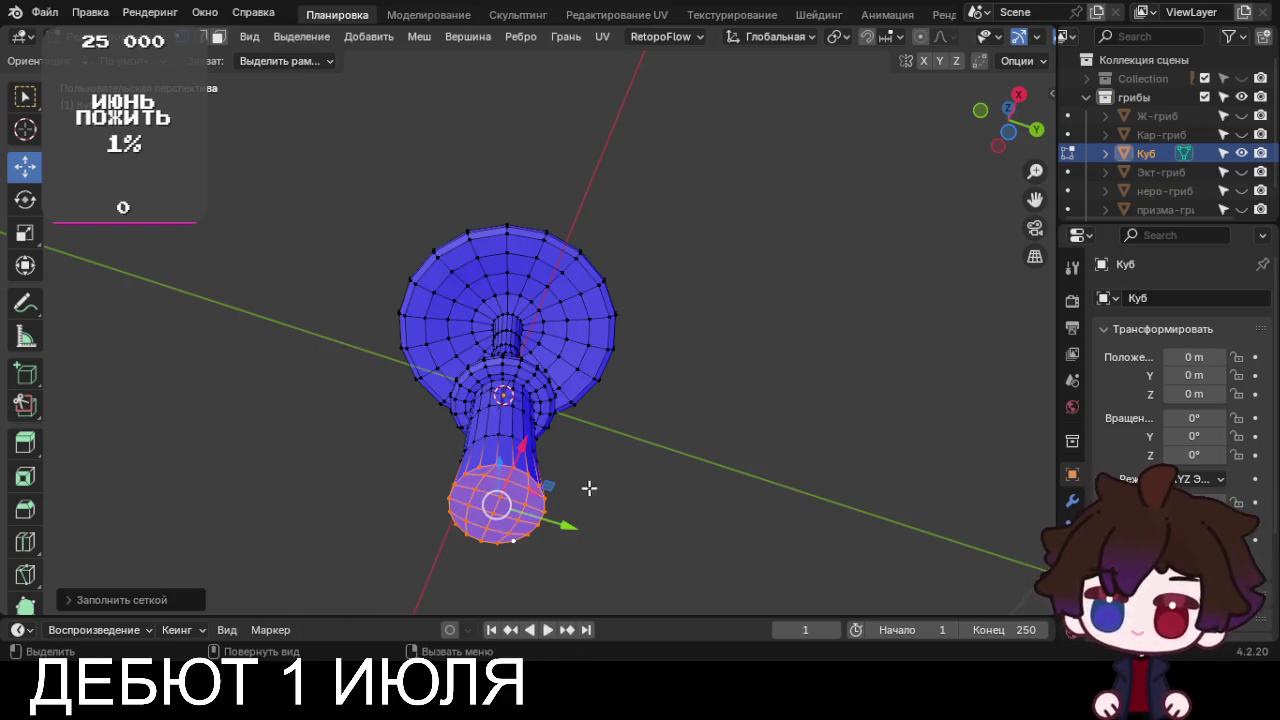
mouse_move(660, 499)
middle_down()
mouse_move(680, 446)
mouse_move(643, 517)
mouse_move(643, 106)
mouse_move(649, 219)
mouse_move(594, 214)
mouse_move(534, 177)
mouse_move(542, 147)
mouse_move(631, 129)
mouse_move(592, 95)
mouse_move(613, 178)
middle_up()
scroll(649, 219, up, 5)
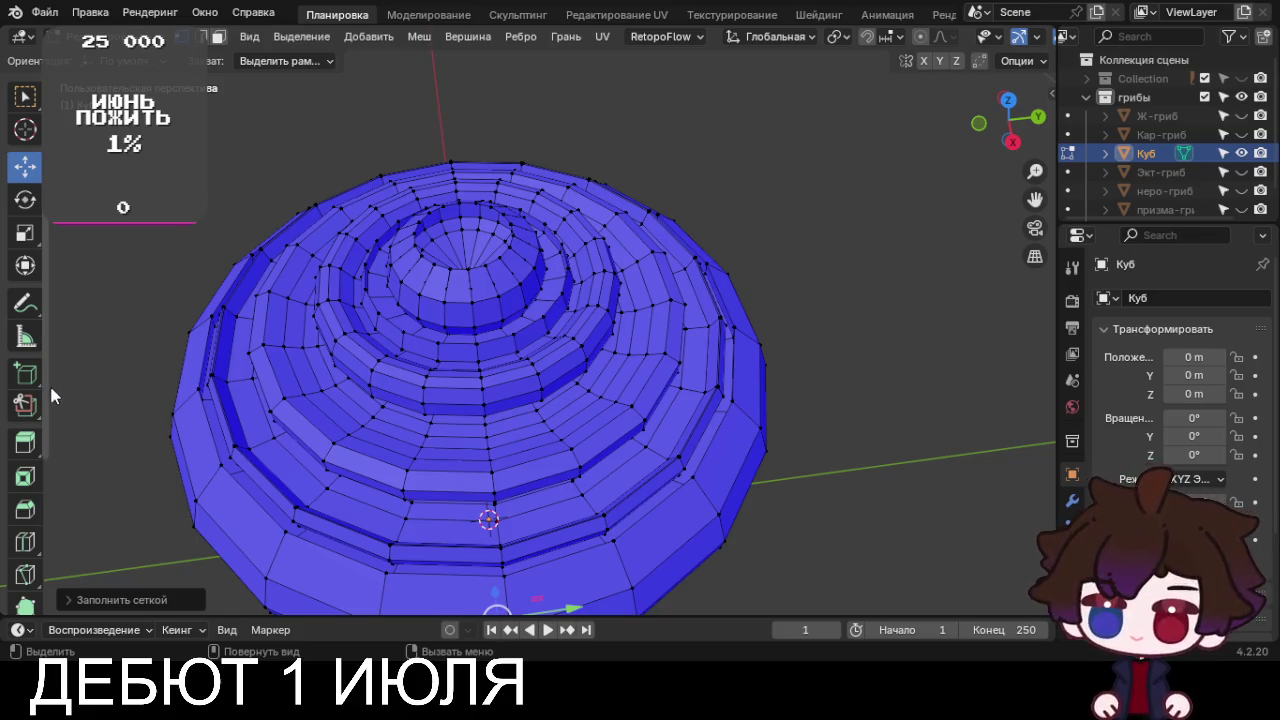
Rescale the stem edge loop just above the collar
scroll(143, 374, down, 3)
scroll(366, 426, down, 2)
mouse_move(366, 426)
middle_down()
mouse_move(355, 274)
mouse_move(375, 345)
middle_up()
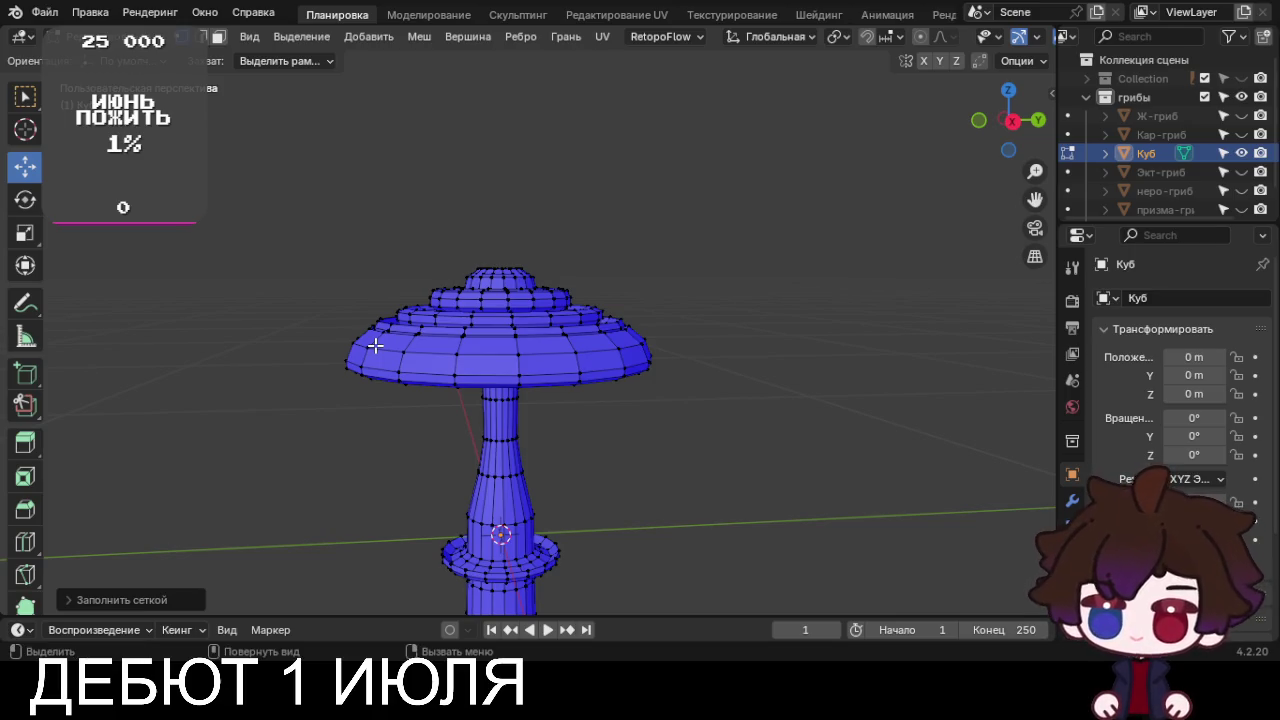
scroll(447, 432, down, 2)
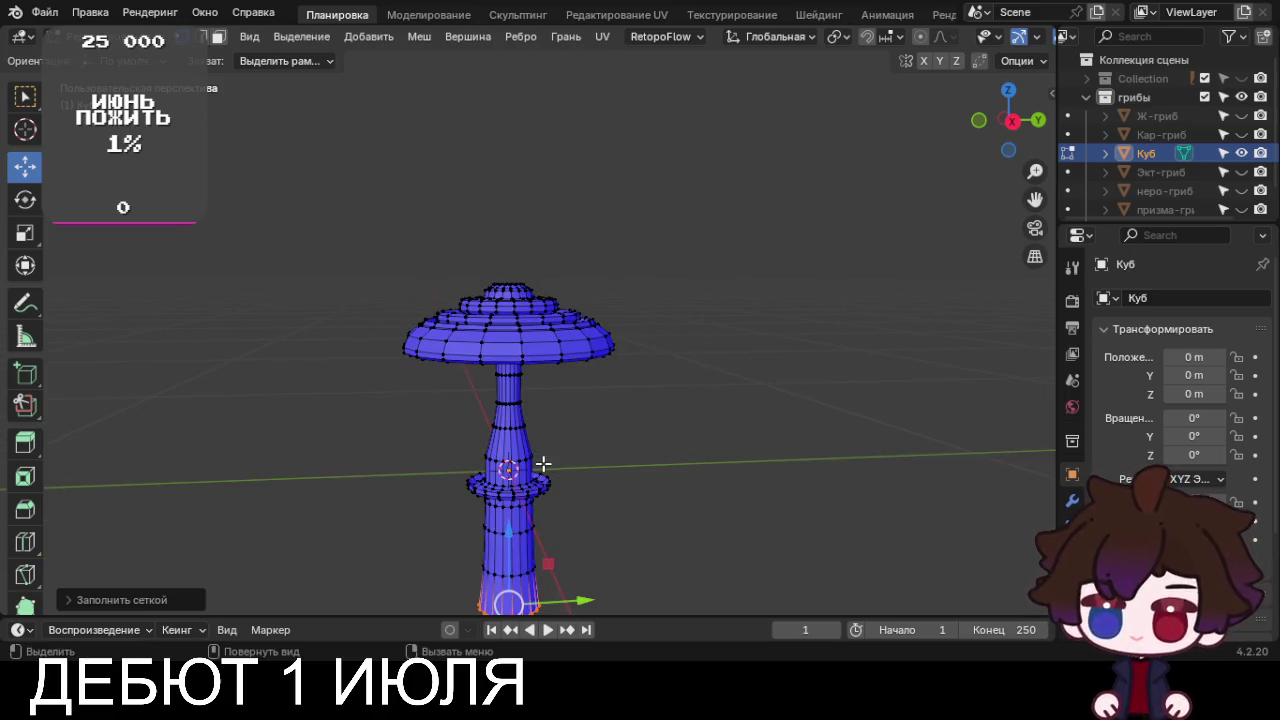
alt+click(528, 458)
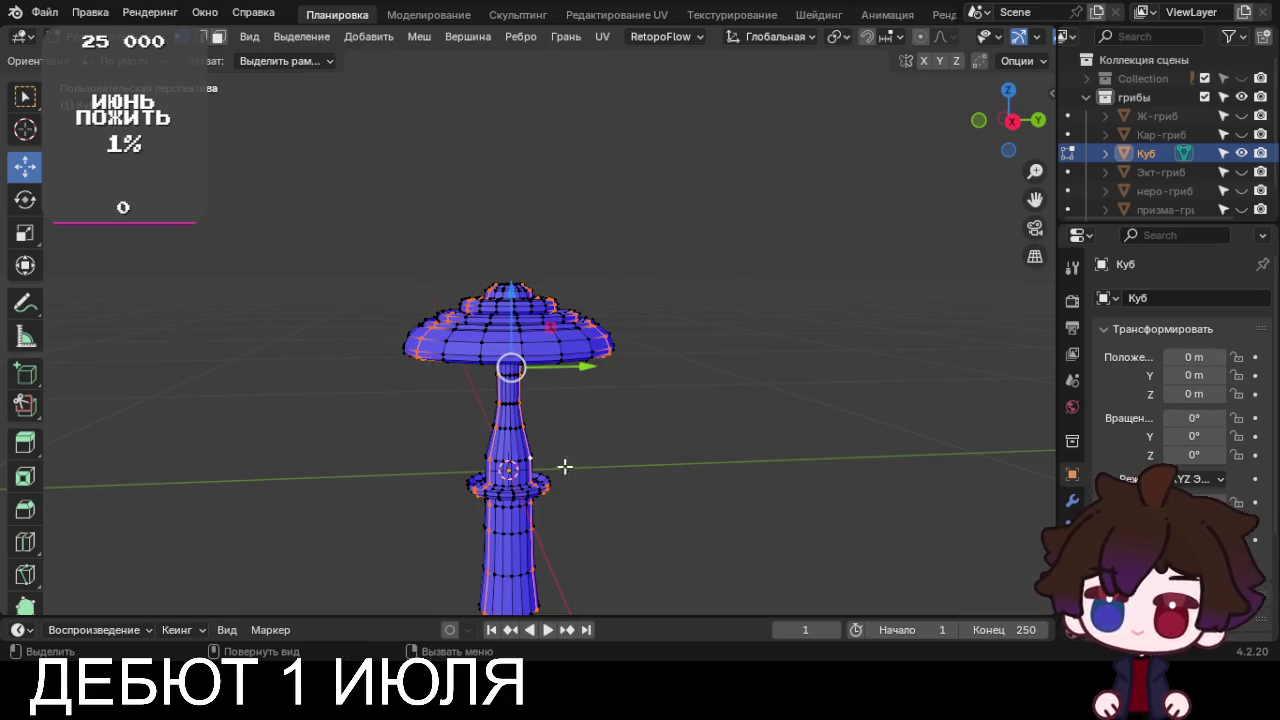
alt+click(514, 464)
key(s)
click(623, 480)
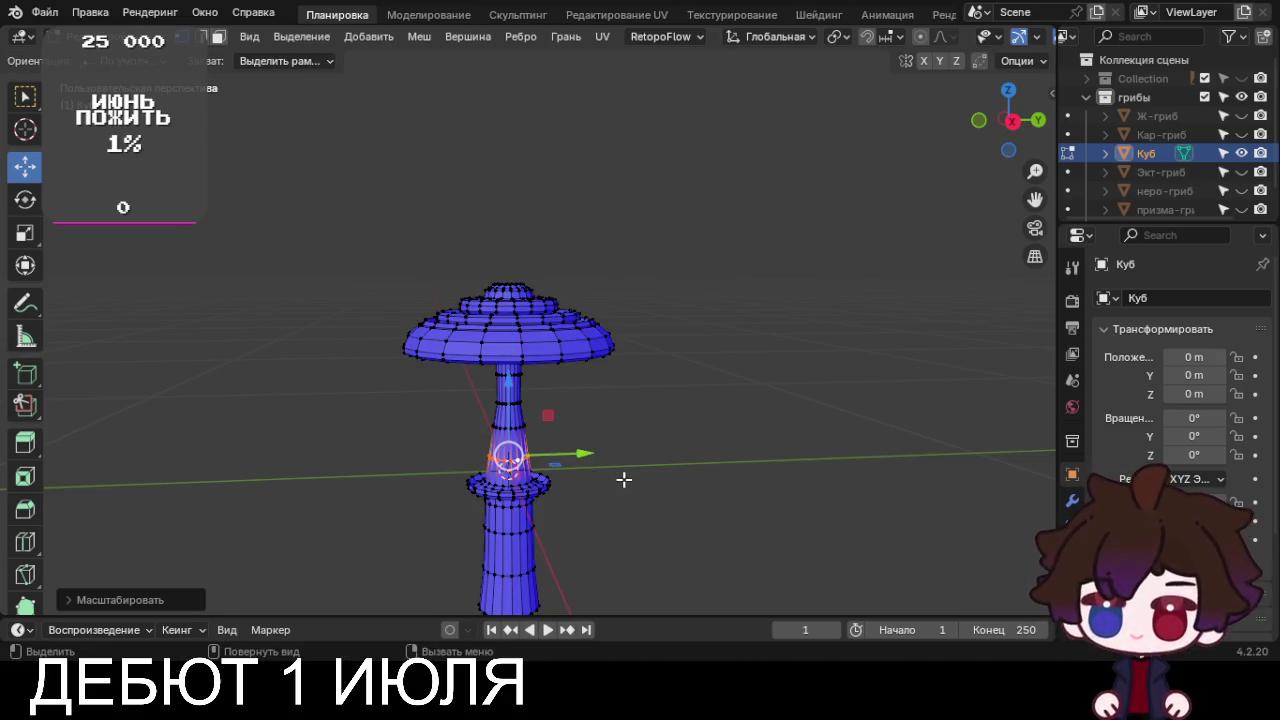
Return to the front orthographic view and switch the mushroom to Object Mode
scroll(628, 480, down, 2)
mouse_move(631, 480)
middle_down()
mouse_move(621, 450)
mouse_move(611, 463)
middle_up()
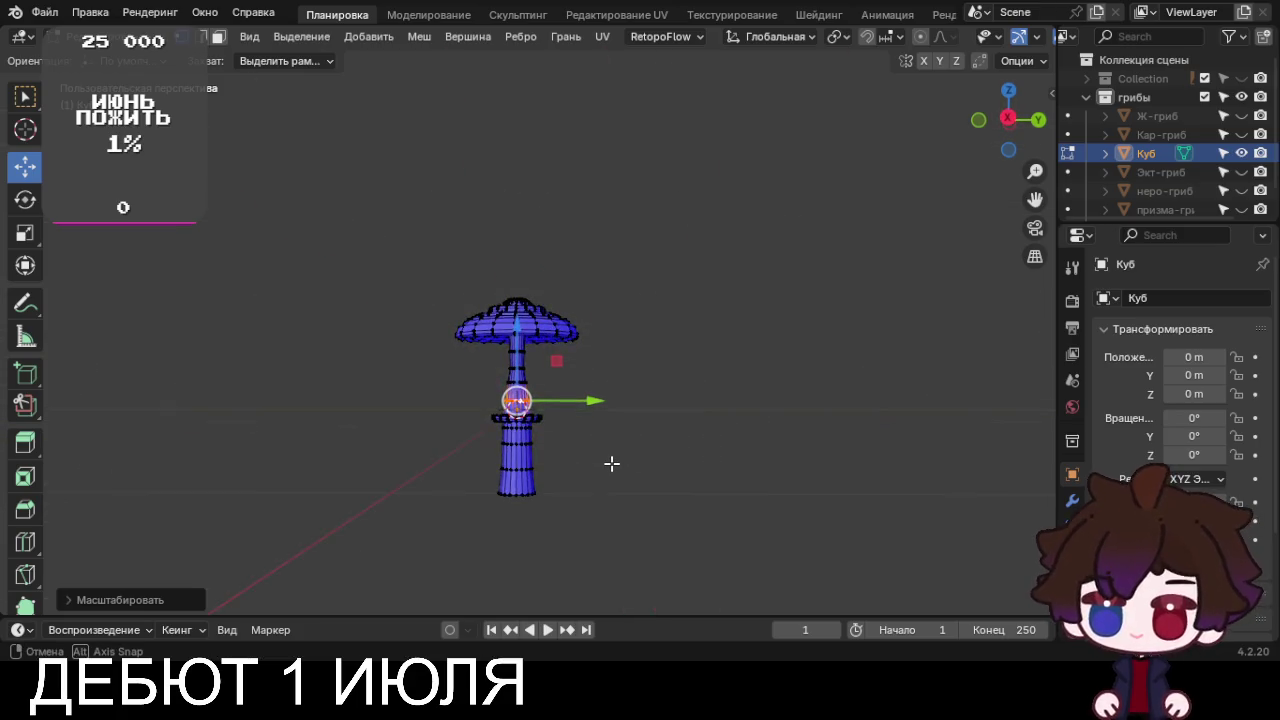
scroll(612, 463, up, 2)
key(KP_1)
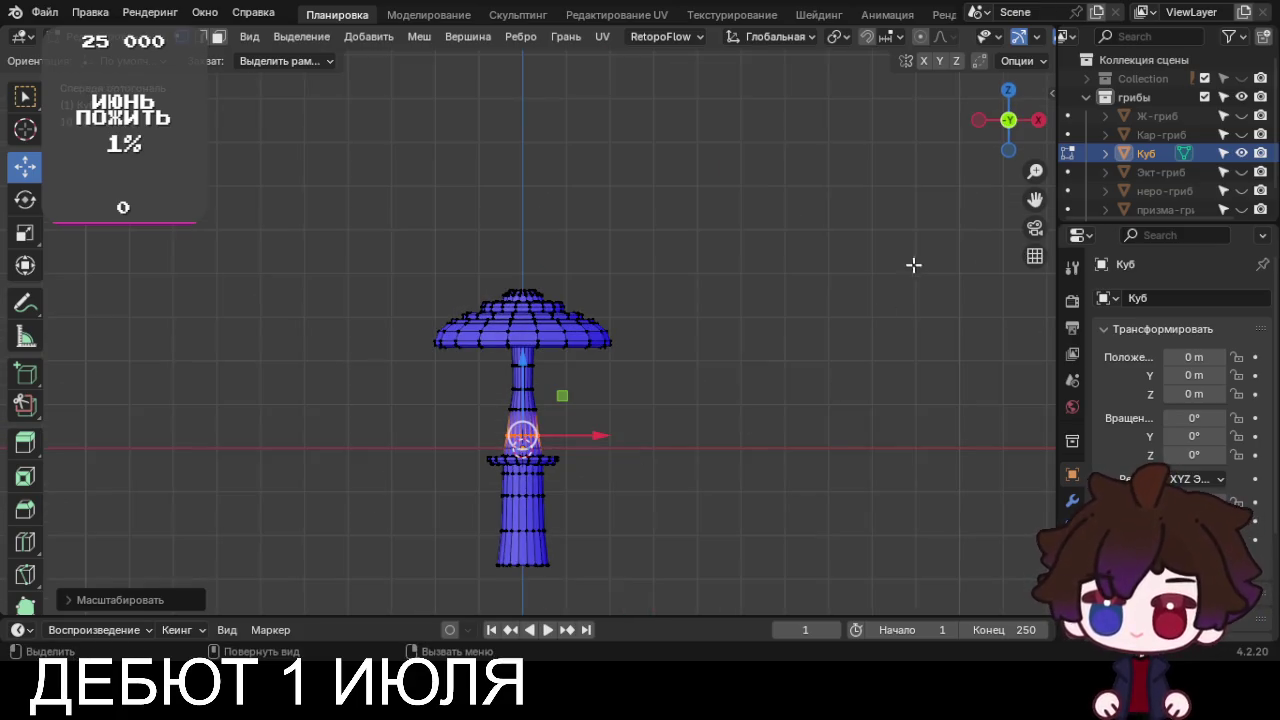
key(Tab)
right_click(522, 350)
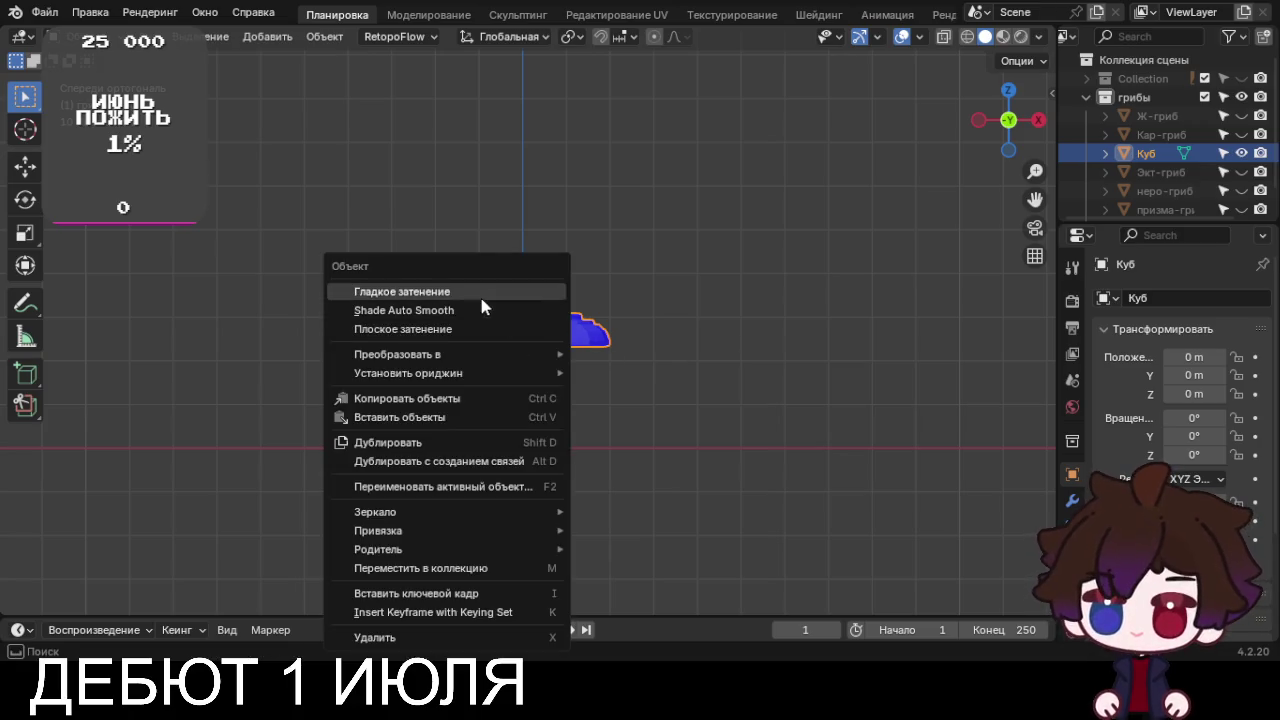
Try Shade Smooth on the mushroom, then set it back to Shade Flat
click(479, 293)
mouse_move(629, 334)
middle_down()
mouse_move(705, 378)
mouse_move(640, 454)
mouse_move(654, 429)
mouse_move(703, 486)
mouse_move(620, 500)
mouse_move(569, 359)
middle_up()
scroll(654, 429, up, 4)
scroll(625, 441, up, 2)
right_click(569, 359)
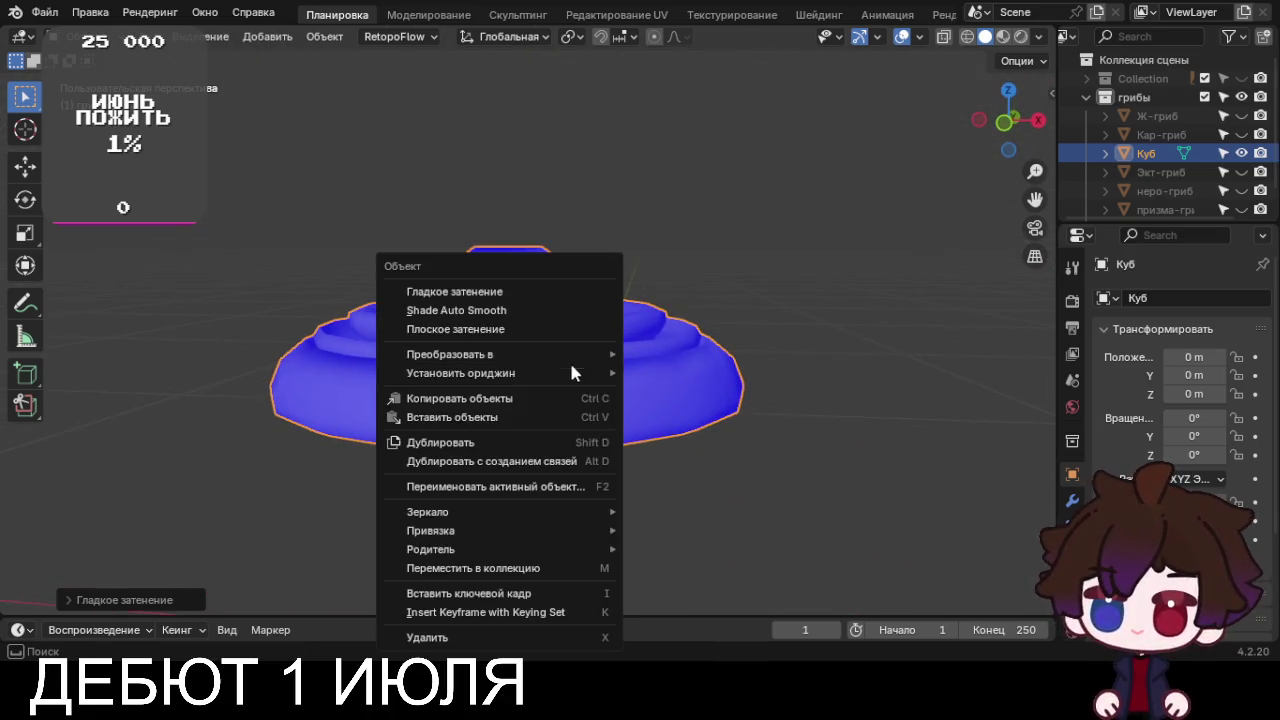
click(508, 333)
Snap to front view and unhide the Collection's reference photo
scroll(508, 341, down, 5)
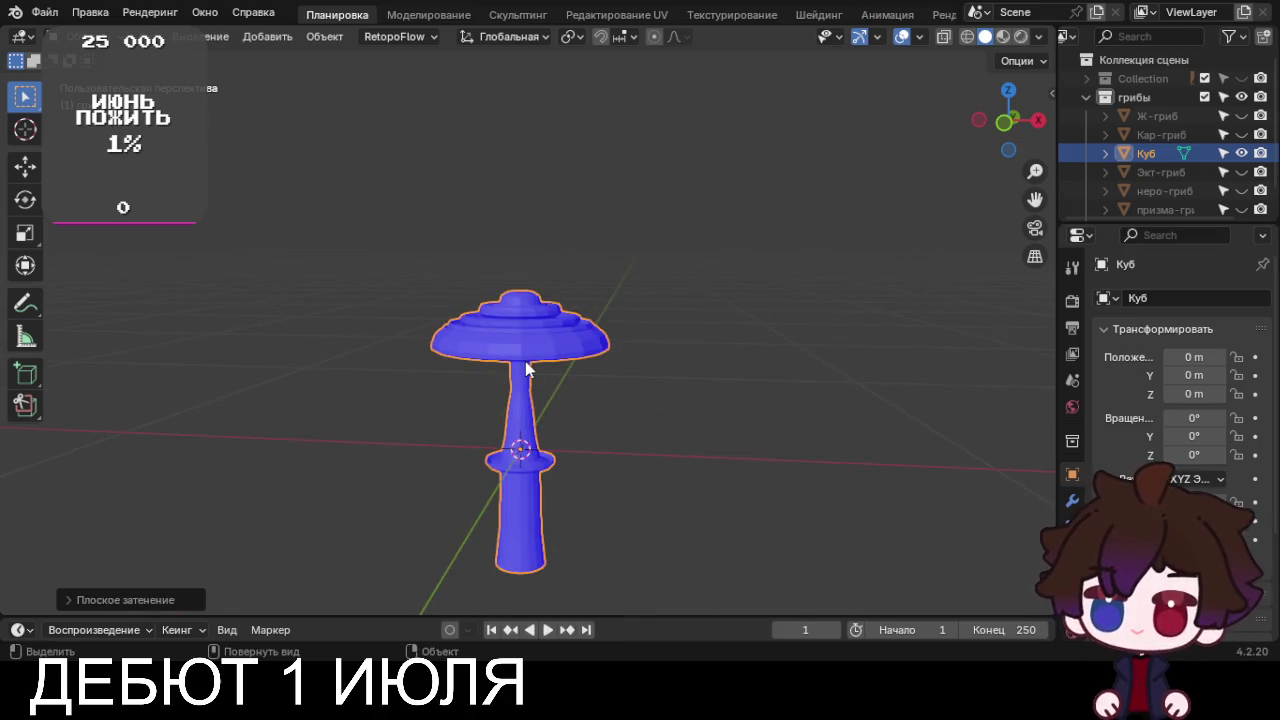
key(KP_1)
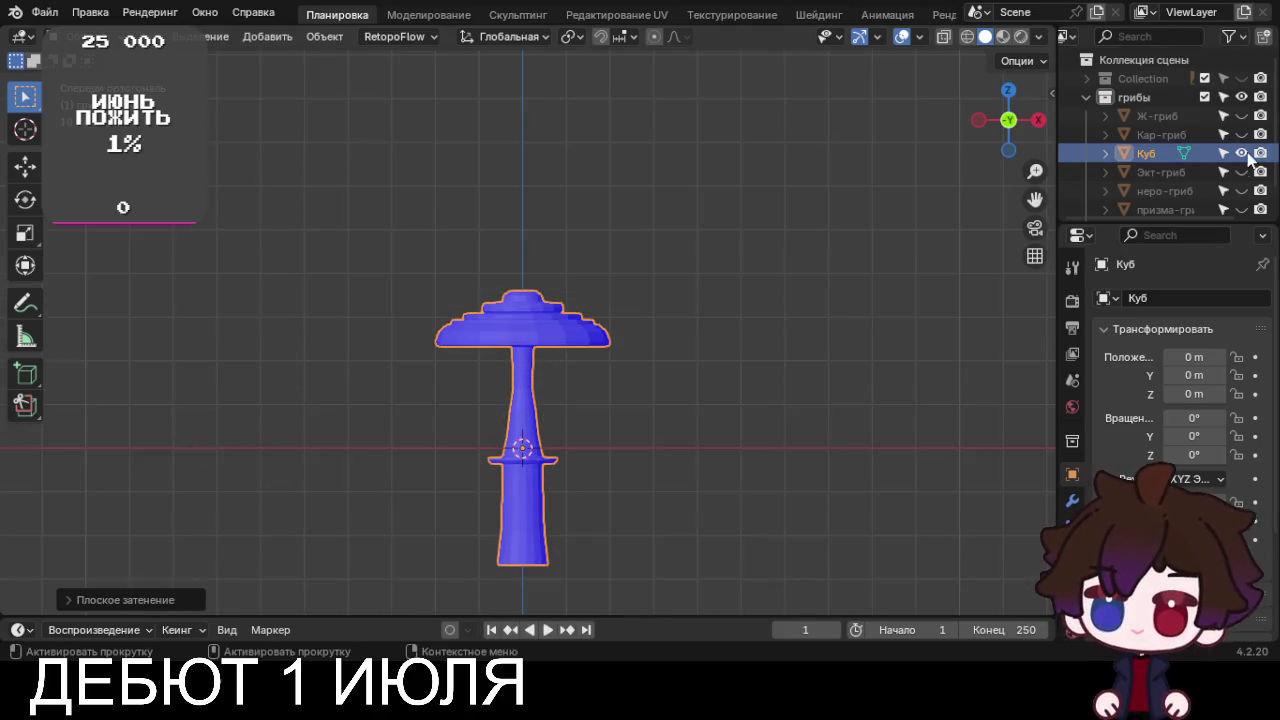
click(1241, 78)
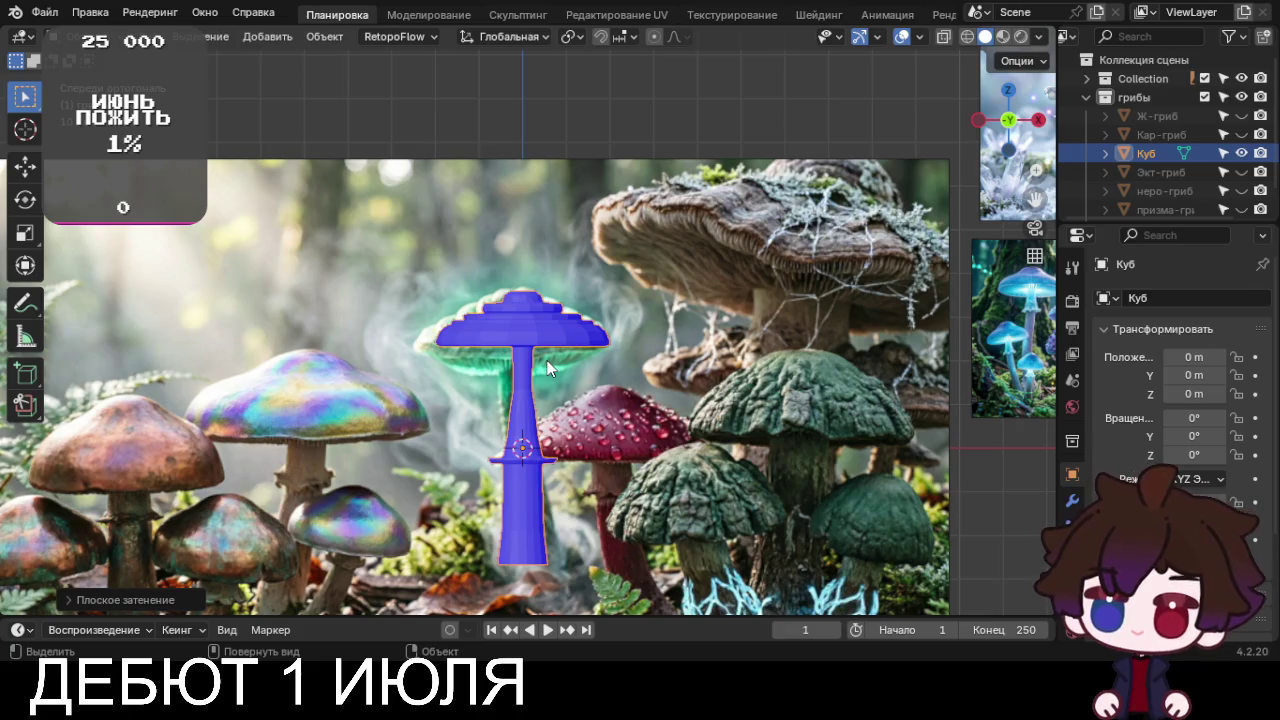
Rename the object from 'Куб' to 'акс-гриб' and enter Edit Mode
key(F2)
text(акс-гриб)
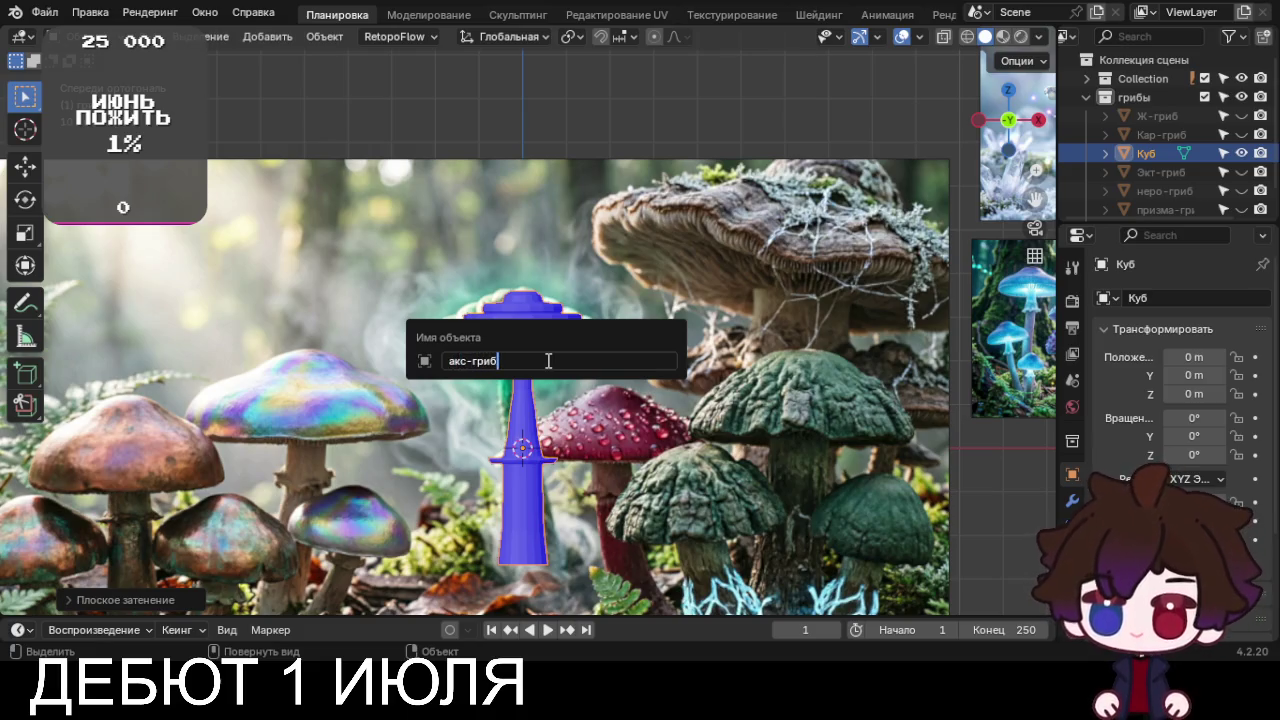
key(Return)
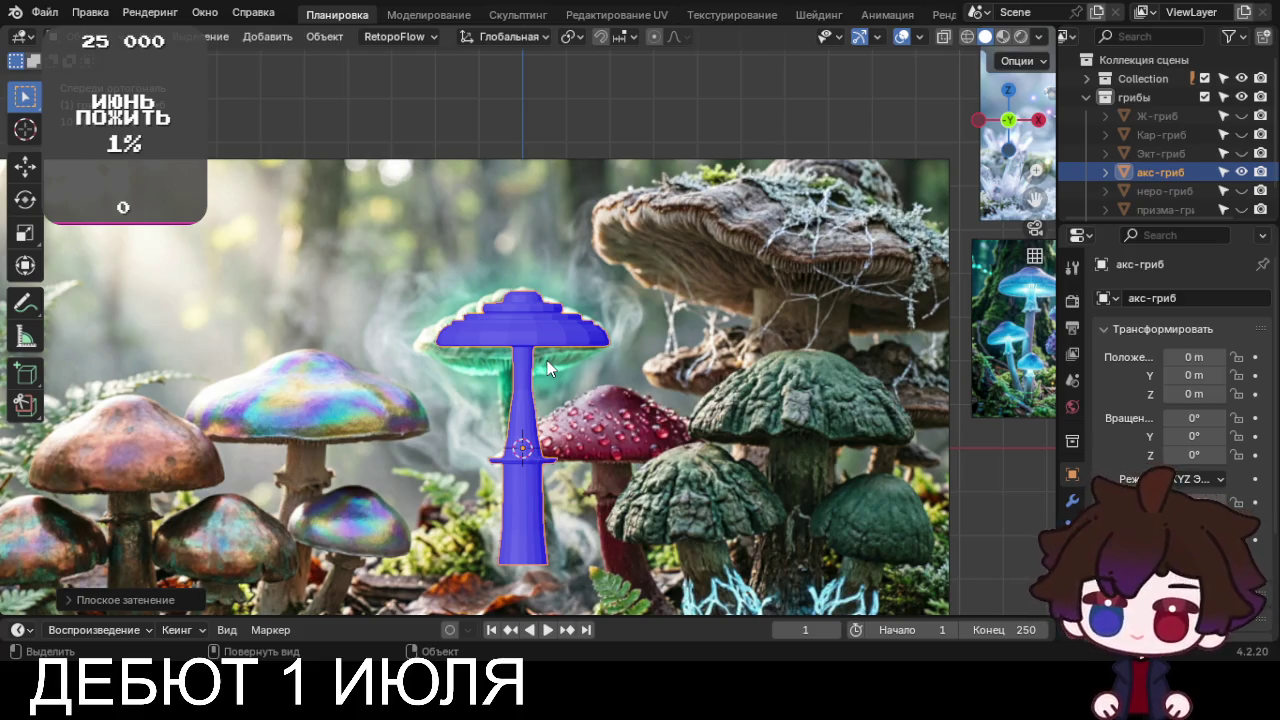
scroll(547, 360, up, 2)
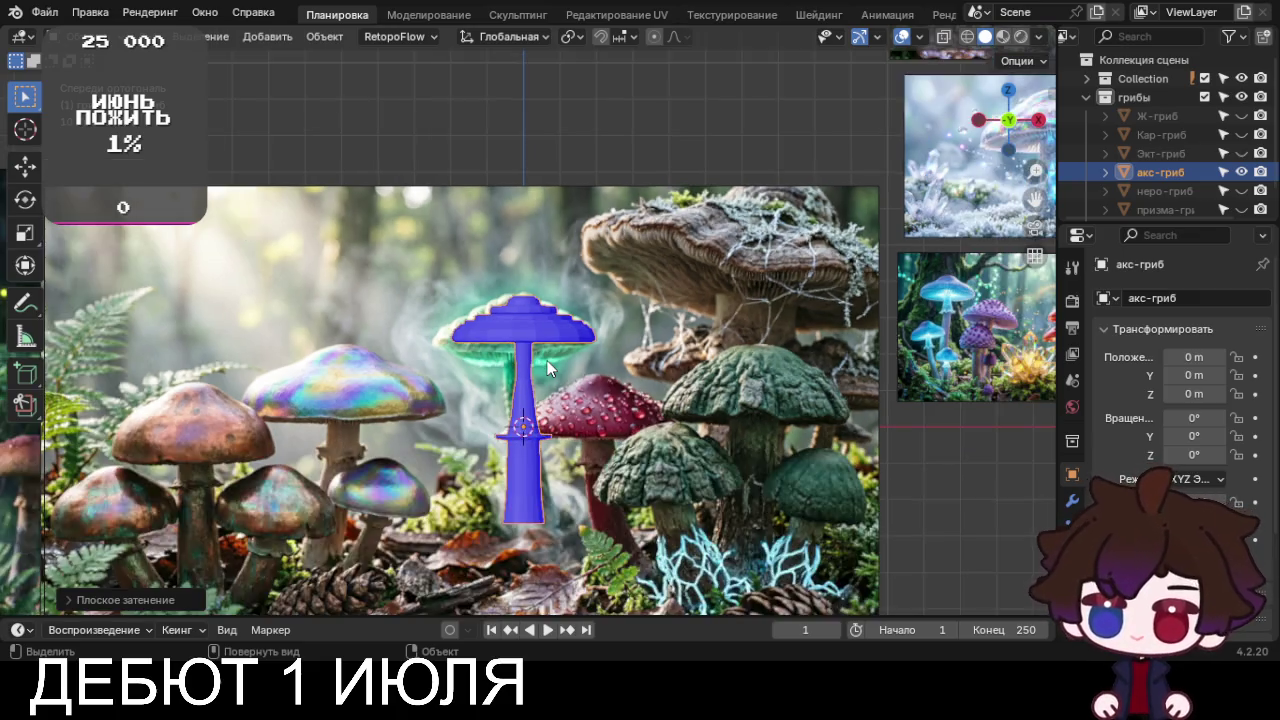
scroll(547, 360, up, 2)
mouse_move(547, 360)
middle_down()
mouse_move(593, 296)
mouse_move(574, 323)
mouse_move(563, 314)
middle_up()
key(Tab)
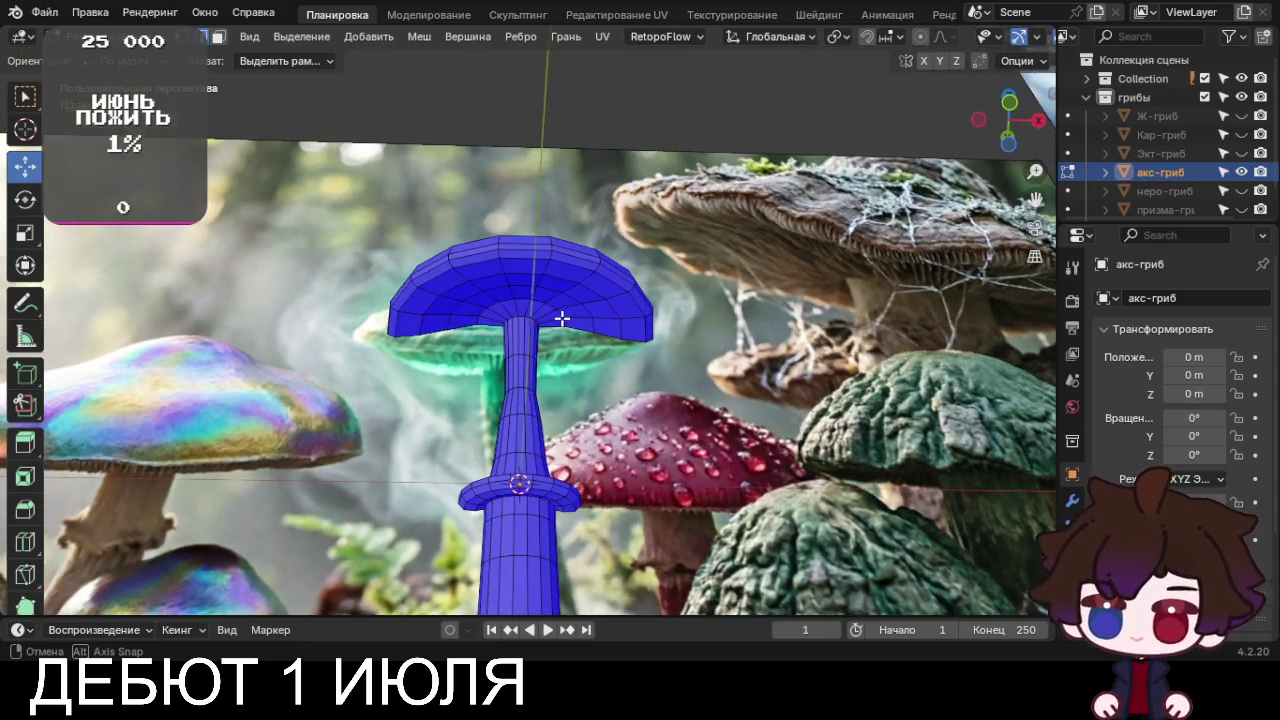
Begin selecting radial edges around the top of the mushroom cap
scroll(563, 314, up, 3)
shift+click(545, 262)
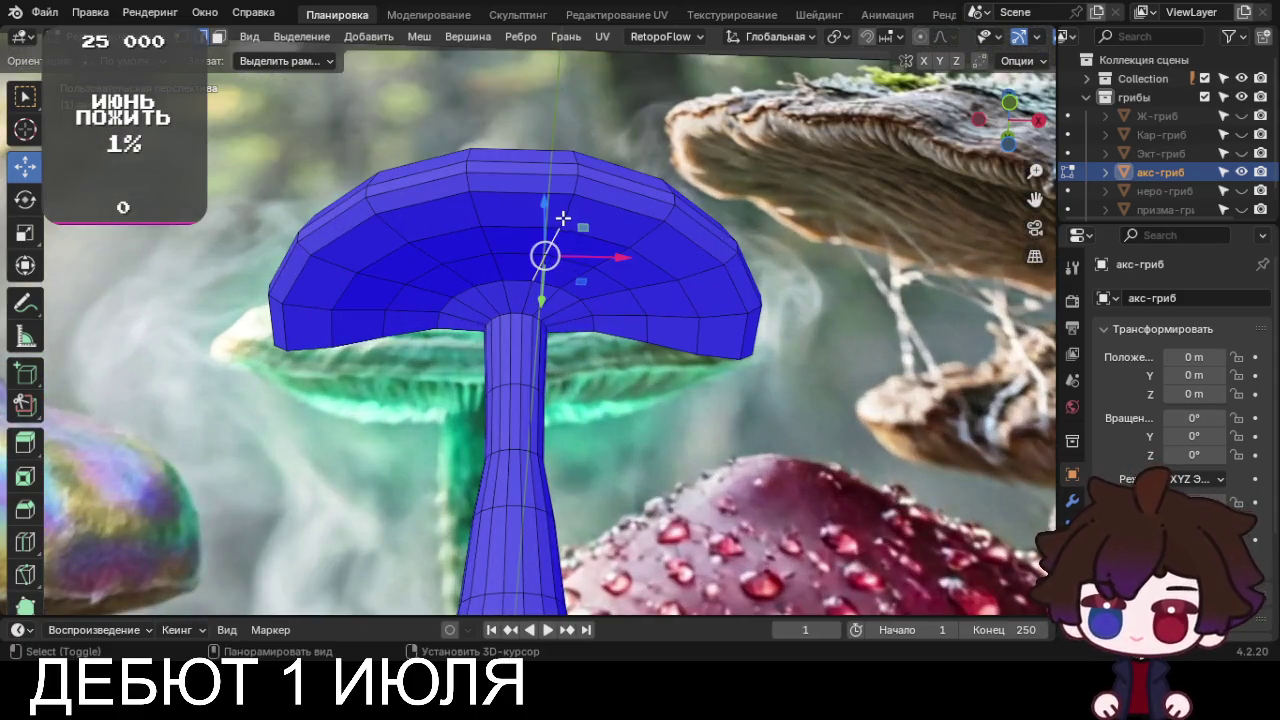
mouse_move(548, 252)
middle_down()
mouse_move(654, 272)
mouse_move(633, 276)
middle_up()
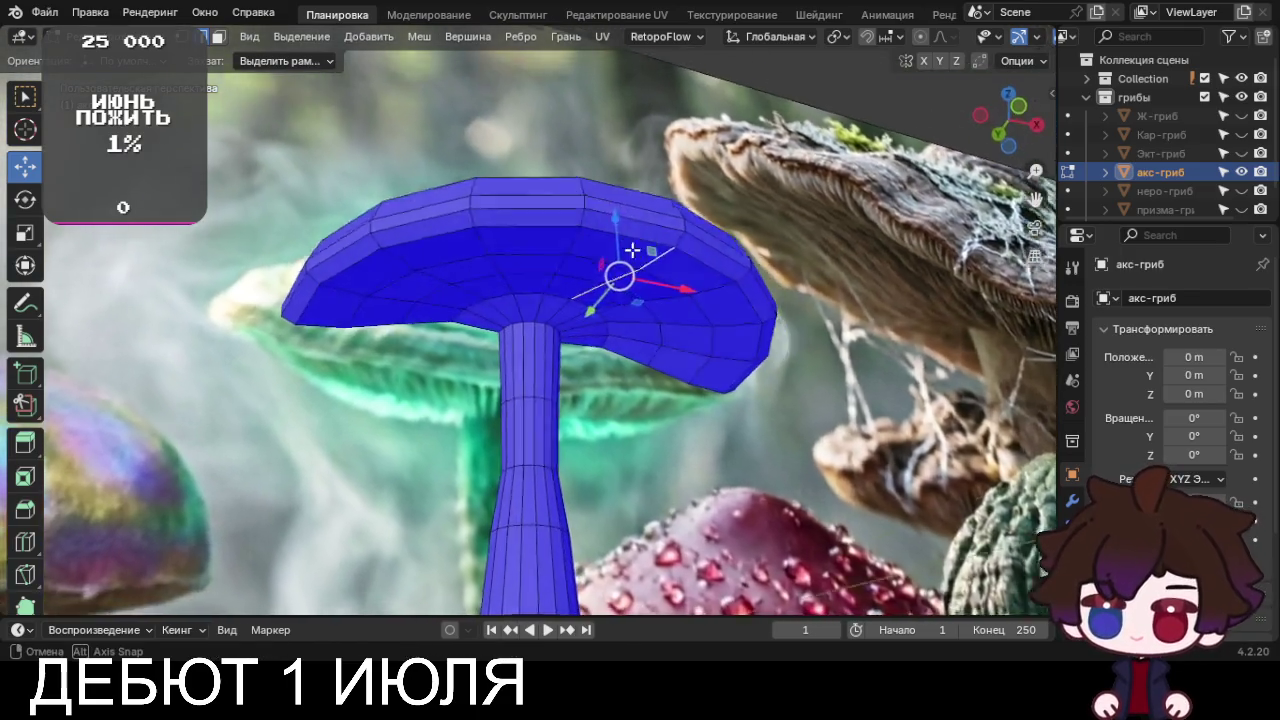
ctrl+alt+click(606, 278)
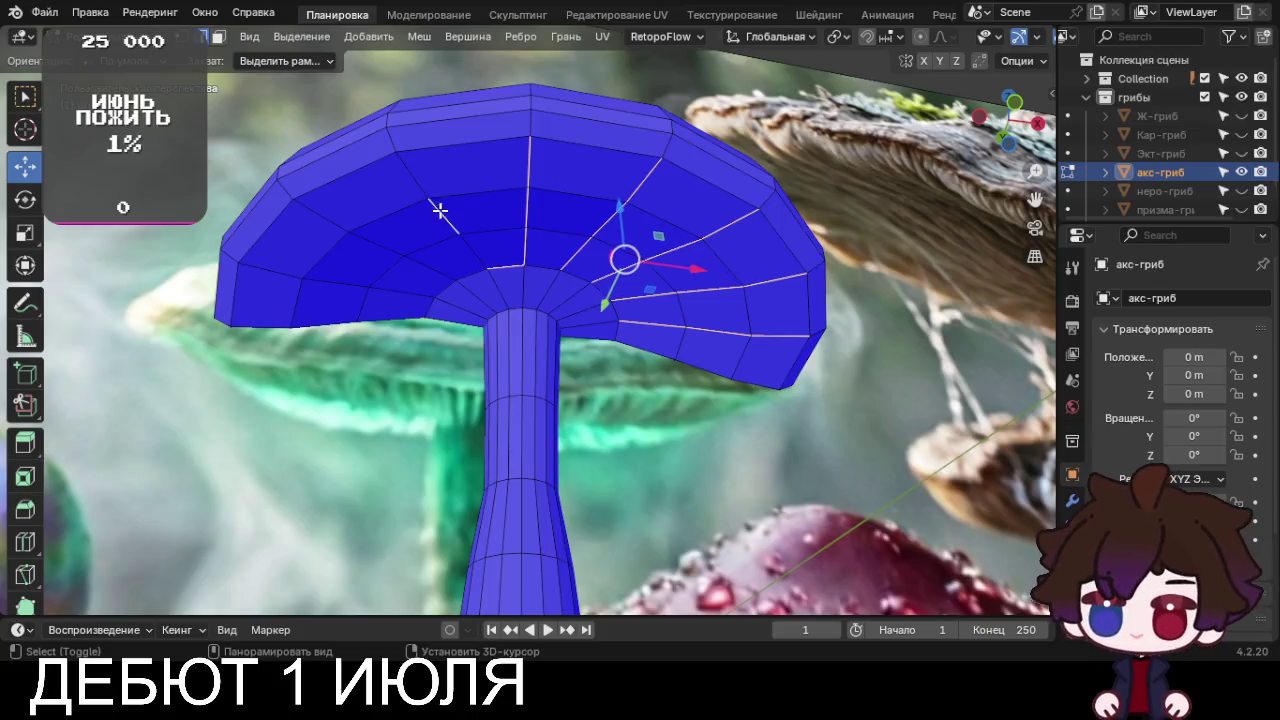
alt+shift+click(422, 174)
alt+shift+click(417, 272)
alt+shift+click(371, 249)
alt+shift+click(320, 211)
alt+shift+click(297, 277)
alt+shift+click(404, 292)
Hide the reference photo collection and add the right-side radial cap edges
click(1241, 78)
mouse_move(600, 260)
middle_down()
mouse_move(640, 242)
mouse_move(866, 234)
mouse_move(889, 214)
mouse_move(737, 371)
middle_up()
alt+shift+click(790, 375)
alt+shift+click(775, 318)
alt+shift+click(700, 295)
alt+shift+click(651, 217)
alt+shift+click(620, 288)
alt+shift+click(557, 241)
alt+shift+click(549, 185)
alt+shift+click(544, 286)
Add the upper-left and left-side radial cap edges to the selection
alt+shift+click(417, 198)
alt+shift+click(332, 267)
alt+shift+click(405, 295)
alt+shift+click(446, 320)
alt+shift+click(430, 356)
alt+shift+click(345, 343)
alt+shift+click(285, 333)
alt+shift+click(355, 402)
alt+shift+click(414, 395)
alt+shift+click(269, 409)
Add a rim edge and return to the front orthographic view
mouse_move(269, 409)
middle_down()
mouse_move(602, 469)
mouse_move(686, 427)
mouse_move(814, 427)
middle_up()
alt+shift+click(266, 426)
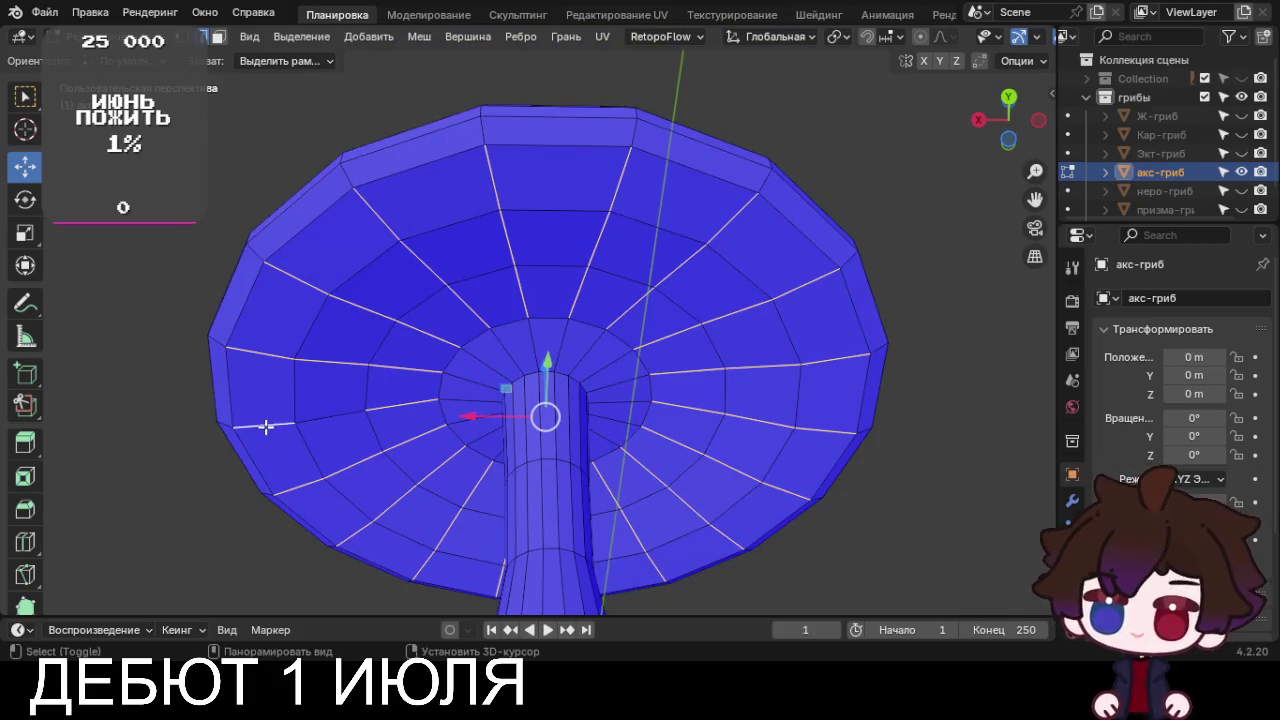
scroll(321, 416, down, 4)
mouse_move(423, 417)
middle_down()
mouse_move(774, 464)
mouse_move(757, 439)
middle_up()
key(KP_1)
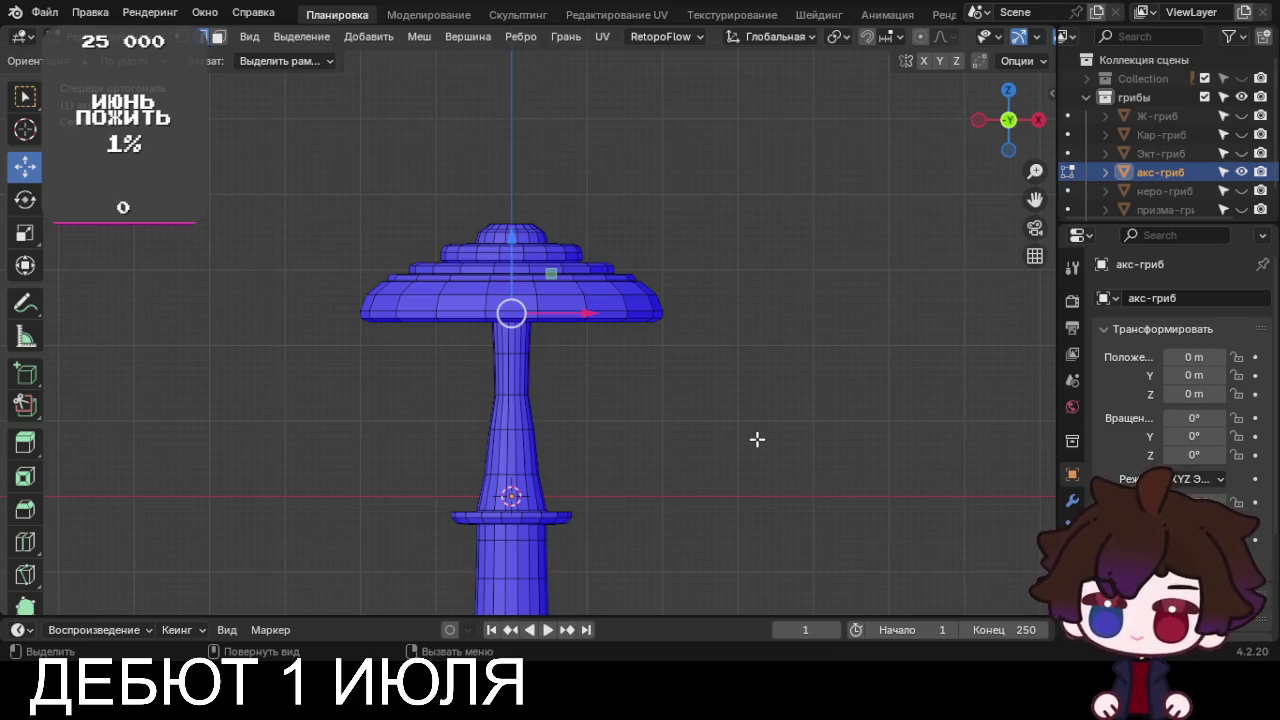
Extrude the selected radial edges downward into thin gill fins under the cap
scroll(885, 384, up, 2)
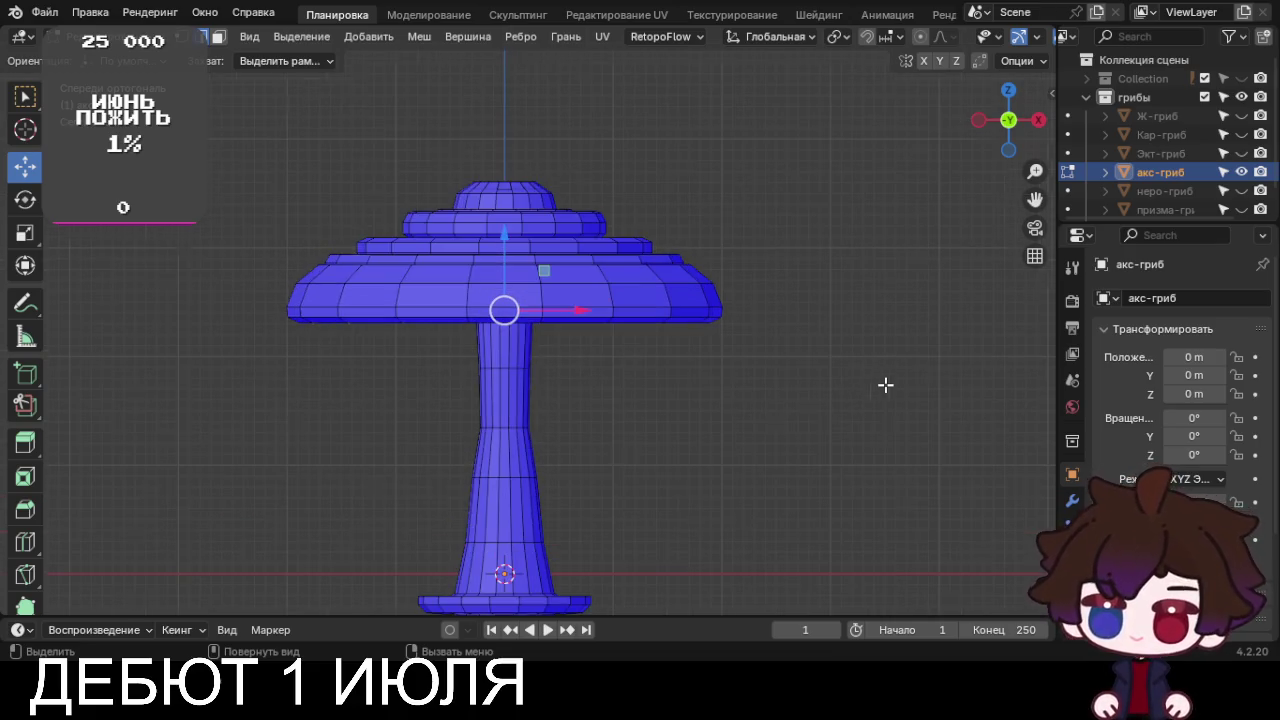
key(e)
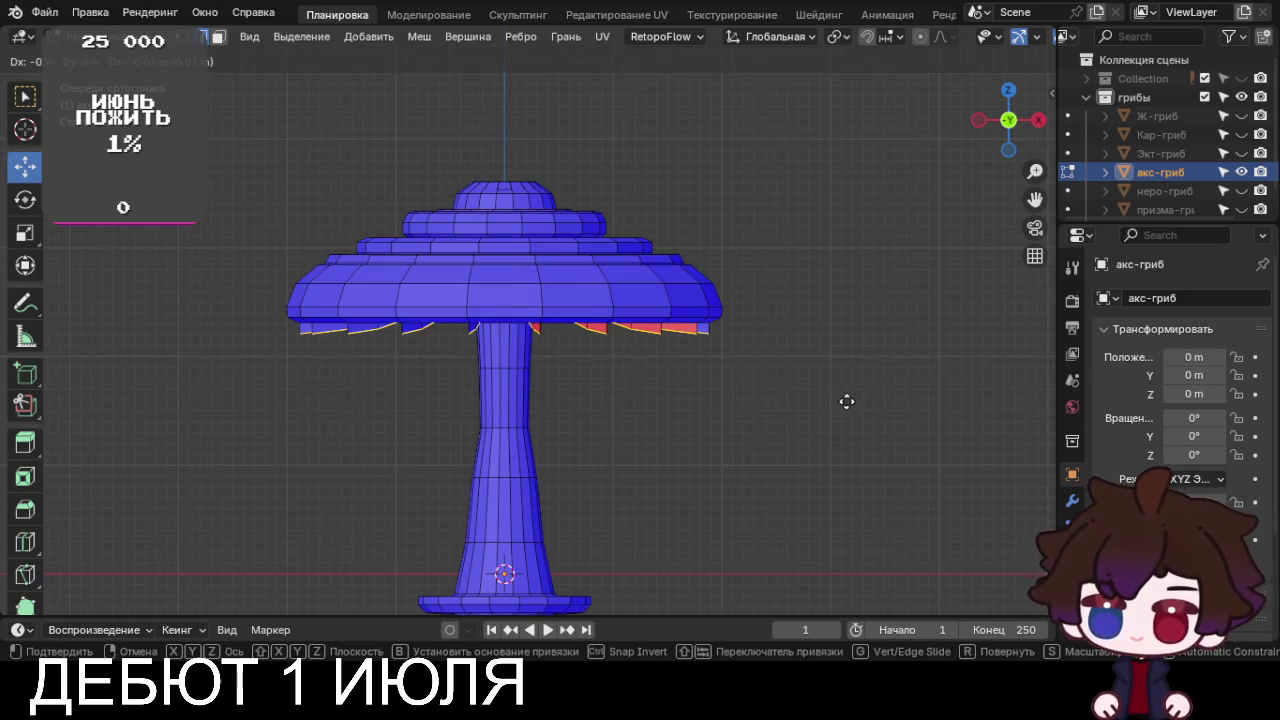
click(846, 401)
mouse_move(831, 443)
middle_down()
mouse_move(837, 377)
mouse_move(820, 400)
mouse_move(660, 394)
mouse_move(660, 457)
mouse_move(783, 393)
middle_up()
scroll(820, 400, up, 2)
click(831, 297)
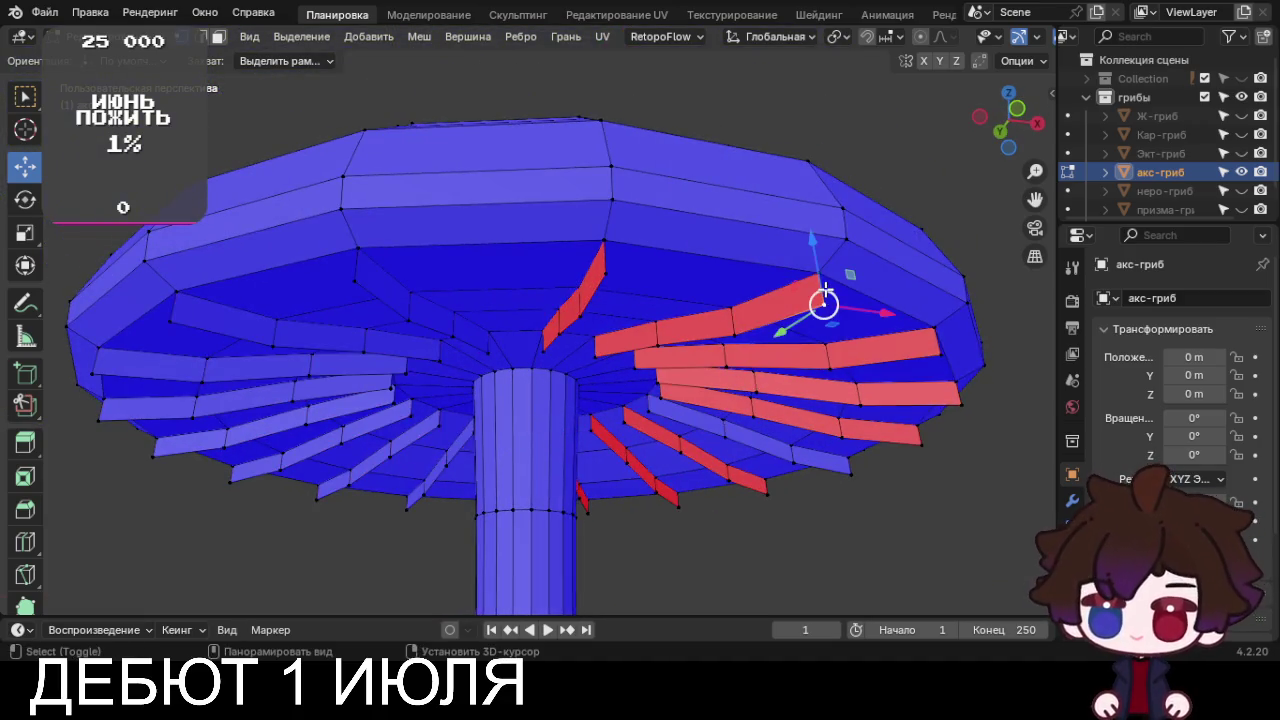
Merge the first fin corner vertices into the cap using Merge At Last
key(m)
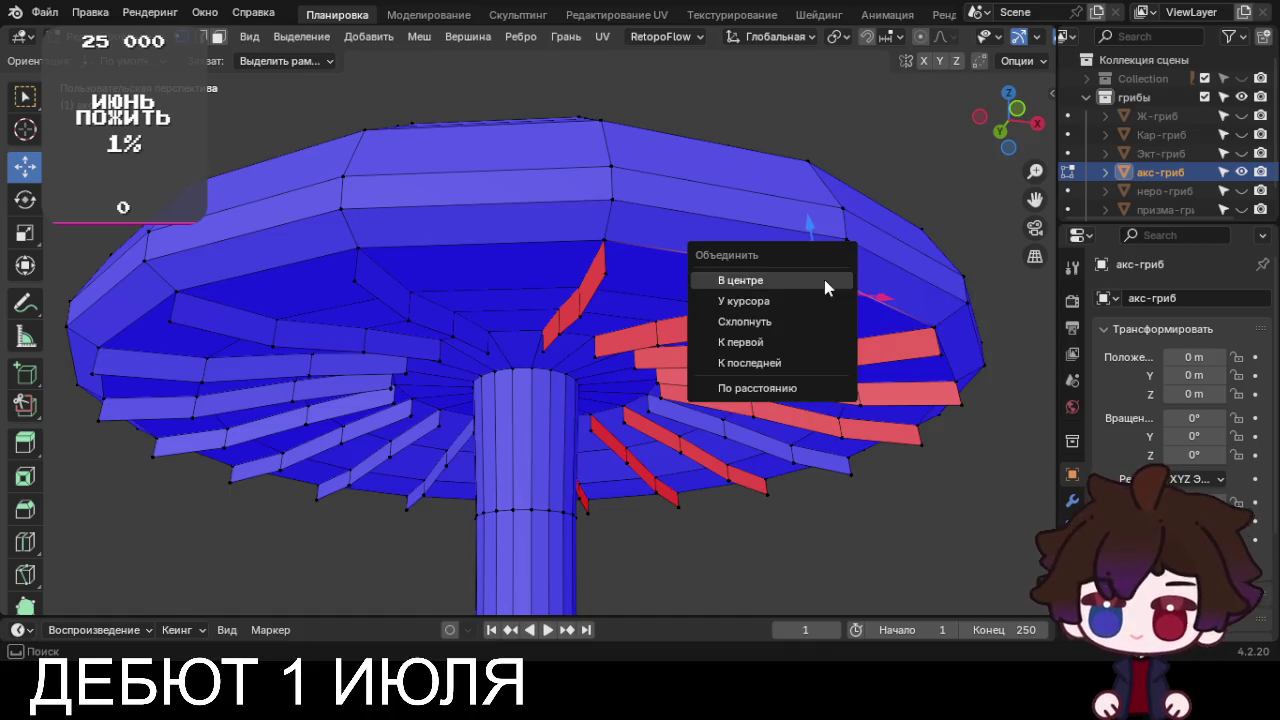
click(820, 360)
shift+click(605, 252)
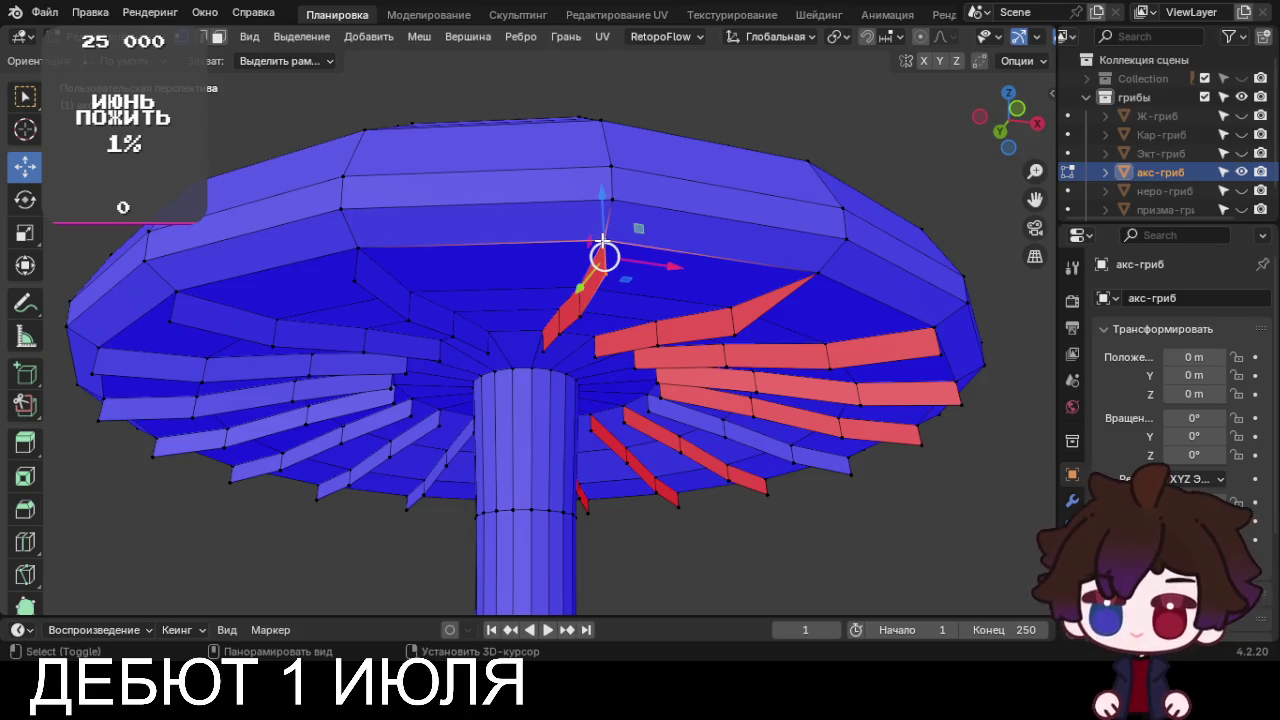
key(m)
click(604, 246)
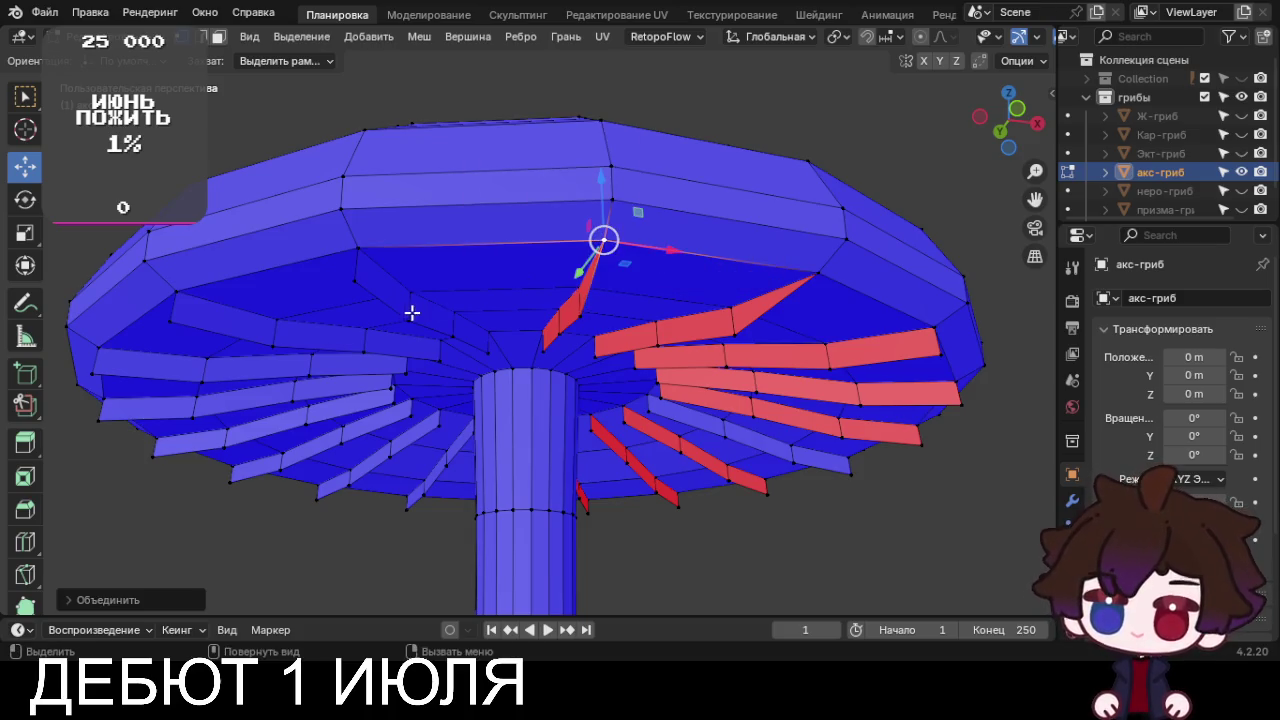
shift+click(362, 252)
key(m)
click(363, 252)
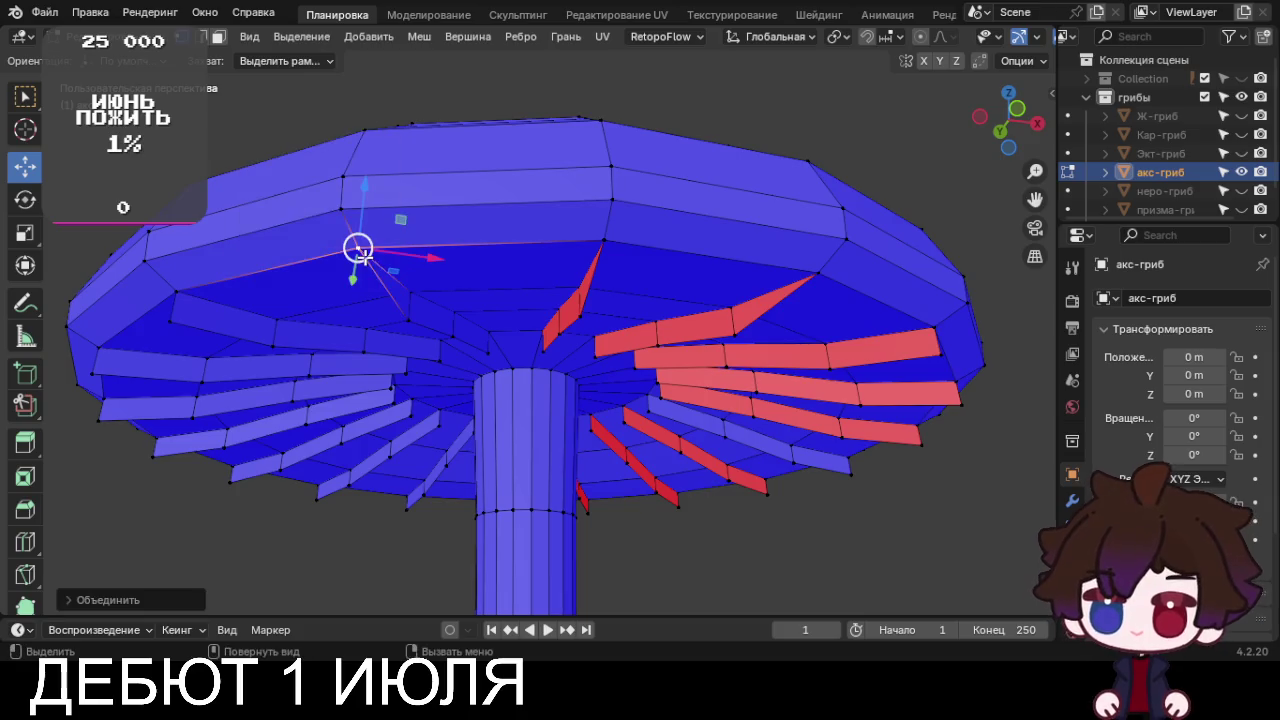
shift+click(170, 316)
key(m)
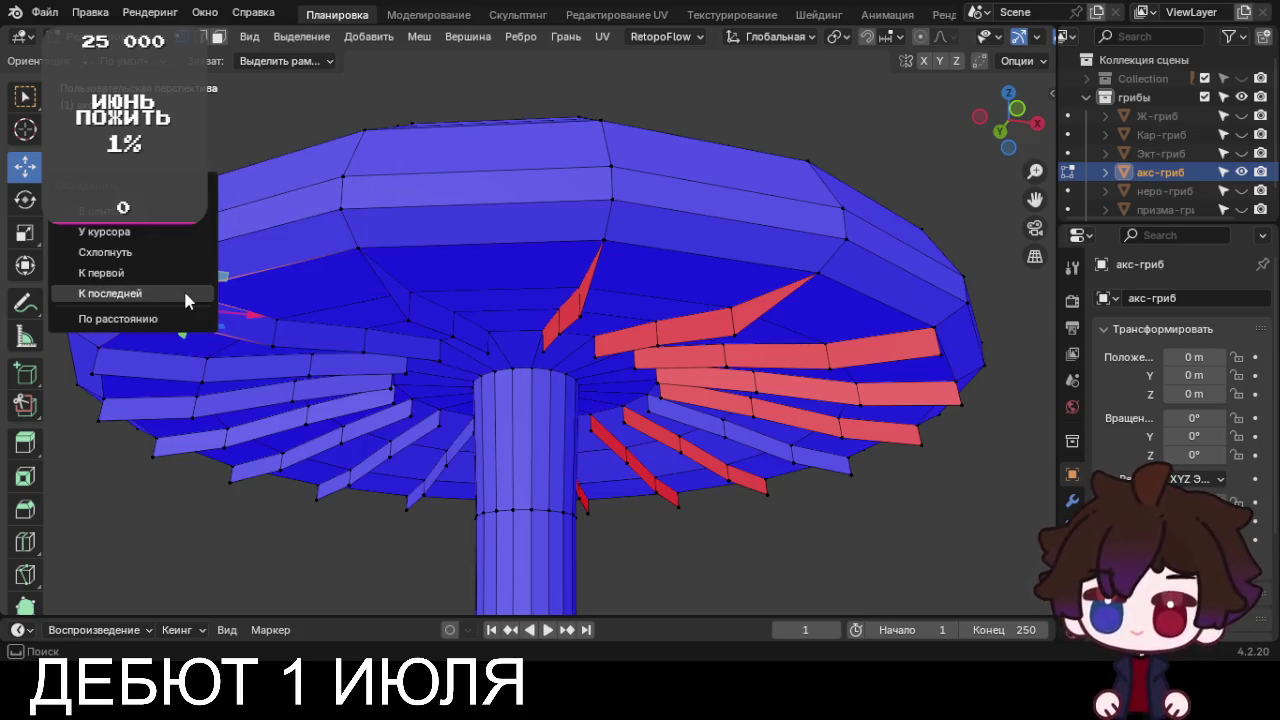
click(186, 294)
Merge more fin corners into the cap along the left side
shift+click(100, 352)
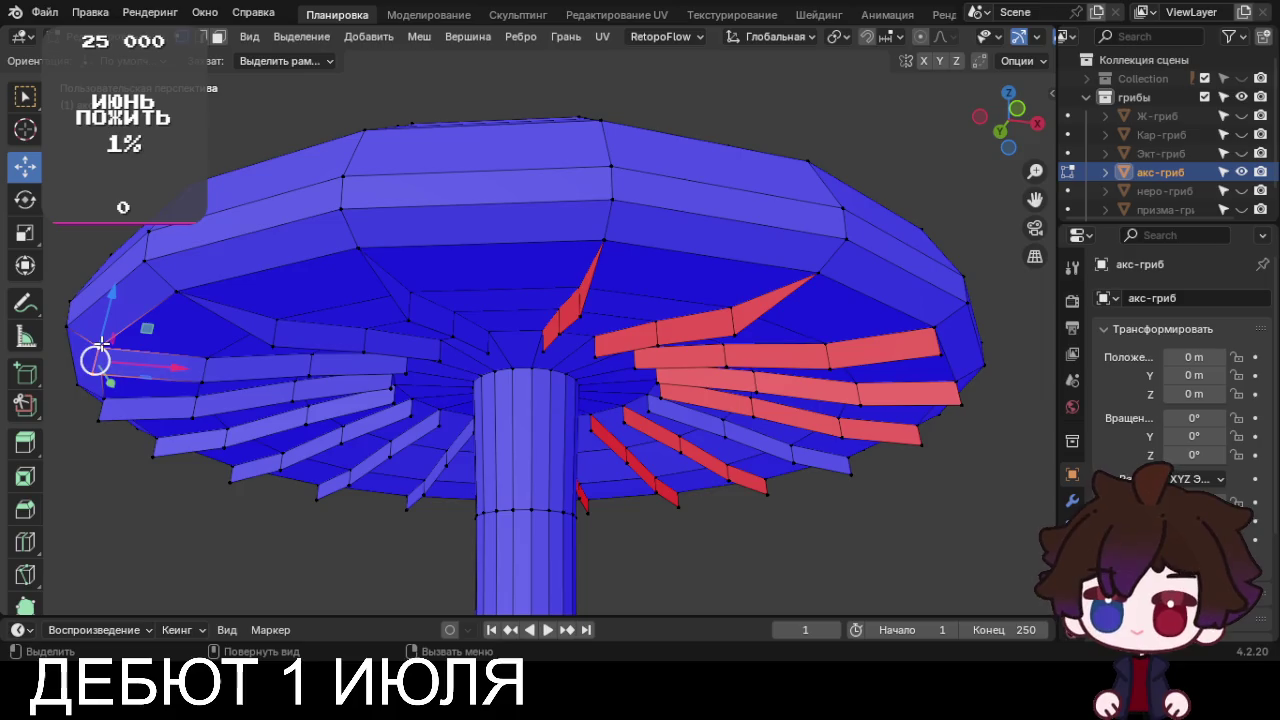
key(m)
click(104, 392)
shift+click(104, 412)
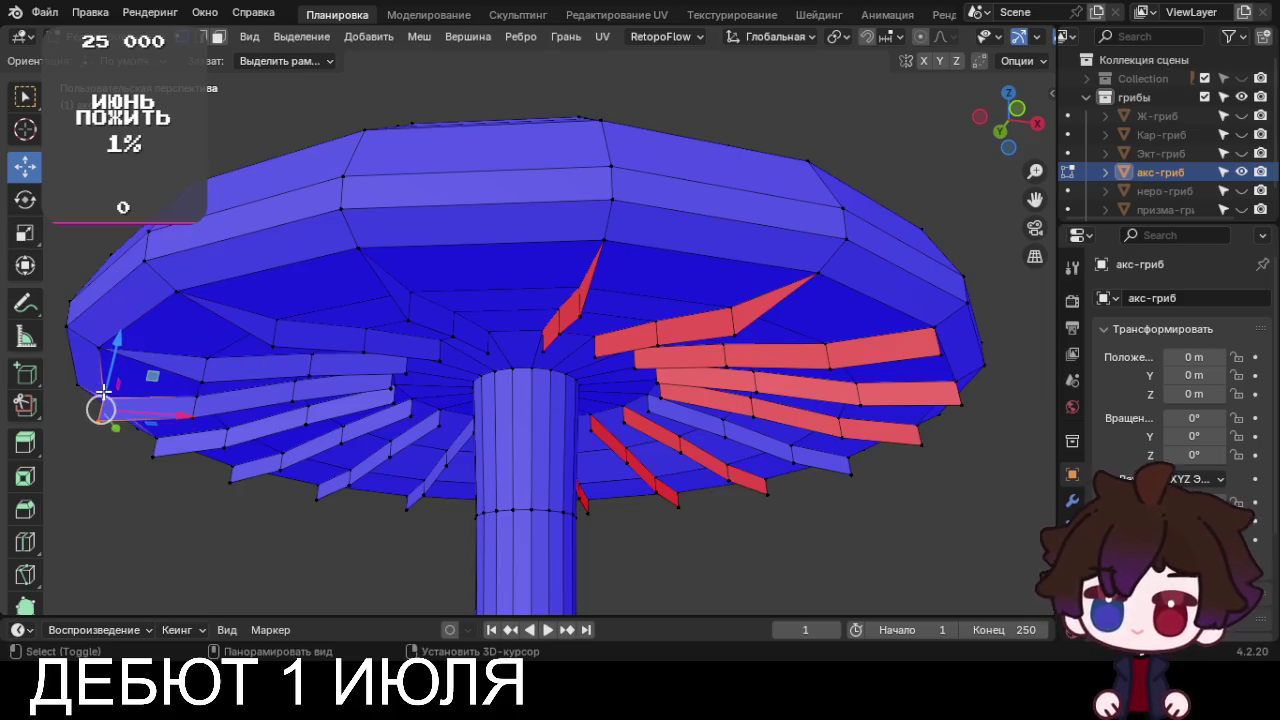
key(m)
click(104, 392)
mouse_move(157, 443)
middle_down()
mouse_move(308, 460)
mouse_move(408, 443)
middle_up()
scroll(379, 447, up, 3)
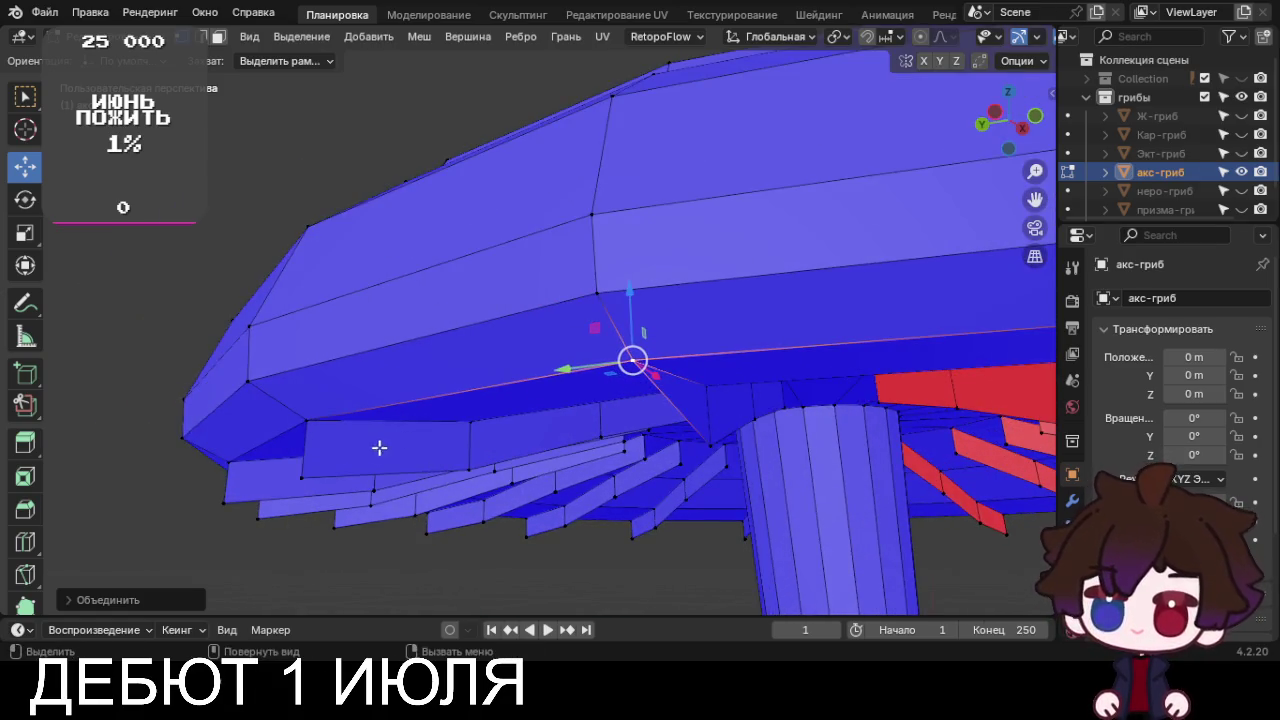
shift+click(305, 420)
key(m)
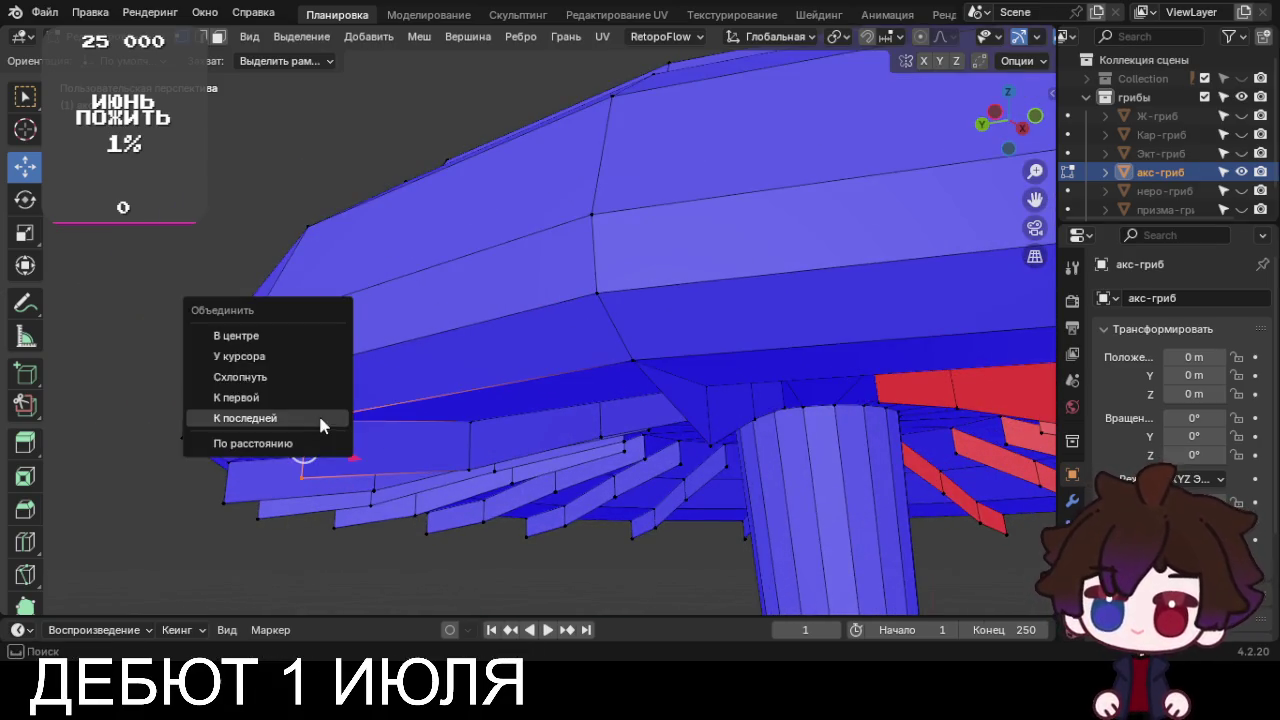
click(318, 412)
Merge further fin corners into the cap along the lower rim
mouse_move(318, 412)
middle_down()
mouse_move(383, 400)
mouse_move(371, 428)
middle_up()
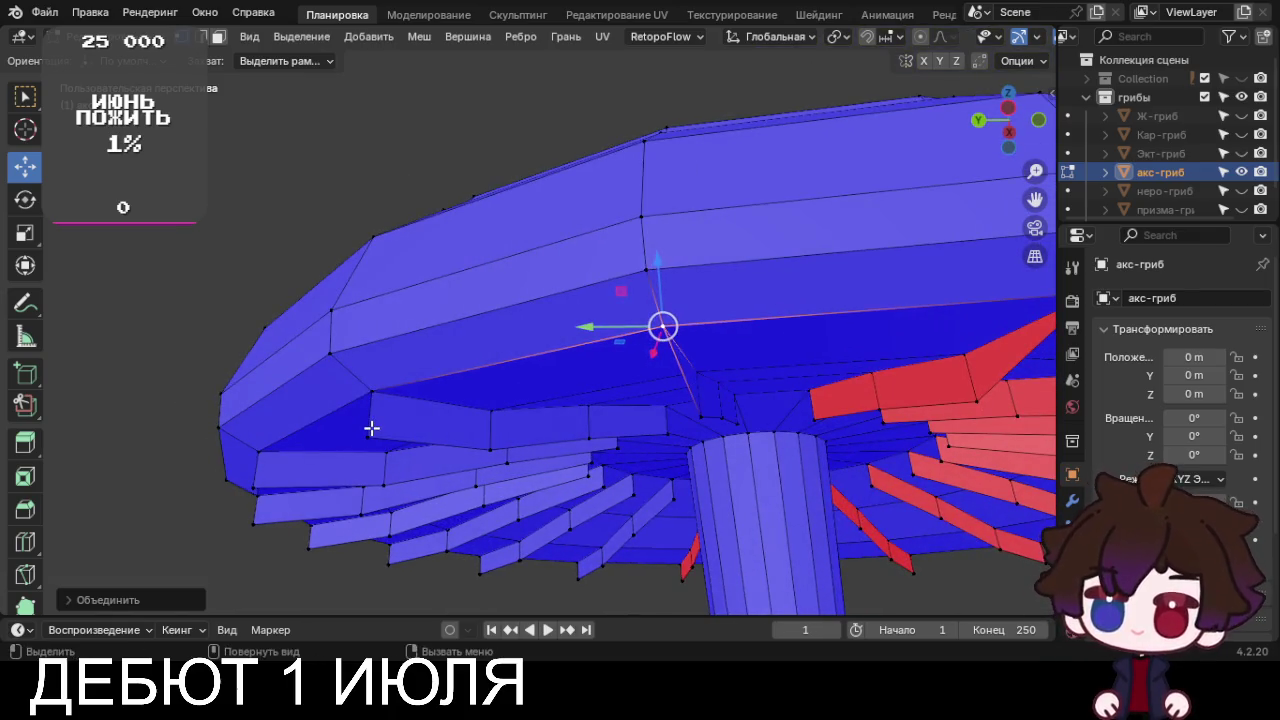
shift+click(372, 391)
key(m)
click(378, 390)
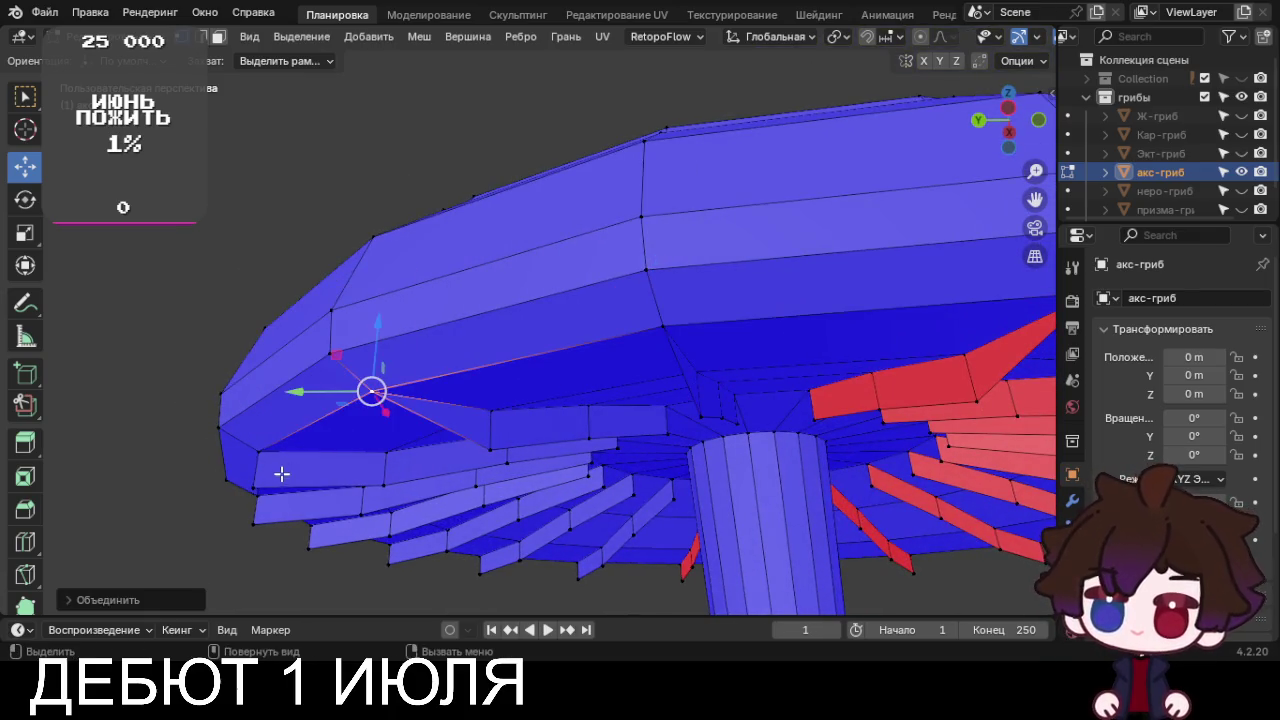
click(253, 486)
shift+click(258, 453)
key(m)
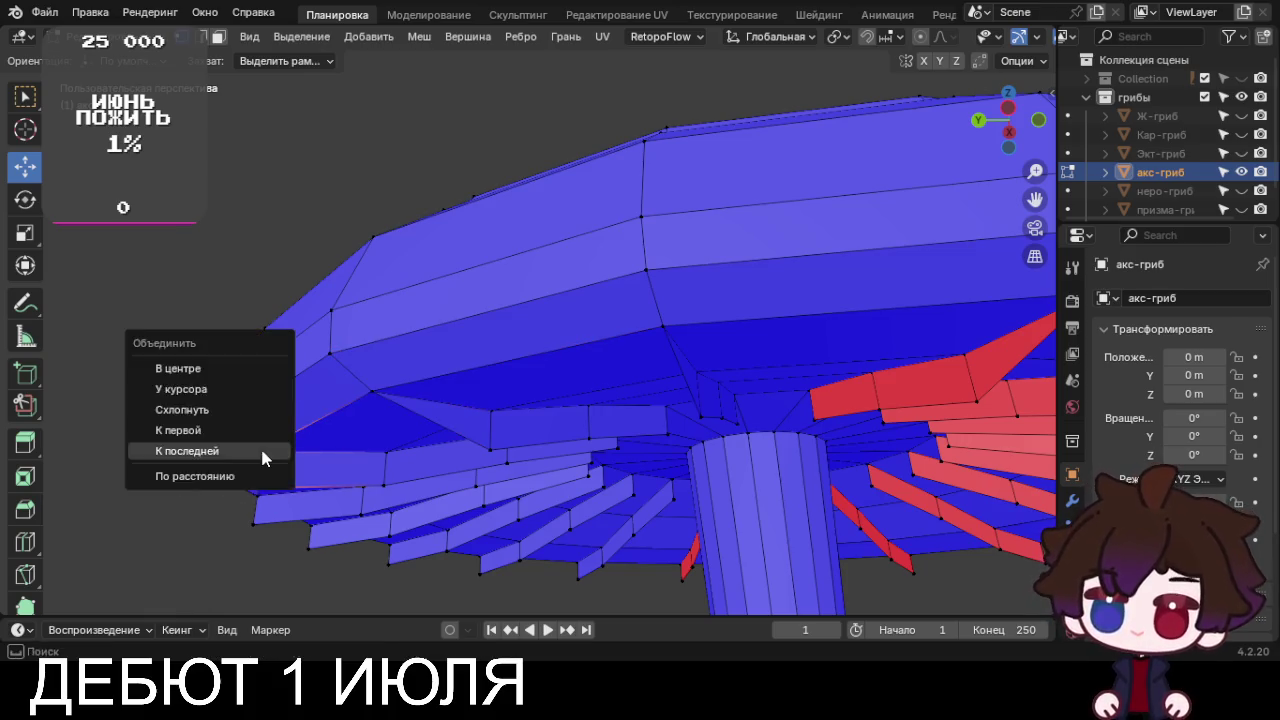
click(262, 453)
Merge the remaining lower-left and front fin corners into the cap
mouse_move(297, 434)
middle_down()
mouse_move(397, 423)
mouse_move(271, 451)
middle_up()
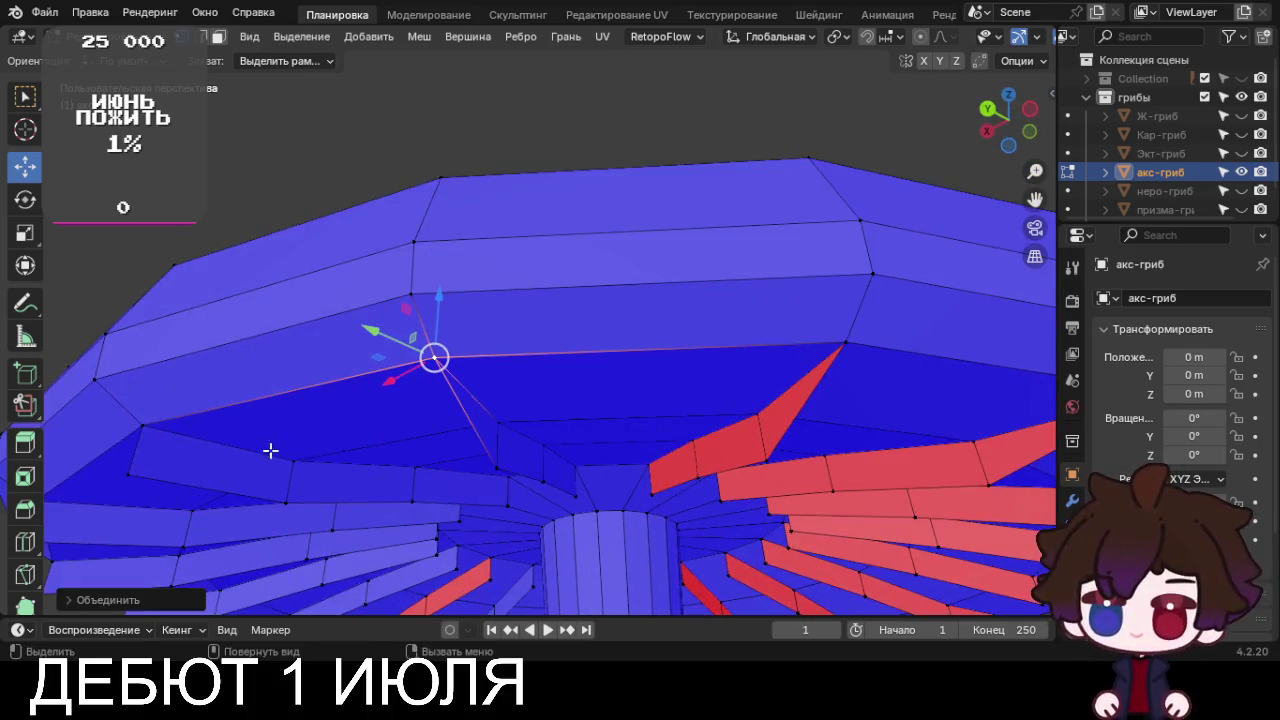
click(130, 468)
shift+click(142, 426)
key(m)
click(150, 428)
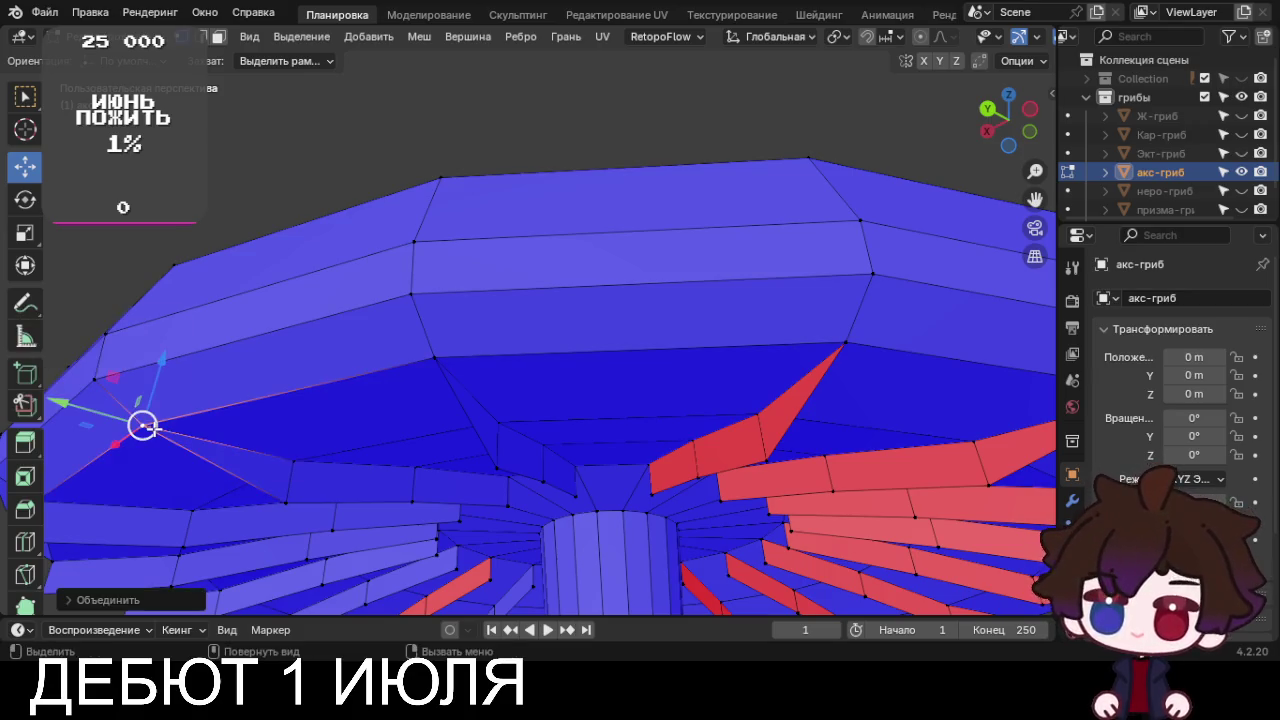
mouse_move(169, 431)
middle_down()
mouse_move(514, 374)
mouse_move(551, 343)
mouse_move(482, 438)
middle_up()
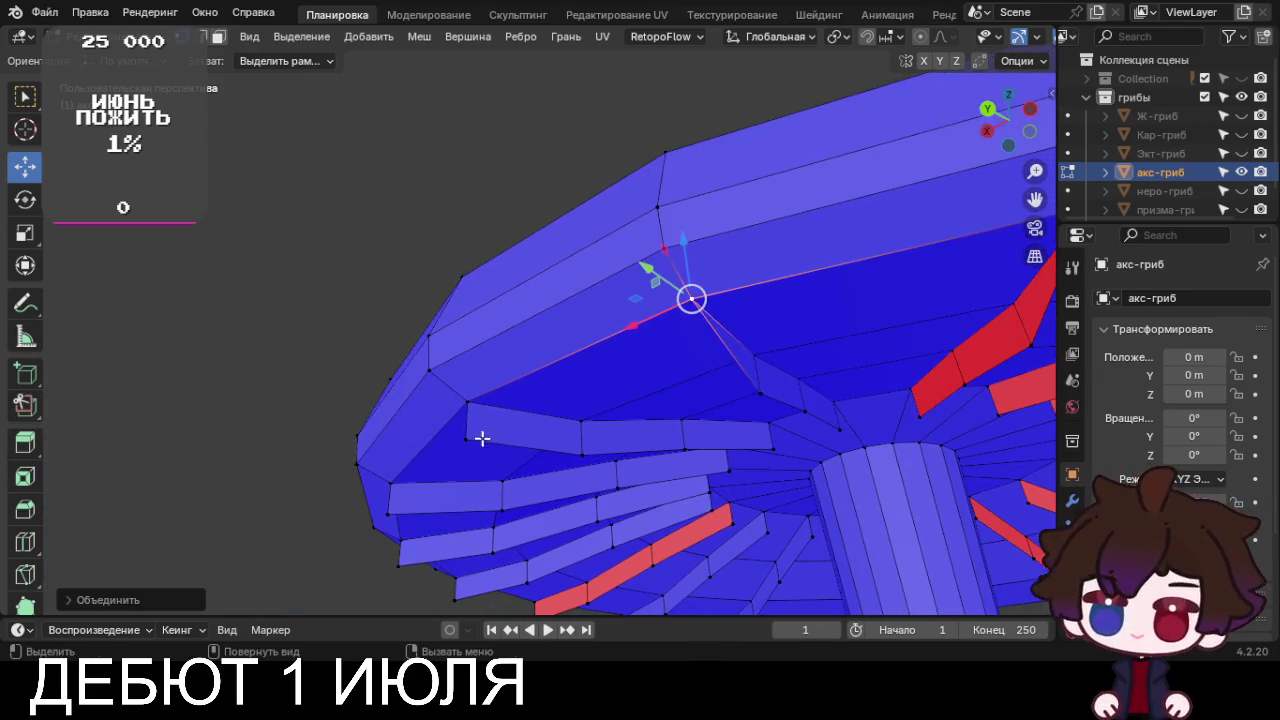
click(468, 438)
shift+click(467, 402)
key(m)
click(468, 397)
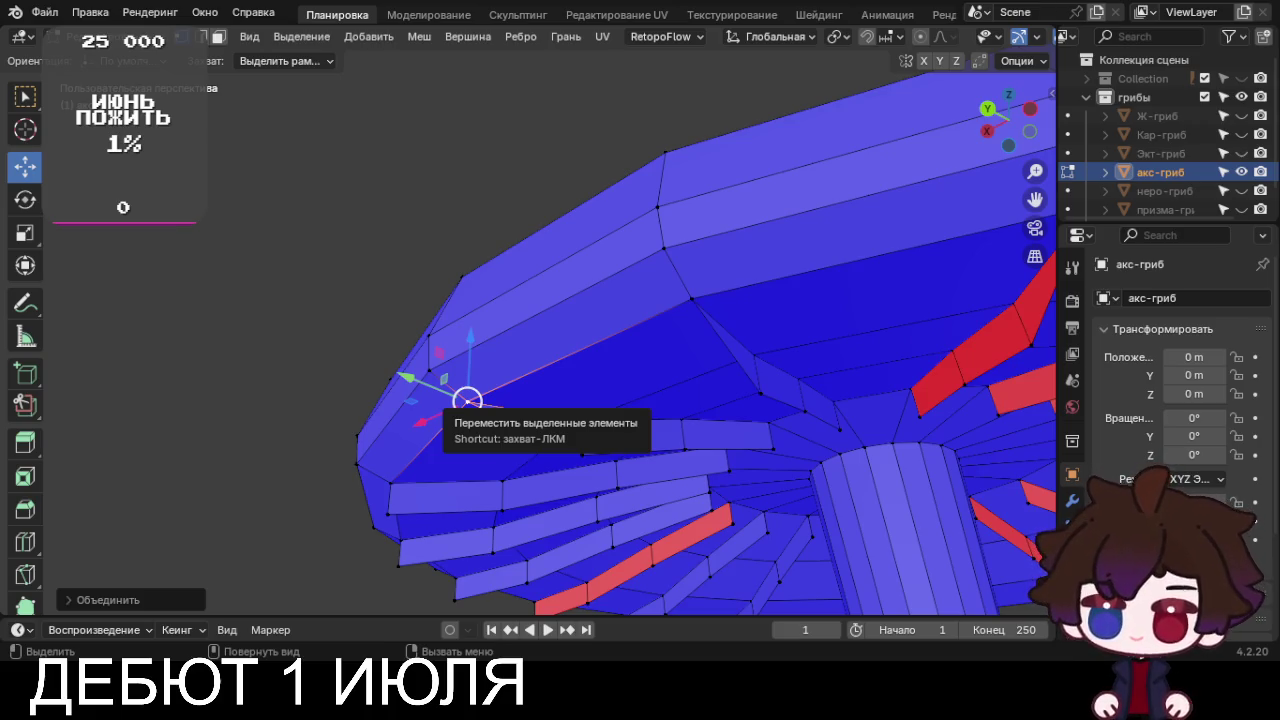
Merge the first three gill fin vertices under the cap at the last selected vertex
middle_drag(340, 437, 500, 381)
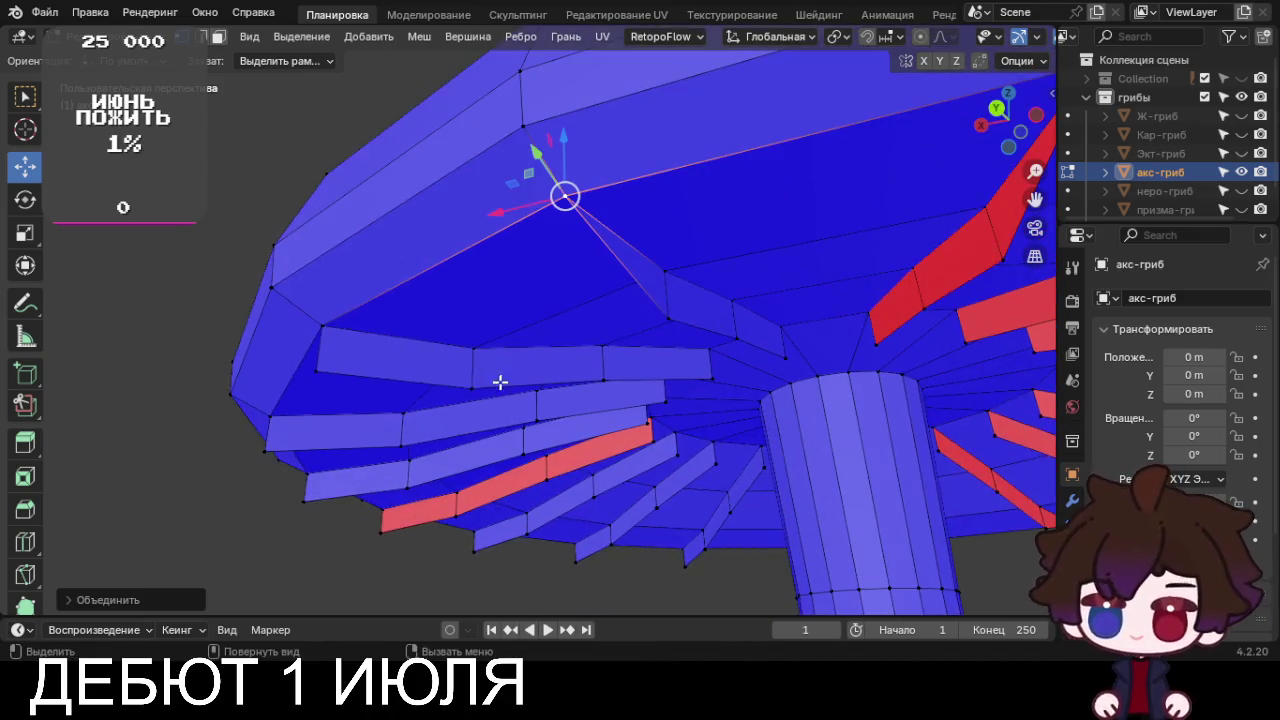
click(315, 360)
key(m)
click(332, 318)
shift+click(268, 418)
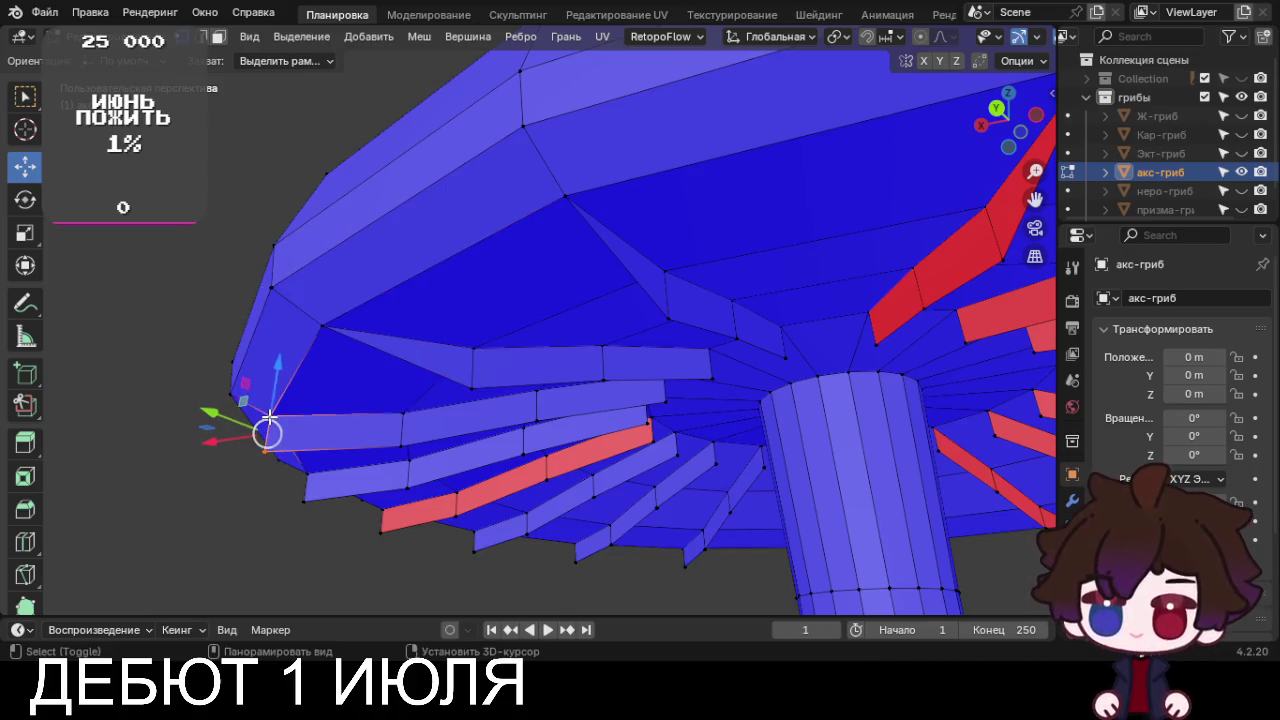
key(m)
click(273, 420)
click(306, 499)
shift+click(307, 473)
key(m)
click(309, 474)
Merge two more fin vertex pairs into the cap at the last selected vertex
mouse_move(309, 474)
middle_down()
mouse_move(343, 466)
mouse_move(503, 491)
mouse_move(829, 486)
mouse_move(468, 510)
middle_up()
click(387, 522)
shift+click(392, 479)
key(m)
click(392, 479)
mouse_move(392, 479)
middle_down()
mouse_move(440, 440)
mouse_move(550, 399)
mouse_move(251, 463)
mouse_move(27, 480)
middle_up()
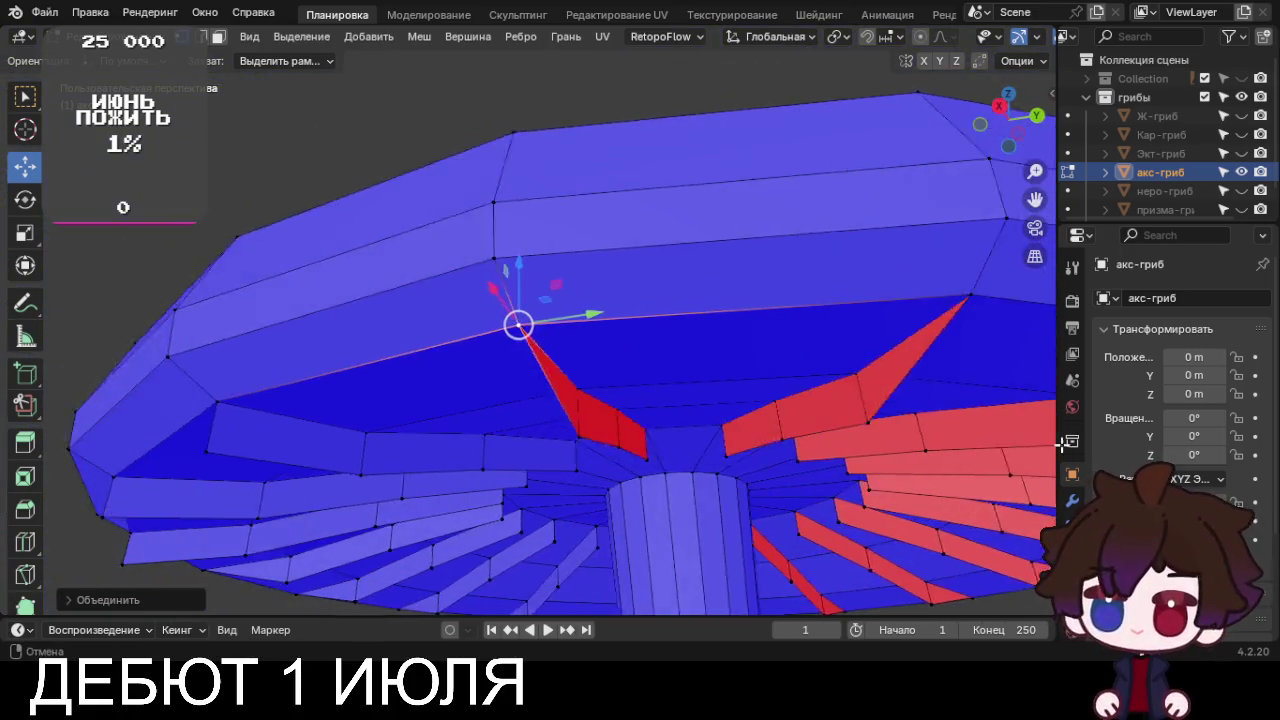
click(314, 453)
shift+click(305, 395)
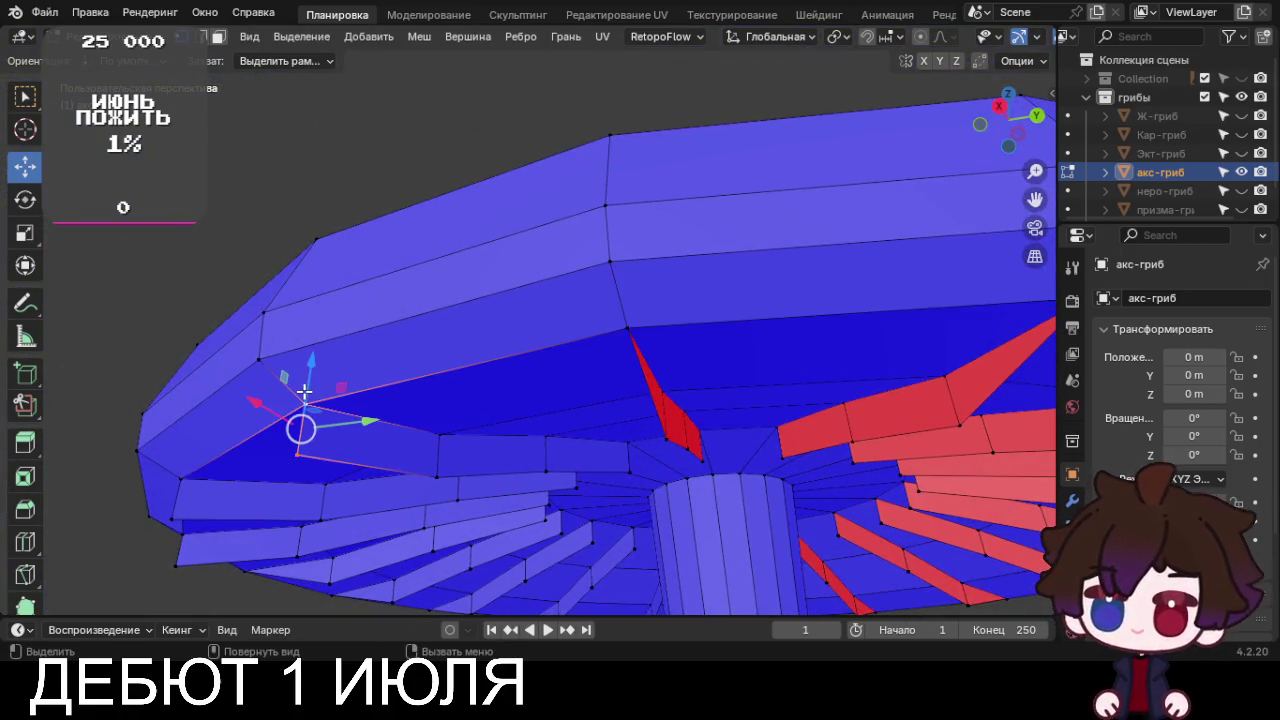
key(m)
click(302, 396)
Merge the lower-left rim vertices together at the last selected one
click(172, 518)
shift+click(186, 489)
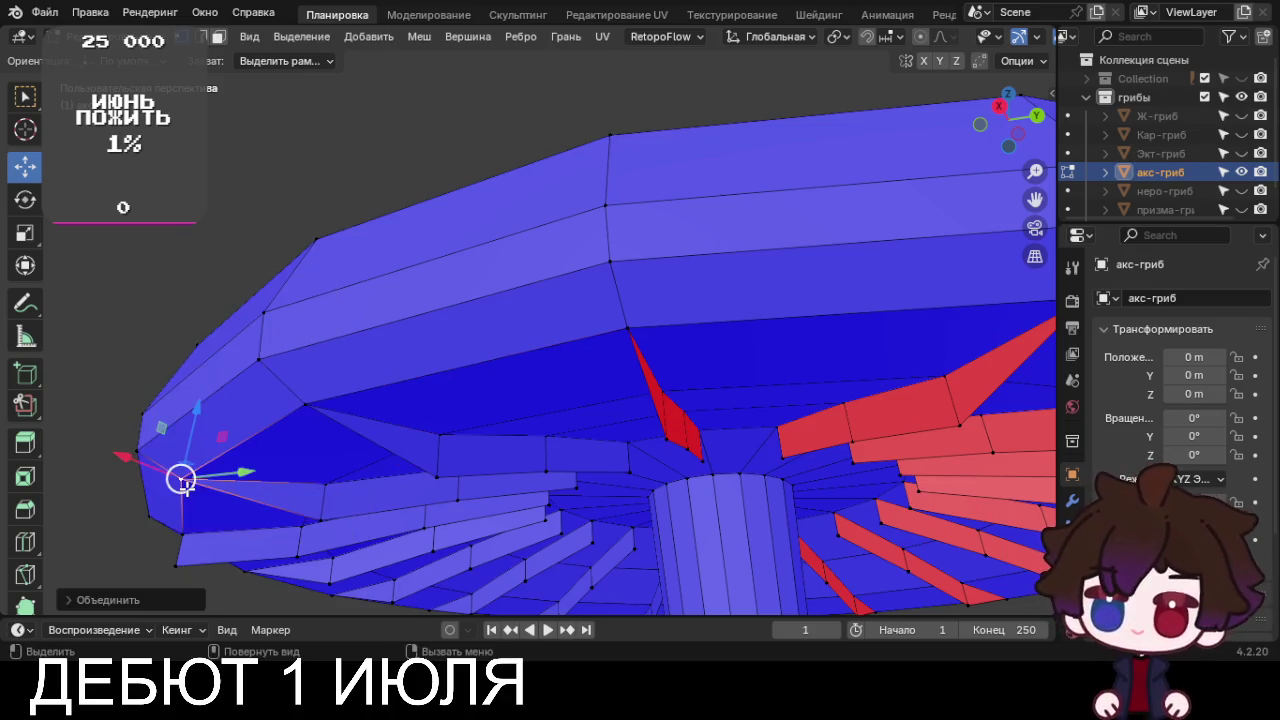
shift+click(179, 556)
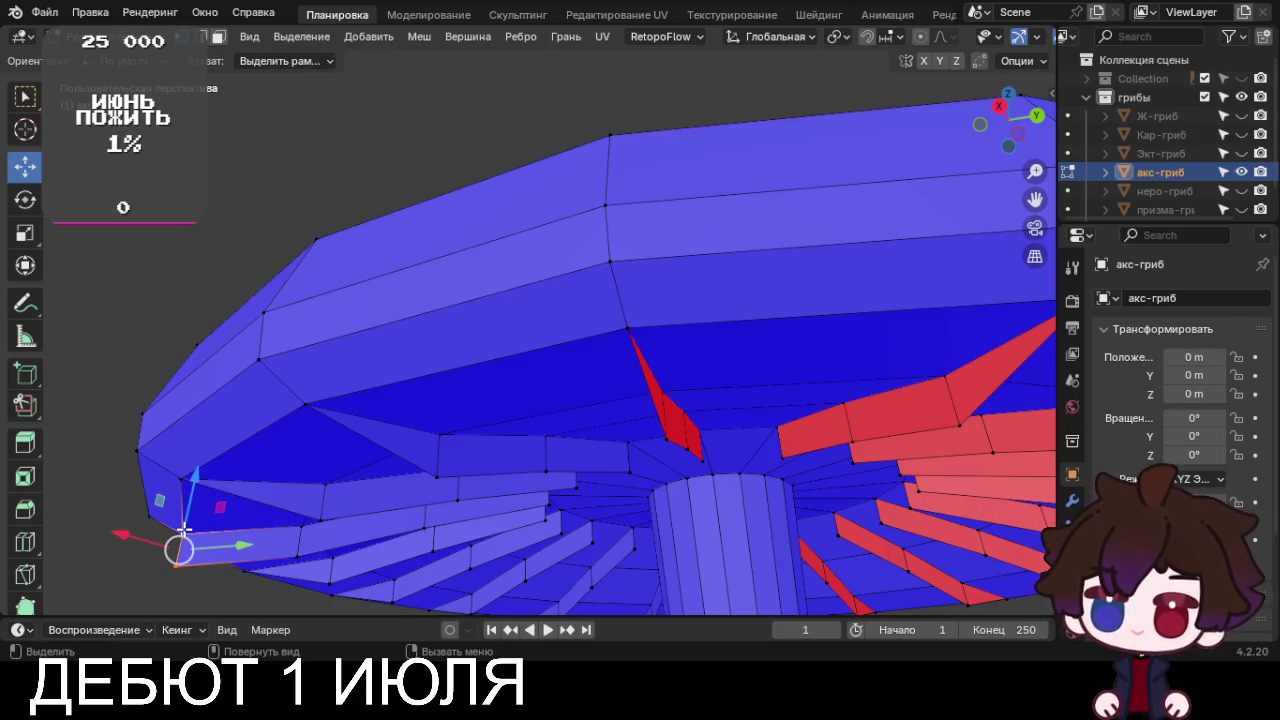
key(comma)
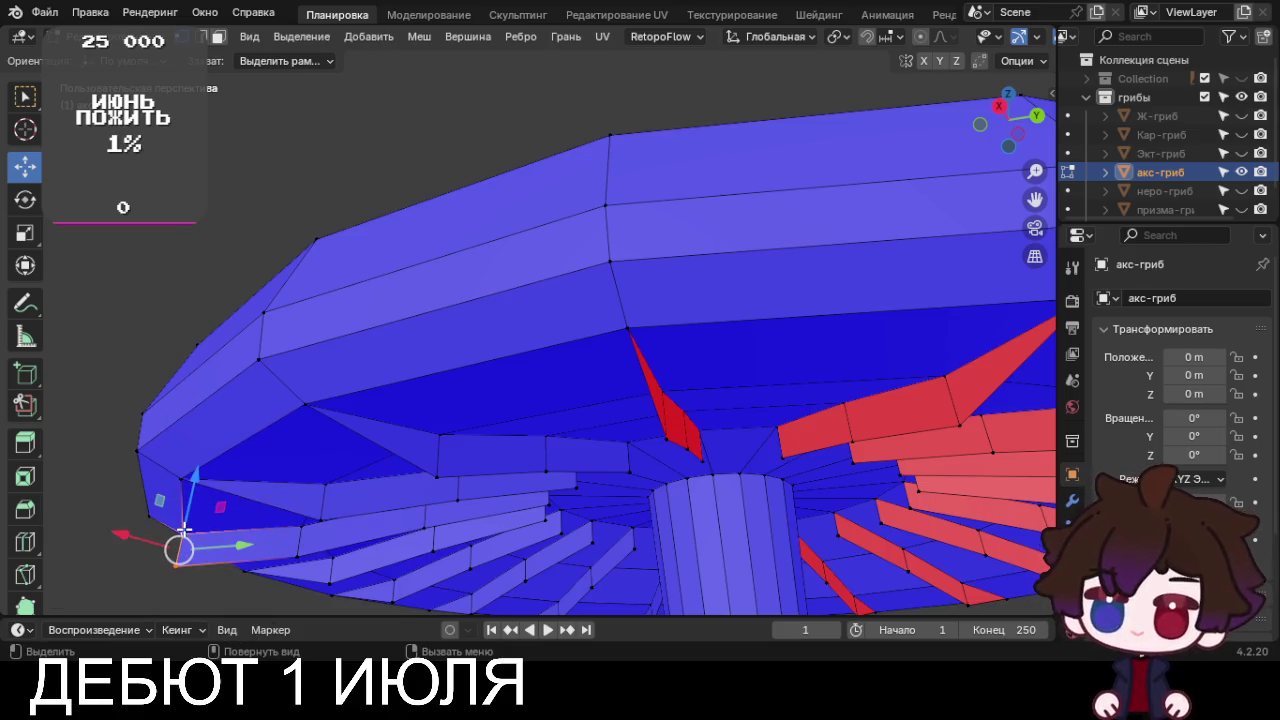
key(comma)
key(m)
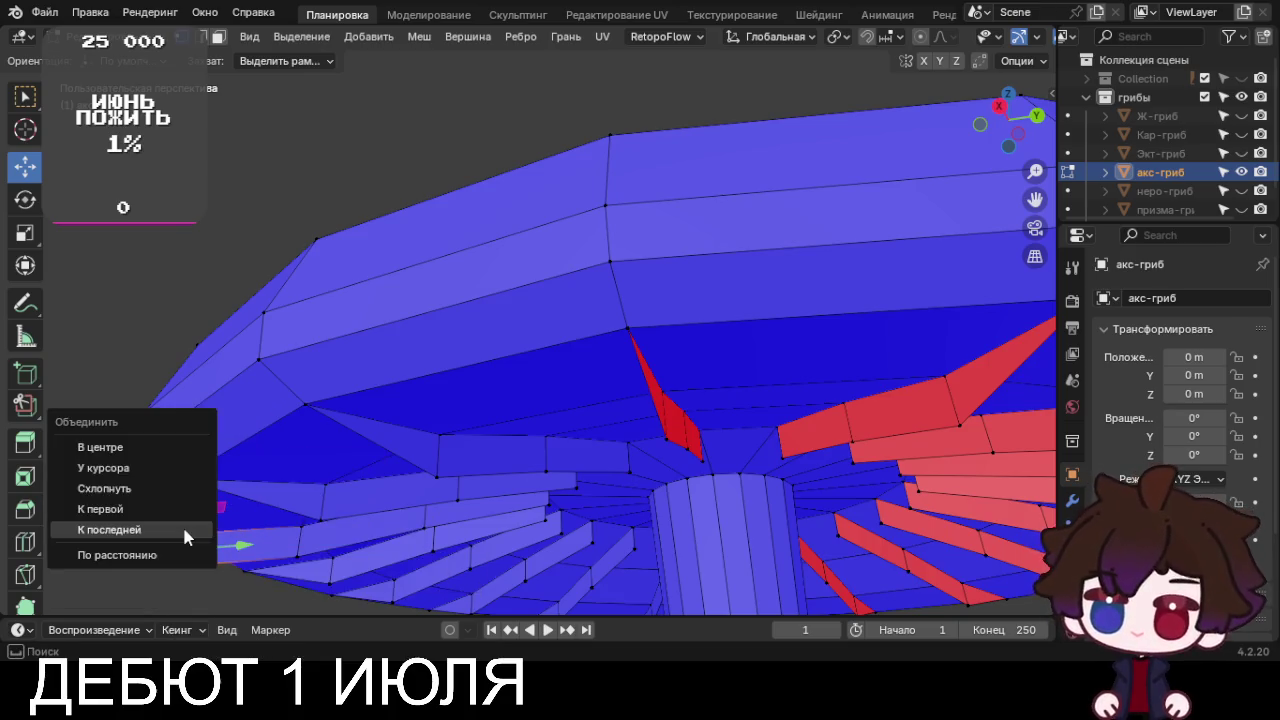
click(182, 524)
Switch to front orthographic view, frame the mushroom, then hide the акс-гриб mushroom
middle_drag(182, 524, 360, 578)
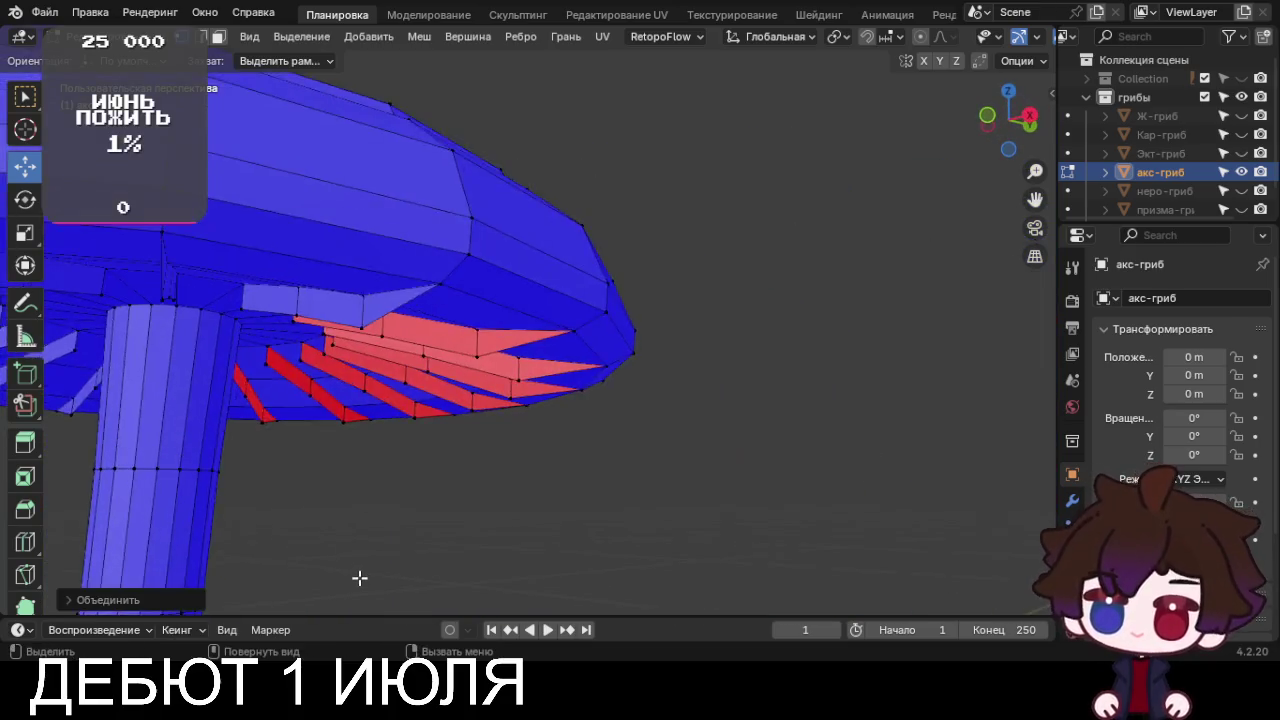
key(KP_1)
key(KP_5)
mouse_move(289, 477)
shift+middle_down()
mouse_move(706, 537)
mouse_move(623, 316)
mouse_move(620, 378)
shift+middle_up()
scroll(706, 540, down, 5)
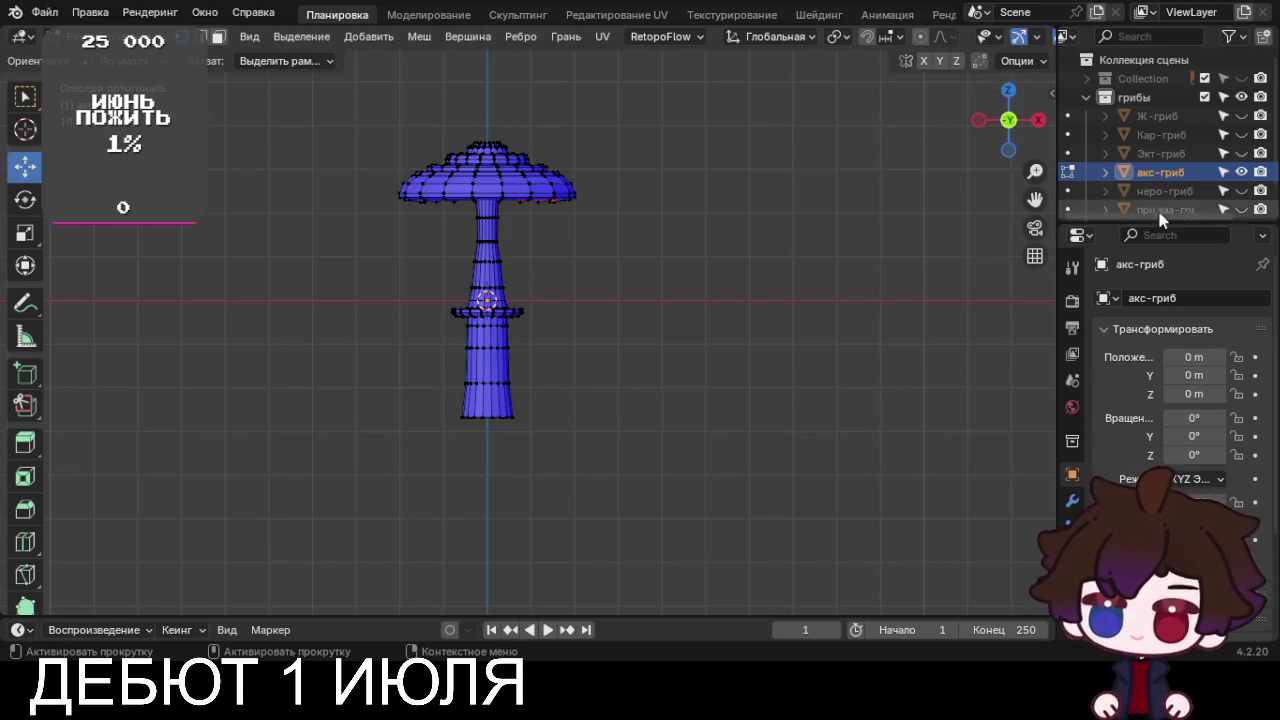
click(1240, 172)
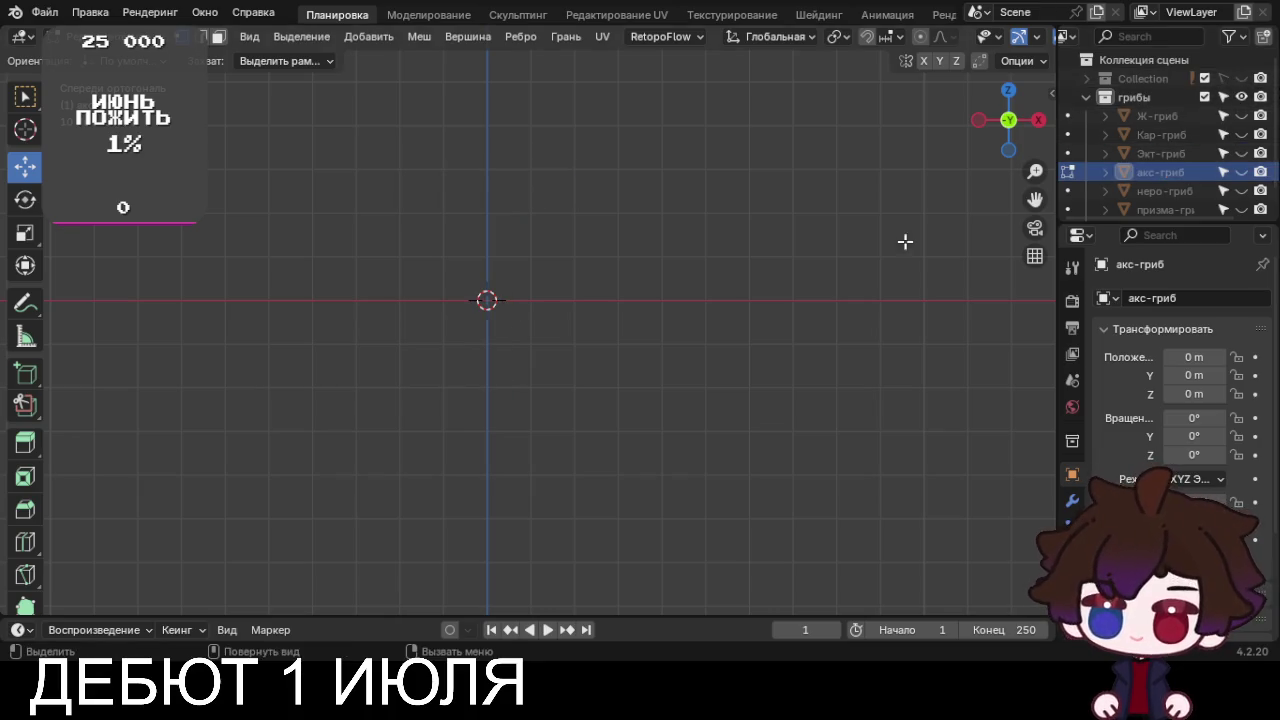
Show the Collection holding the reference images again
click(1241, 78)
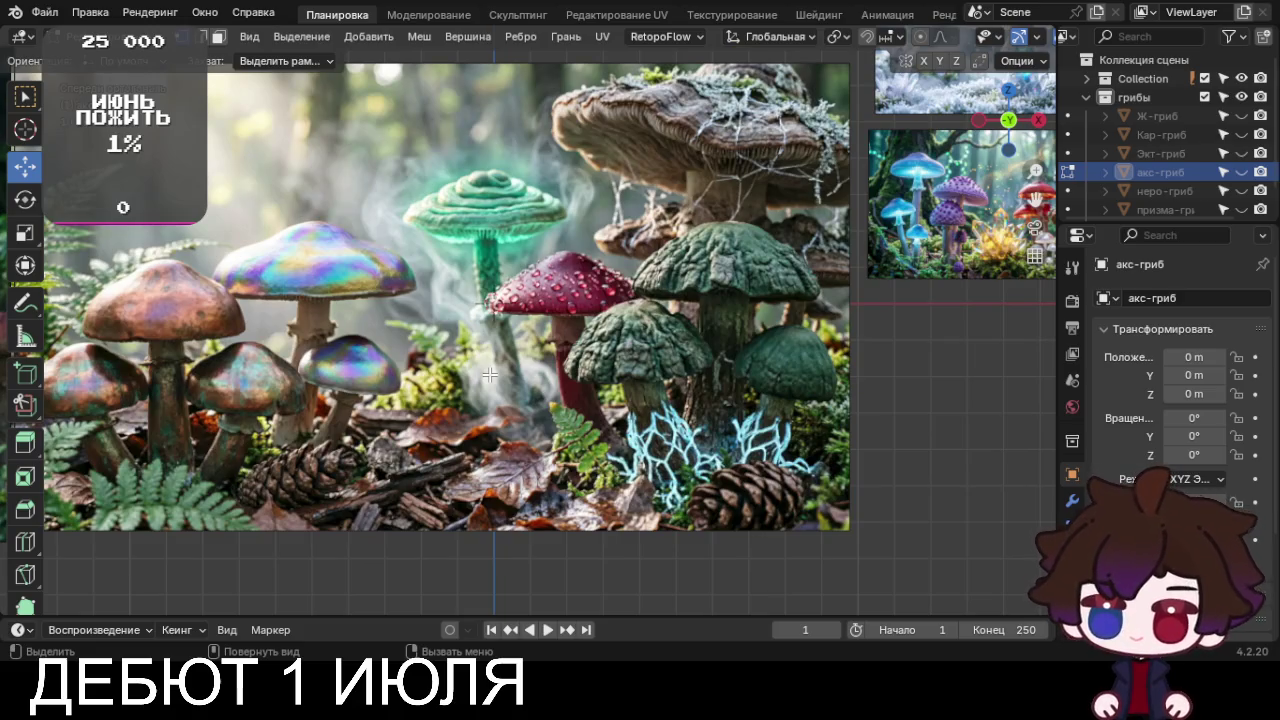
scroll(489, 374, down, 1)
scroll(489, 374, down, 2)
scroll(489, 374, up, 2)
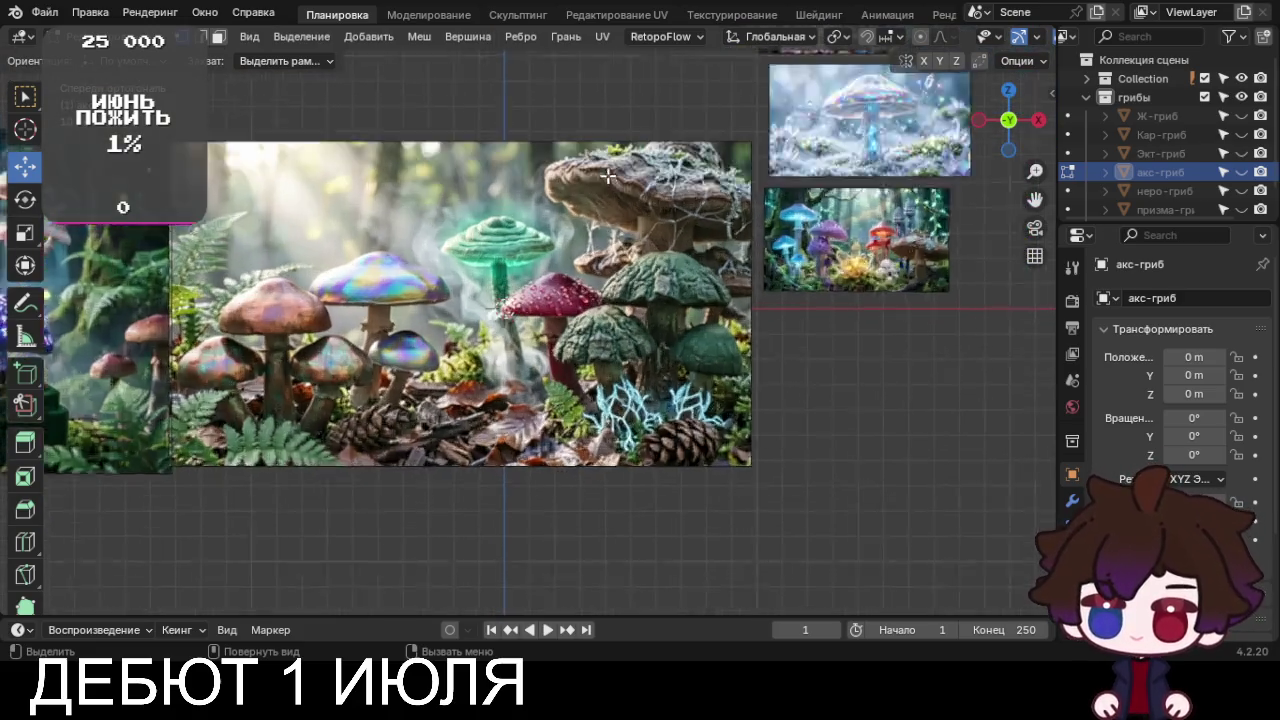
scroll(612, 208, up, 1)
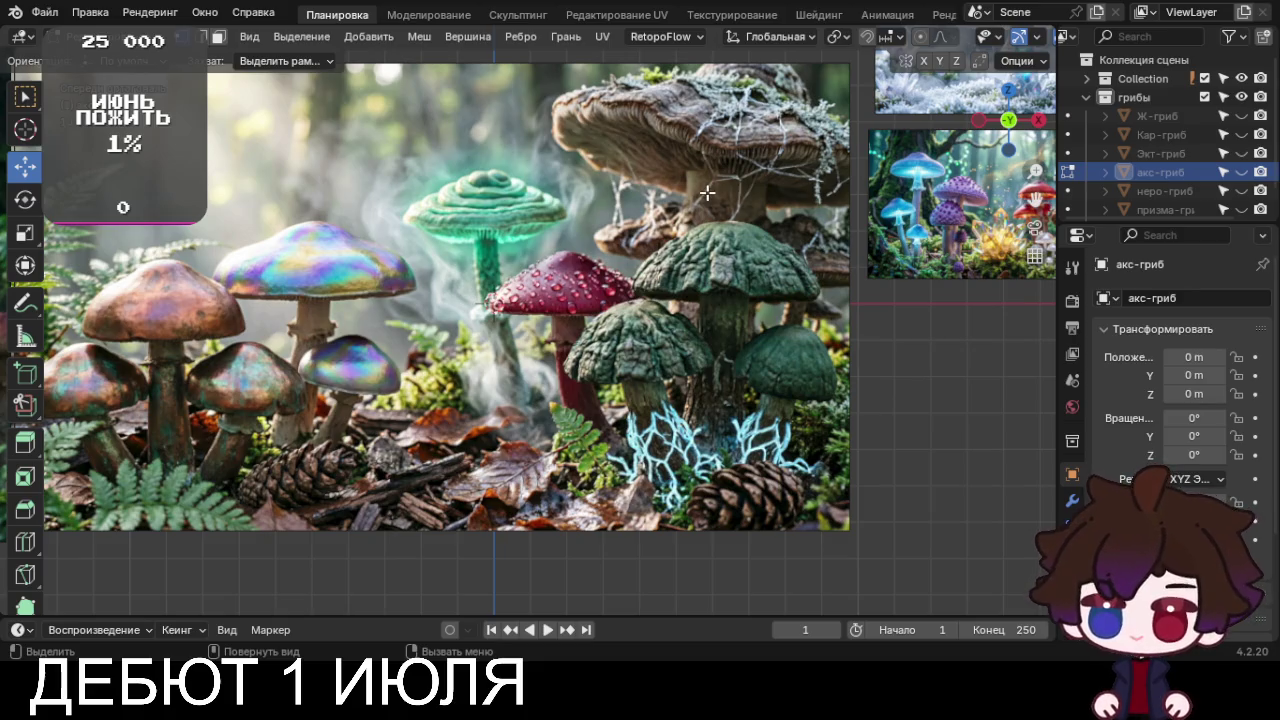
scroll(707, 192, down, 4)
Return to Object Mode, select the central forest-mushroom image, hide and reveal it, and start moving it
key(Tab)
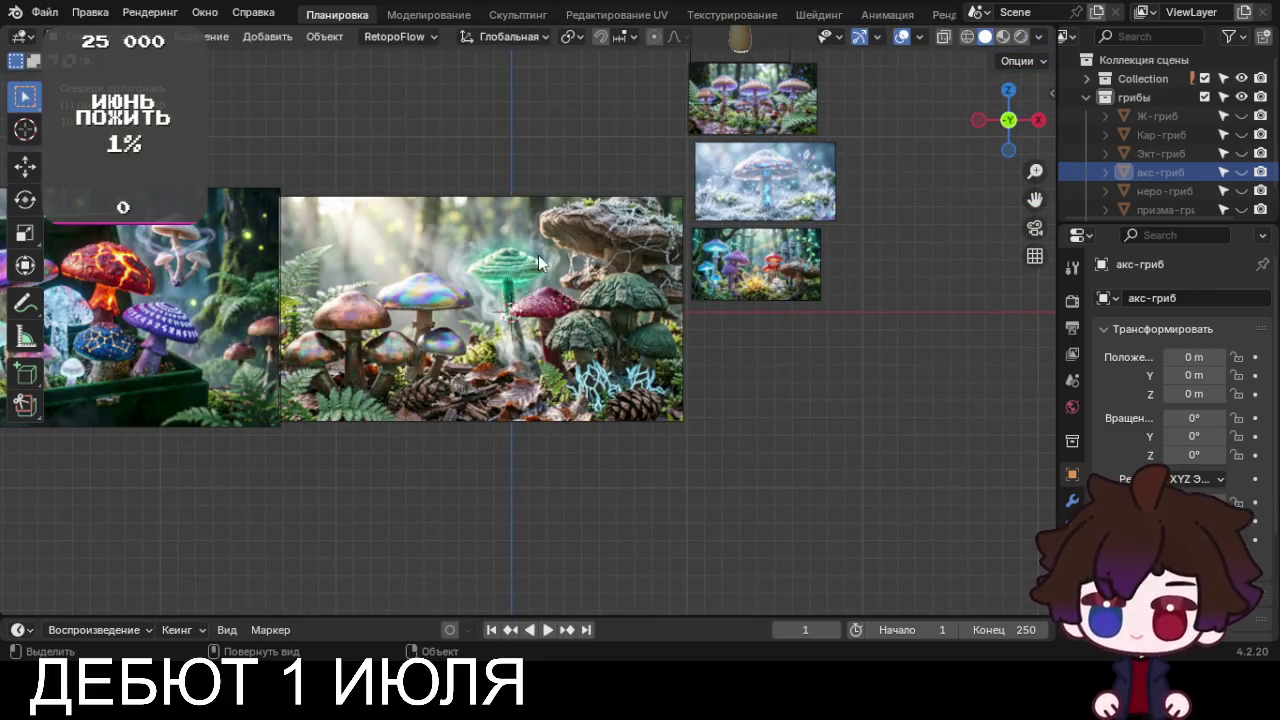
click(512, 300)
key(h)
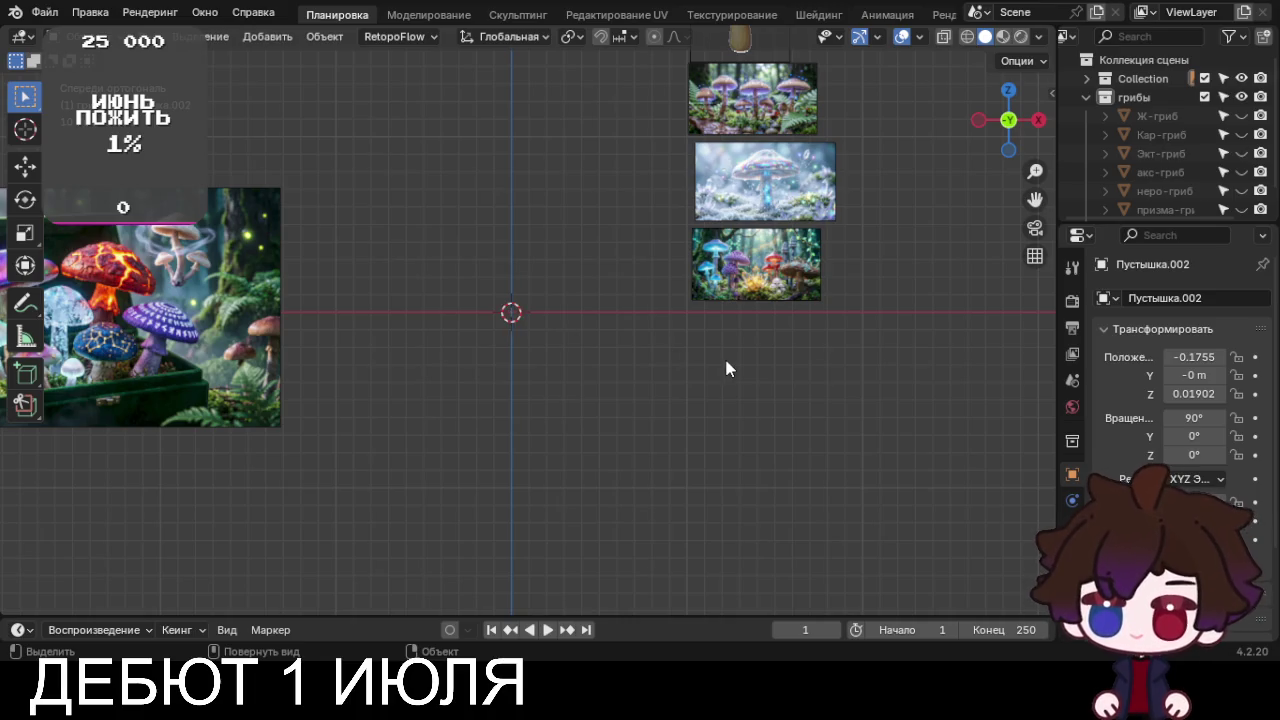
key(alt+h)
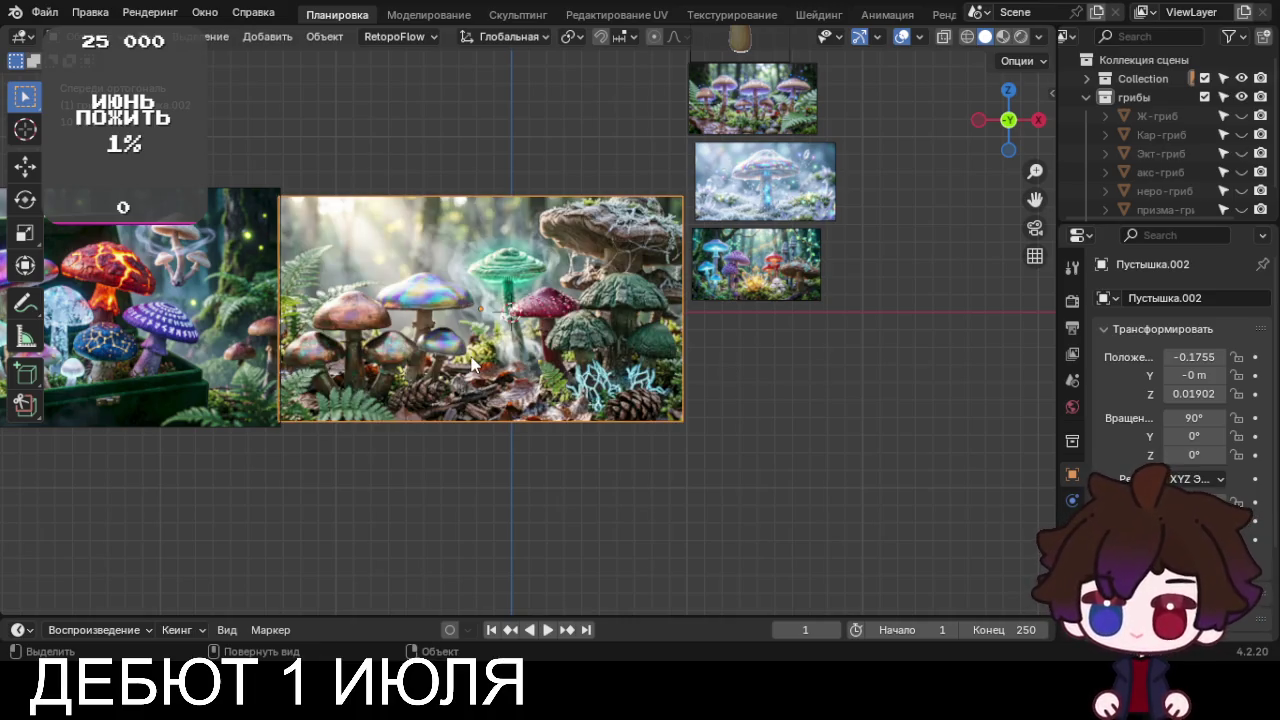
key(g)
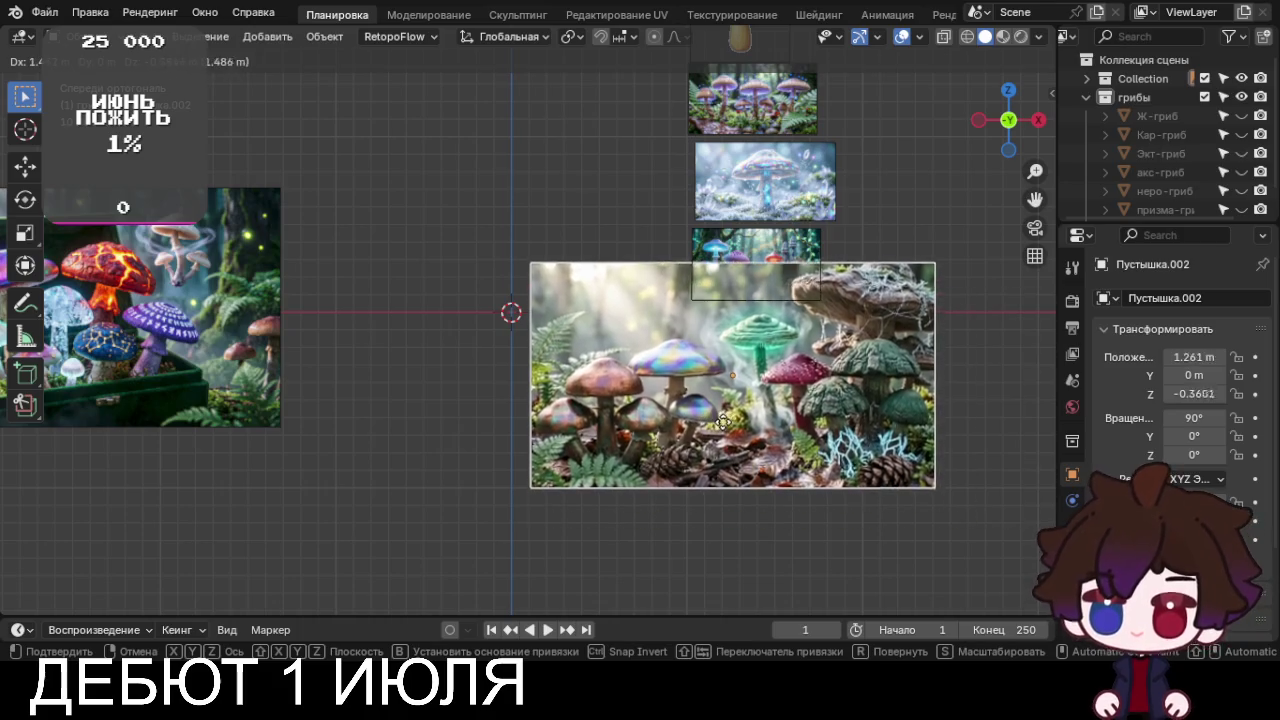
Shrink the forest-mushroom image and place it below the right-hand reference stack
click(794, 489)
key(s)
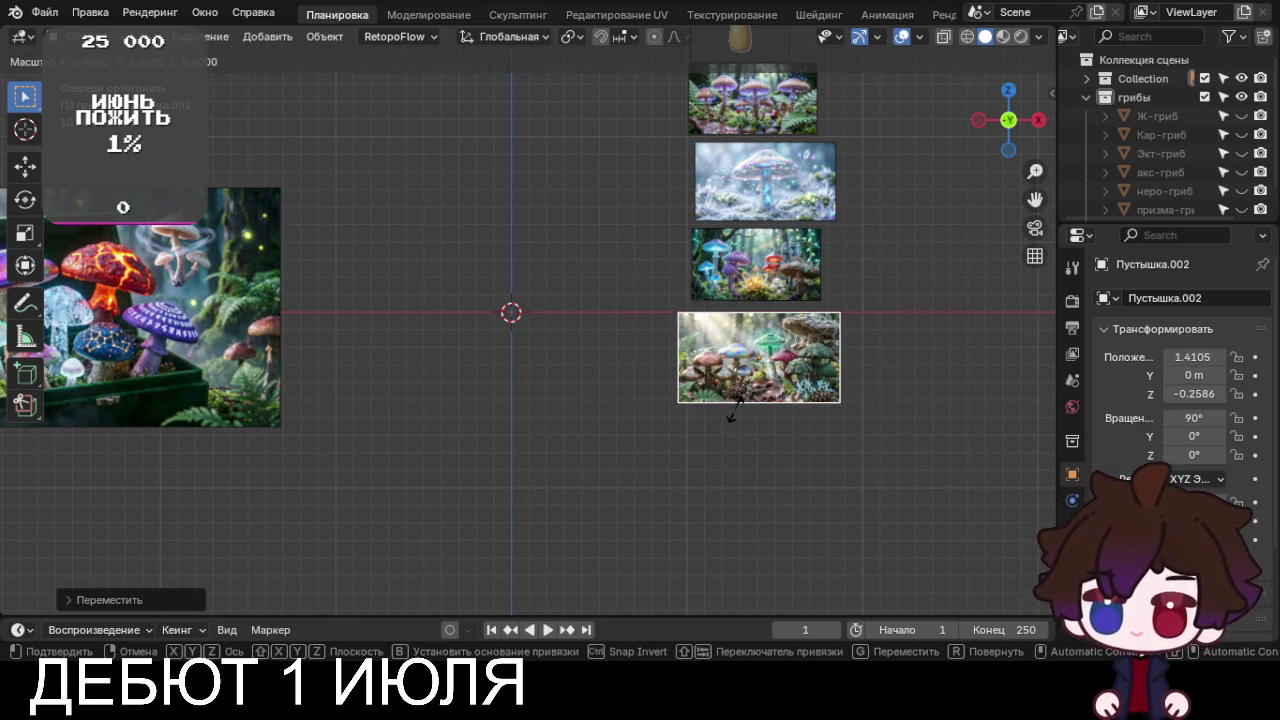
click(746, 406)
key(g)
click(752, 406)
scroll(486, 403, down, 3)
mouse_move(486, 366)
shift+middle_down()
mouse_move(652, 343)
mouse_move(834, 277)
shift+middle_up()
scroll(612, 348, up, 6)
scroll(612, 348, up, 2)
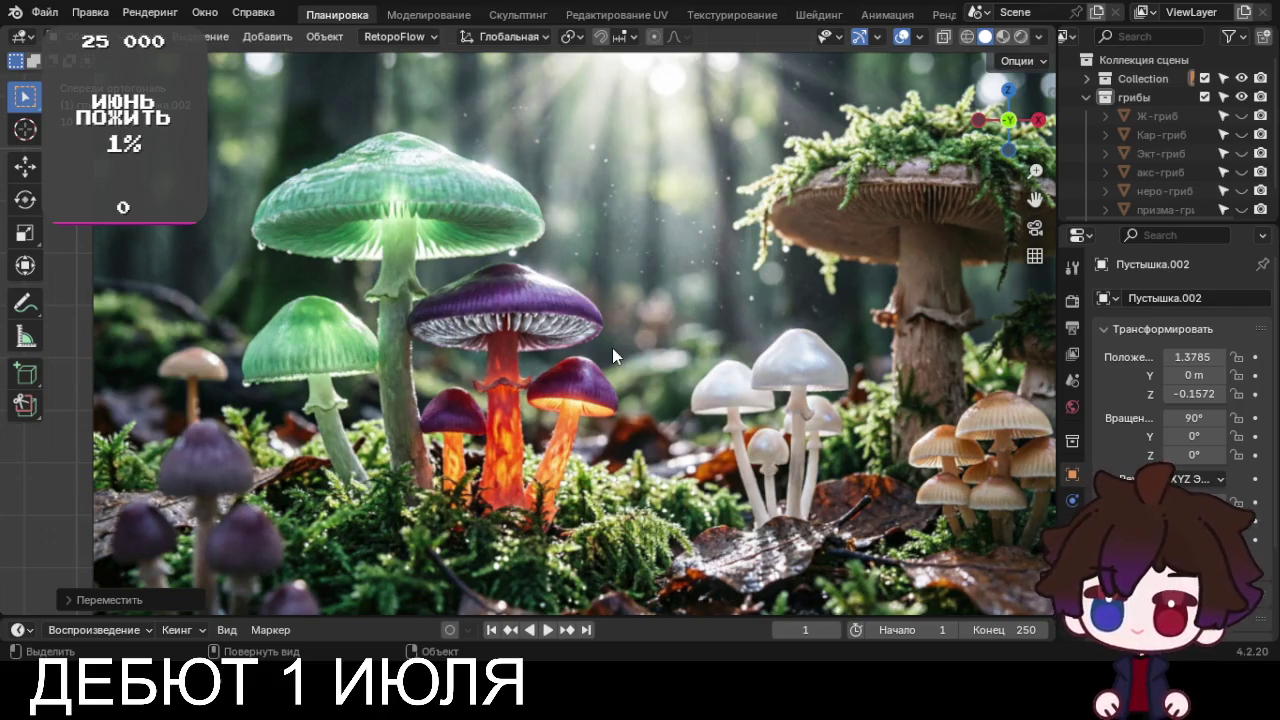
mouse_move(612, 348)
shift+middle_down()
mouse_move(458, 293)
mouse_move(402, 396)
shift+middle_up()
scroll(400, 401, up, 1)
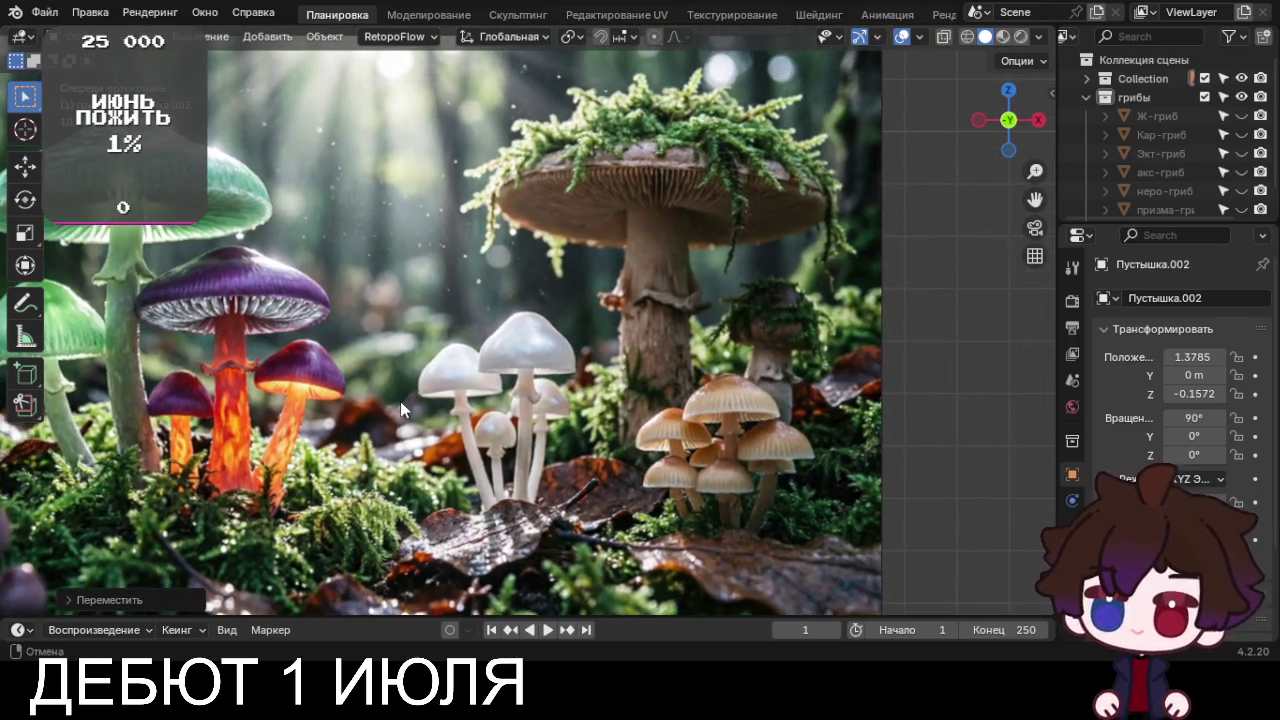
mouse_move(403, 403)
shift+middle_down()
mouse_move(467, 419)
mouse_move(695, 419)
shift+middle_up()
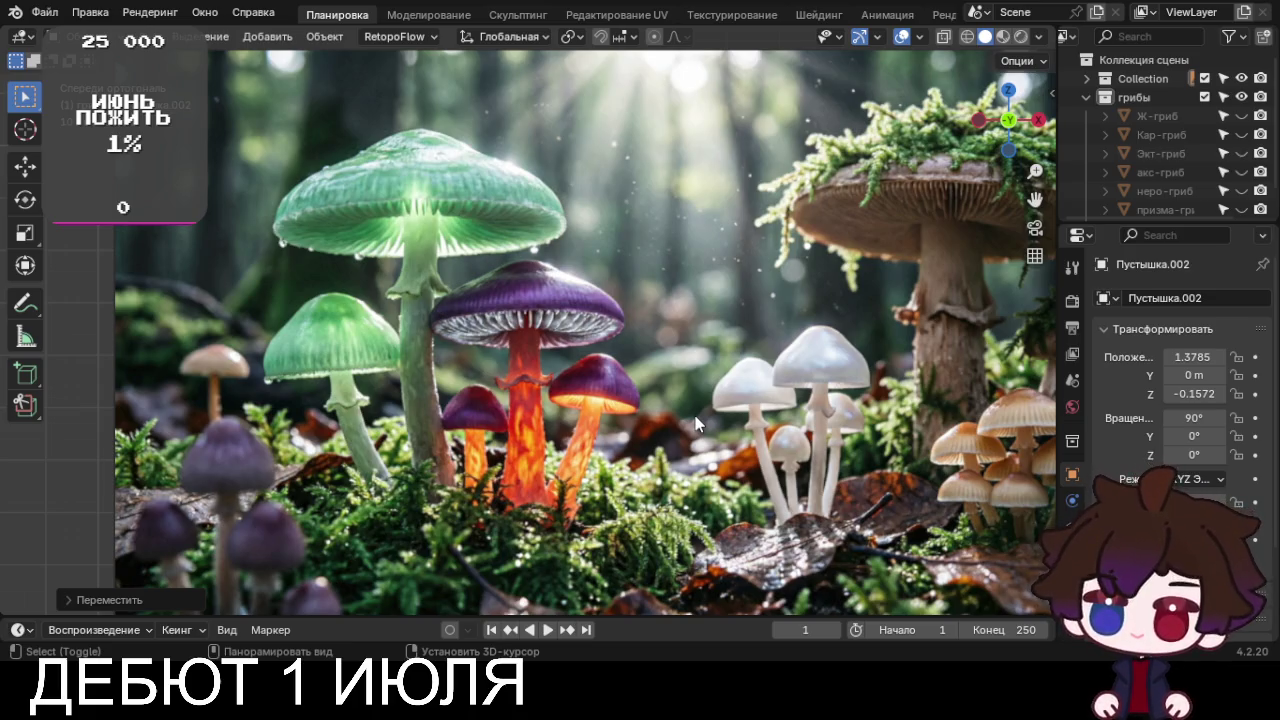
Move the treasure-box image lower left and enlarge the purple-forest reference image
shift+middle_drag(826, 295, 193, 245)
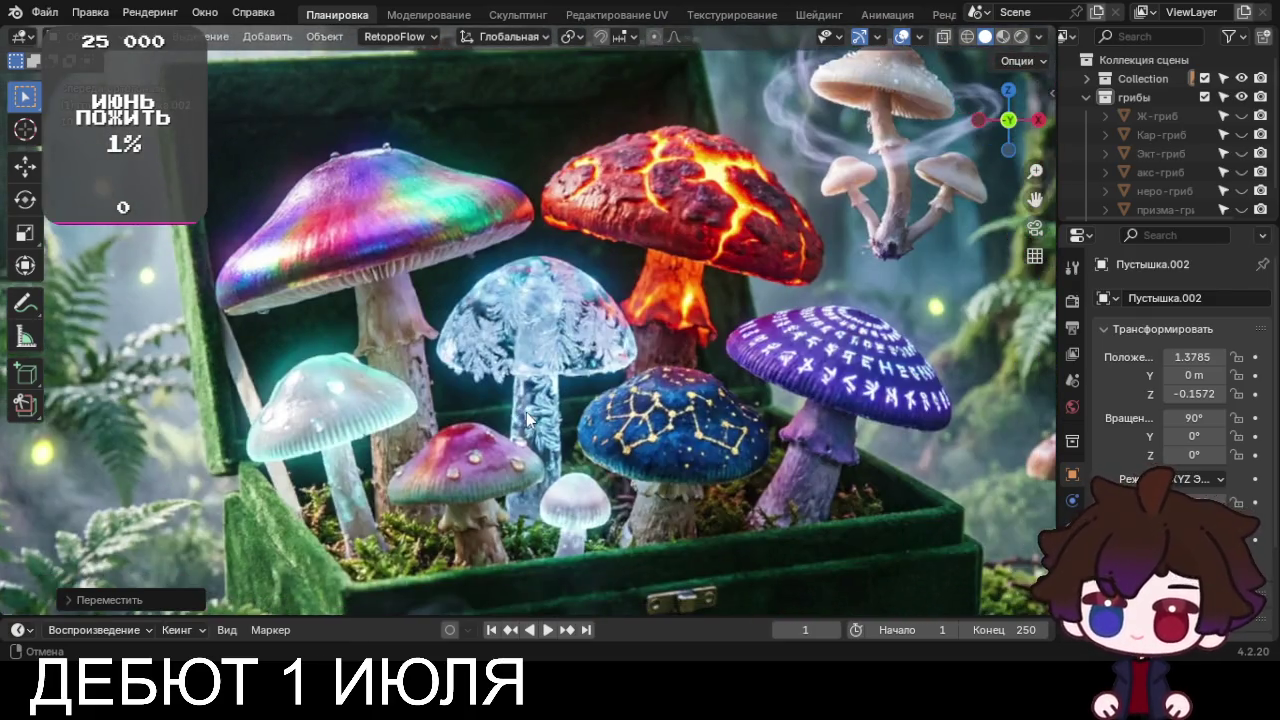
mouse_move(193, 245)
shift+middle_down()
mouse_move(484, 410)
mouse_move(360, 345)
mouse_move(387, 345)
shift+middle_up()
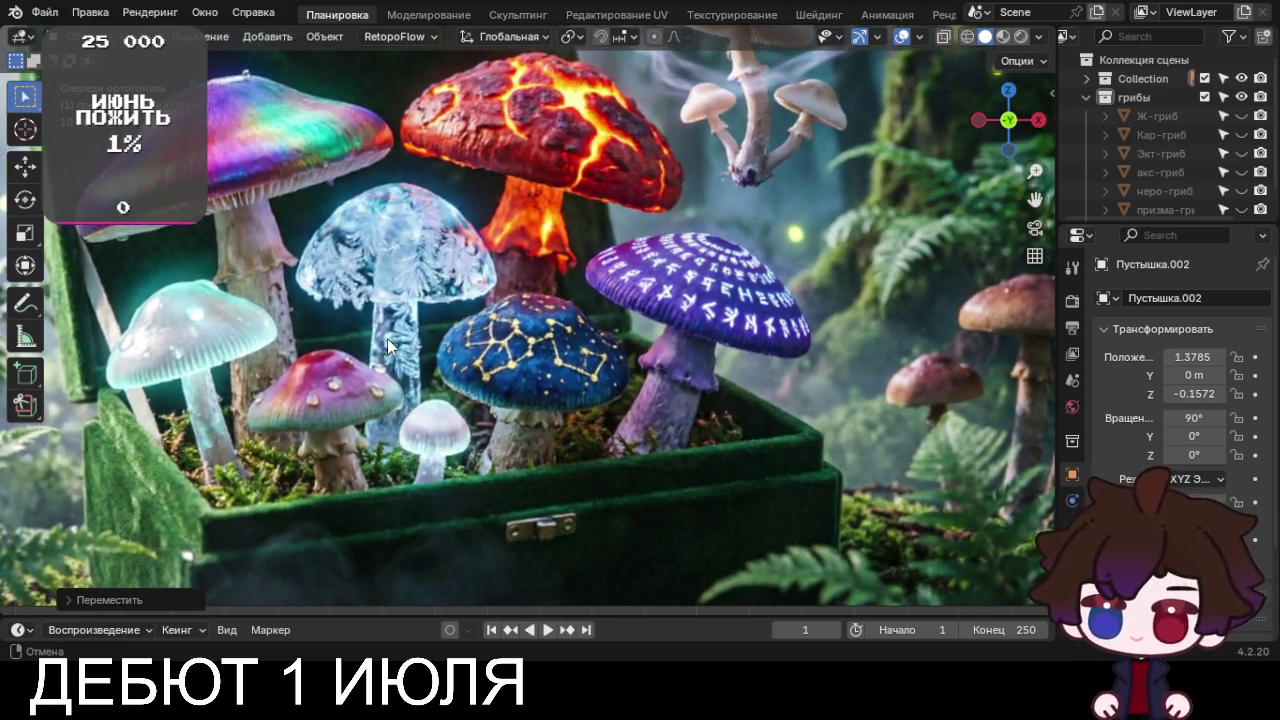
scroll(414, 338, down, 5)
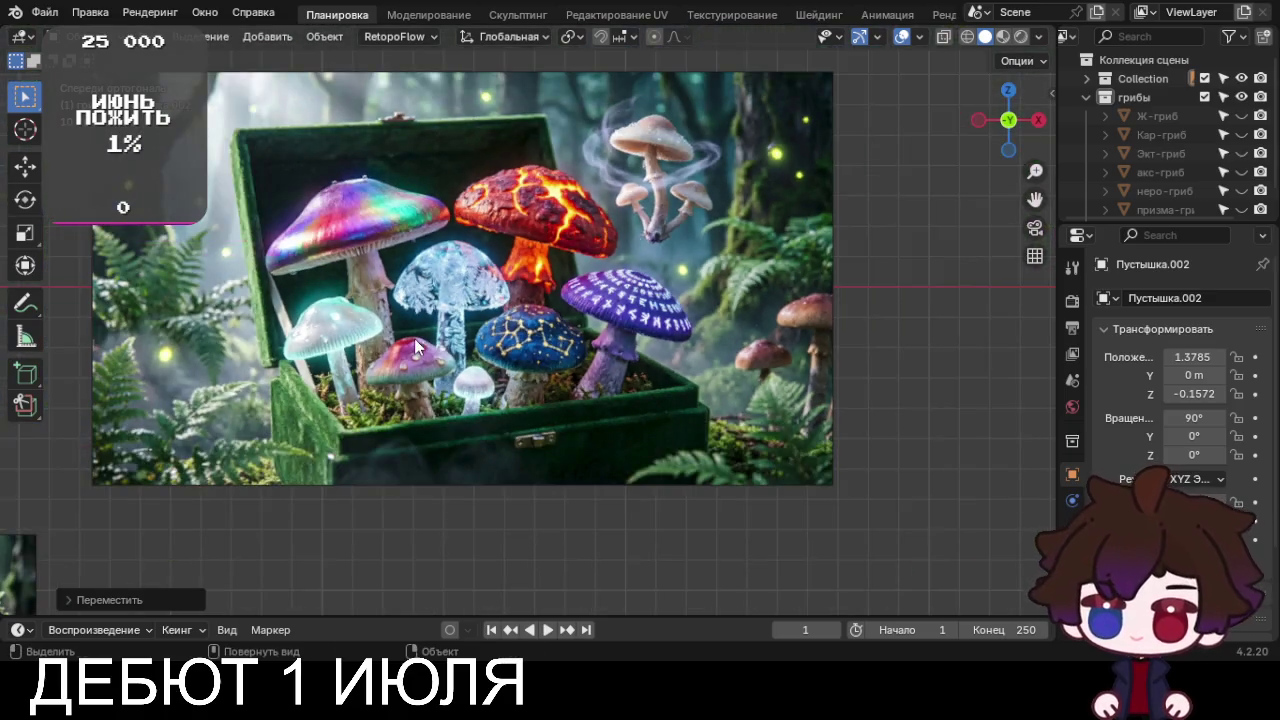
scroll(446, 365, down, 1)
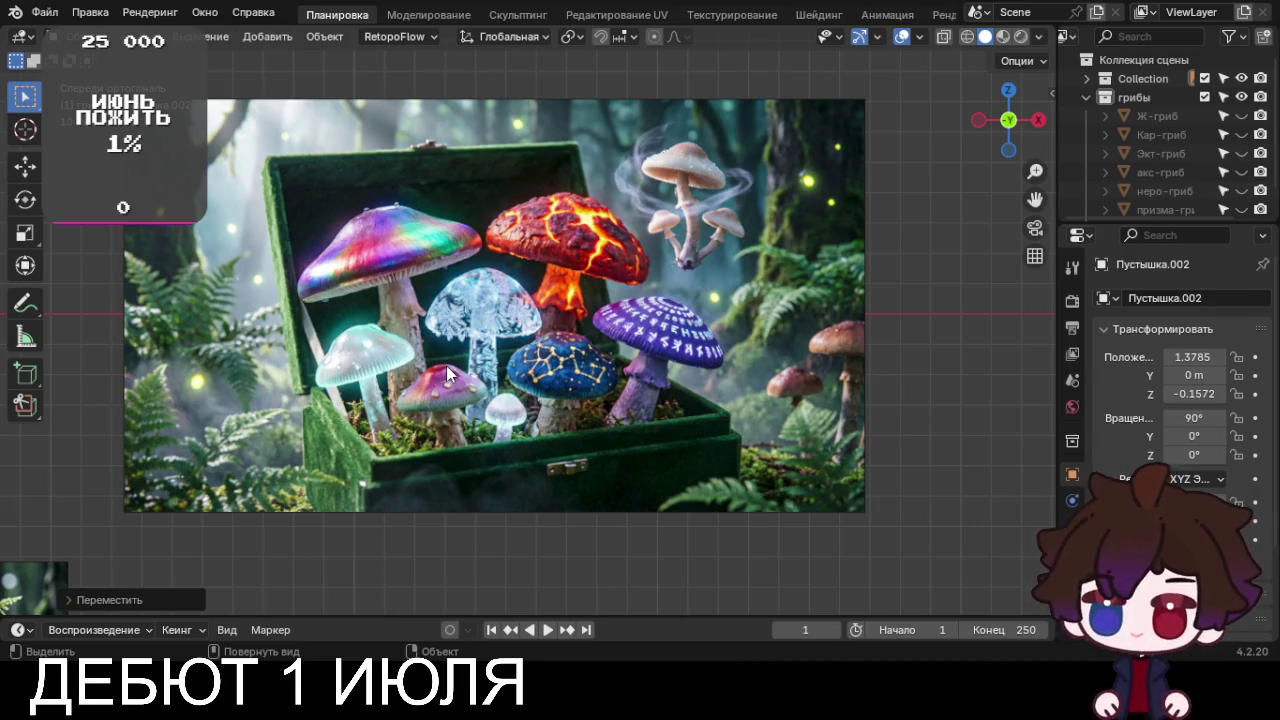
key(g)
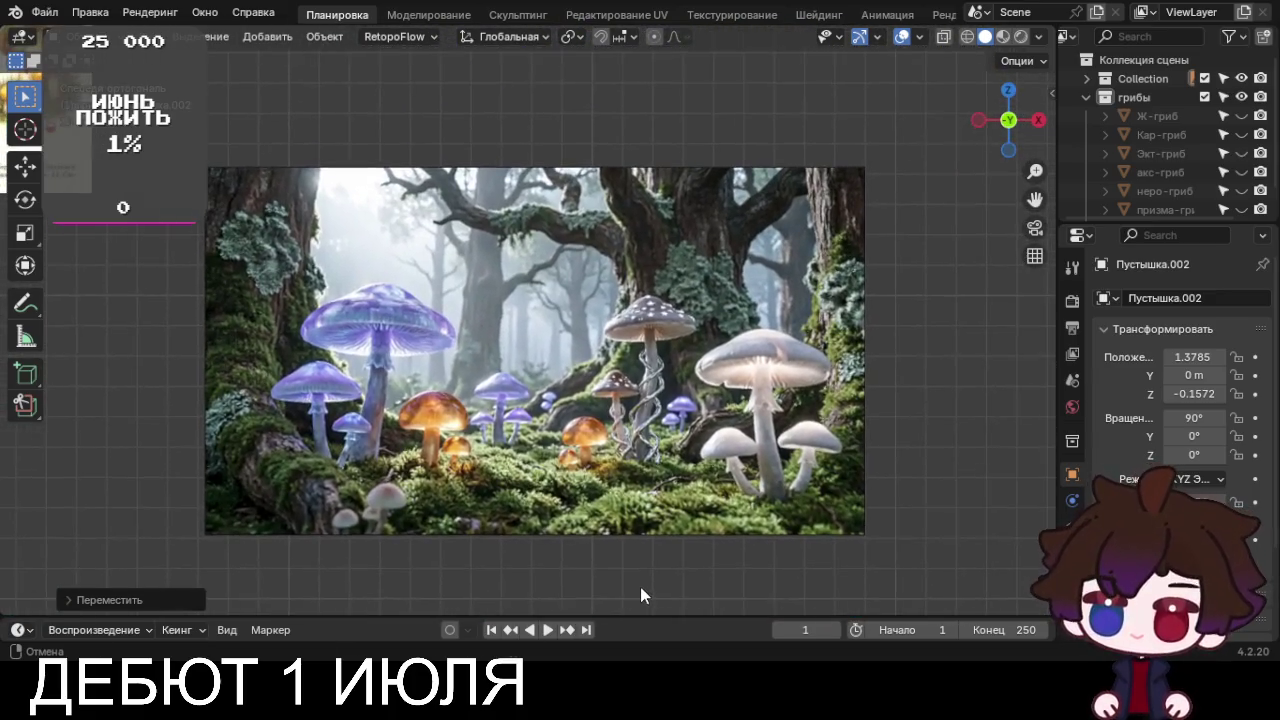
click(641, 590)
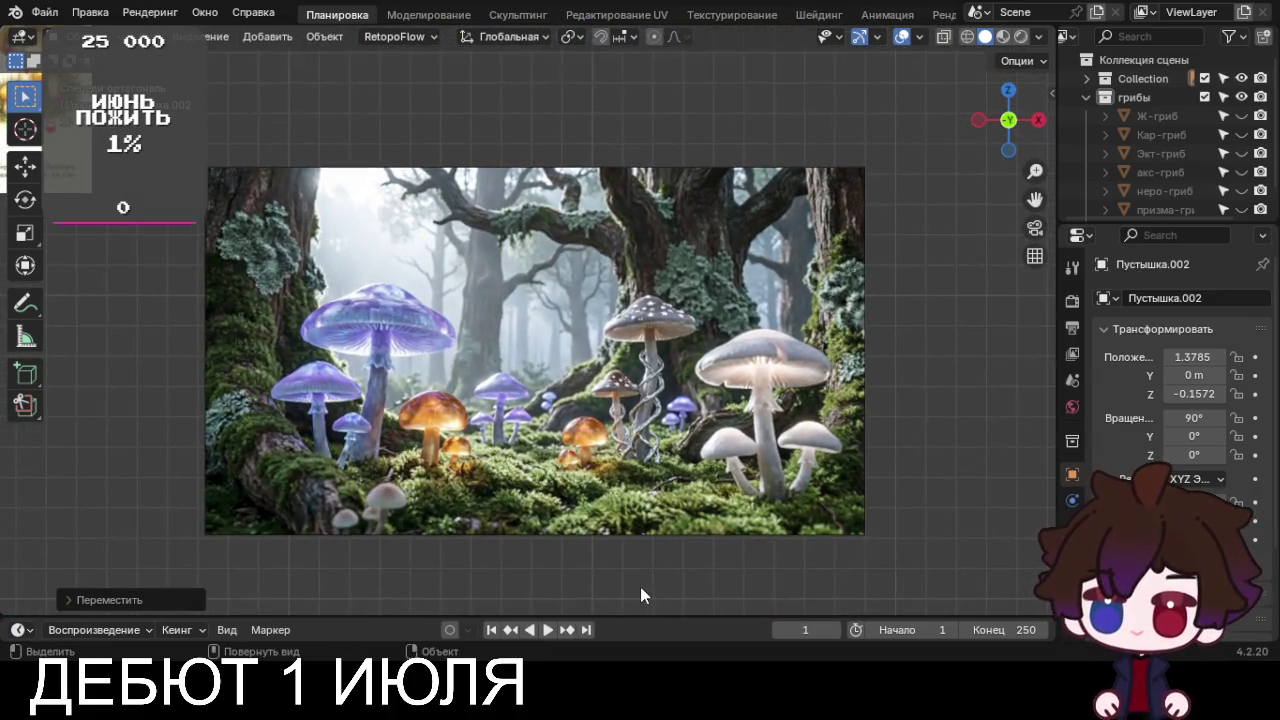
key(s)
click(612, 415)
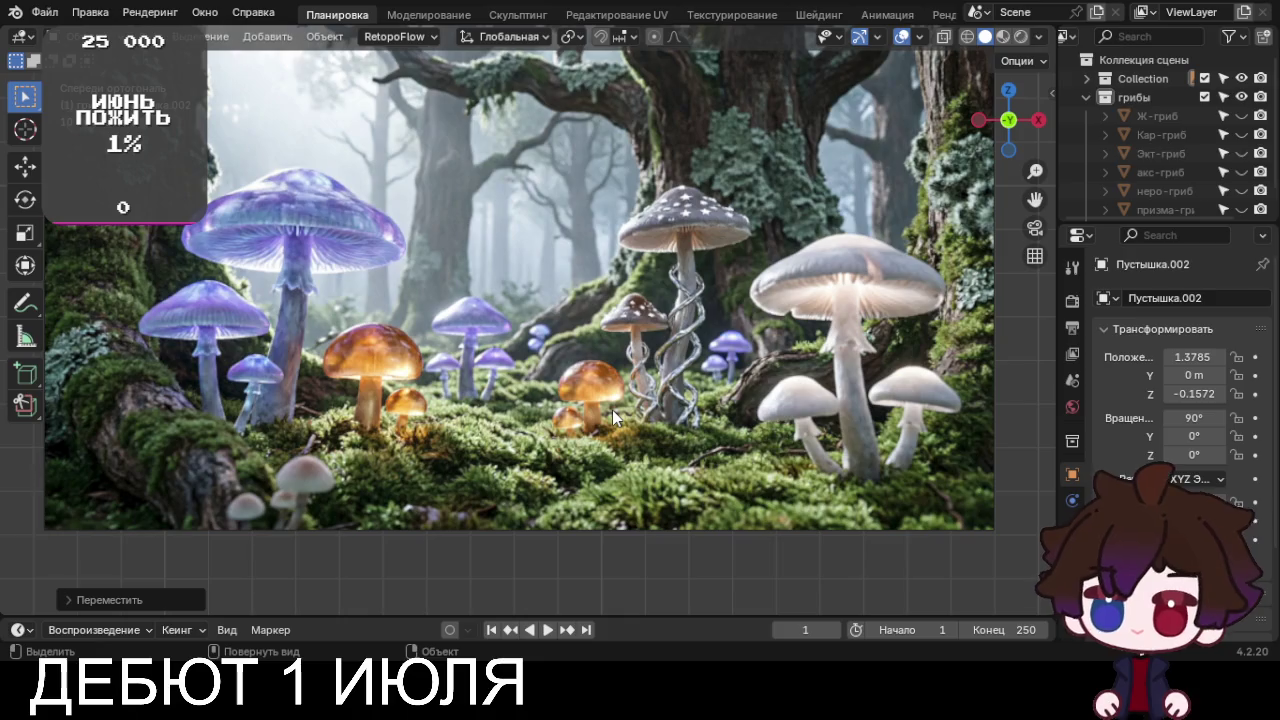
scroll(612, 418, down, 1)
scroll(612, 418, down, 3)
scroll(612, 418, down, 2)
scroll(612, 418, down, 2)
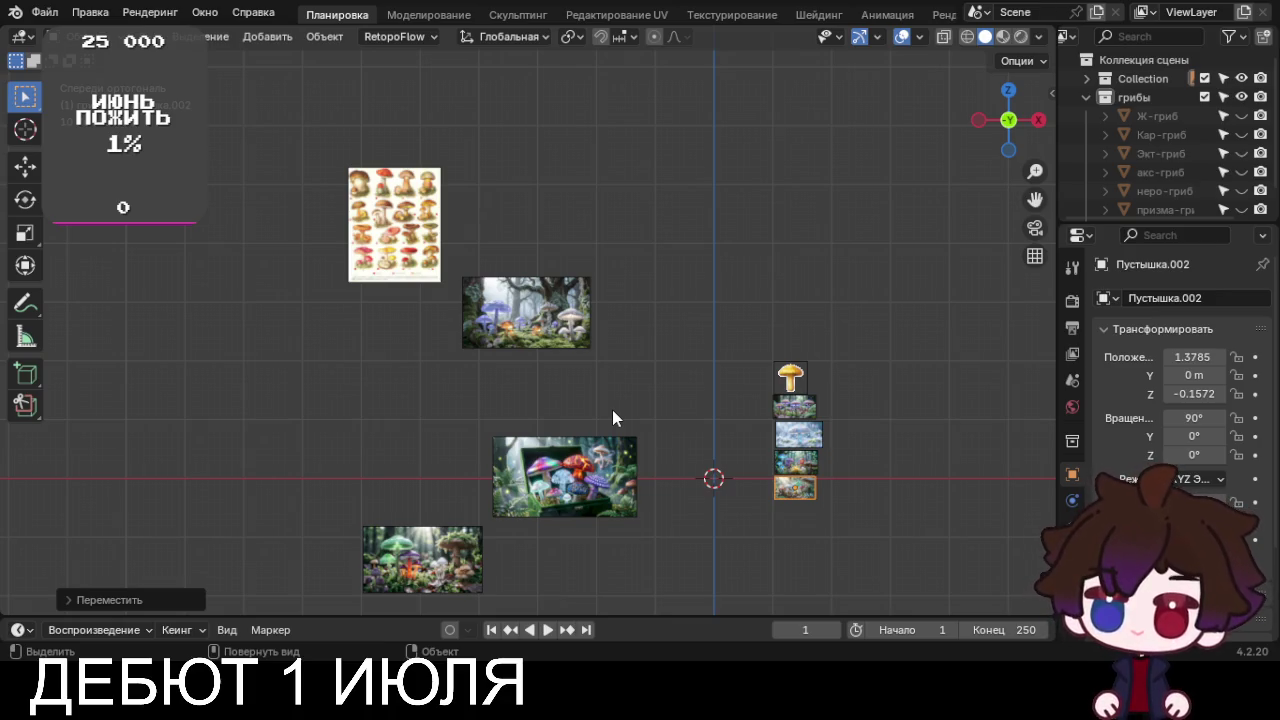
Box-select three of the large reference images and delete them
scroll(612, 411, up, 2)
scroll(587, 408, up, 7)
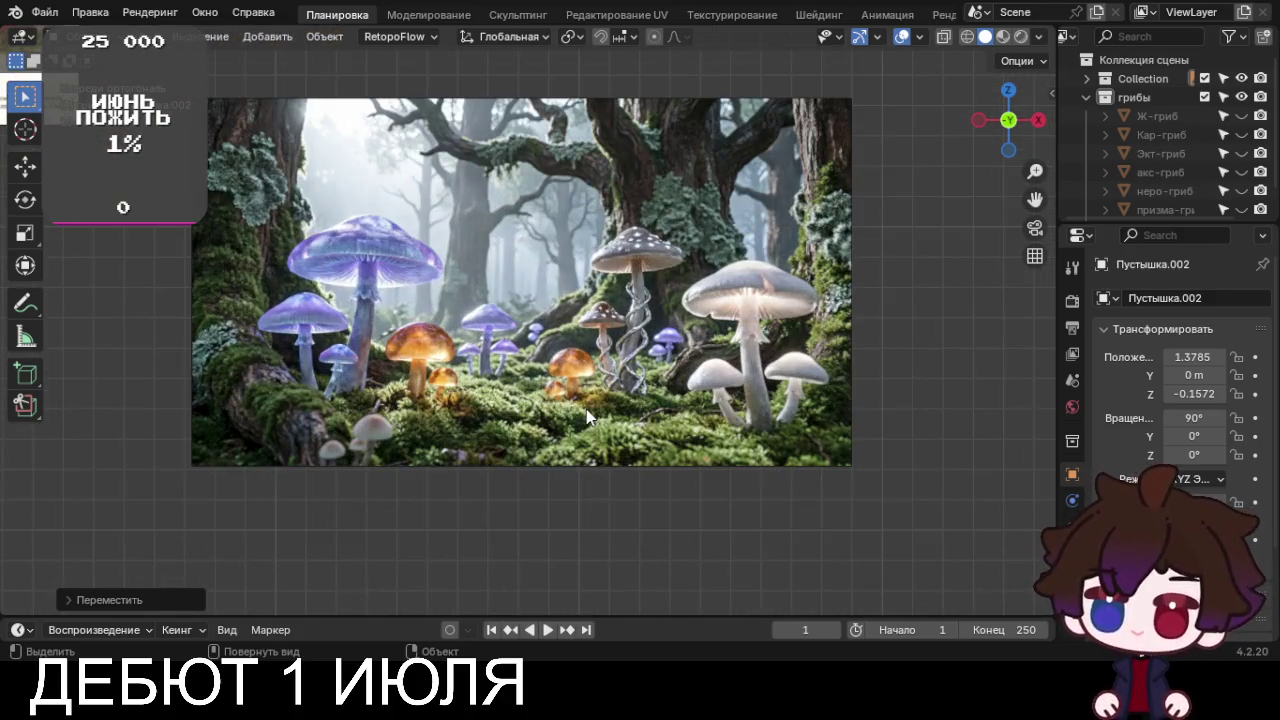
scroll(586, 409, up, 7)
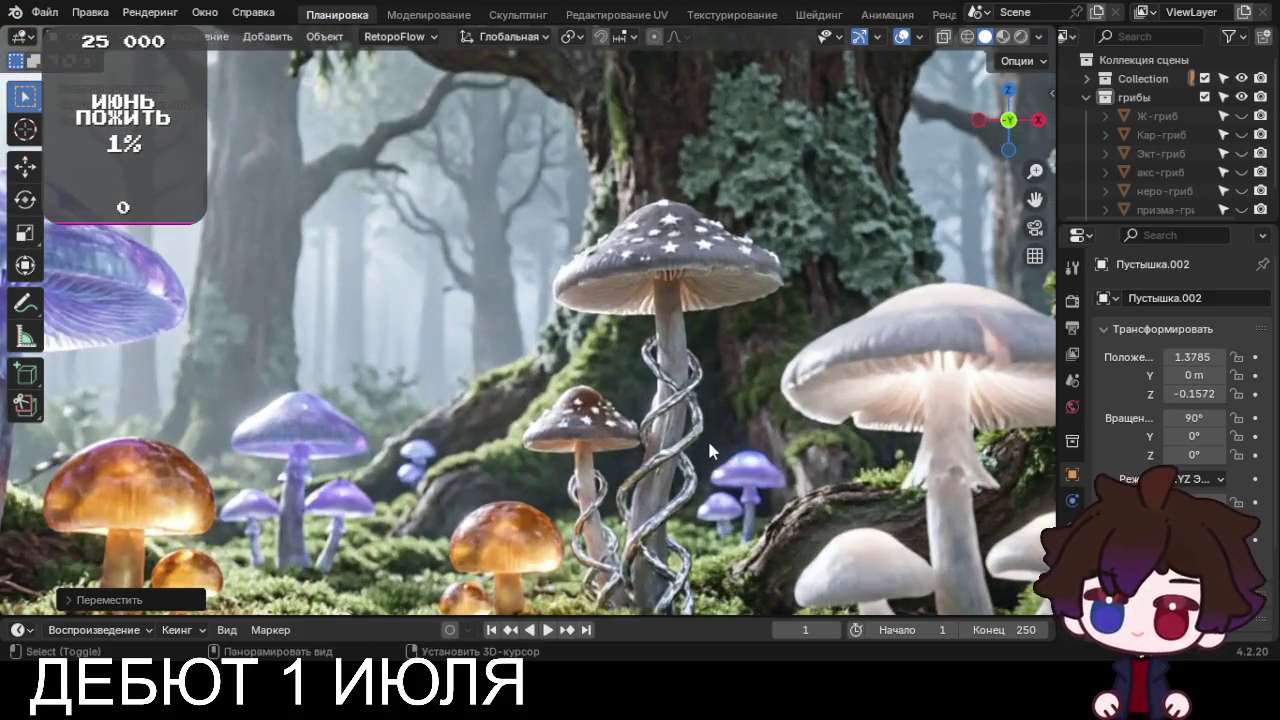
shift+middle_drag(700, 463, 630, 313)
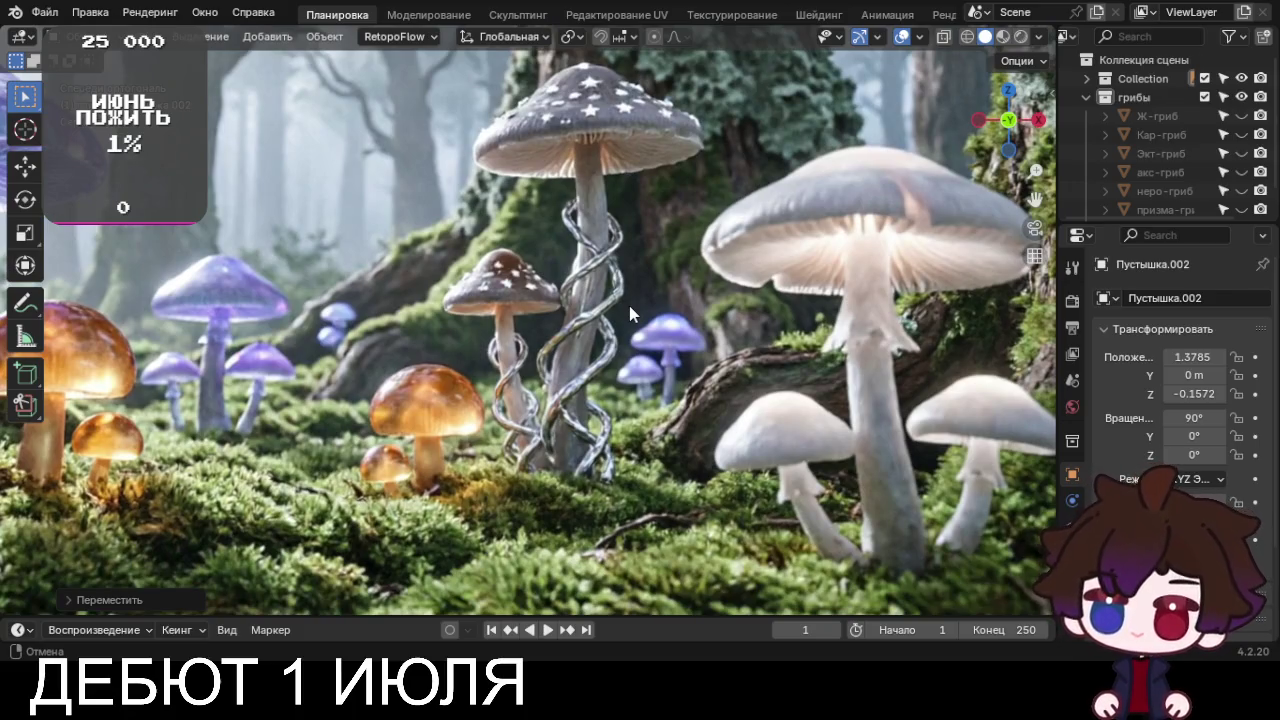
shift+middle_drag(630, 313, 667, 441)
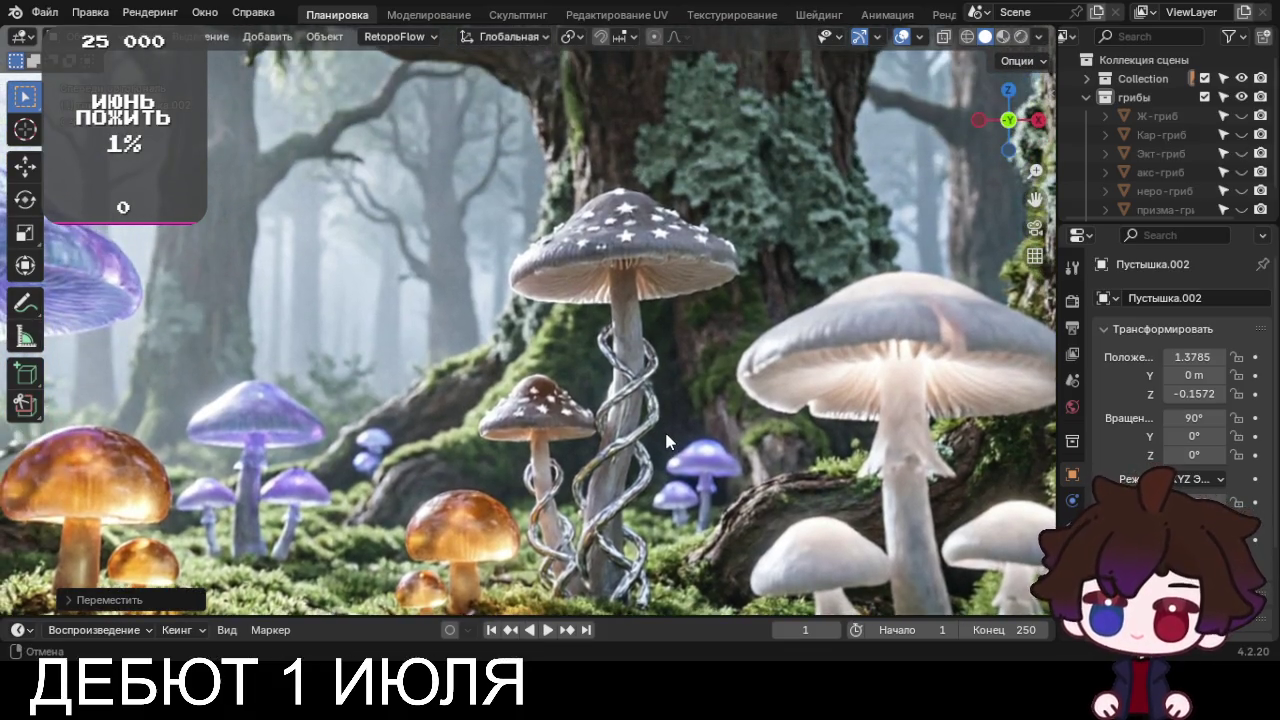
scroll(667, 441, down, 5)
scroll(667, 441, down, 5)
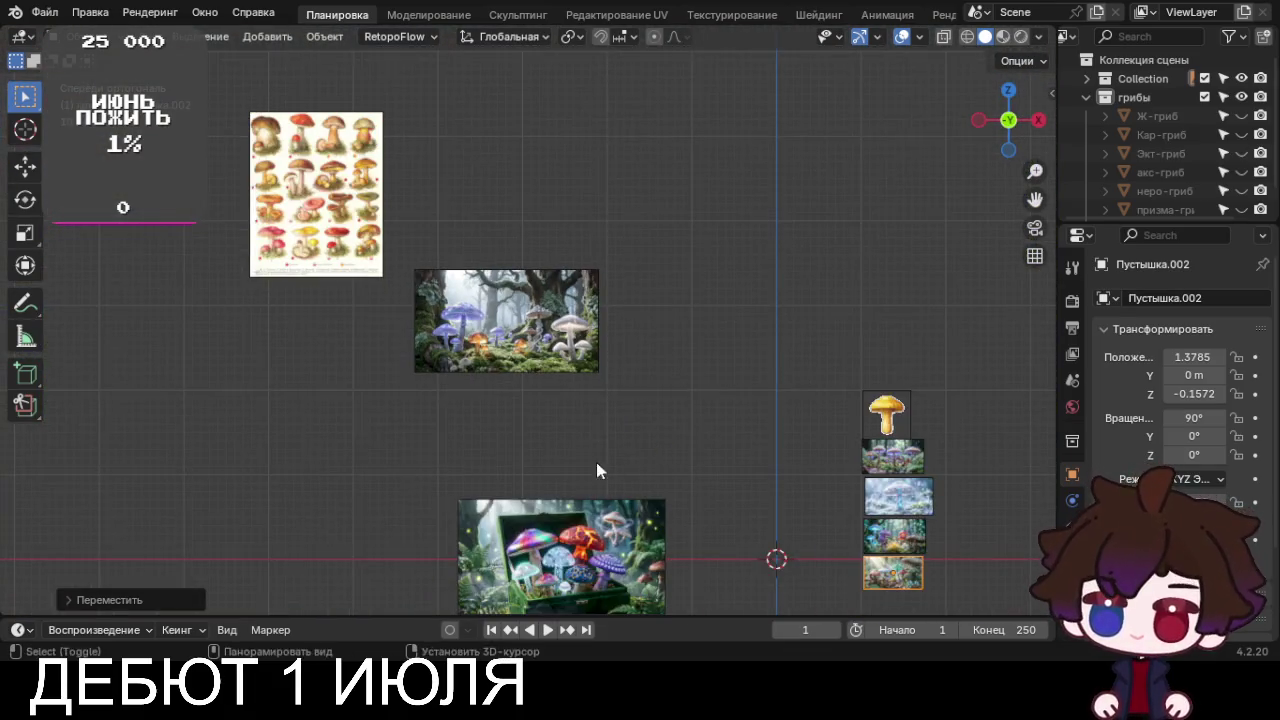
shift+middle_drag(596, 471, 572, 290)
drag(632, 106, 394, 541)
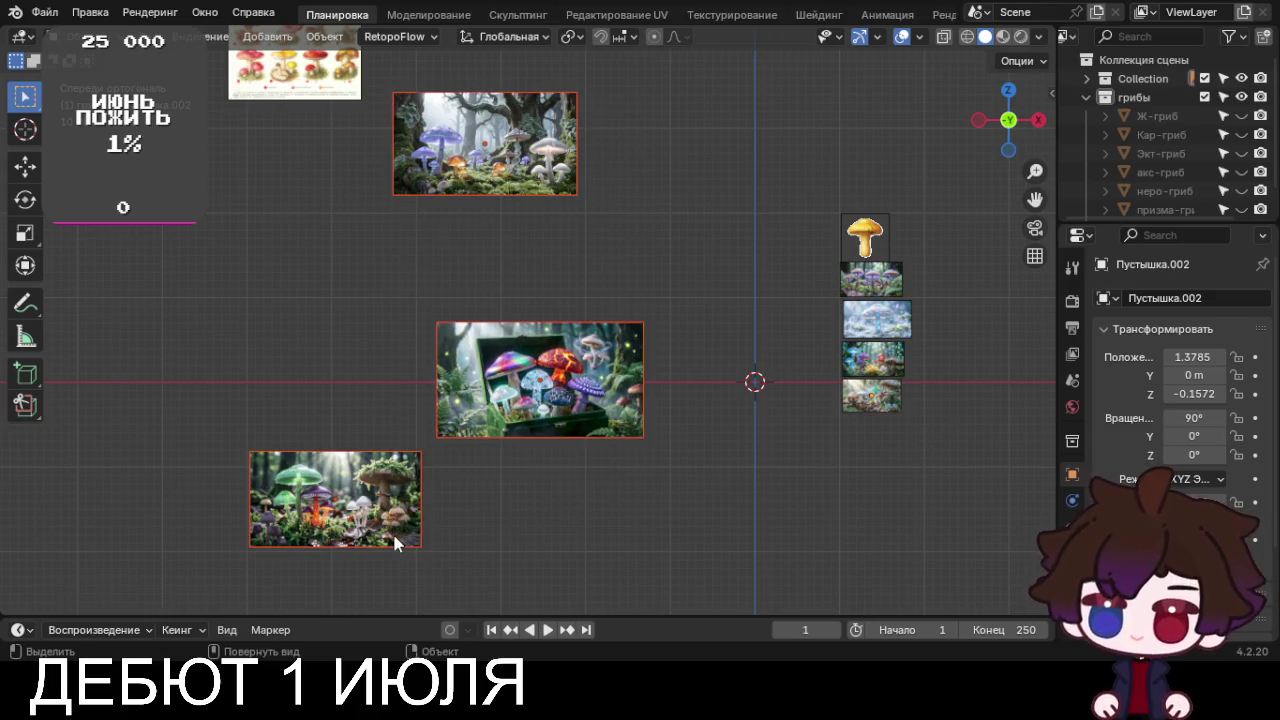
key(x)
click(392, 531)
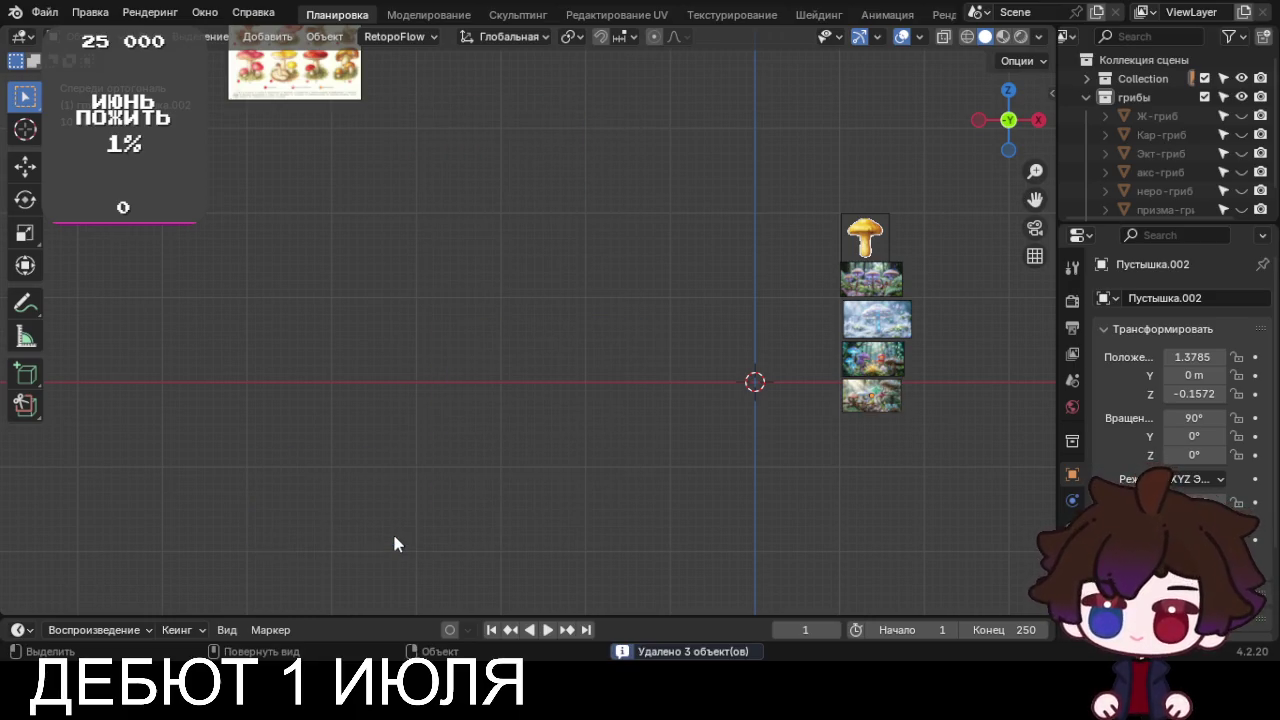
Undo the accidental mushroom-chart deletion and move the chart to the viewport centre
click(339, 94)
key(Delete)
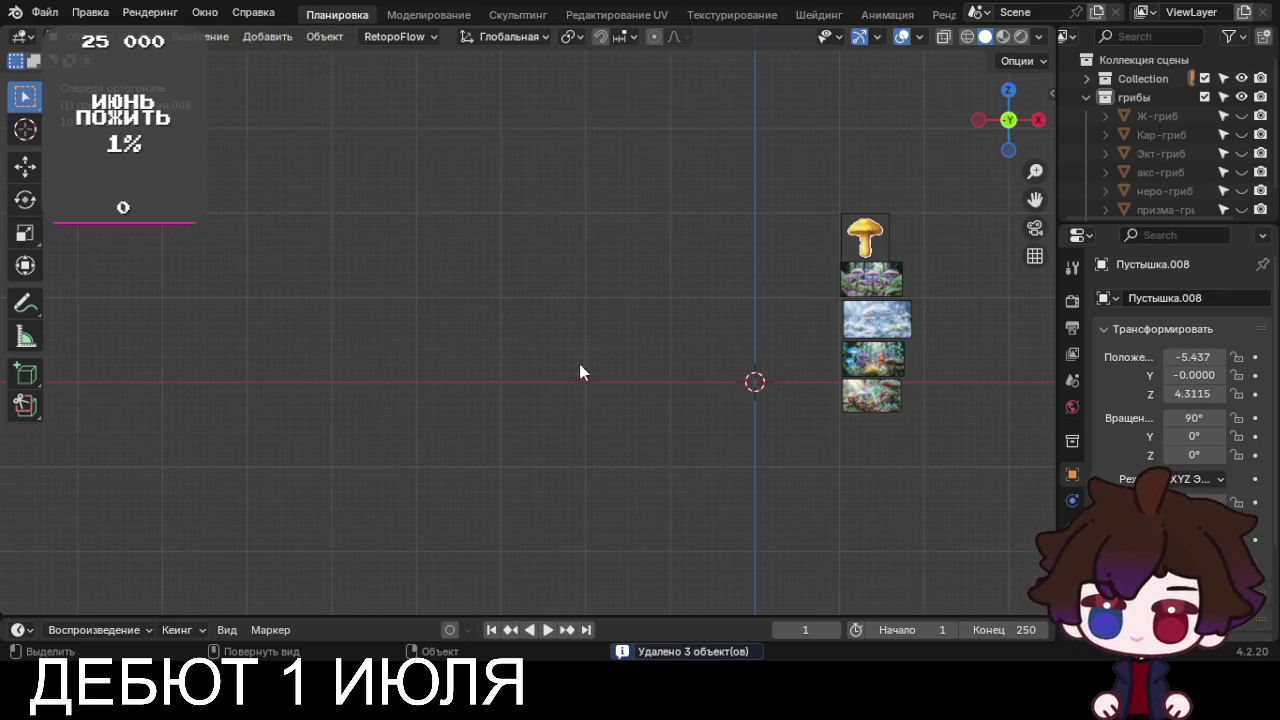
key(ctrl+z)
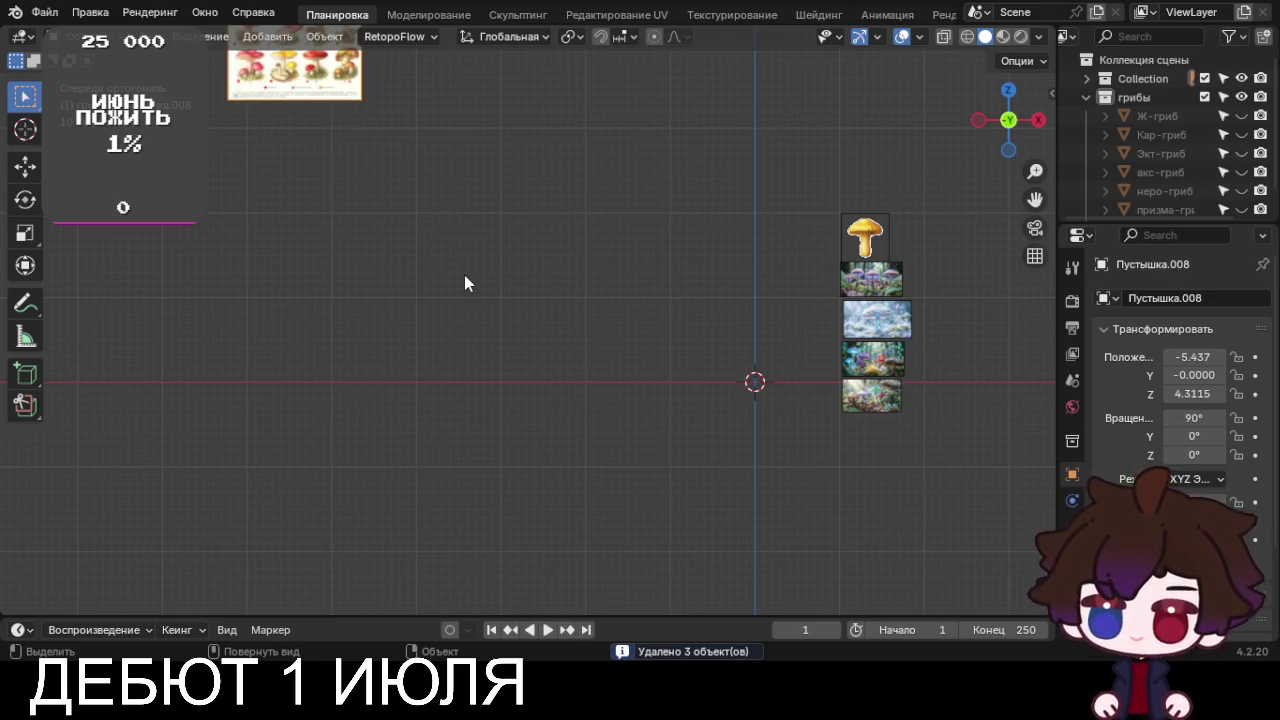
key(g)
click(724, 288)
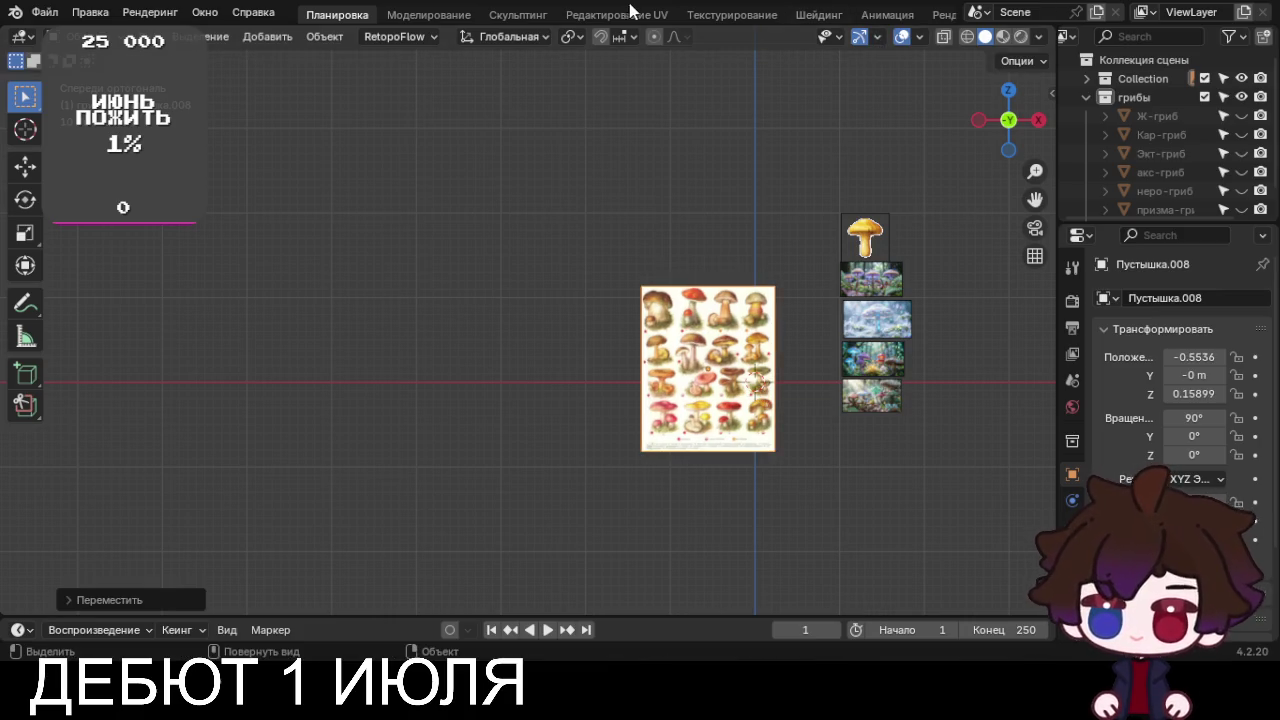
Zoom in on the mushroom chart and move it left of the other references
scroll(524, 323, up, 4)
shift+middle_drag(900, 320, 540, 300)
scroll(557, 290, up, 2)
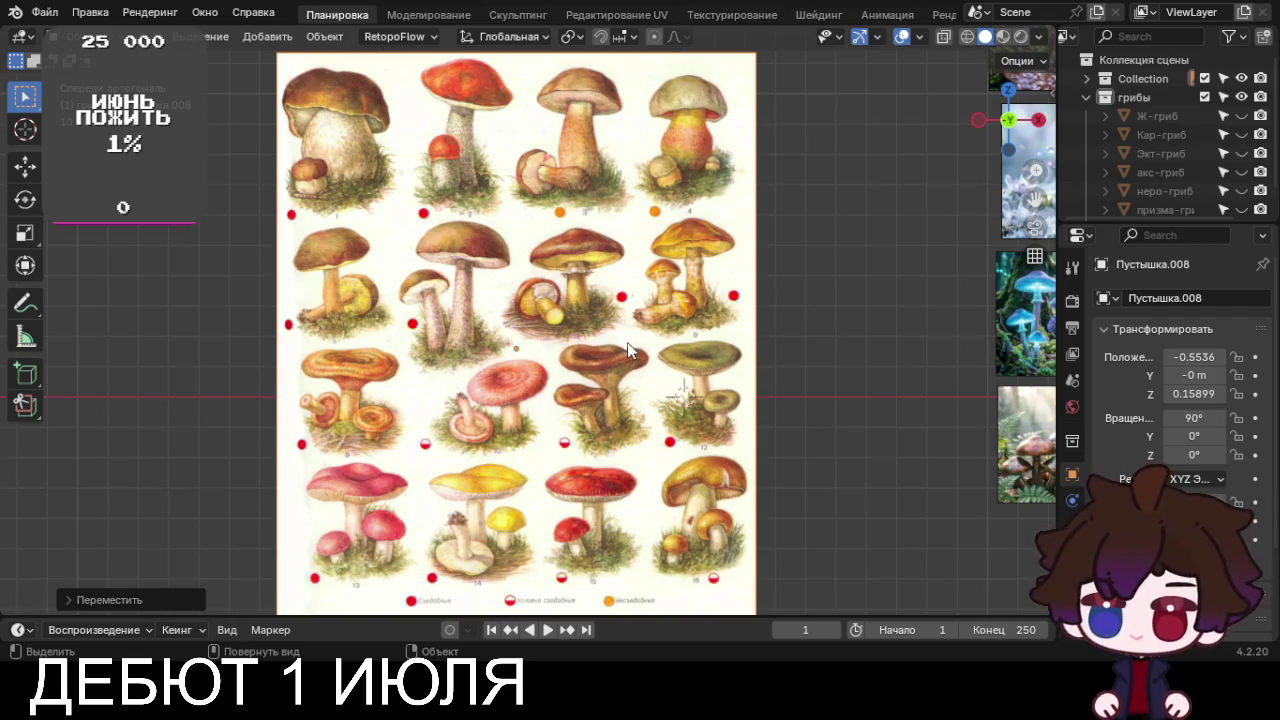
key(g)
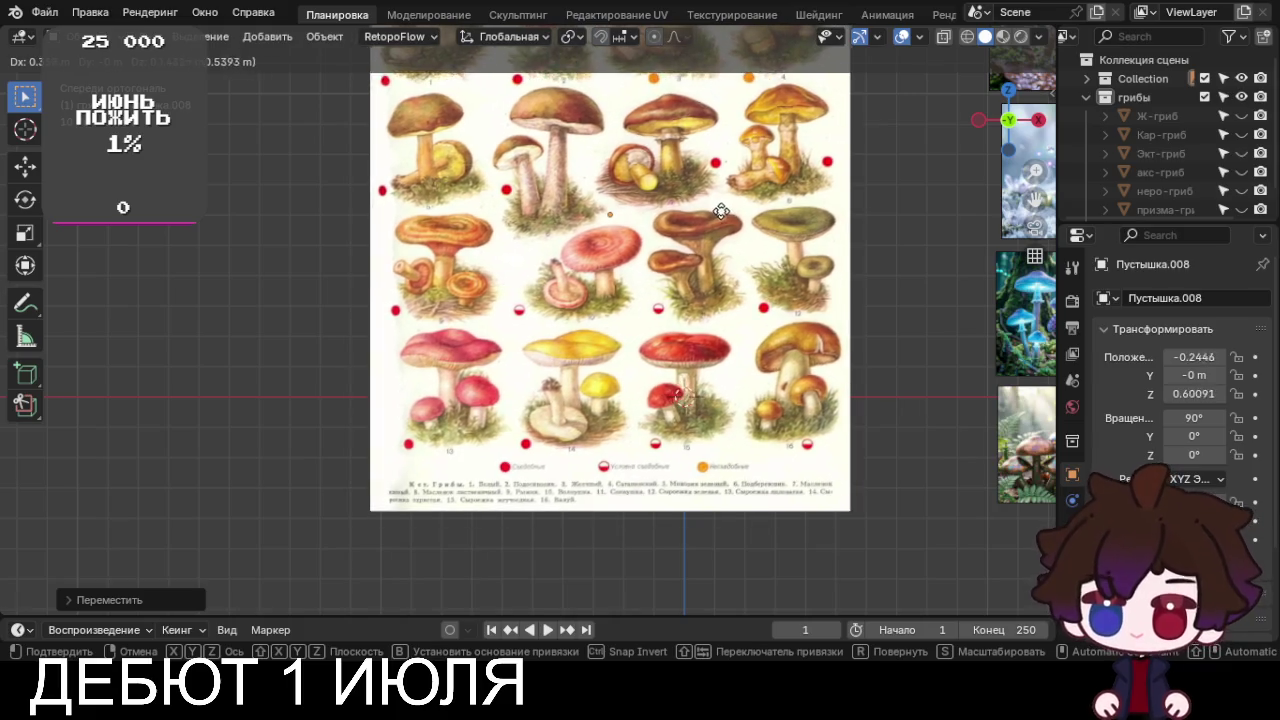
scroll(730, 320, up, 3)
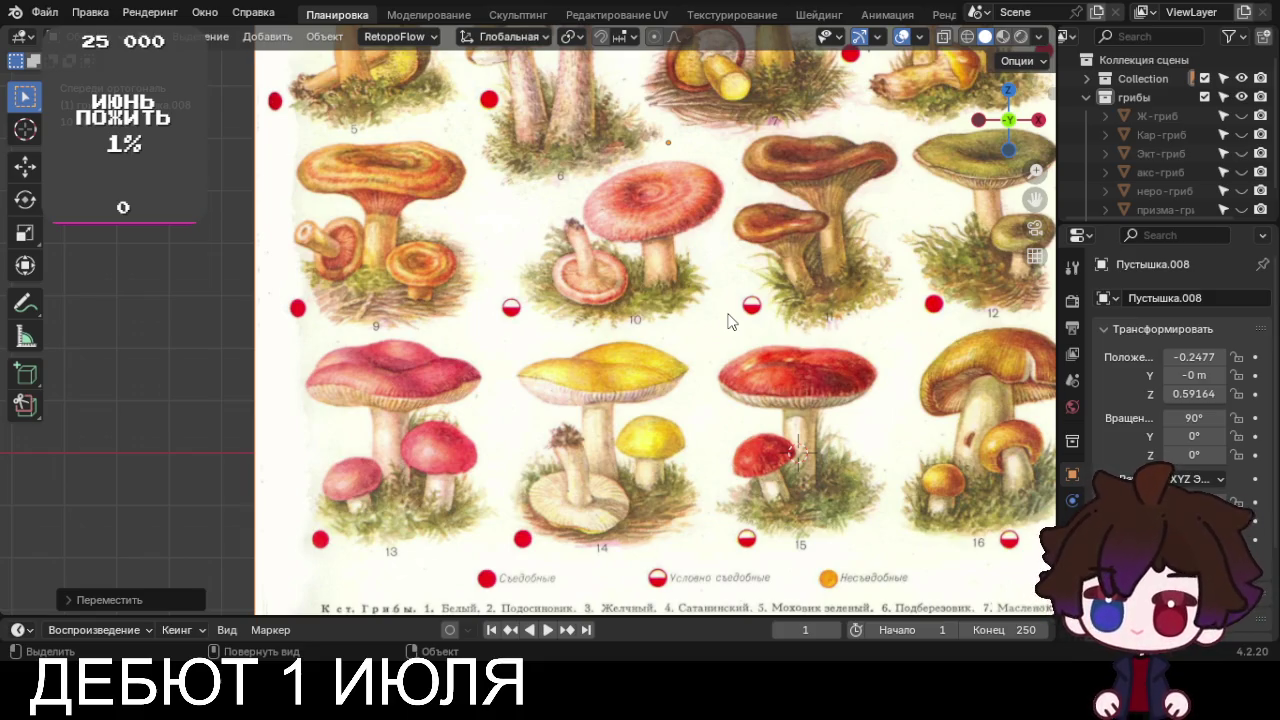
shift+middle_drag(728, 321, 462, 445)
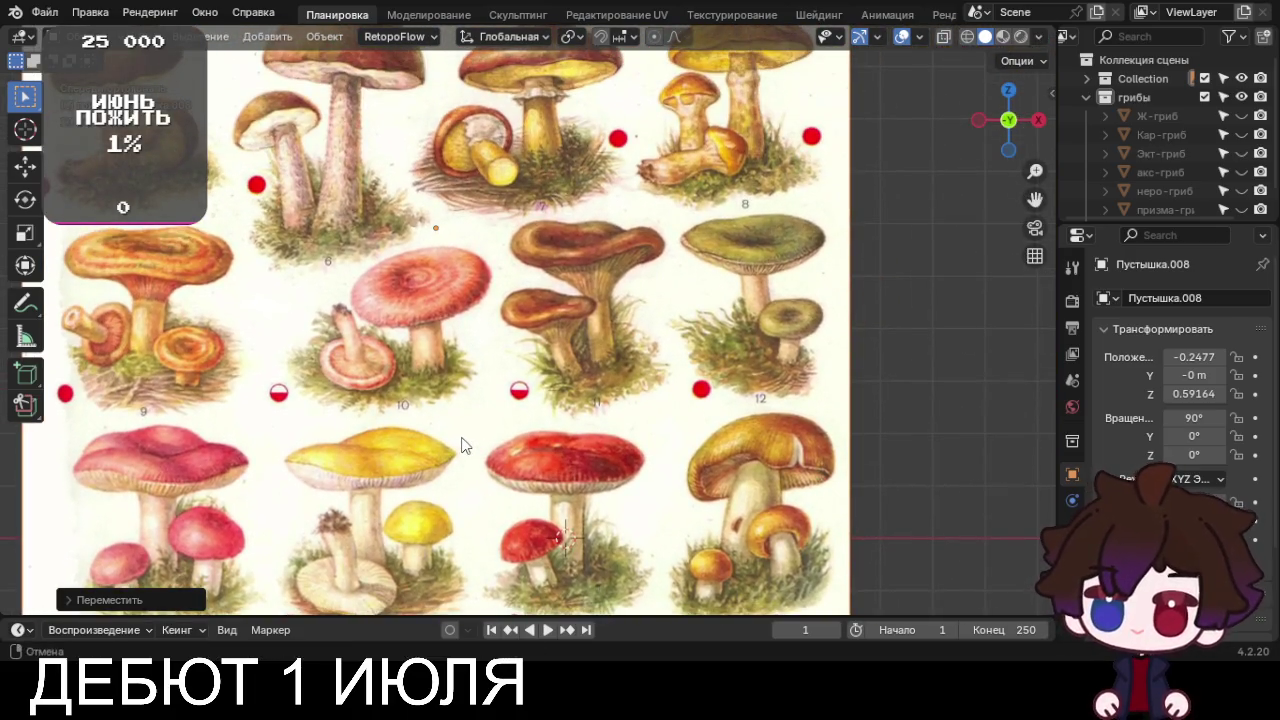
scroll(480, 423, down, 2)
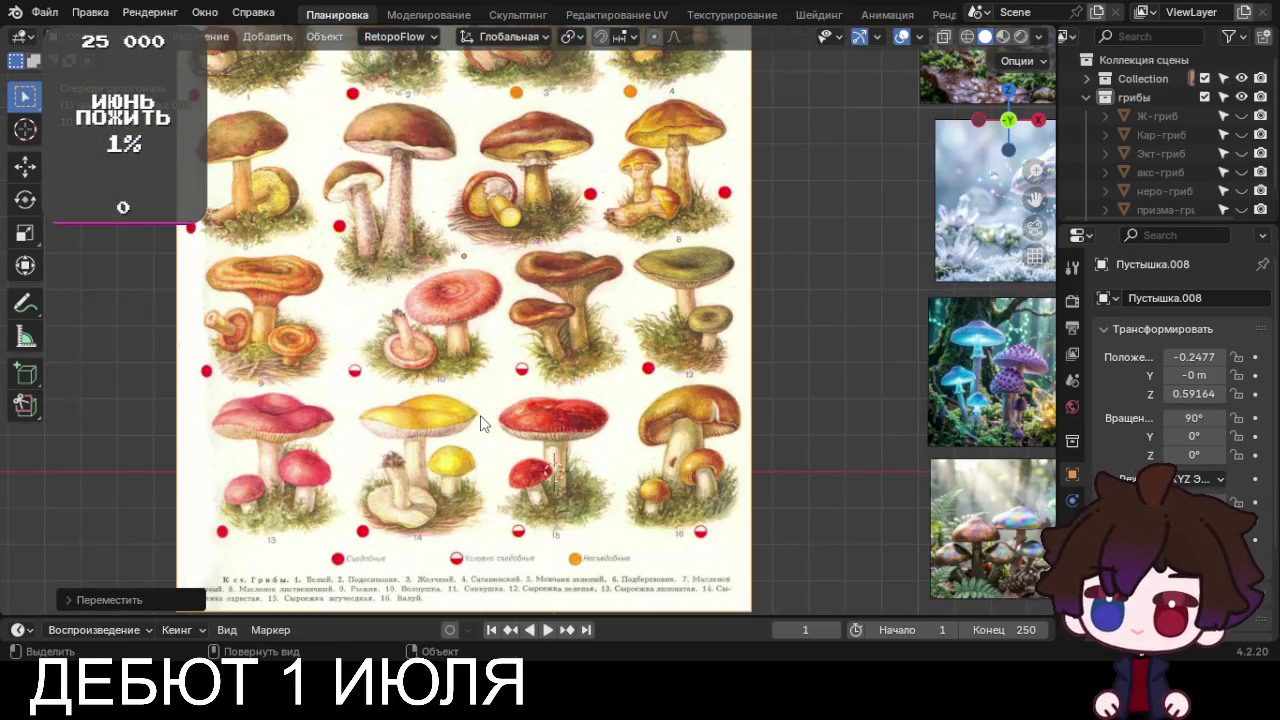
shift+middle_drag(480, 423, 509, 333)
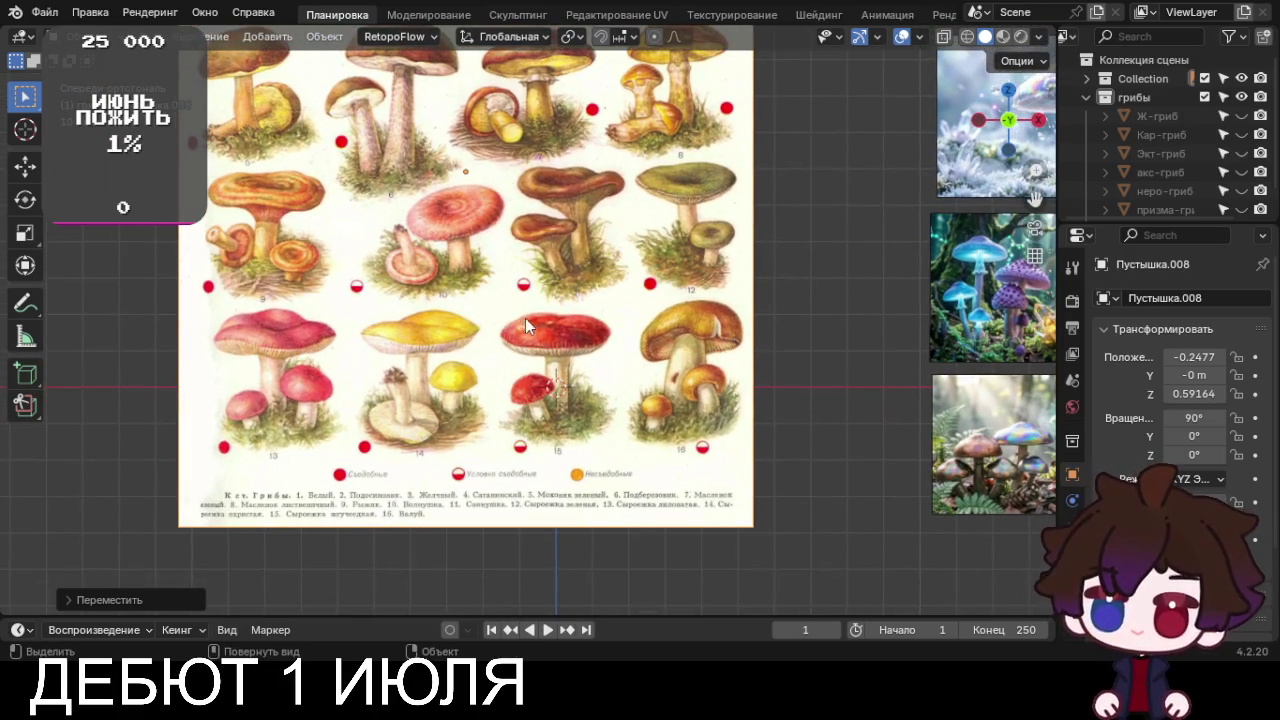
mouse_move(578, 312)
shift+middle_down()
mouse_move(555, 457)
mouse_move(564, 386)
shift+middle_up()
scroll(554, 449, up, 2)
scroll(555, 449, up, 1)
Tilt the chart about 2.16° around Y, confirm its position, and deselect it
key(r)
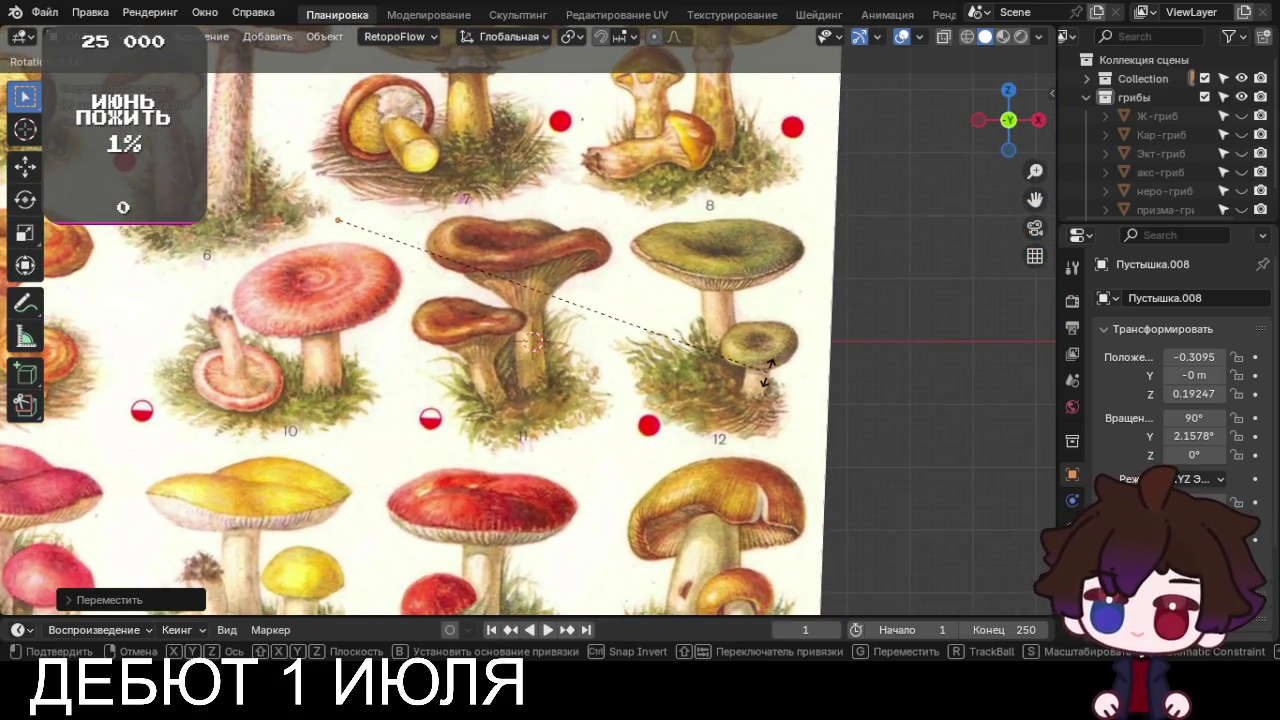
key(g)
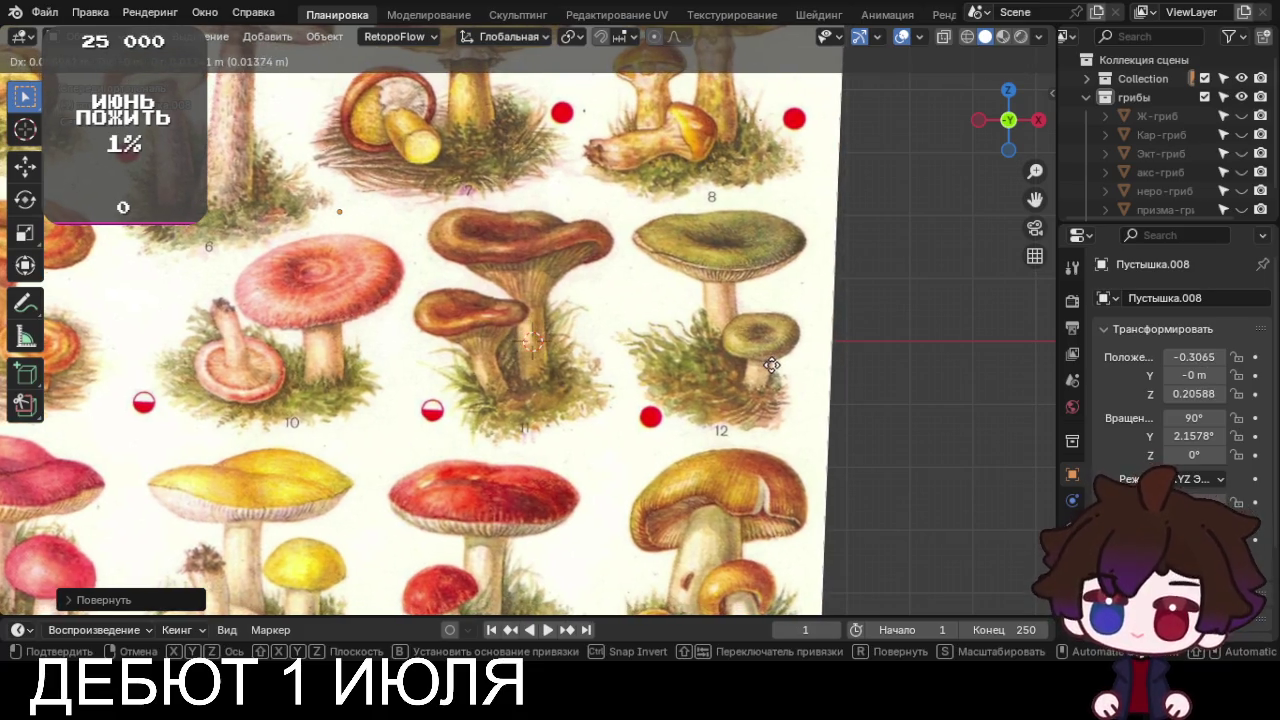
click(775, 374)
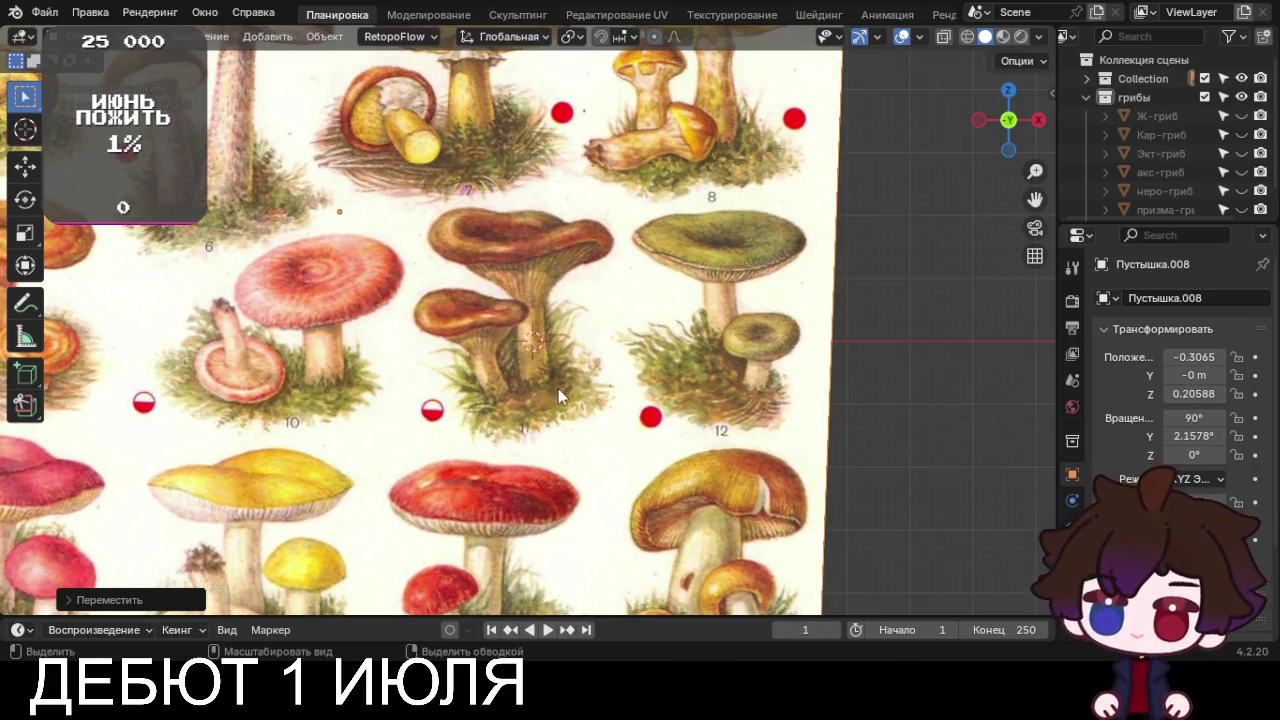
scroll(603, 423, down, 5)
click(662, 444)
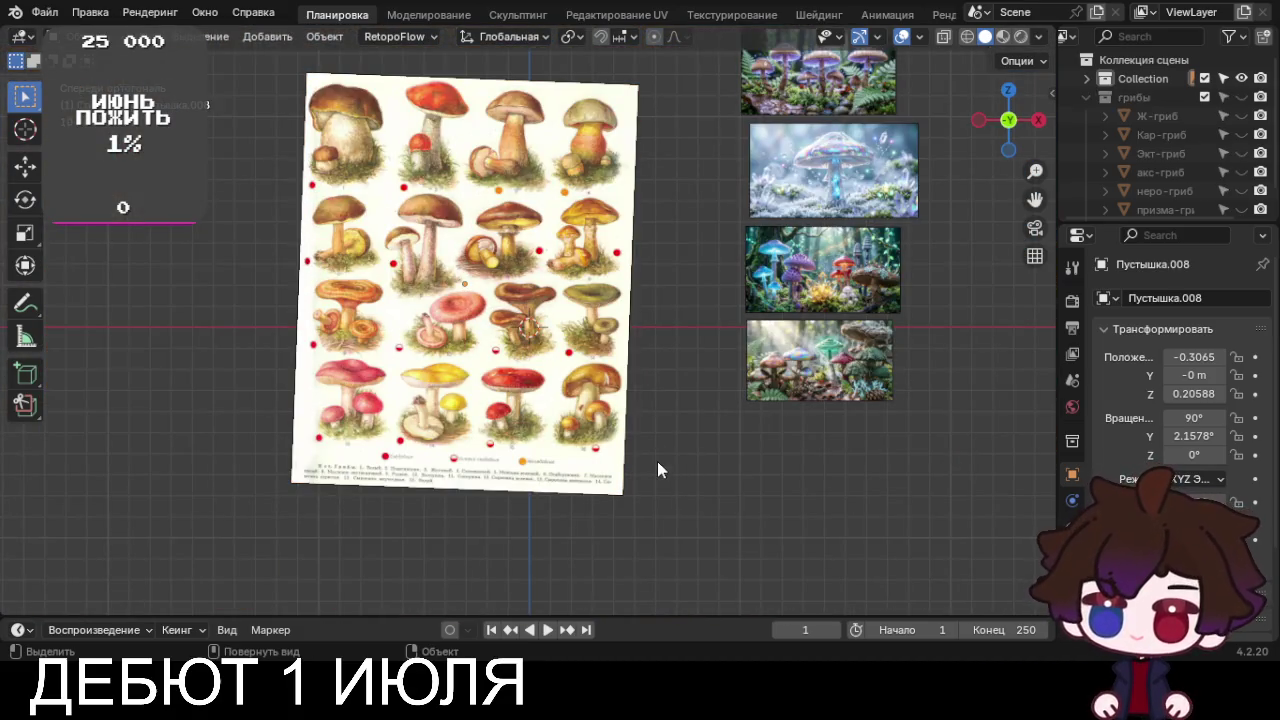
scroll(1198, 151, down, 1)
key(shift+a)
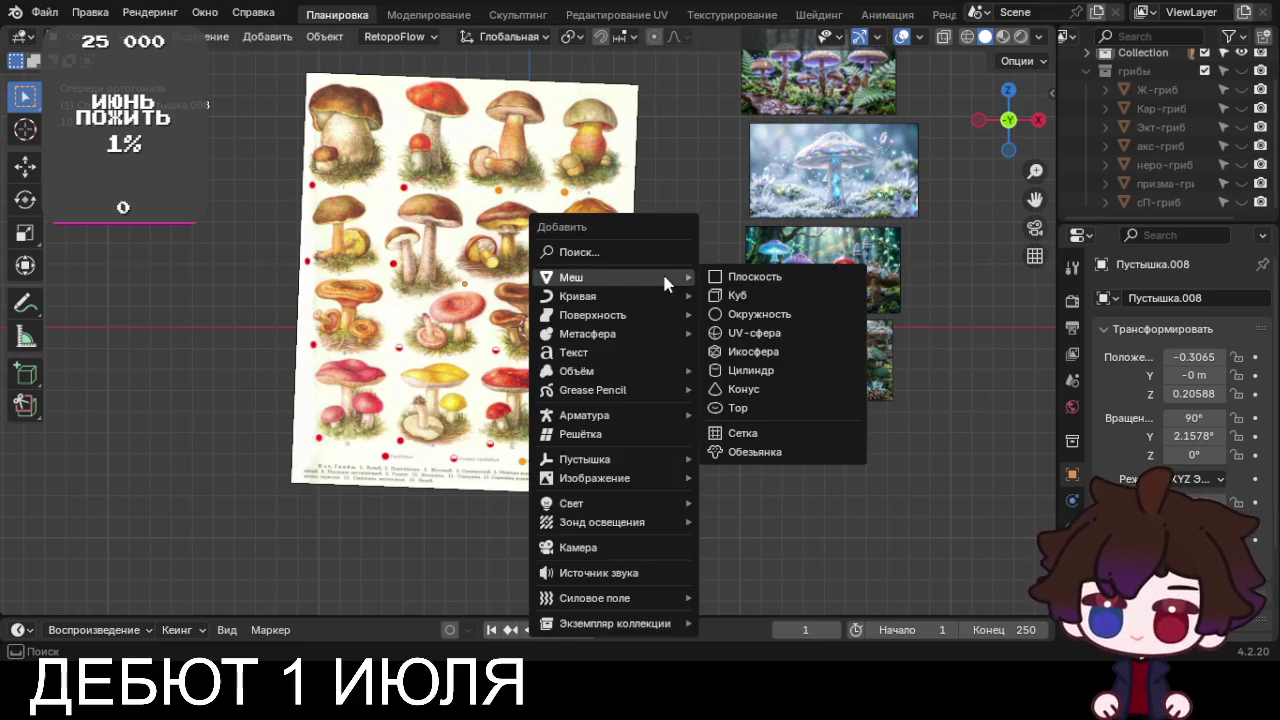
Add a cube, delete all its vertices, and place a starting vertex at mushroom 11's base
click(748, 296)
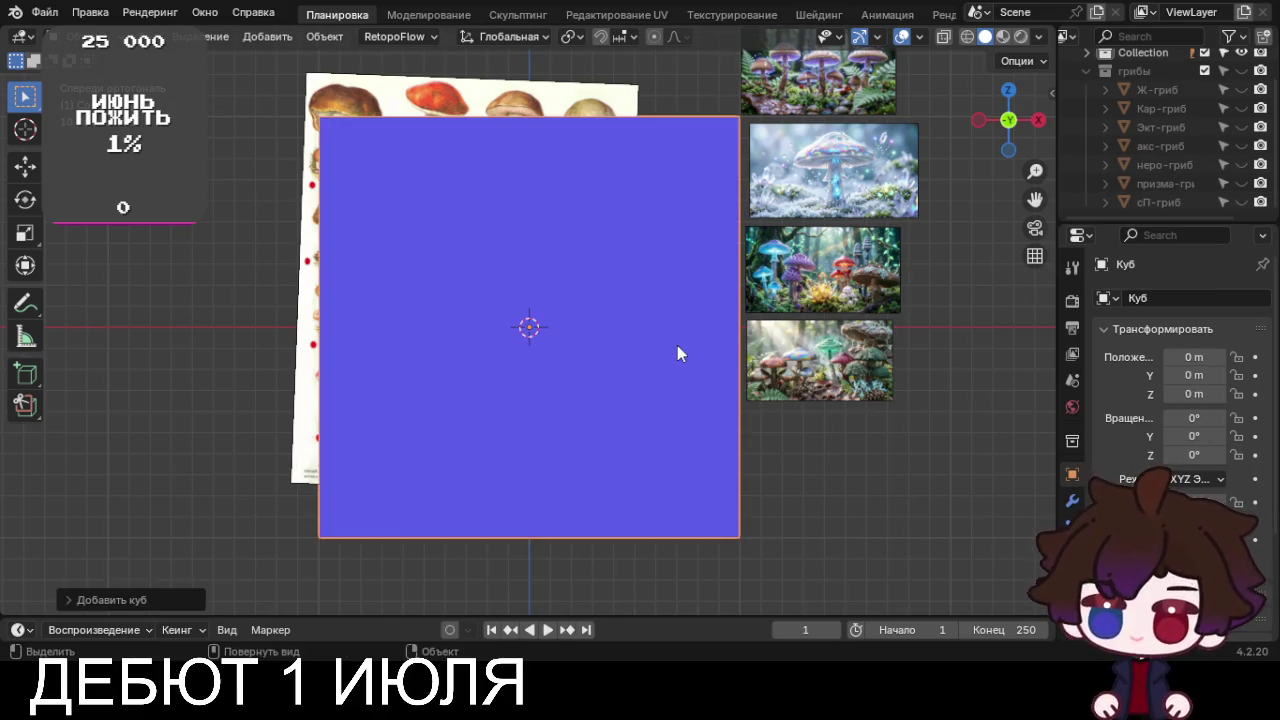
key(Tab)
key(x)
click(668, 338)
scroll(664, 336, up, 4)
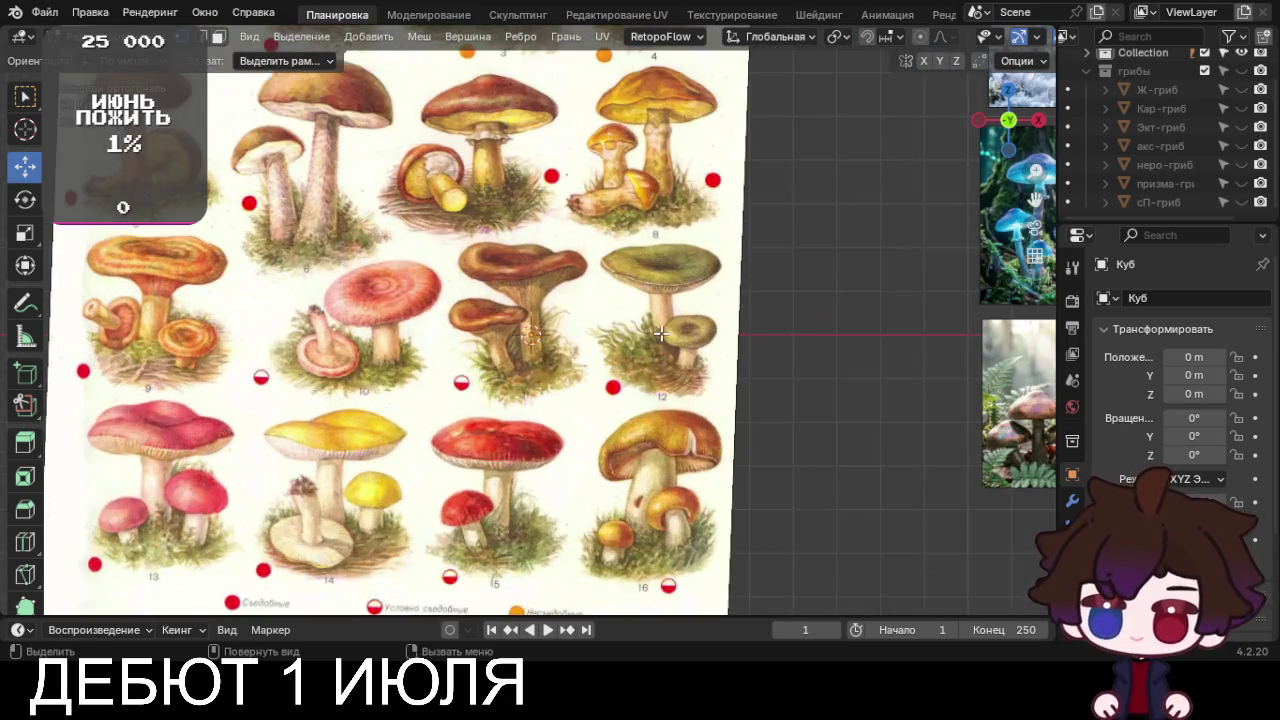
scroll(620, 330, up, 2)
scroll(570, 325, up, 2)
ctrl+right_click(553, 321)
Extrude a chain of vertices up mushroom 11's stem outline to under the cap
scroll(560, 318, up, 2)
scroll(600, 380, up, 1)
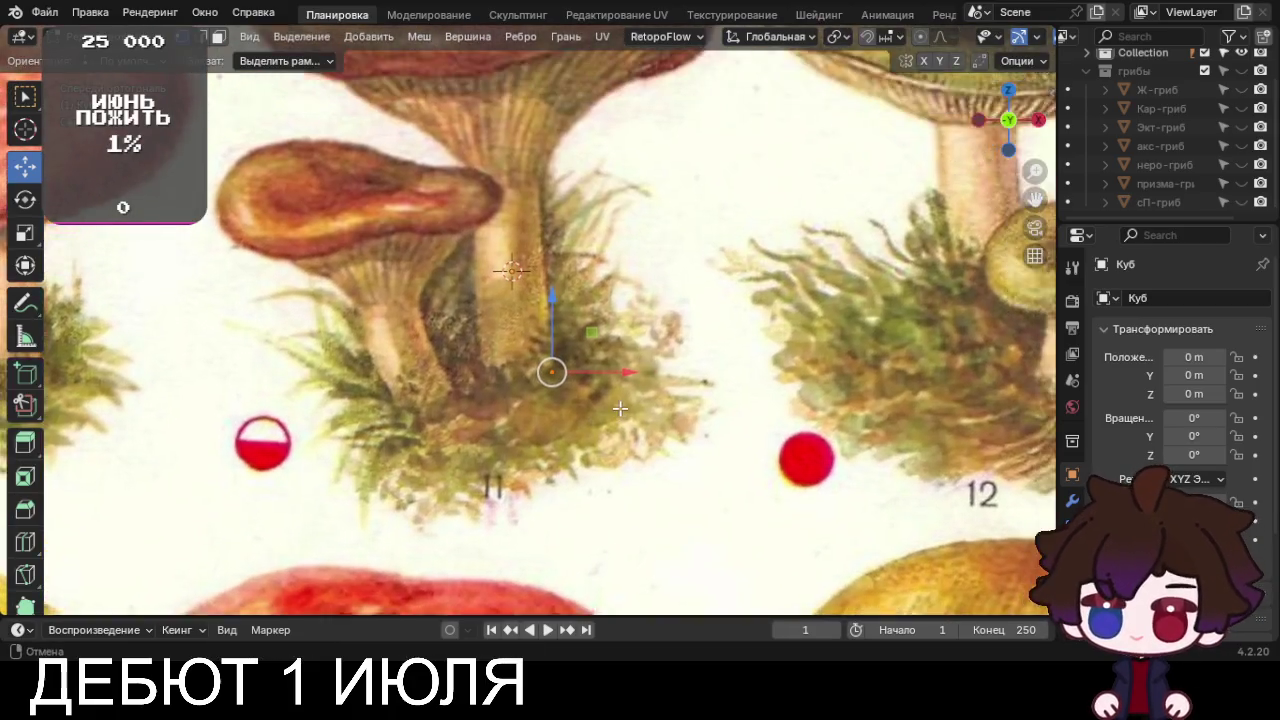
shift+scroll(620, 408, up, 1)
key(e)
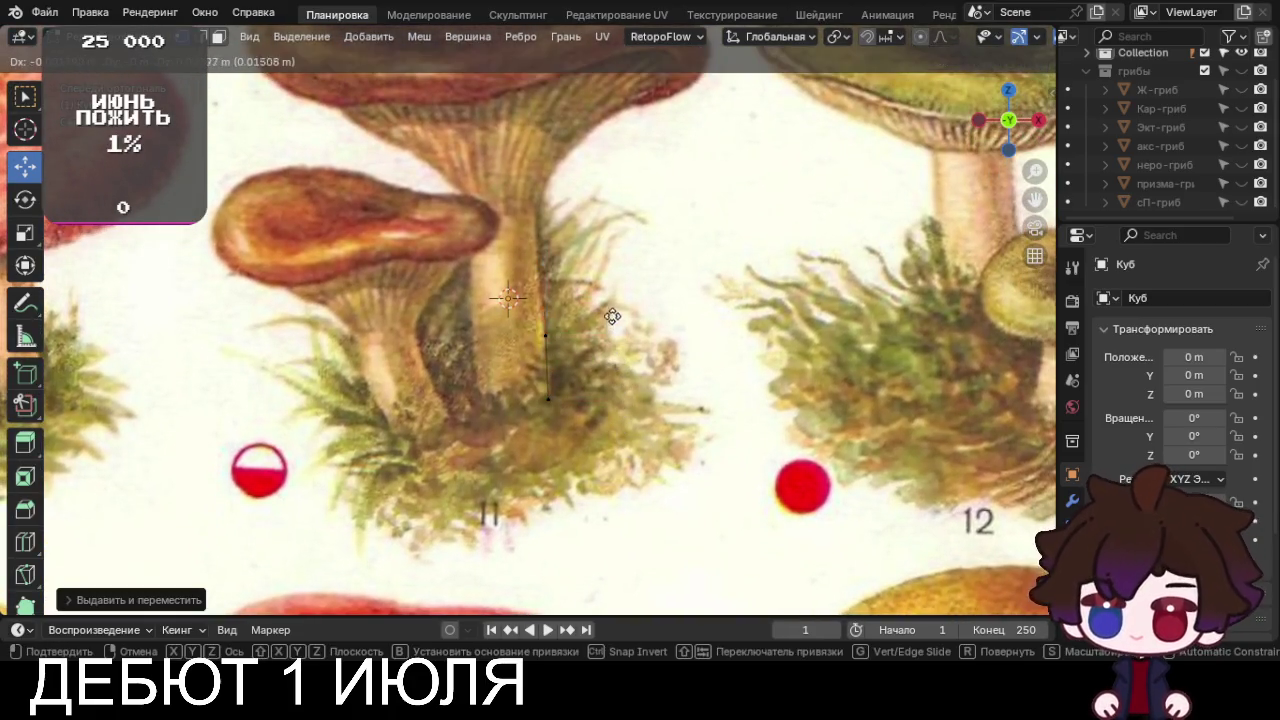
click(605, 282)
key(e)
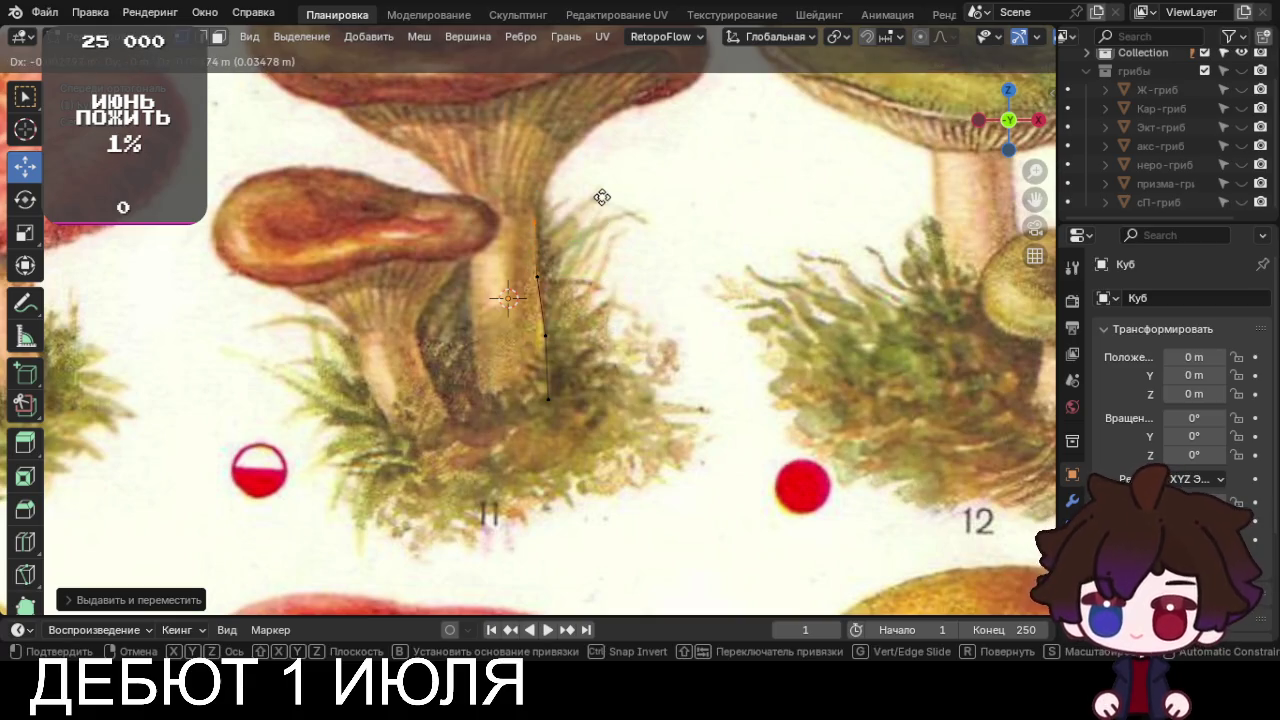
shift+scroll(645, 302, up, 6)
click(648, 294)
key(e)
click(686, 254)
key(e)
click(724, 230)
Continue the vertex chain along the cap's underside out to the rim and tip
key(e)
click(768, 193)
key(e)
click(790, 185)
key(e)
click(815, 125)
key(e)
click(790, 106)
Trace the top of the cap back to its centre with extruded vertices
key(e)
click(764, 96)
key(e)
click(723, 107)
key(e)
click(690, 132)
key(e)
click(668, 153)
key(e)
click(647, 181)
key(e)
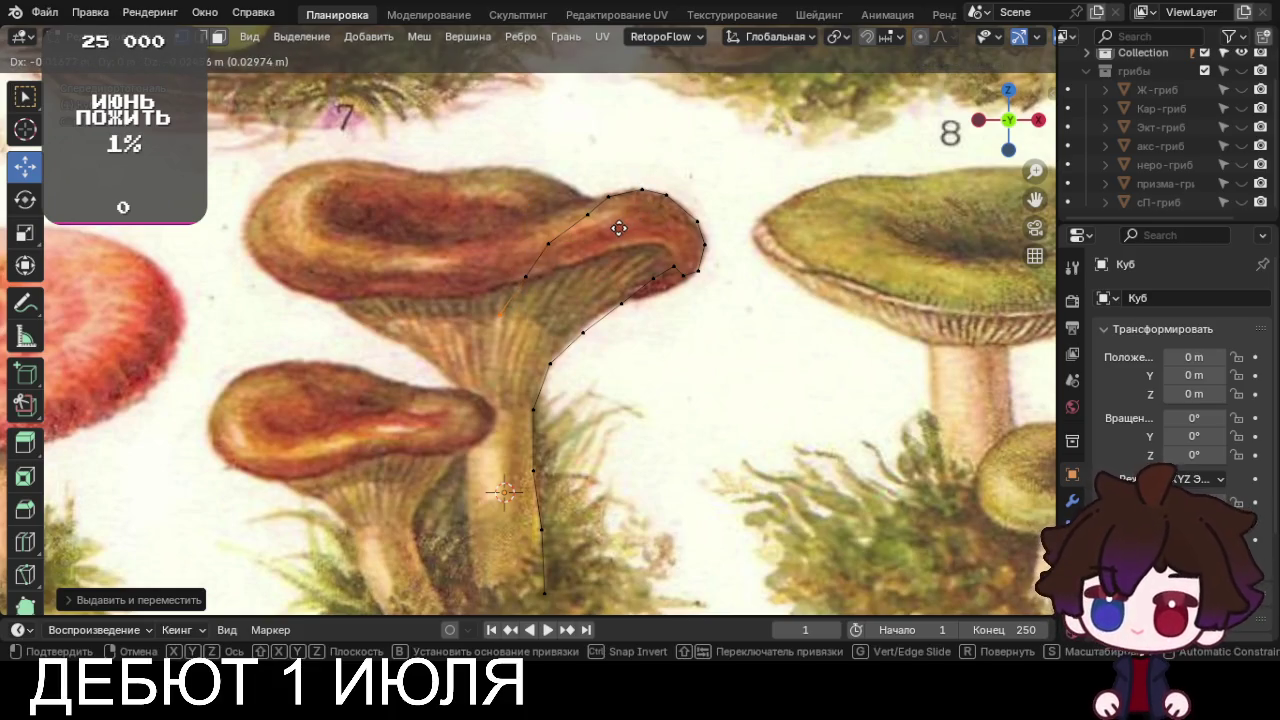
click(624, 208)
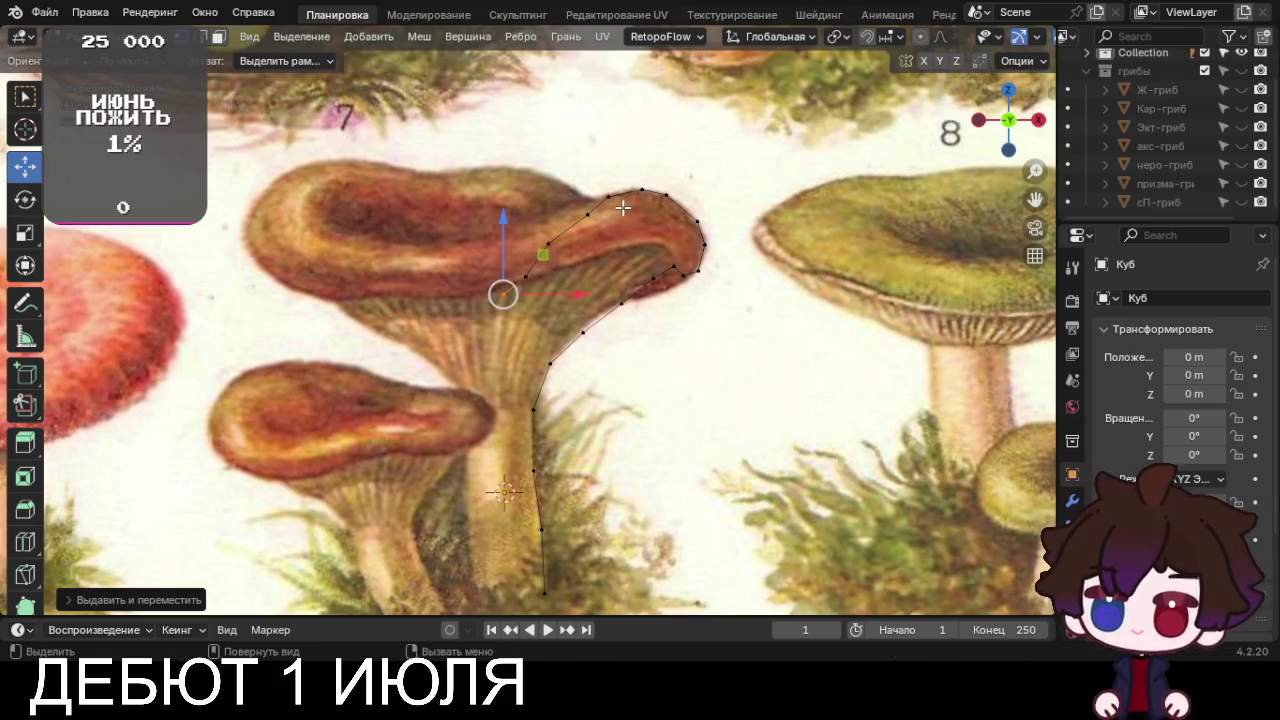
scroll(623, 222, down, 5)
Select the whole profile and spin it around the centre from top view into a round mesh
key(a)
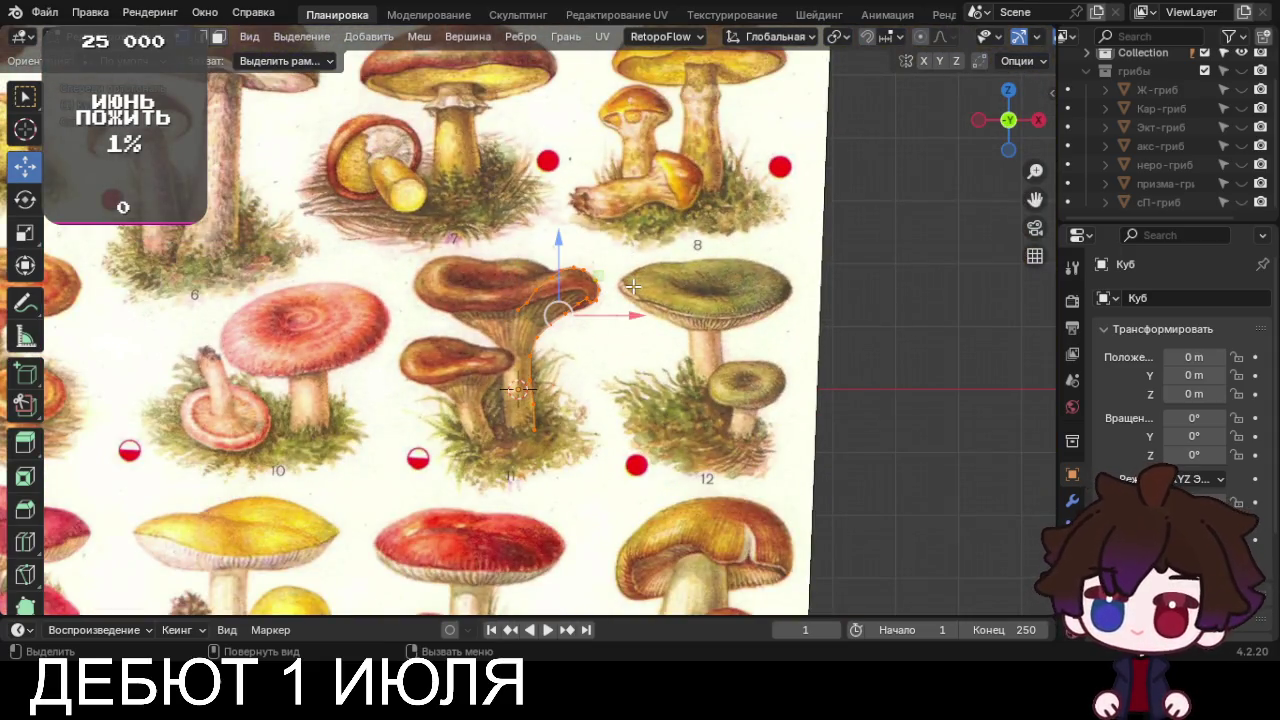
key(KP_7)
scroll(18, 230, down, 1)
scroll(22, 270, down, 1)
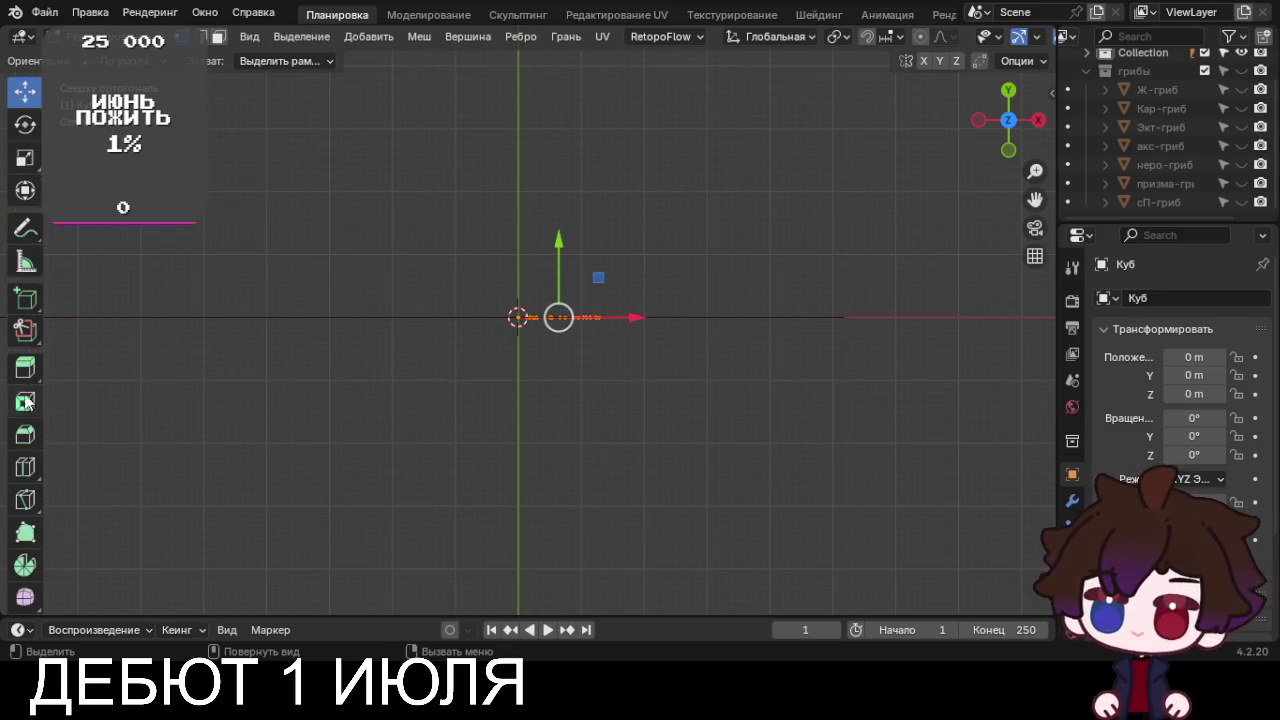
click(25, 565)
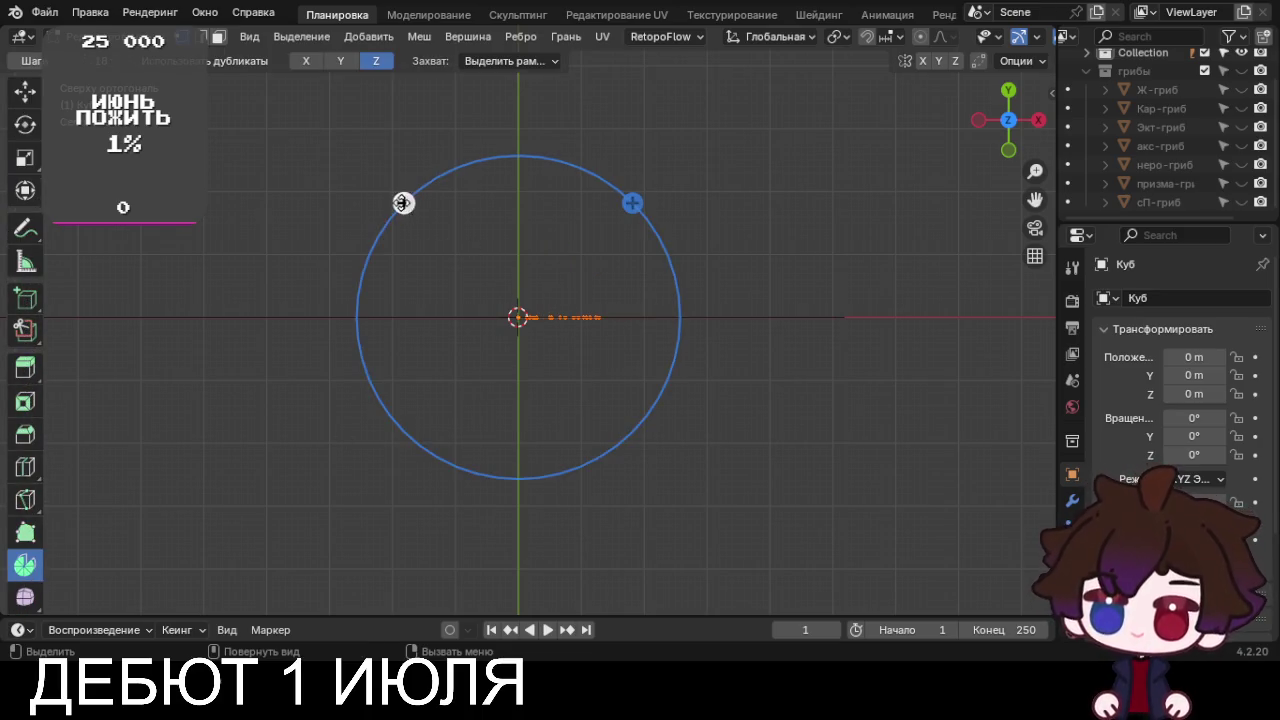
drag(403, 203, 426, 146)
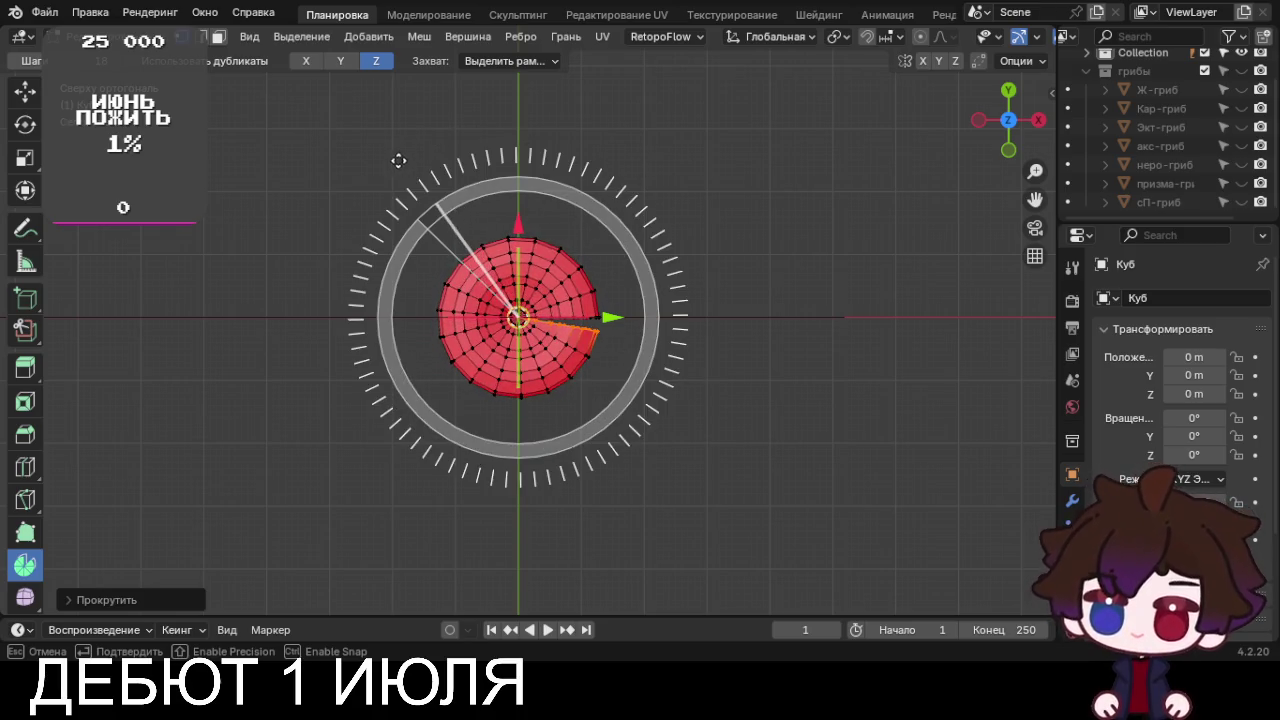
key(Escape)
Orbit the spun mesh, select its centre vertices, and toggle the reference images' visibility
middle_drag(466, 560, 475, 452)
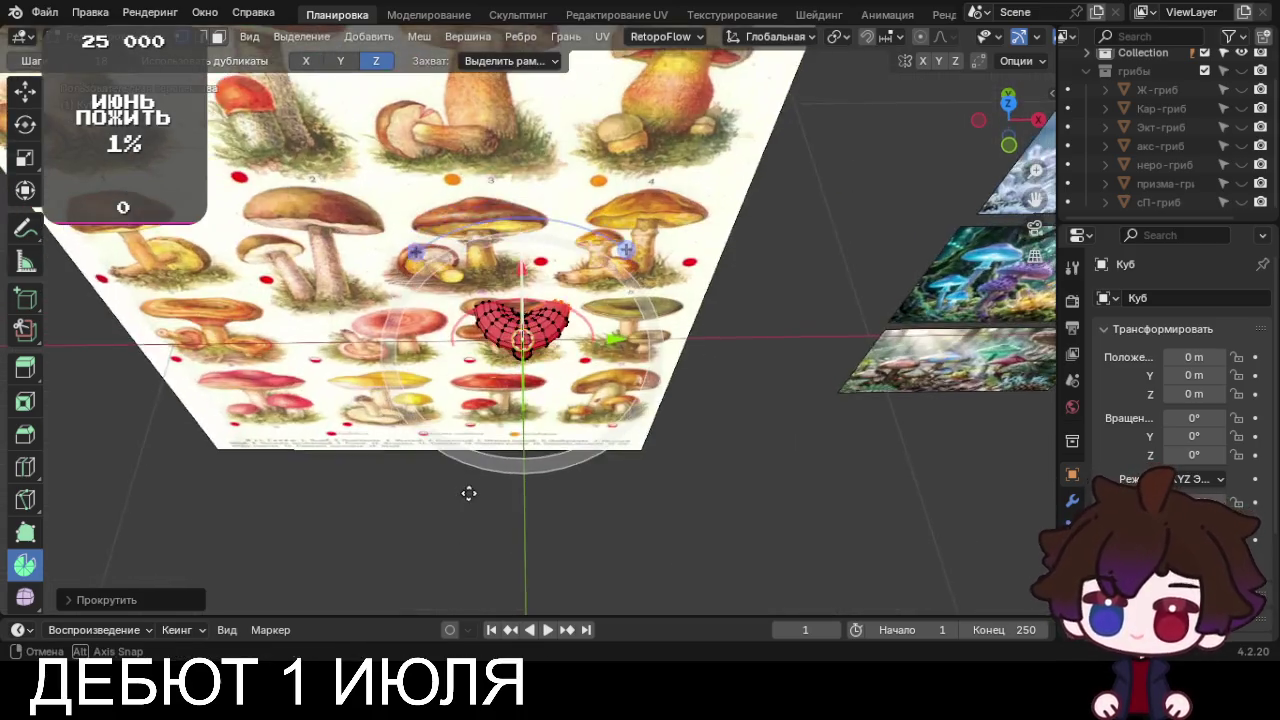
scroll(475, 452, up, 3)
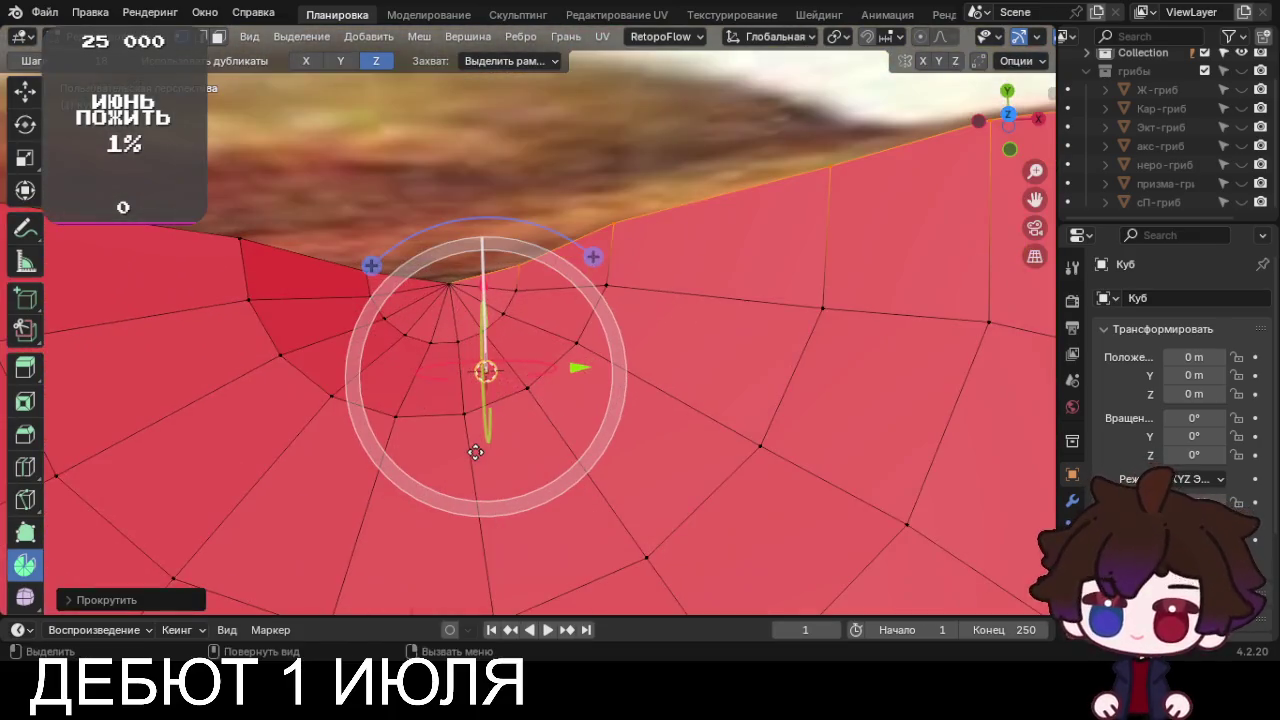
scroll(475, 452, up, 2)
drag(309, 206, 357, 247)
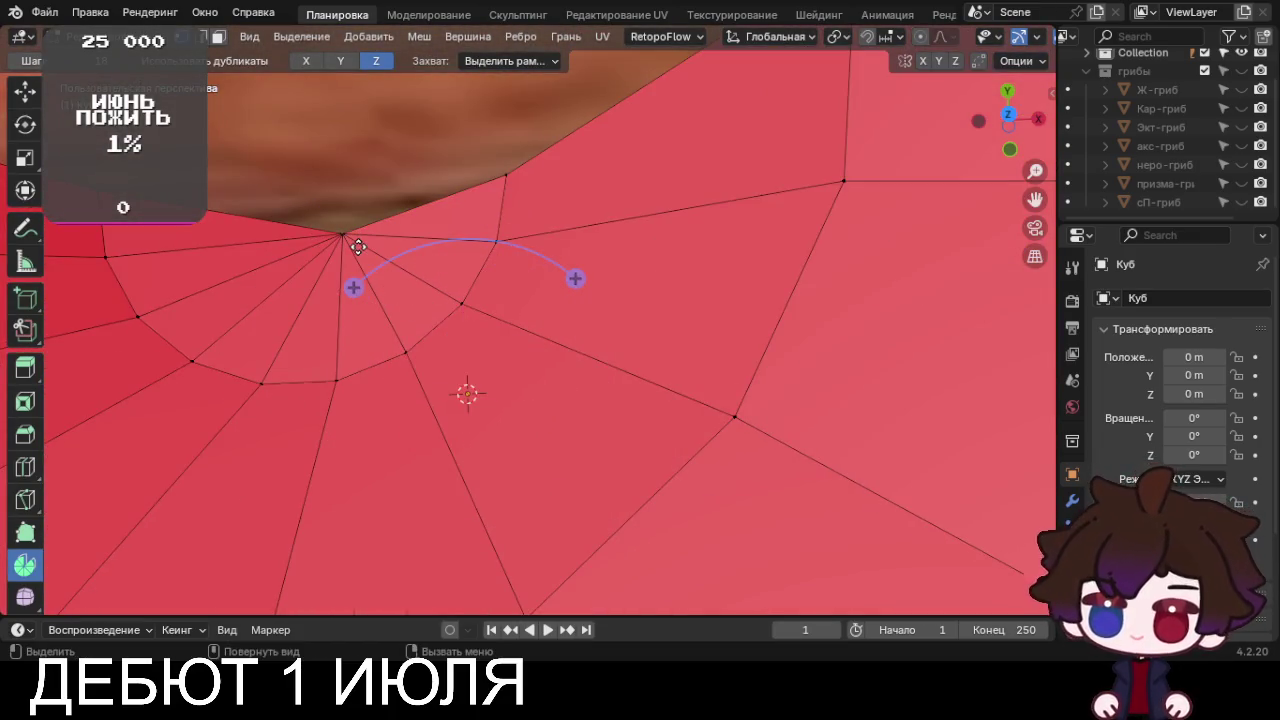
scroll(1244, 60, up, 1)
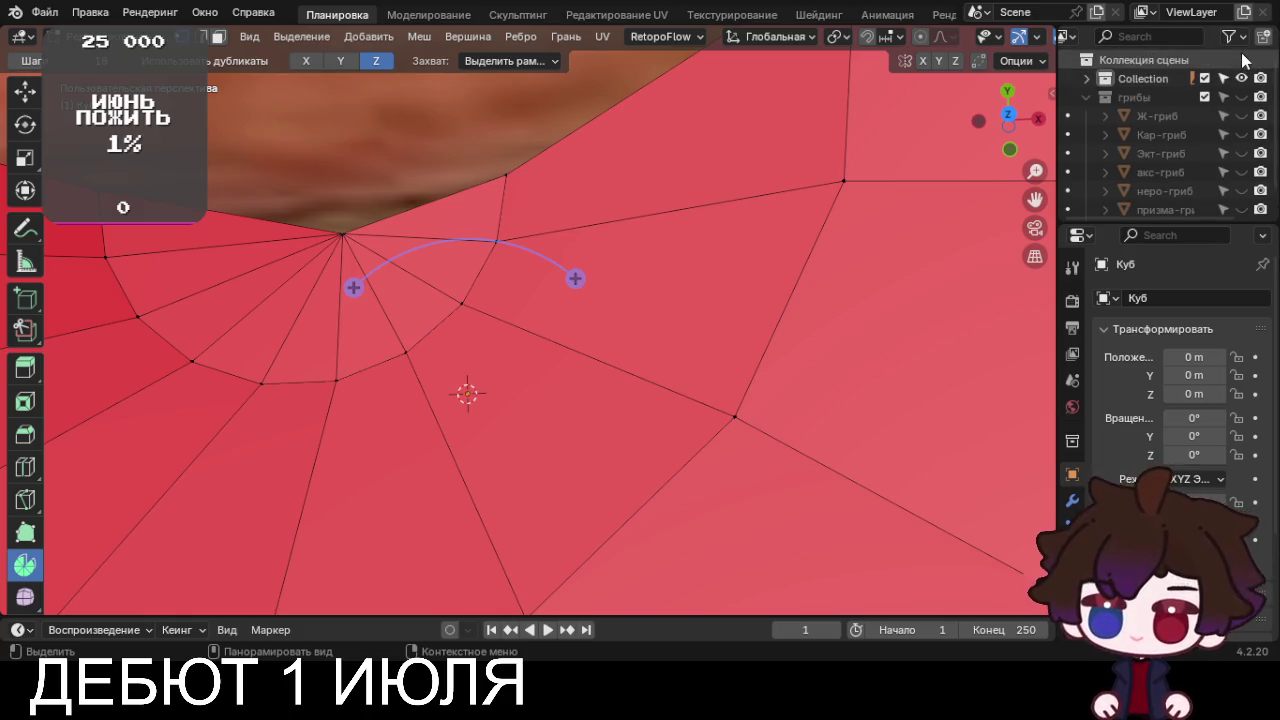
click(1241, 78)
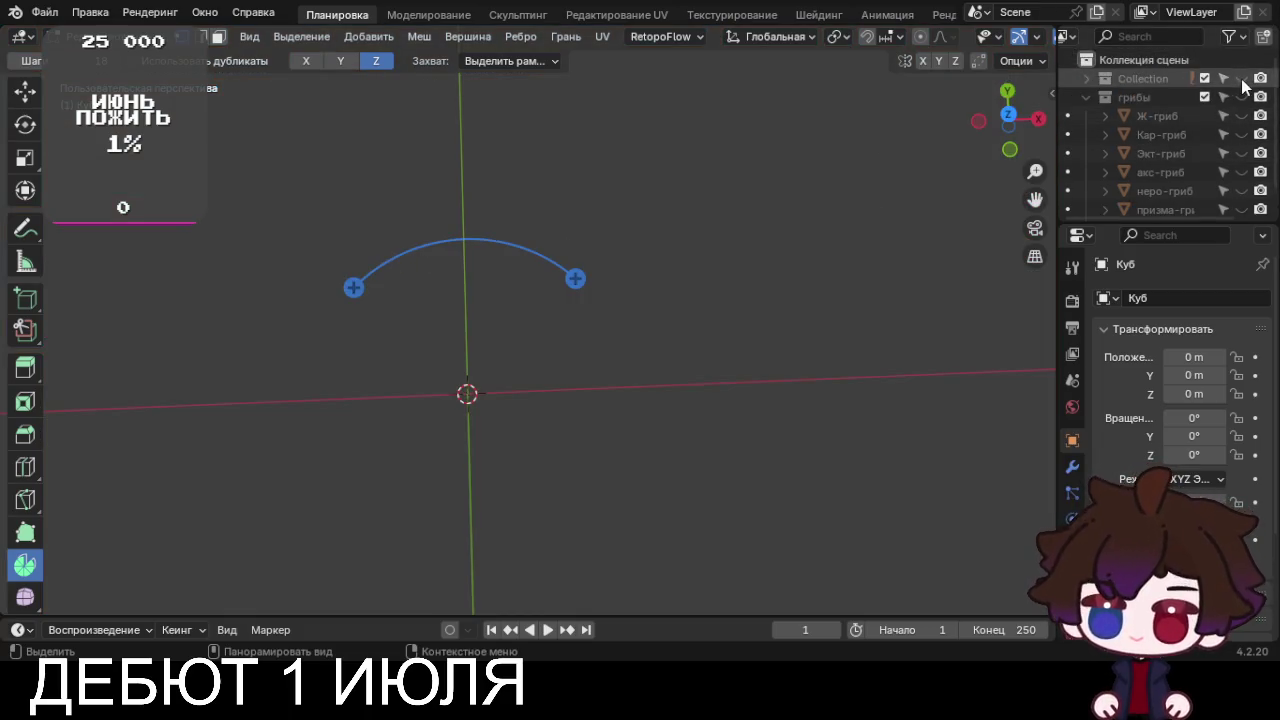
click(1241, 78)
middle_drag(560, 350, 622, 366)
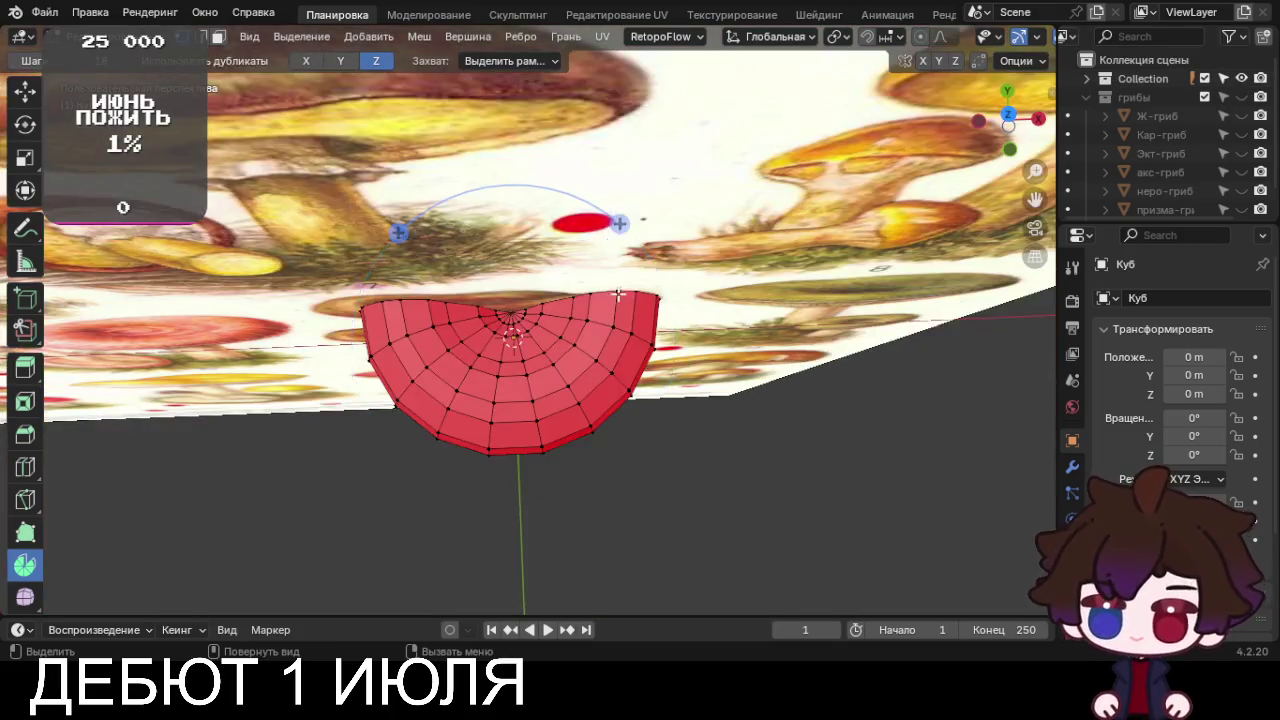
Move Куб into the грибы collection, show грибы, and hide the reference image planes
click(1087, 78)
scroll(1139, 109, down, 4)
scroll(1139, 109, up, 2)
drag(1145, 59, 1151, 138)
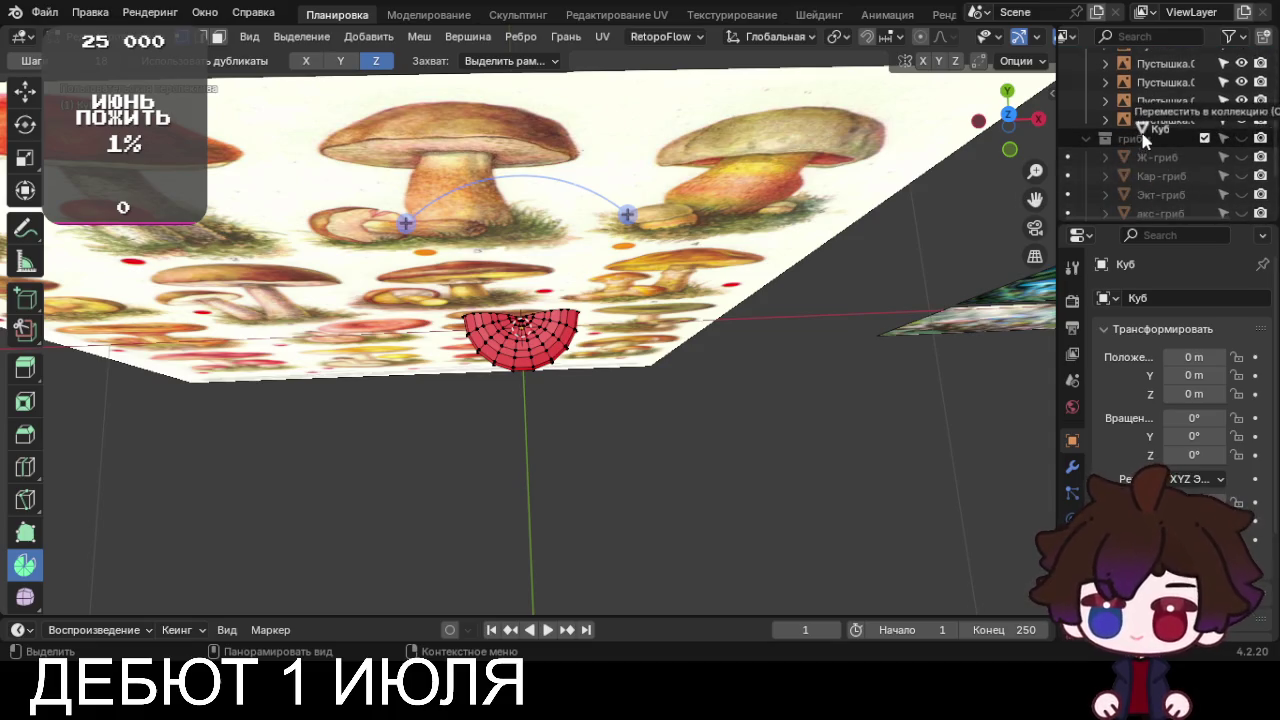
click(1241, 138)
drag(1035, 171, 809, 220)
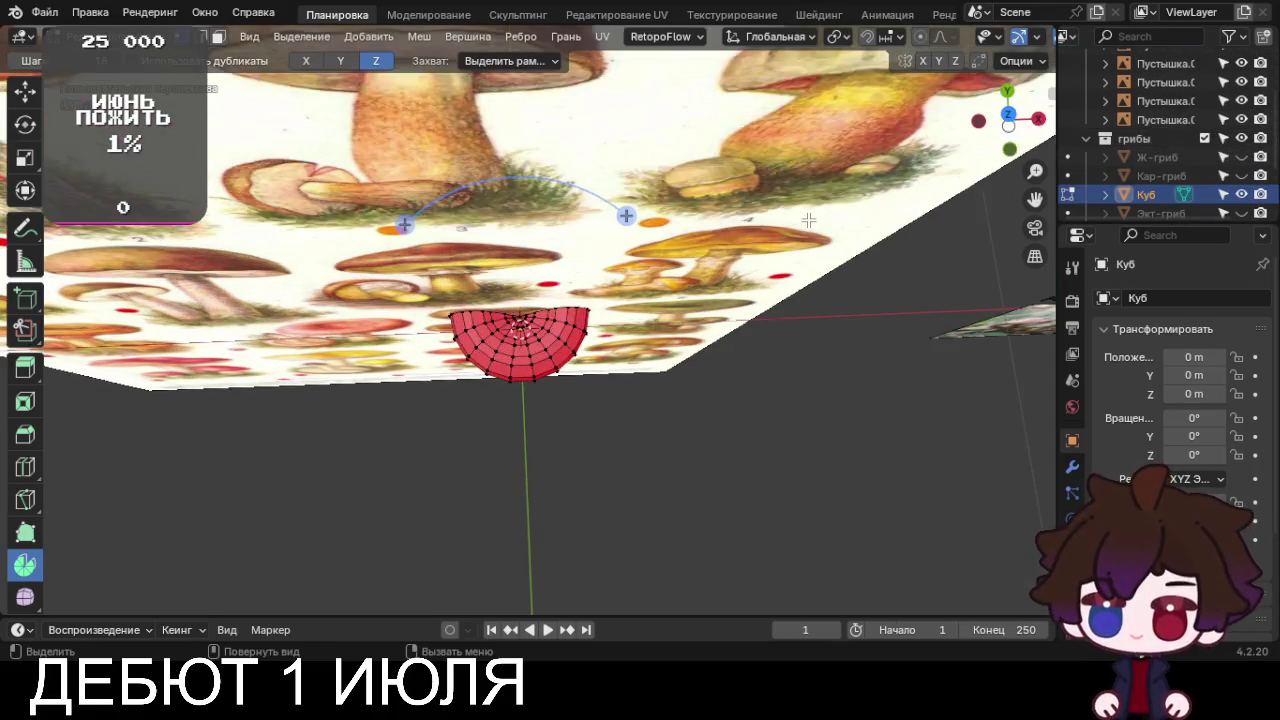
scroll(1181, 94, up, 3)
click(1087, 78)
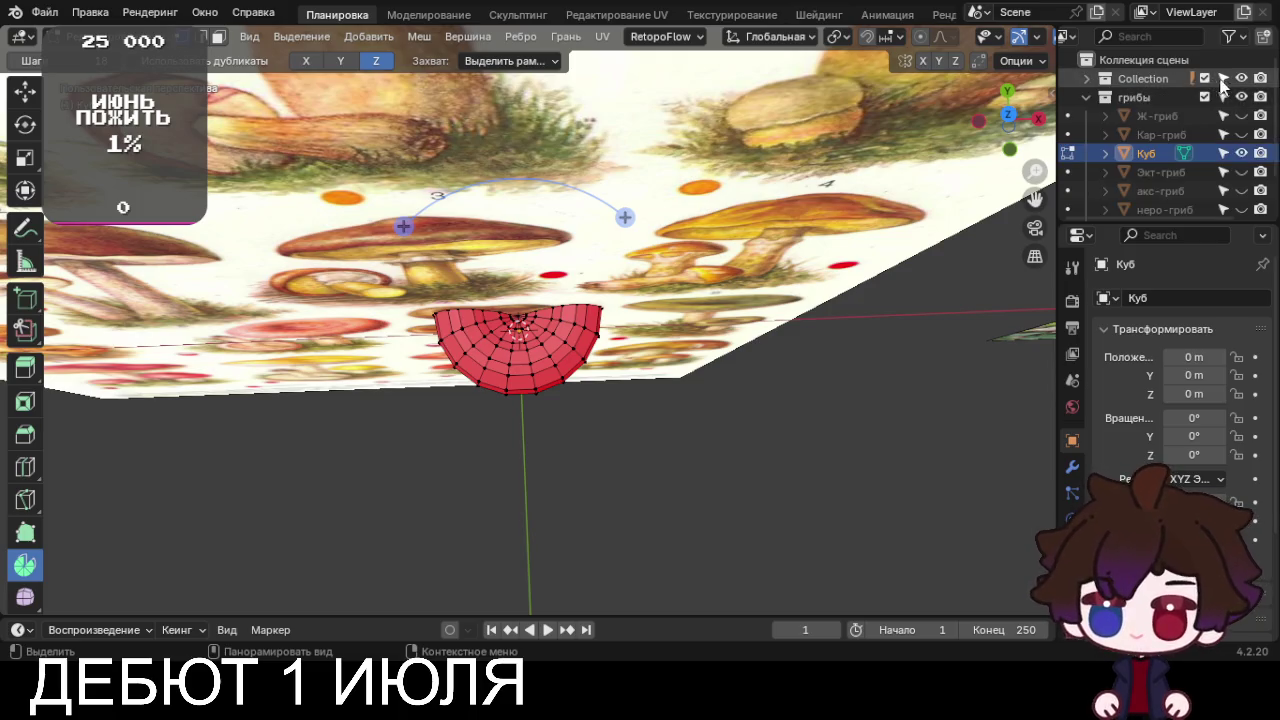
click(1241, 78)
scroll(547, 290, up, 6)
scroll(547, 290, up, 2)
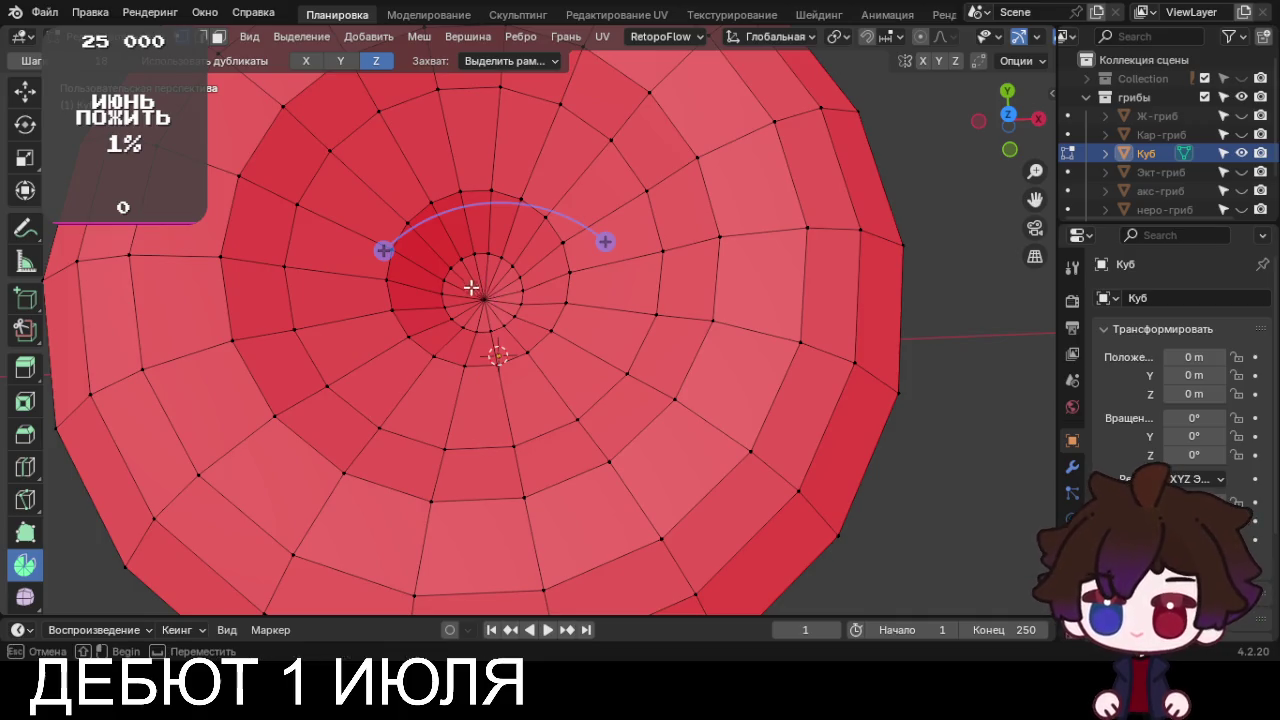
Select the cap's centre vertices in see-through view and merge them At Center
key(w)
scroll(480, 295, up, 1)
key(b)
drag(463, 284, 508, 317)
scroll(500, 312, up, 2)
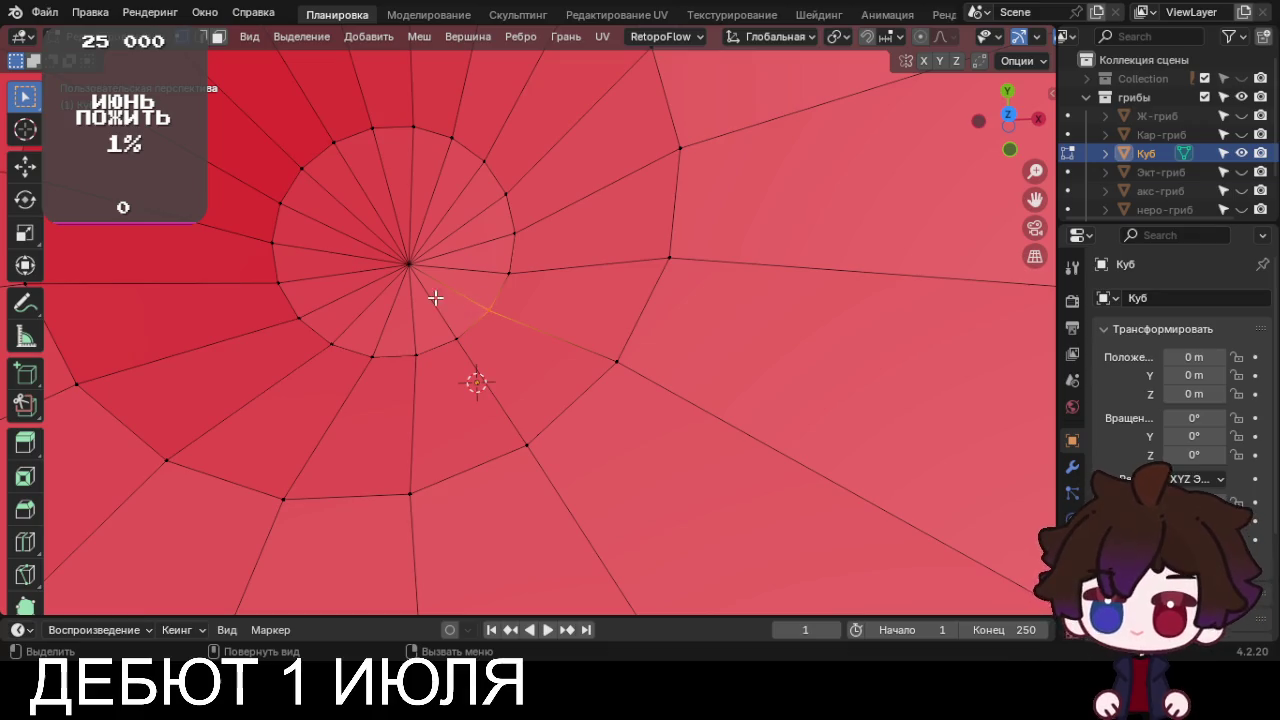
drag(388, 246, 425, 280)
key(KP_Decimal)
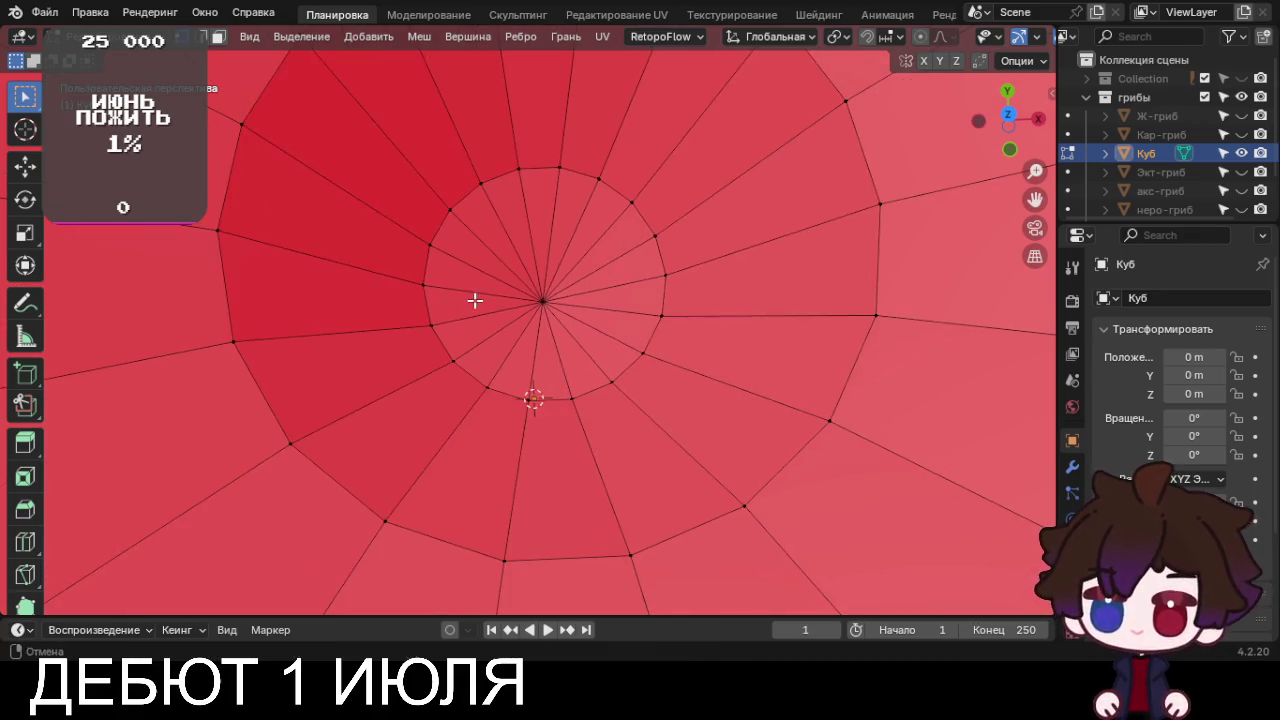
scroll(520, 298, down, 2)
key(alt+z)
middle_drag(563, 298, 557, 320)
drag(527, 313, 573, 346)
middle_drag(571, 345, 557, 324)
key(m)
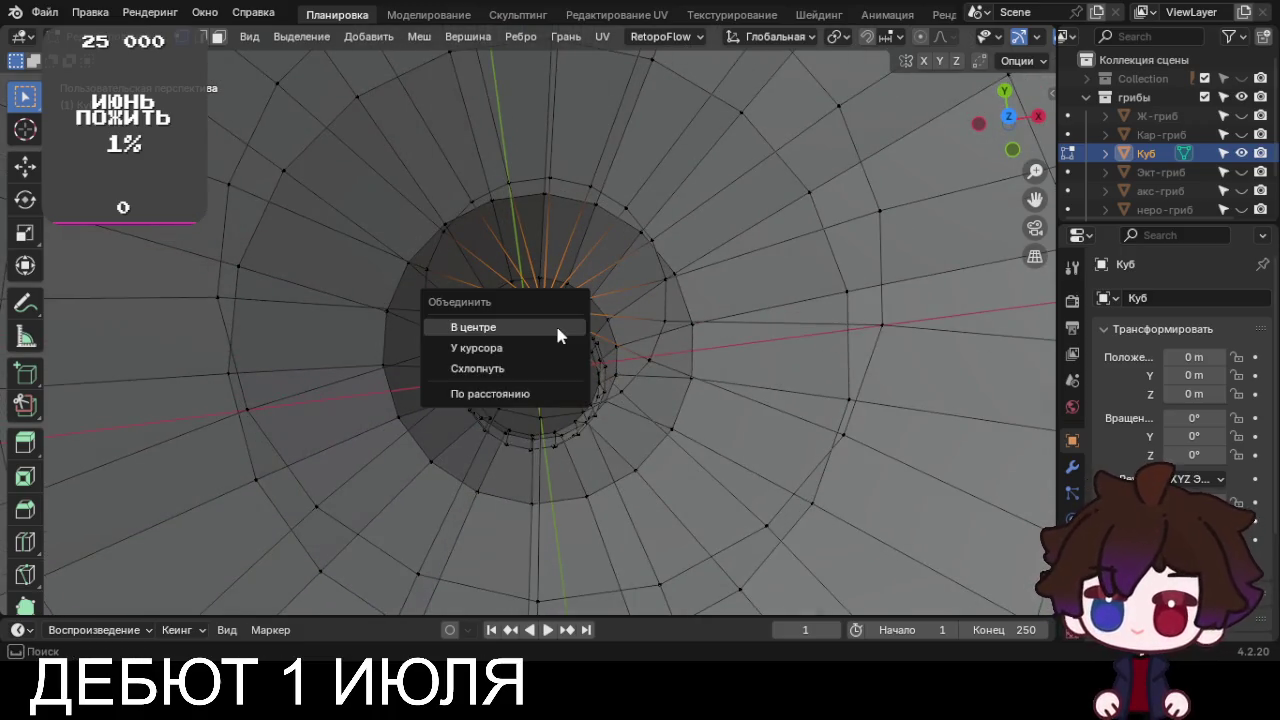
click(555, 324)
scroll(557, 327, down, 4)
scroll(557, 327, down, 4)
Close the stem's bottom edge loop with a Grid Fill using offset 2
mouse_move(706, 449)
middle_down()
mouse_move(683, 405)
mouse_move(686, 149)
middle_up()
key(shift+z)
scroll(686, 149, up, 3)
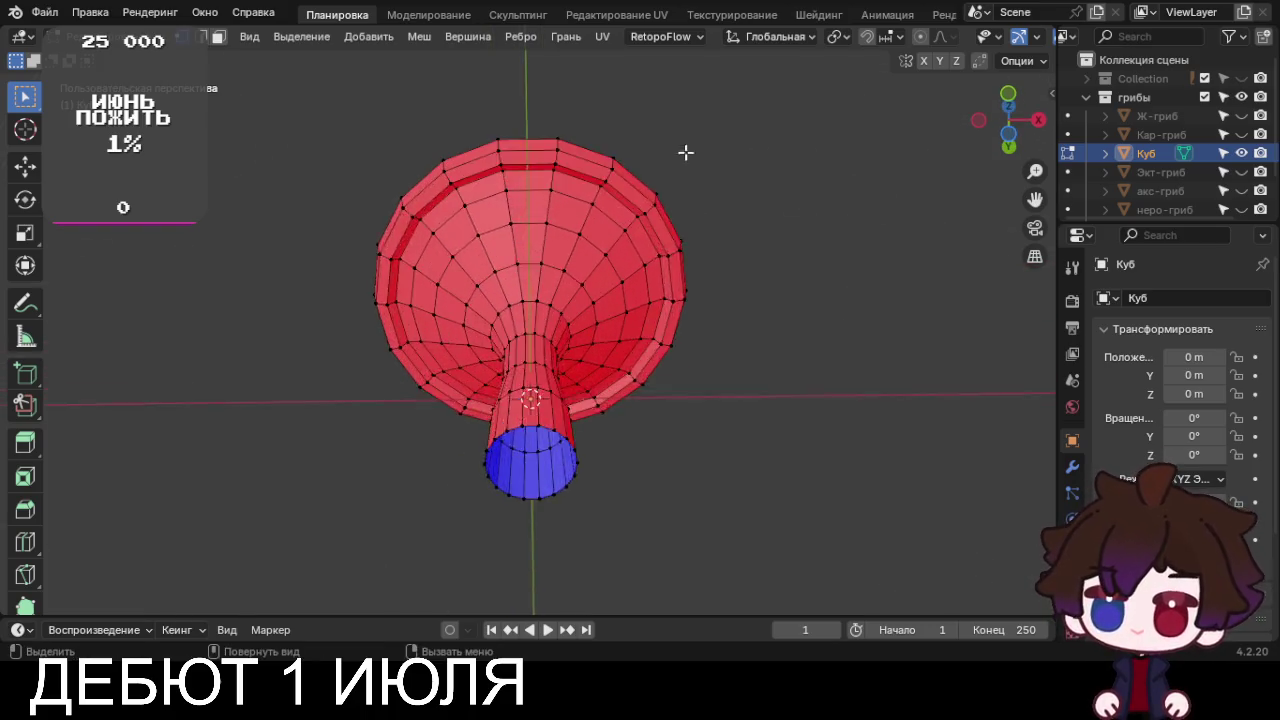
scroll(686, 149, up, 2)
alt+click(533, 552)
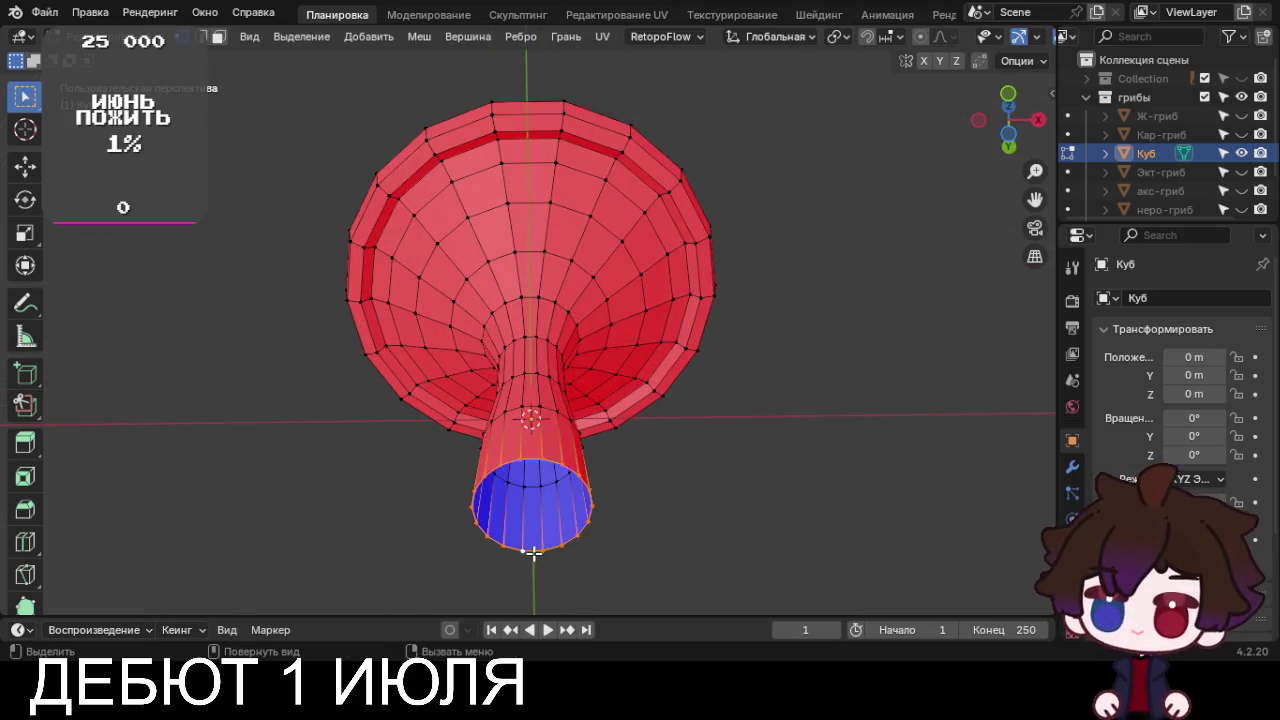
key(ctrl+f)
click(470, 482)
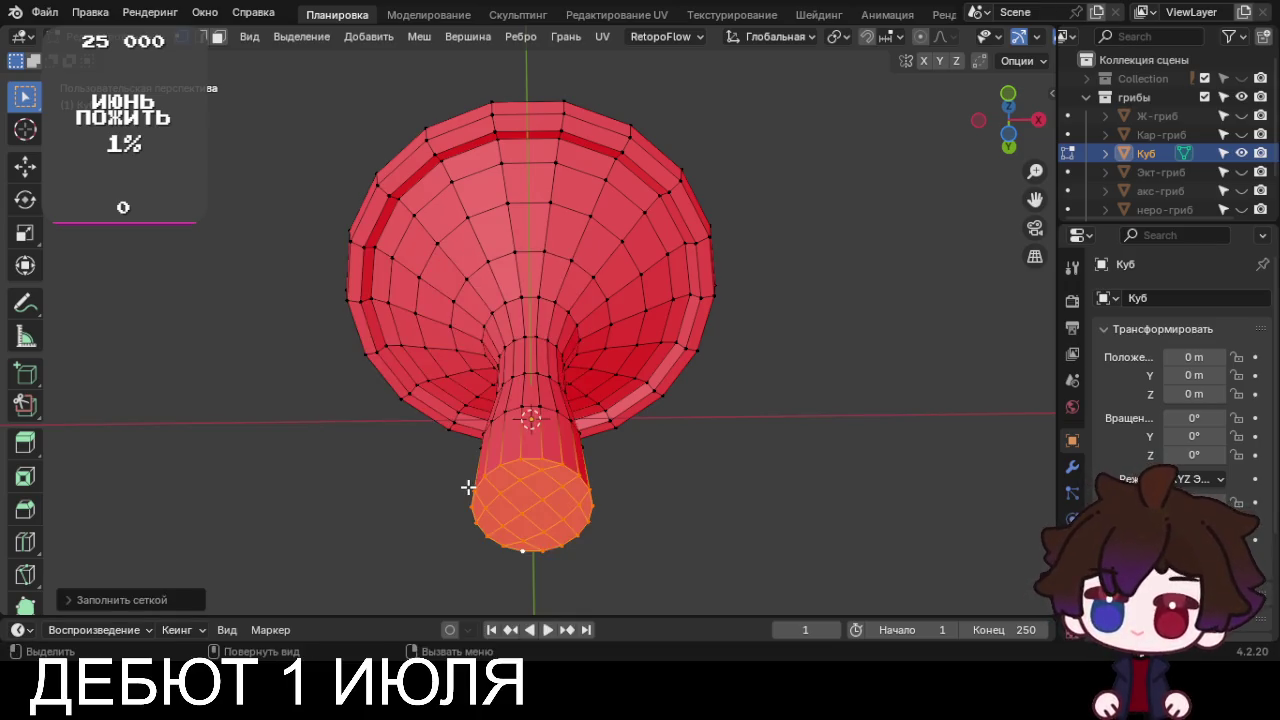
click(104, 599)
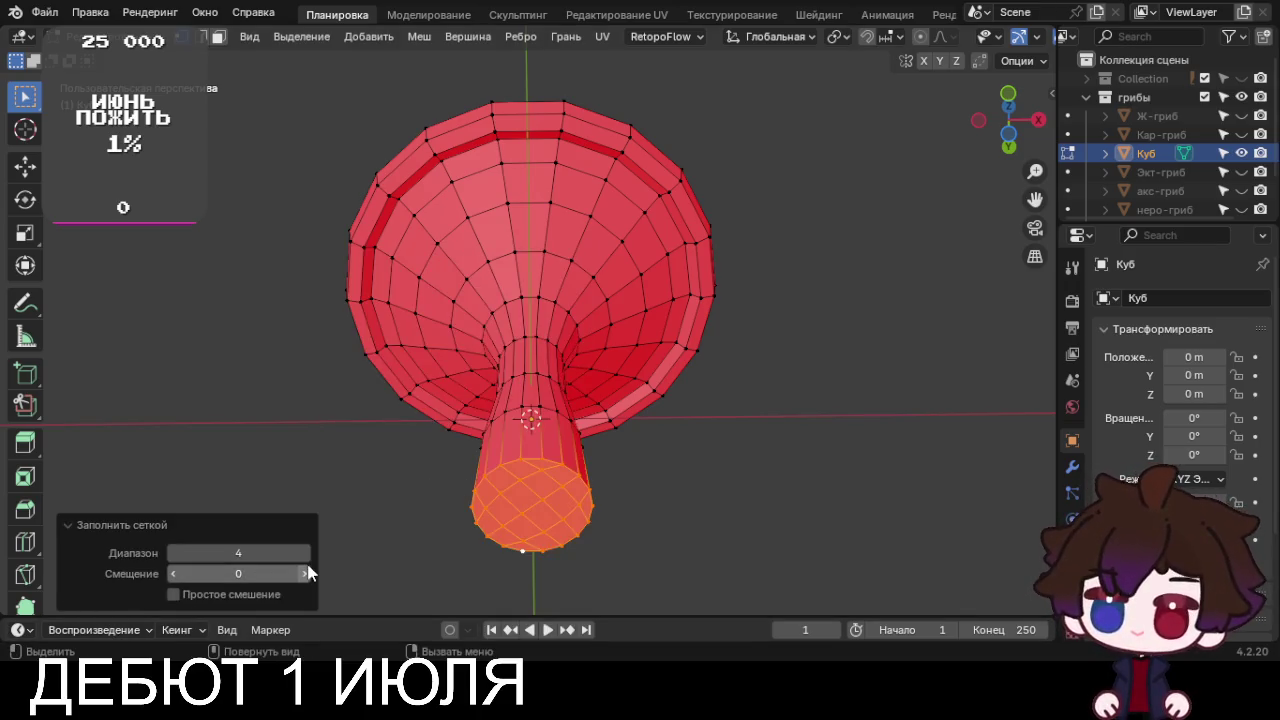
click(305, 573)
click(305, 573)
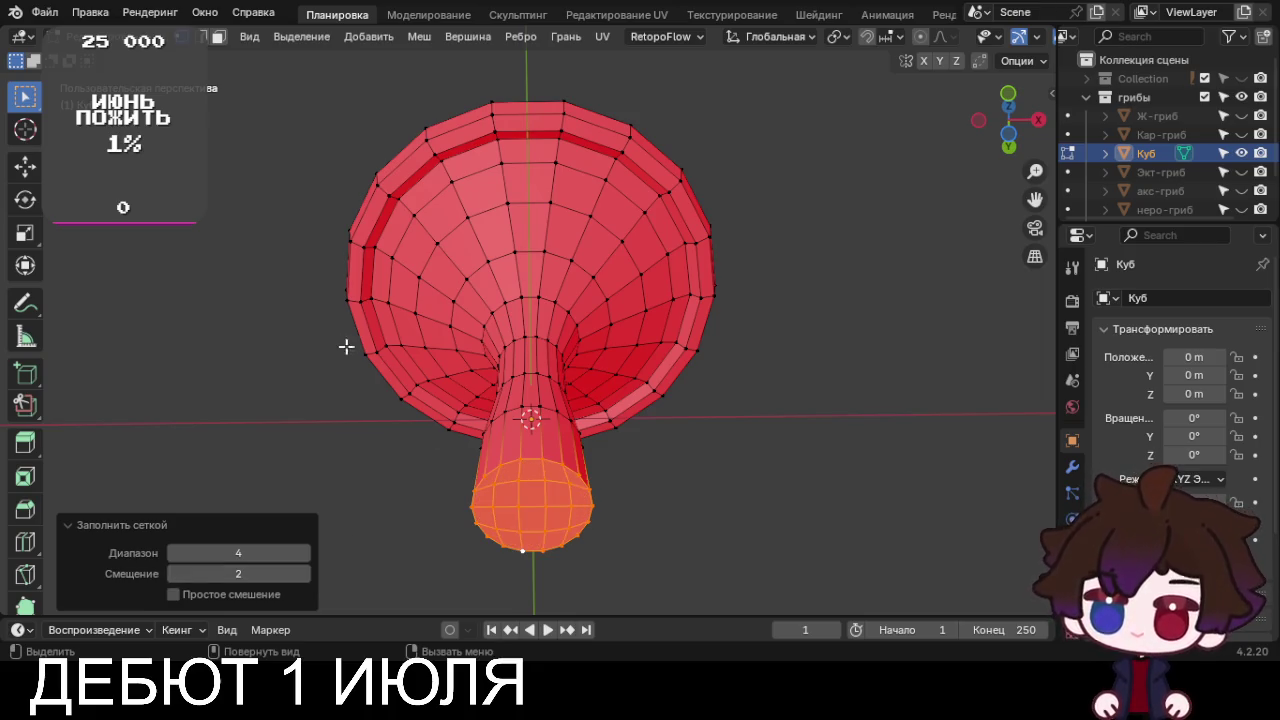
click(250, 430)
mouse_move(303, 345)
middle_down()
mouse_move(413, 491)
mouse_move(409, 446)
mouse_move(346, 454)
mouse_move(327, 497)
middle_up()
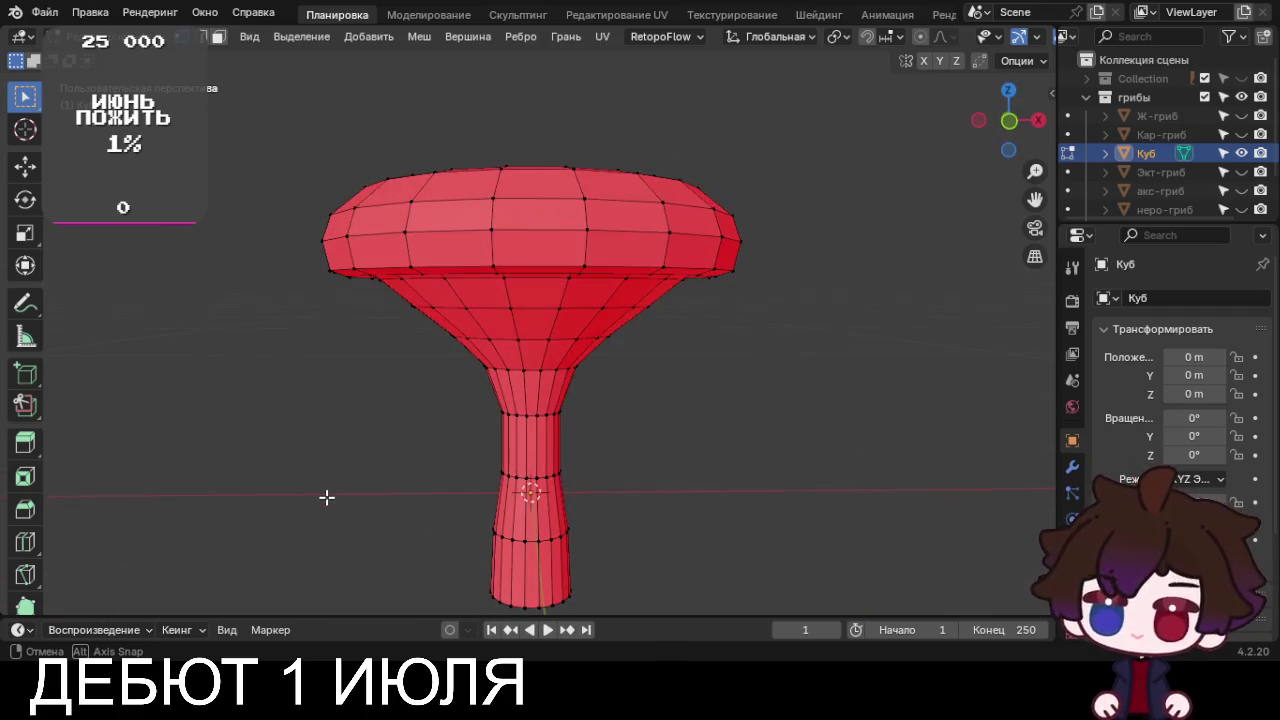
Select the whole mushroom mesh and recalculate its normals to face outward
scroll(327, 497, down, 2)
key(KP_1)
scroll(331, 497, down, 2)
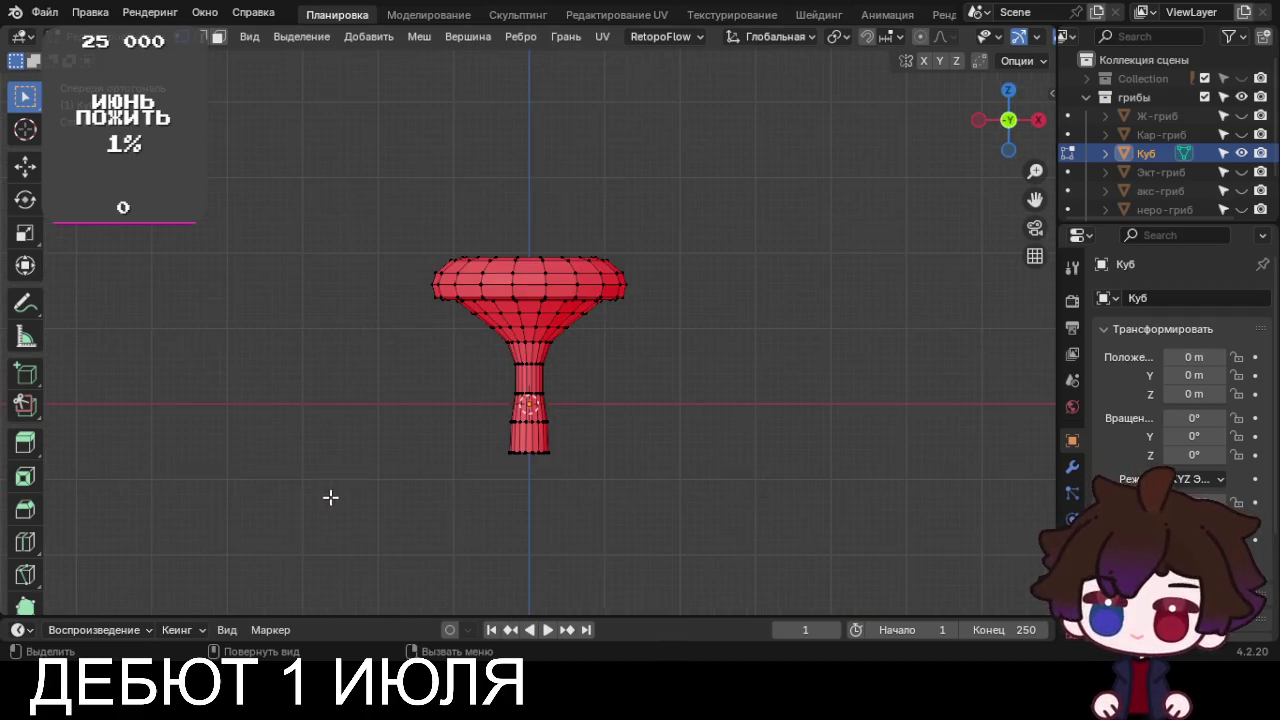
key(a)
key(shift+n)
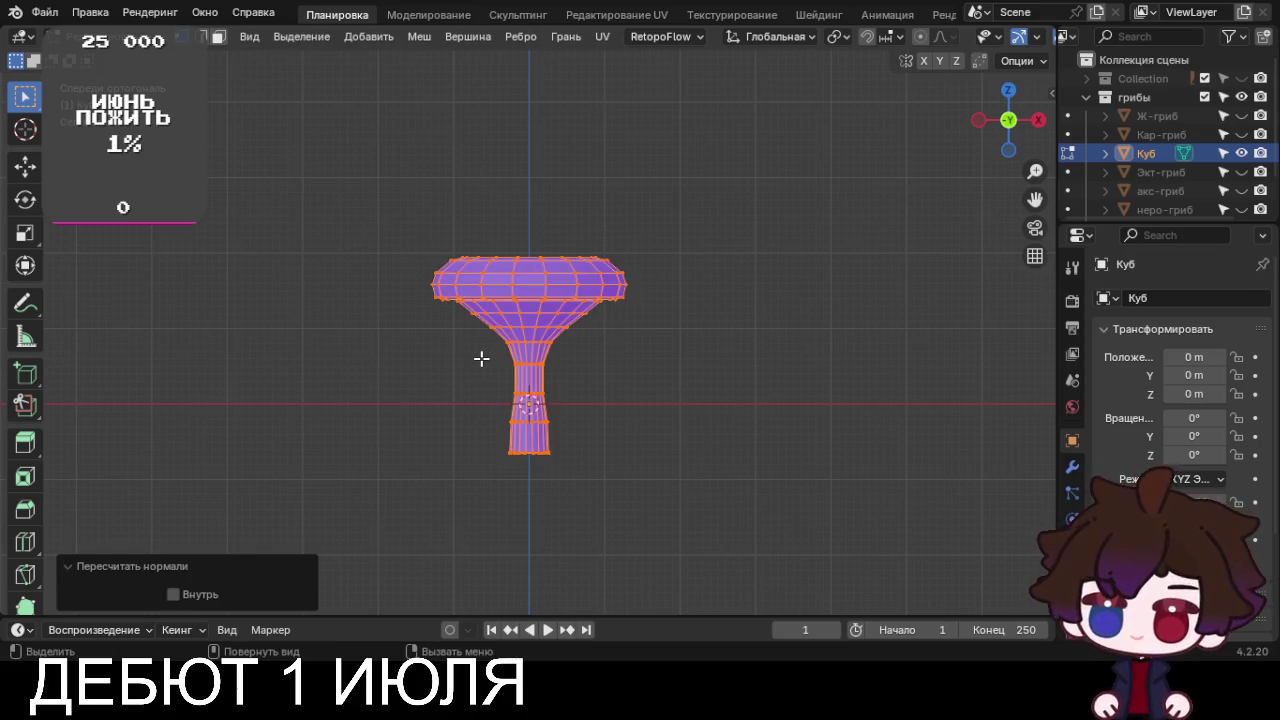
click(148, 566)
mouse_move(191, 509)
middle_down()
mouse_move(366, 483)
mouse_move(313, 503)
mouse_move(444, 310)
mouse_move(439, 353)
middle_up()
scroll(313, 503, up, 2)
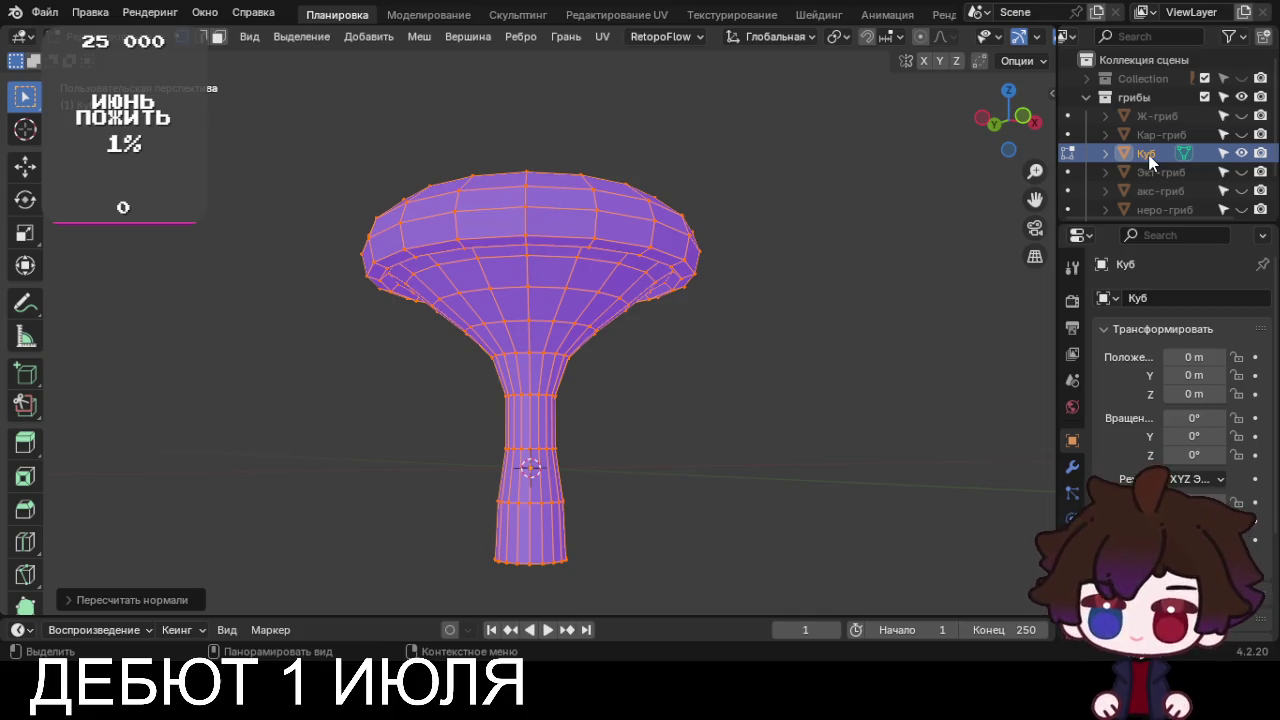
Rename the object 'лисичка' and hide it in the Outliner
key(F2)
text(л)
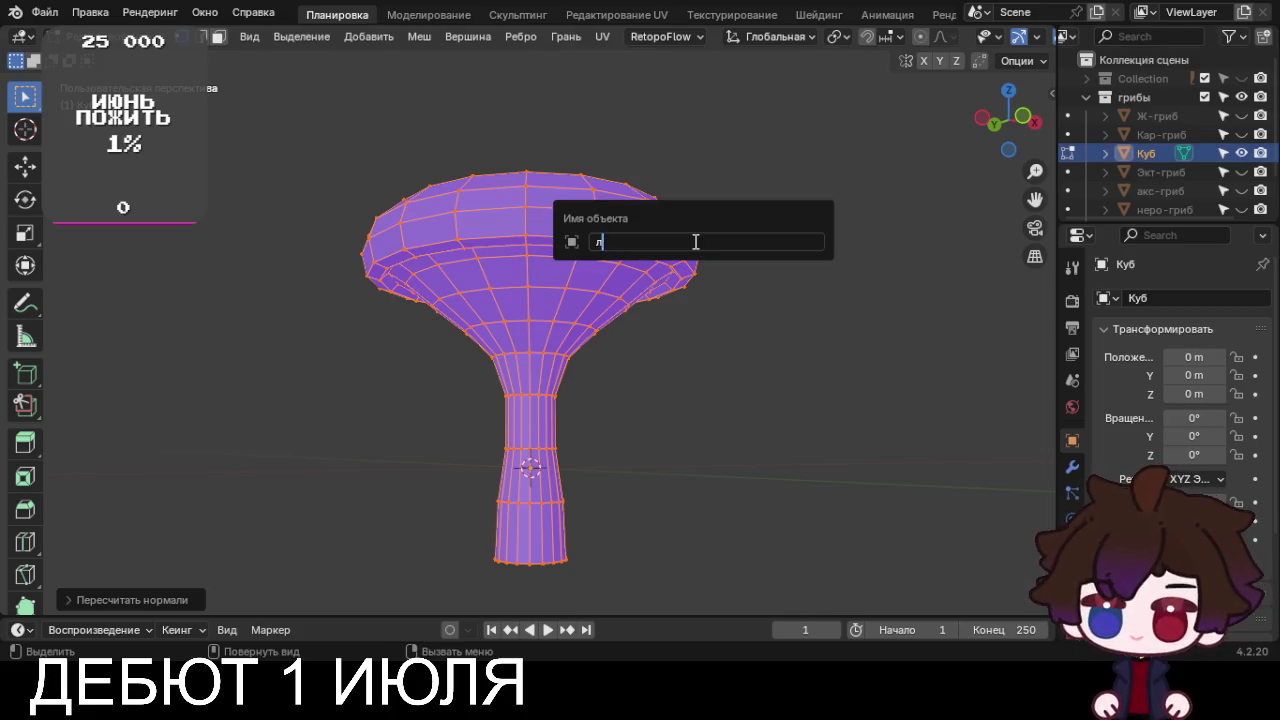
text(исичка)
key(Return)
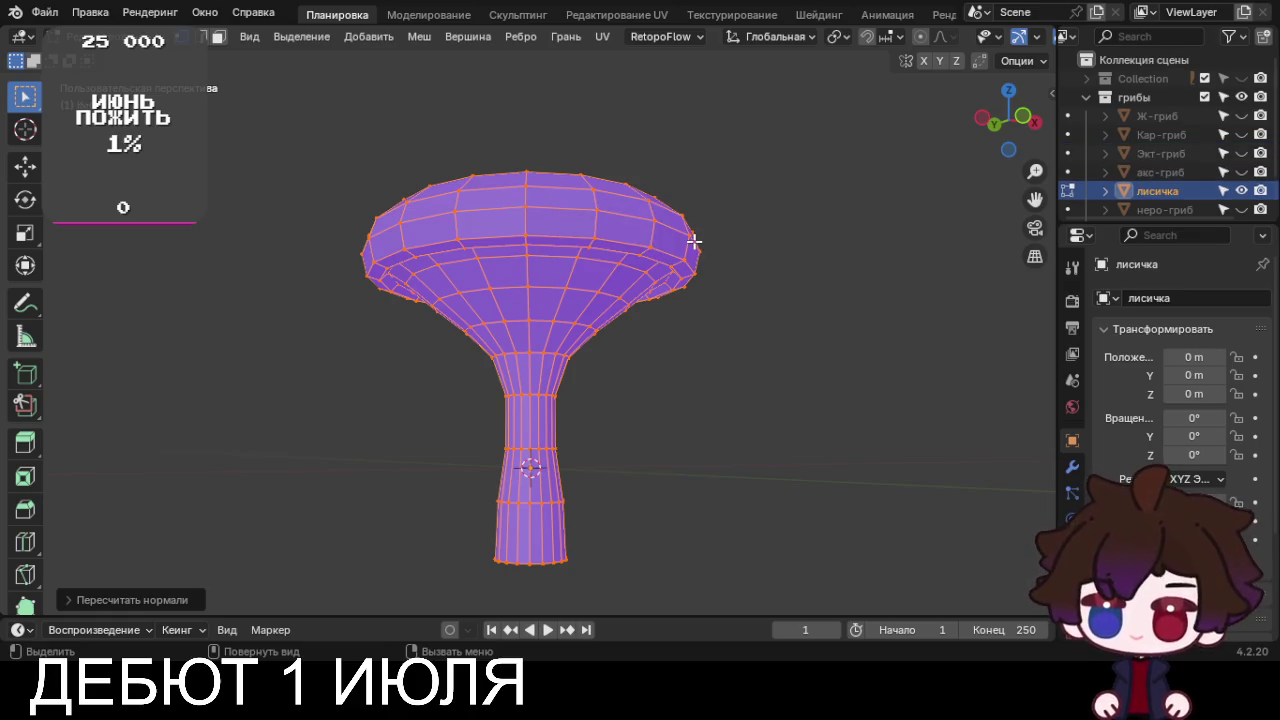
click(1241, 190)
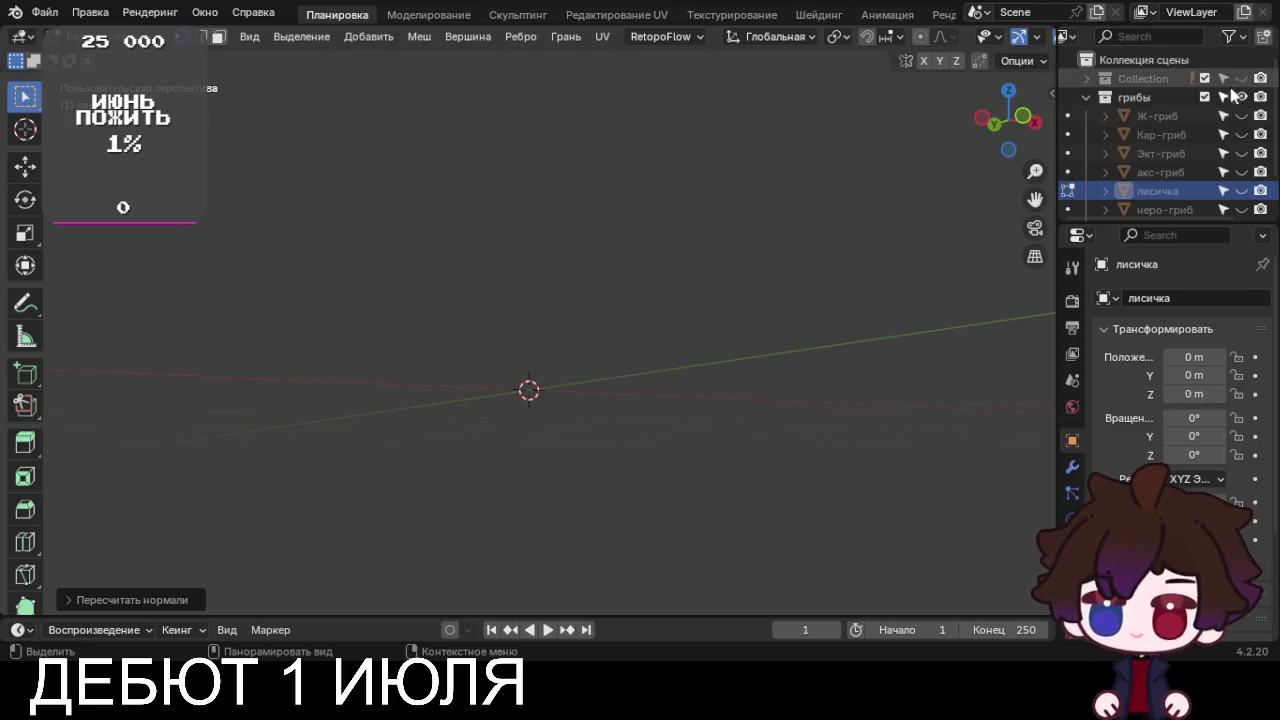
Show the reference images in front view and move Пустышка.008 to a new position
click(1241, 78)
key(KP_1)
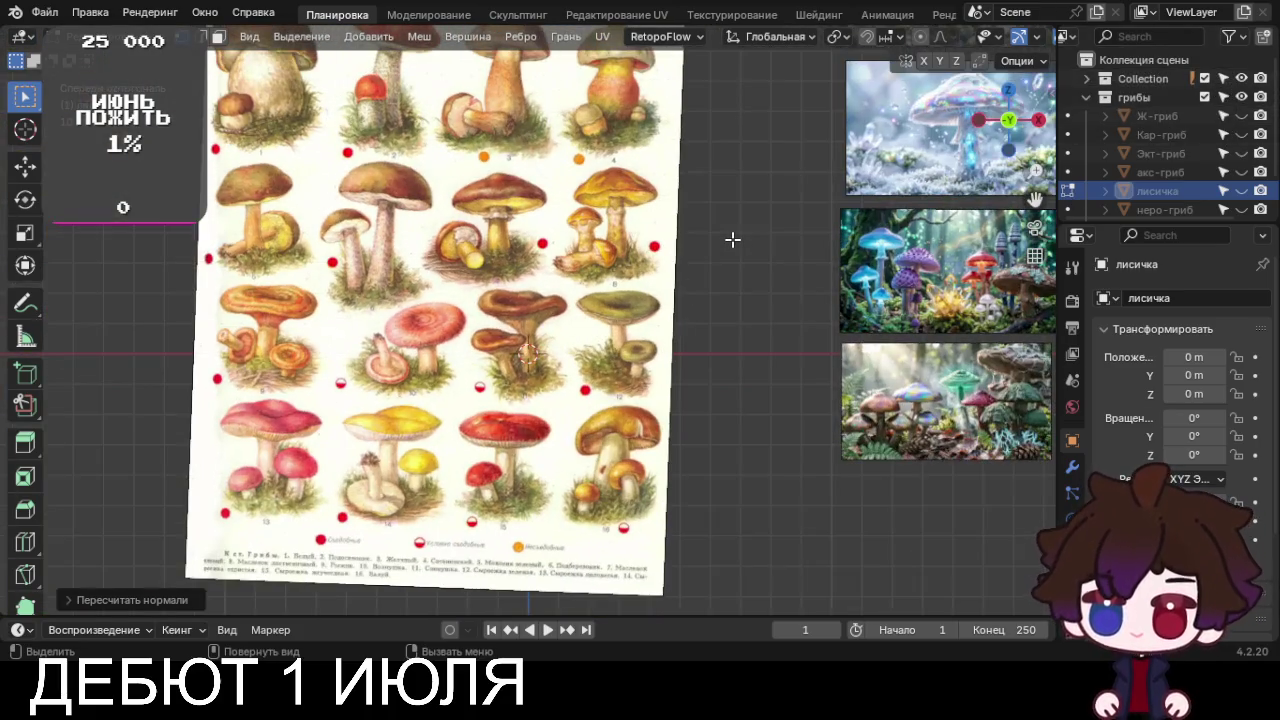
scroll(630, 250, up, 3)
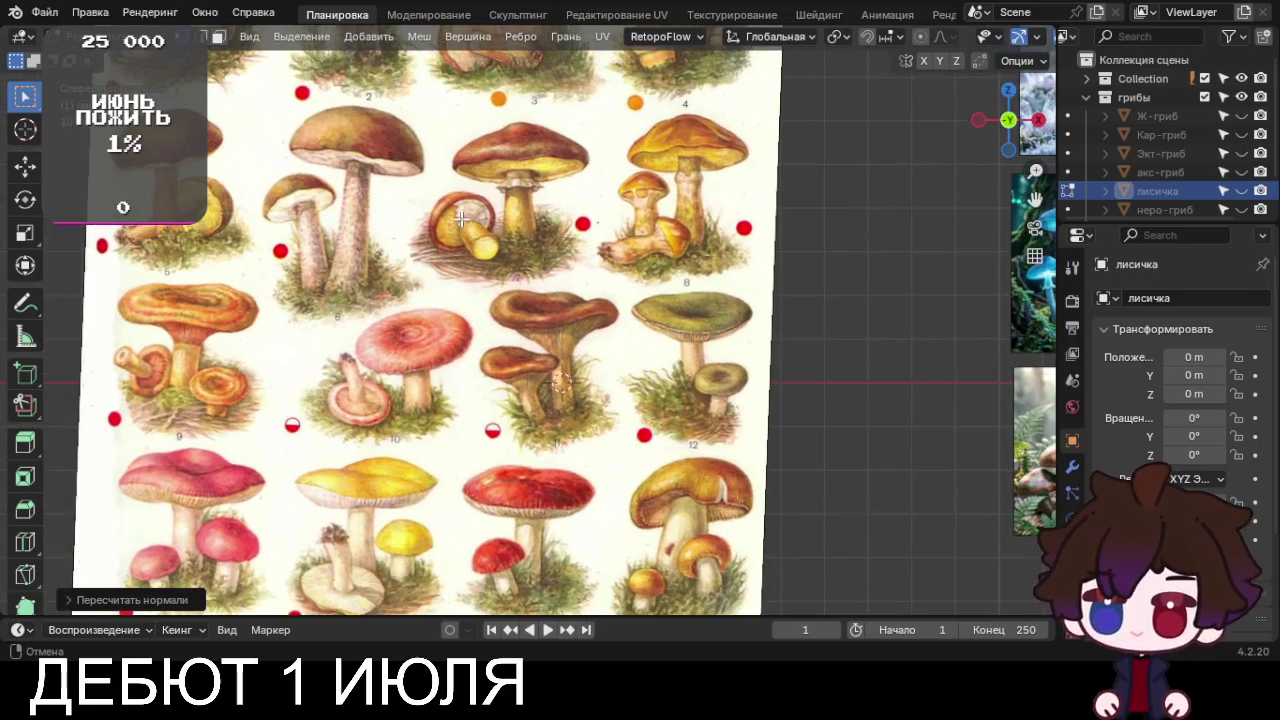
mouse_move(461, 218)
shift+middle_down()
mouse_move(464, 229)
mouse_move(560, 204)
shift+middle_up()
key(Tab)
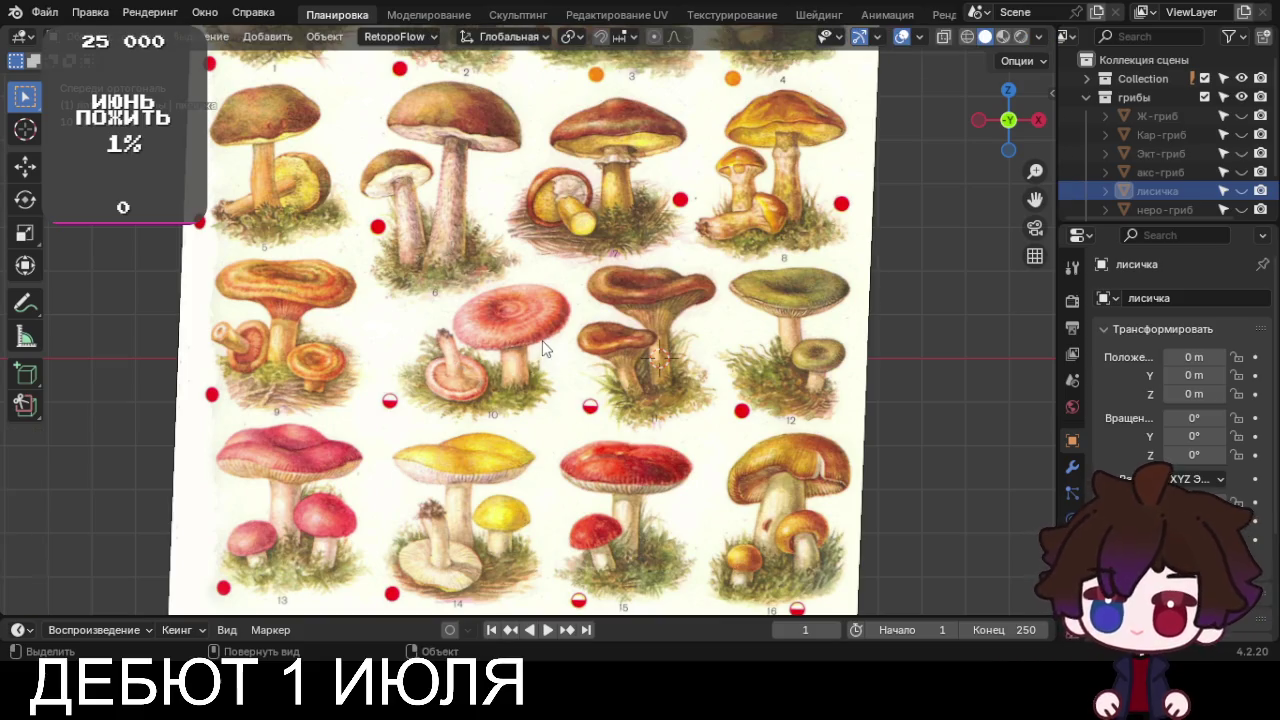
click(553, 352)
key(g)
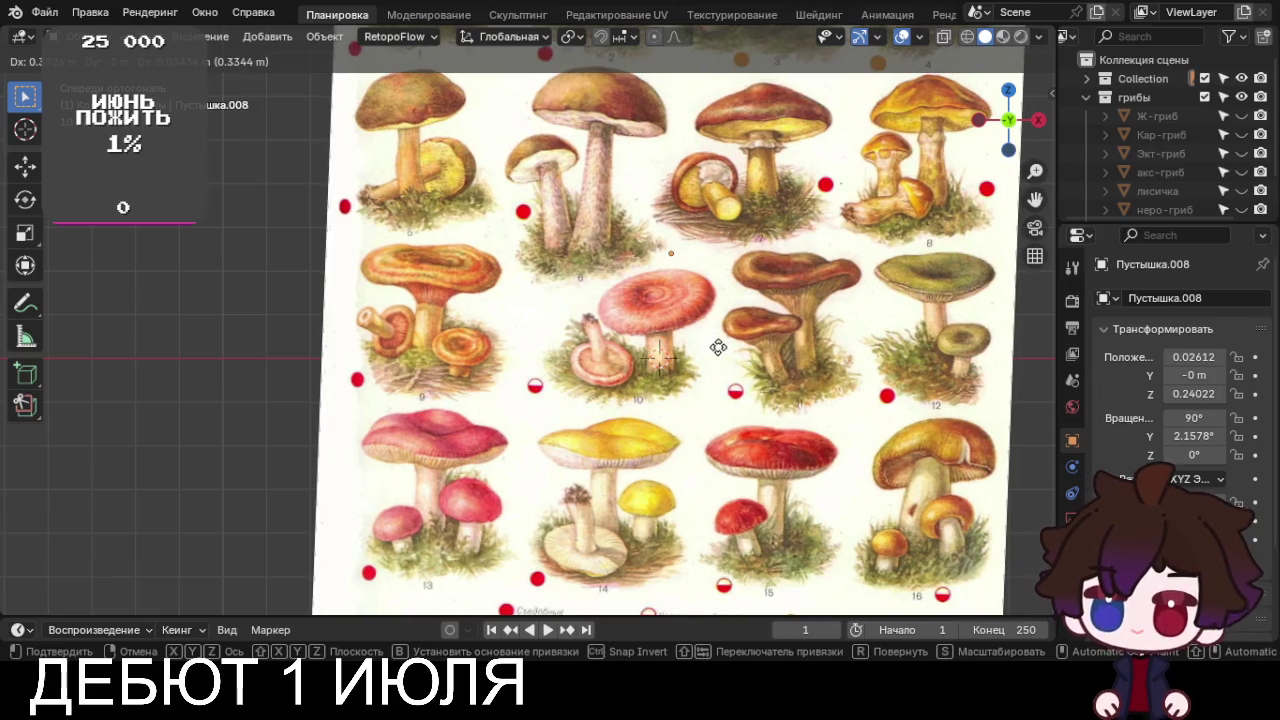
click(720, 346)
Pan up over the chart and make the грибы collection active for a new object
mouse_move(748, 400)
shift+middle_down()
mouse_move(612, 145)
mouse_move(546, 576)
shift+middle_up()
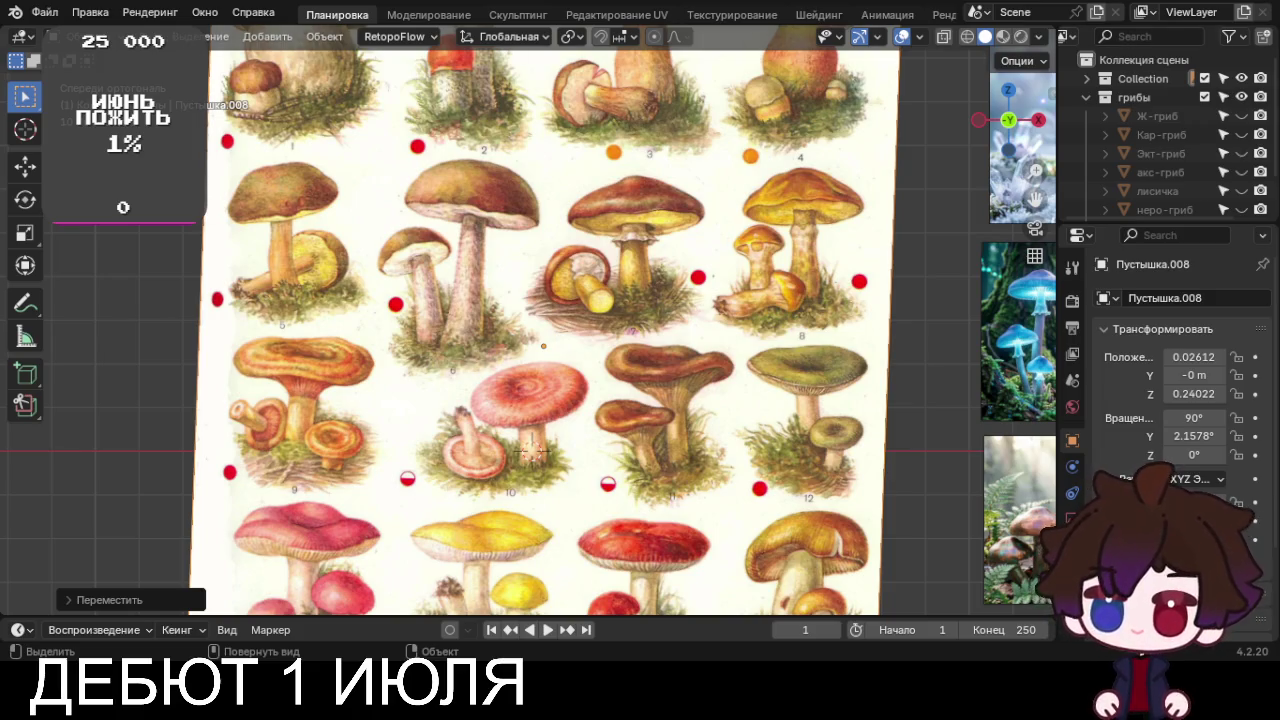
shift+middle_drag(668, 507, 668, 442)
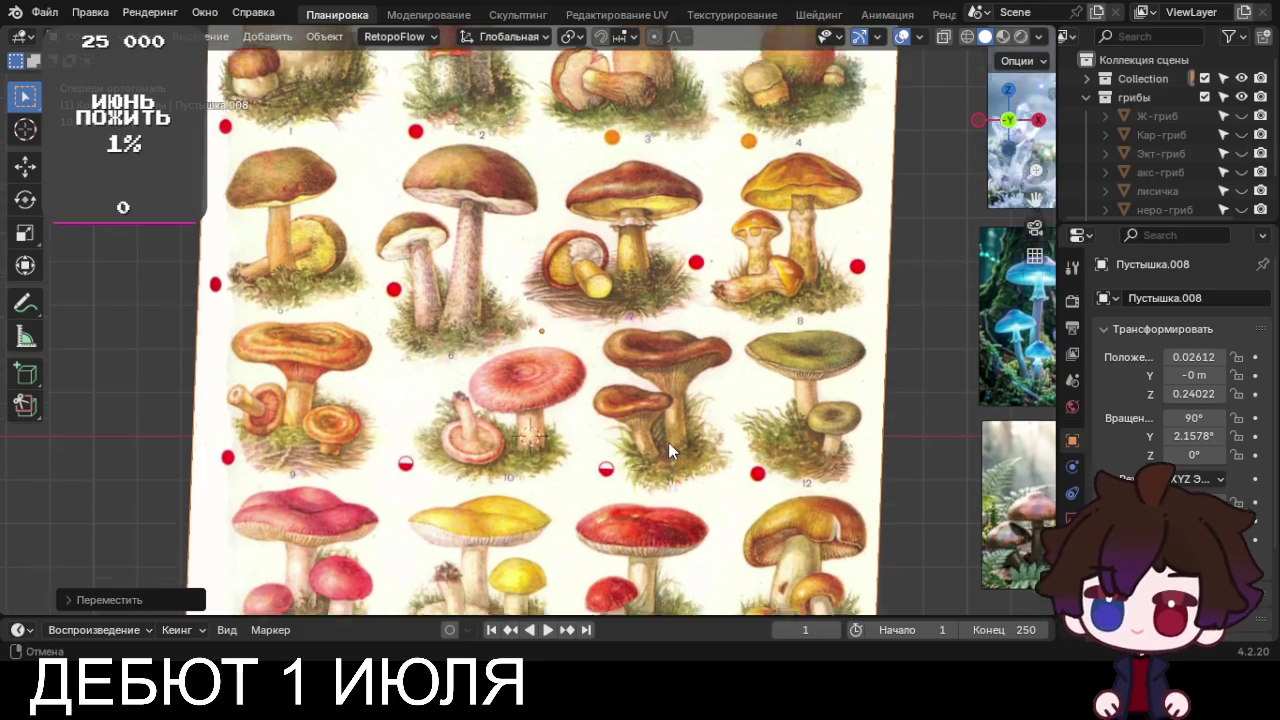
click(1134, 97)
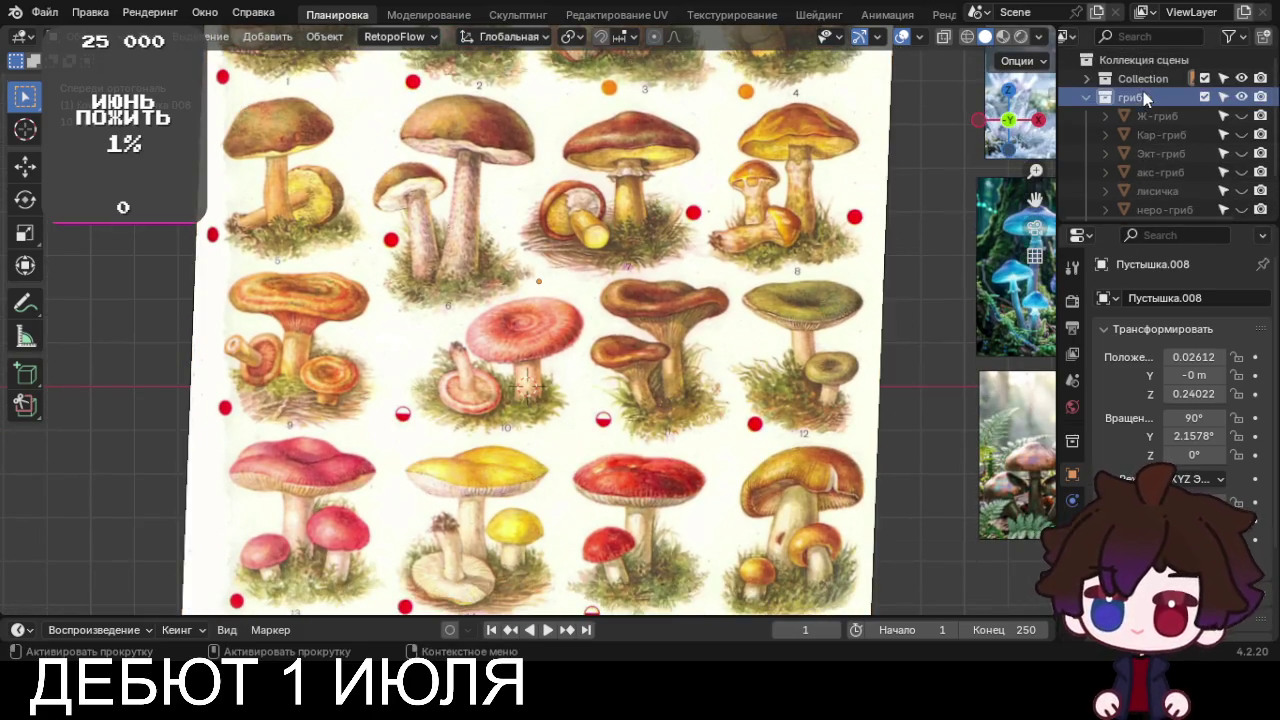
key(Home)
key(shift+a)
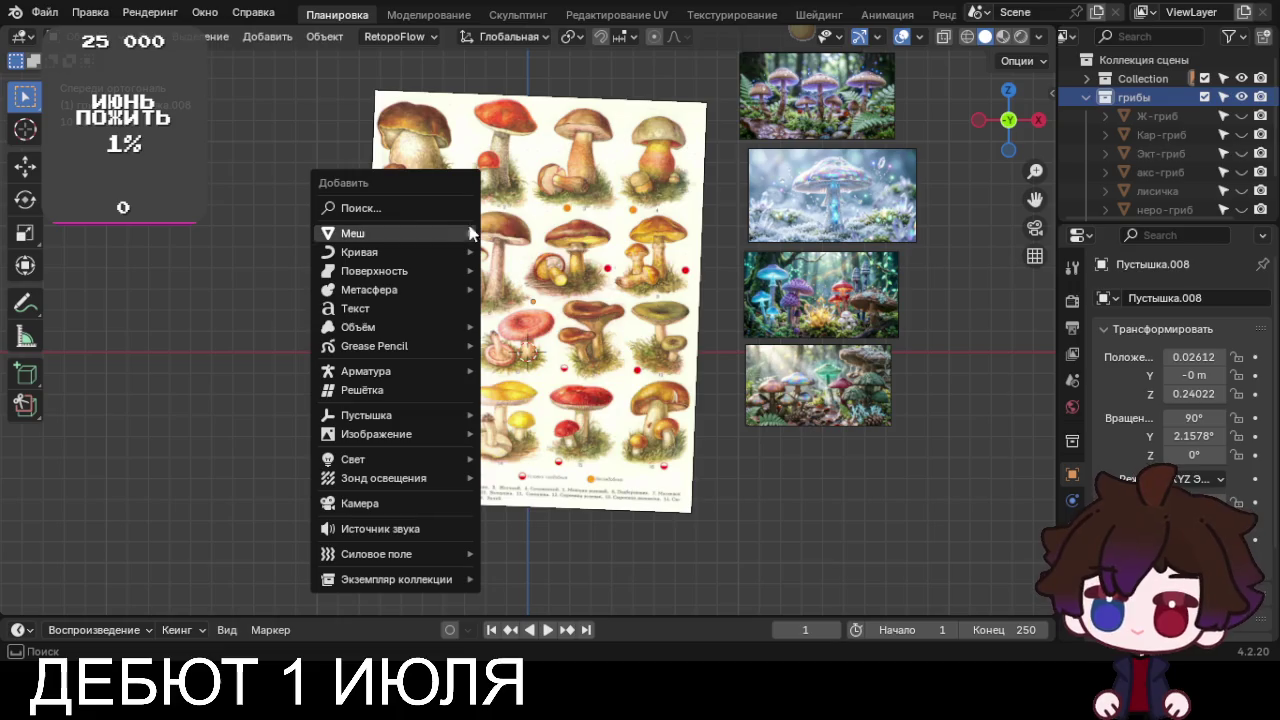
Add a cube, delete all its vertices, and place a first vertex at mushroom 10's stem base
click(519, 251)
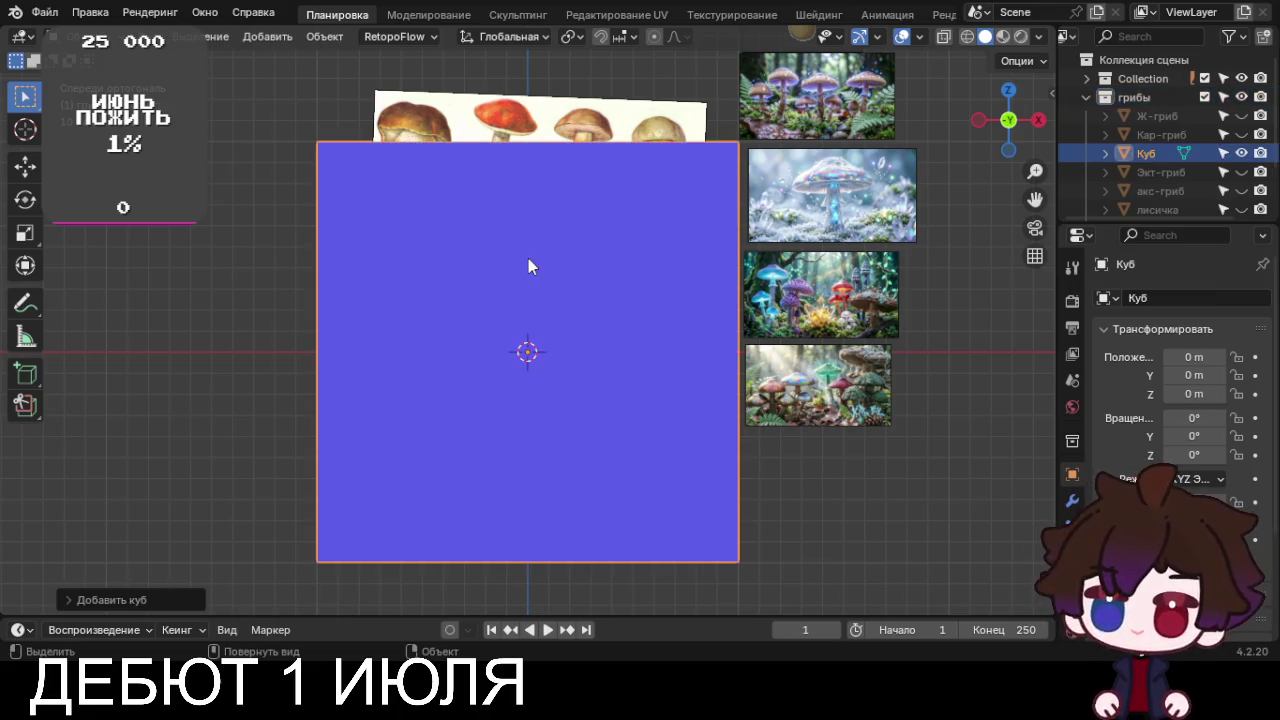
key(Tab)
key(x)
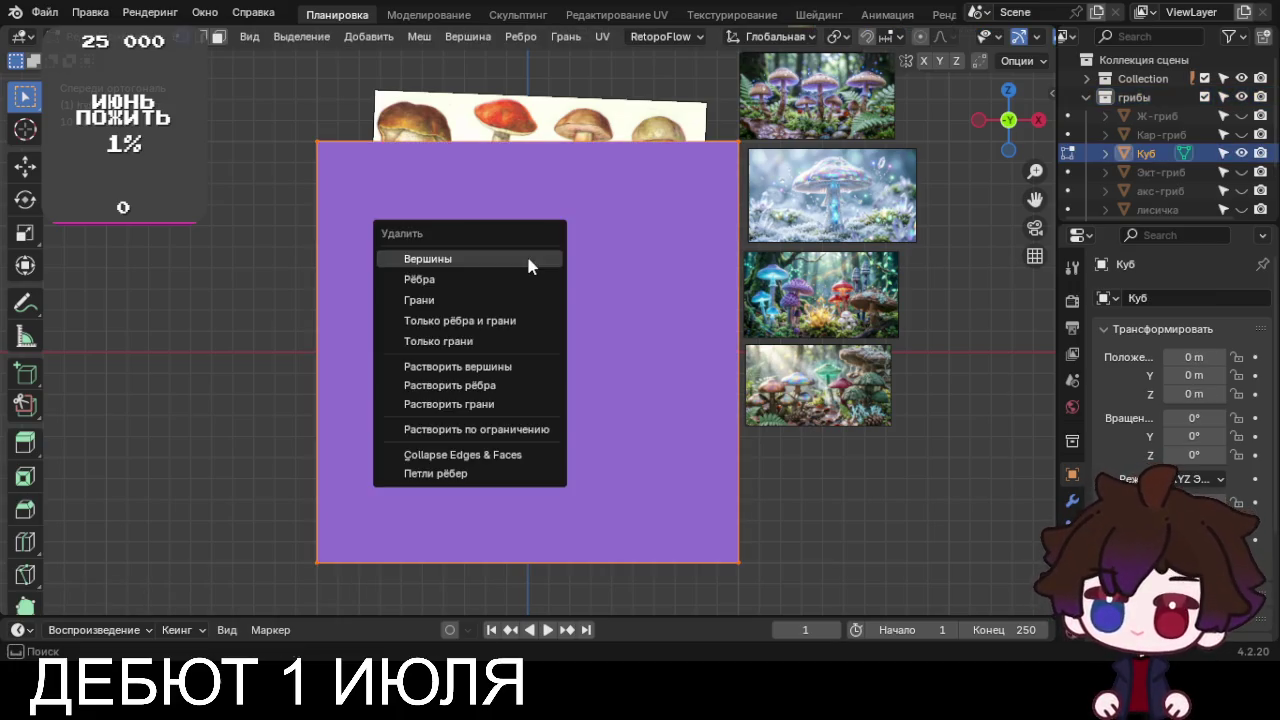
click(526, 254)
scroll(528, 258, up, 1)
scroll(528, 258, up, 3)
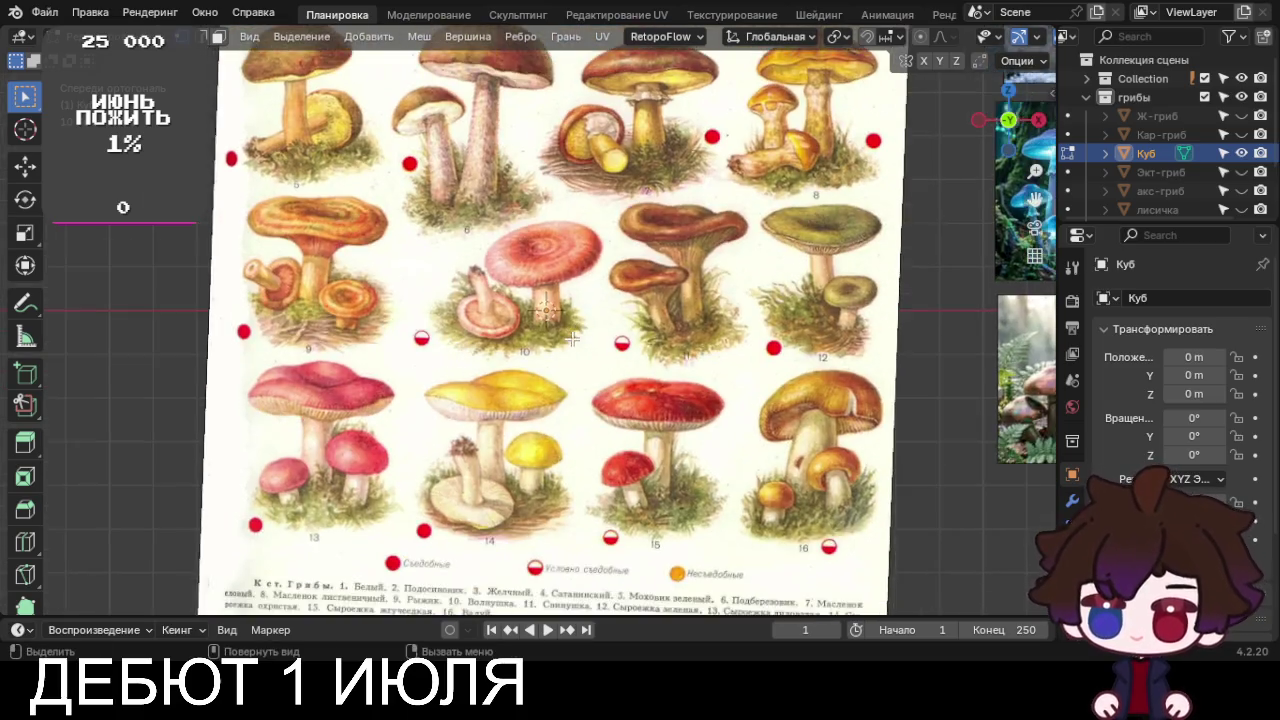
scroll(534, 361, up, 5)
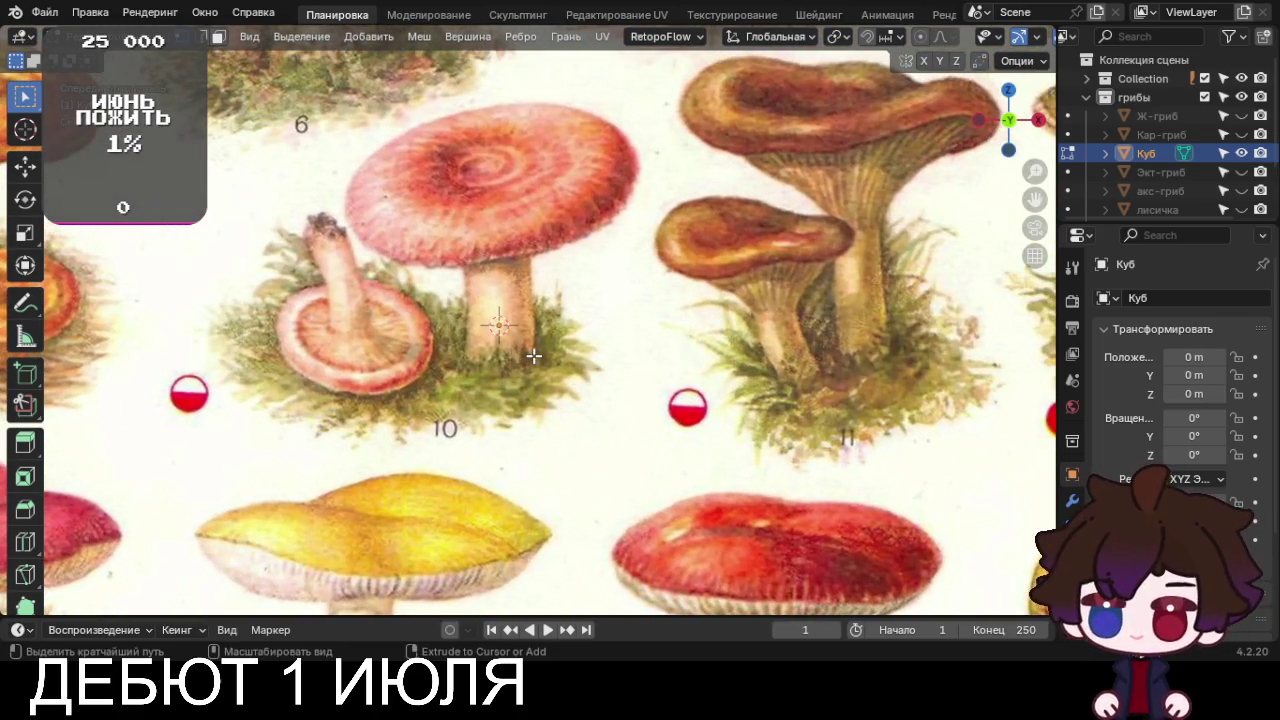
key(e)
click(590, 358)
Extrude vertices up mushroom 10's stem and along the underside of its cap
key(e)
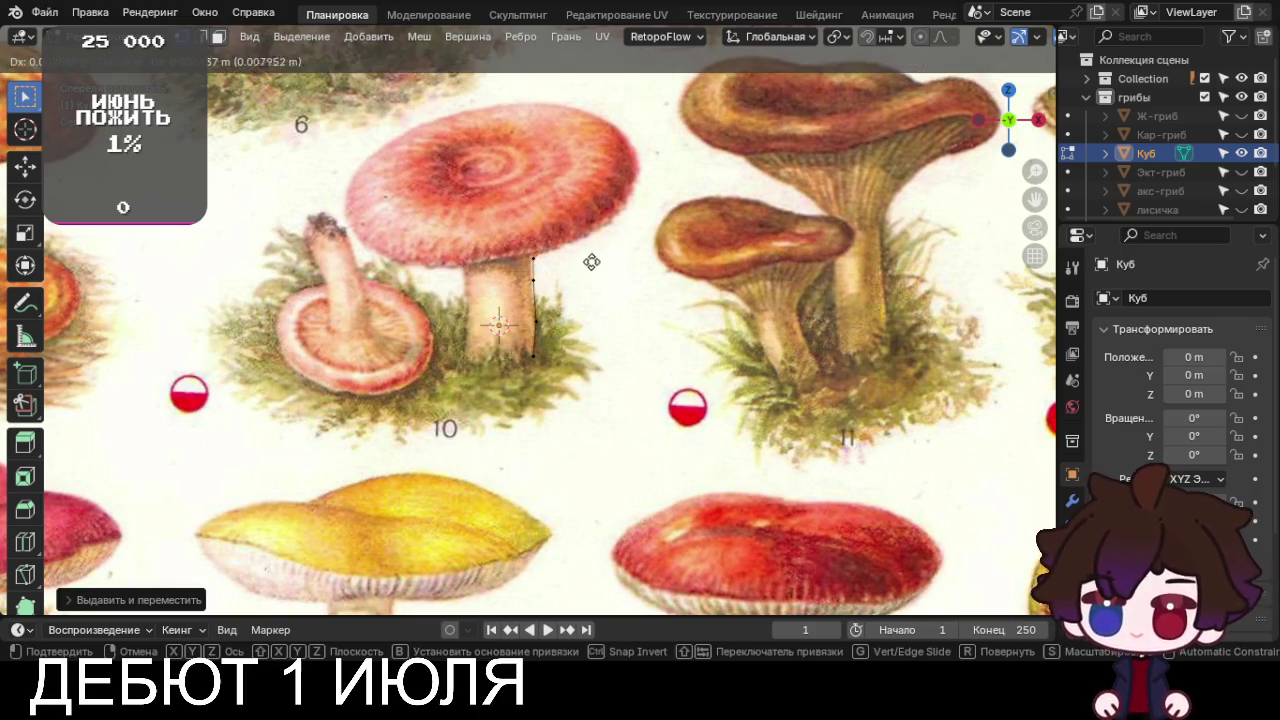
click(599, 256)
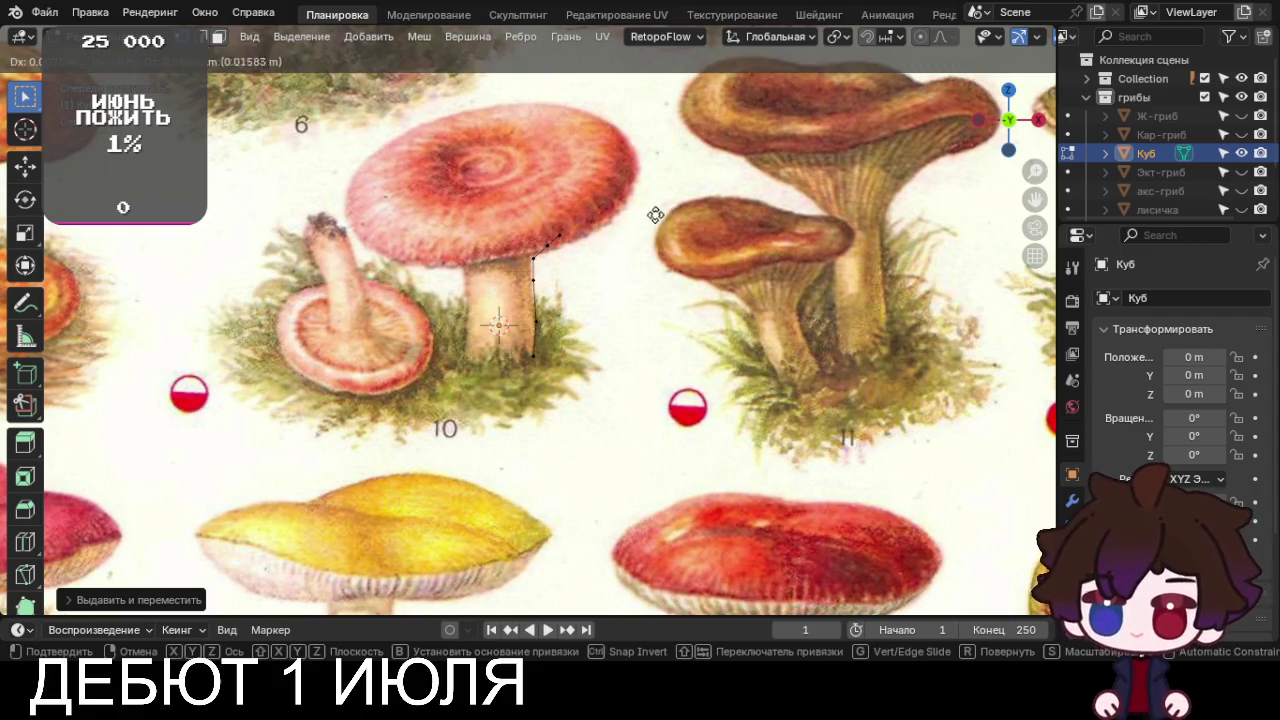
key(e)
click(712, 186)
key(e)
click(740, 157)
key(e)
click(736, 161)
Continue the vertex chain out and around the cap's outer rim
key(e)
click(741, 187)
key(e)
click(749, 184)
key(e)
click(748, 172)
key(e)
click(741, 168)
Extrude vertices across the cap top, ending the outline at the cap's centre
key(e)
click(712, 160)
key(e)
click(676, 157)
key(e)
click(654, 164)
key(e)
click(623, 178)
key(e)
click(601, 181)
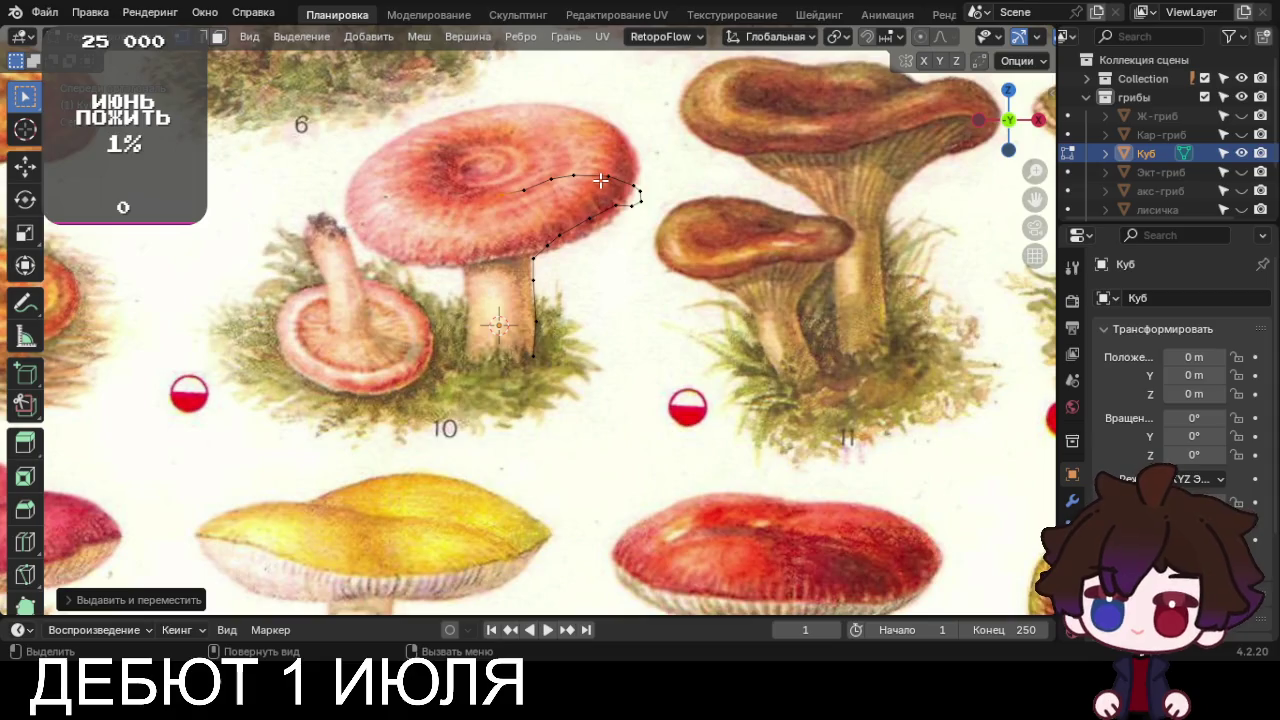
scroll(601, 181, down, 2)
scroll(575, 235, down, 1)
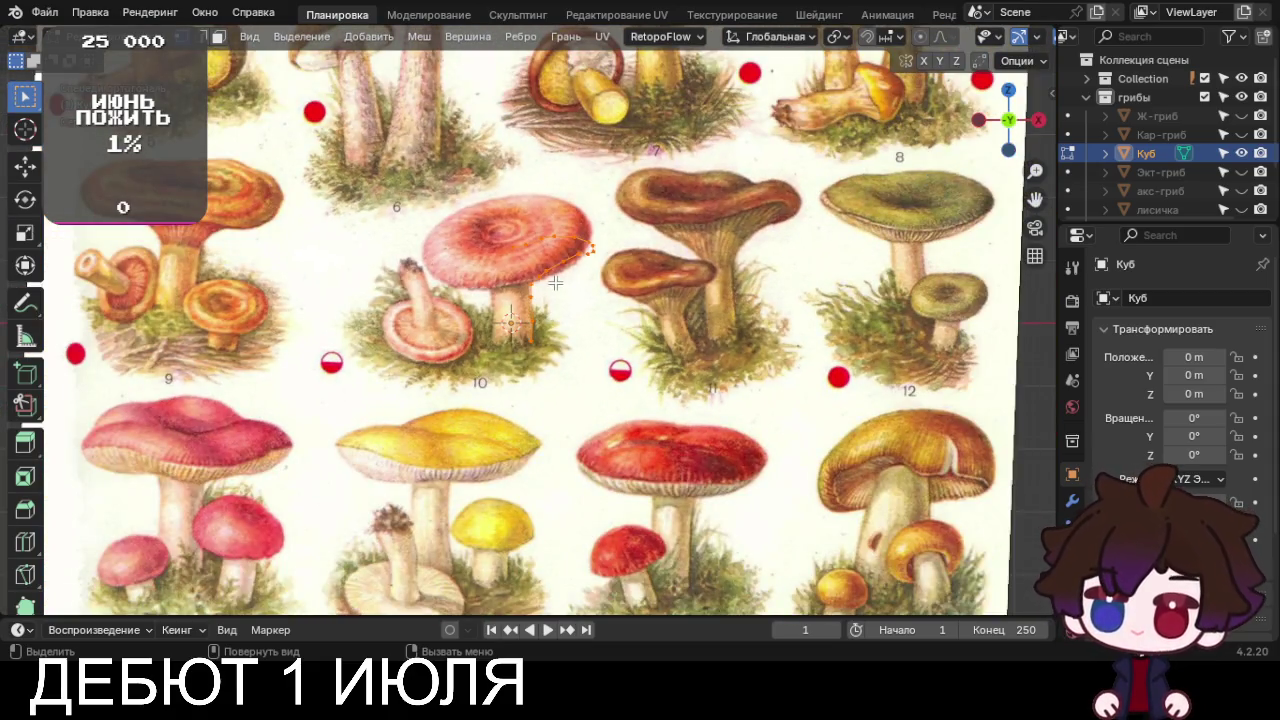
Spin the traced outline a full 360° from top view into a mushroom mesh
key(KP_7)
scroll(25, 450, down, 4)
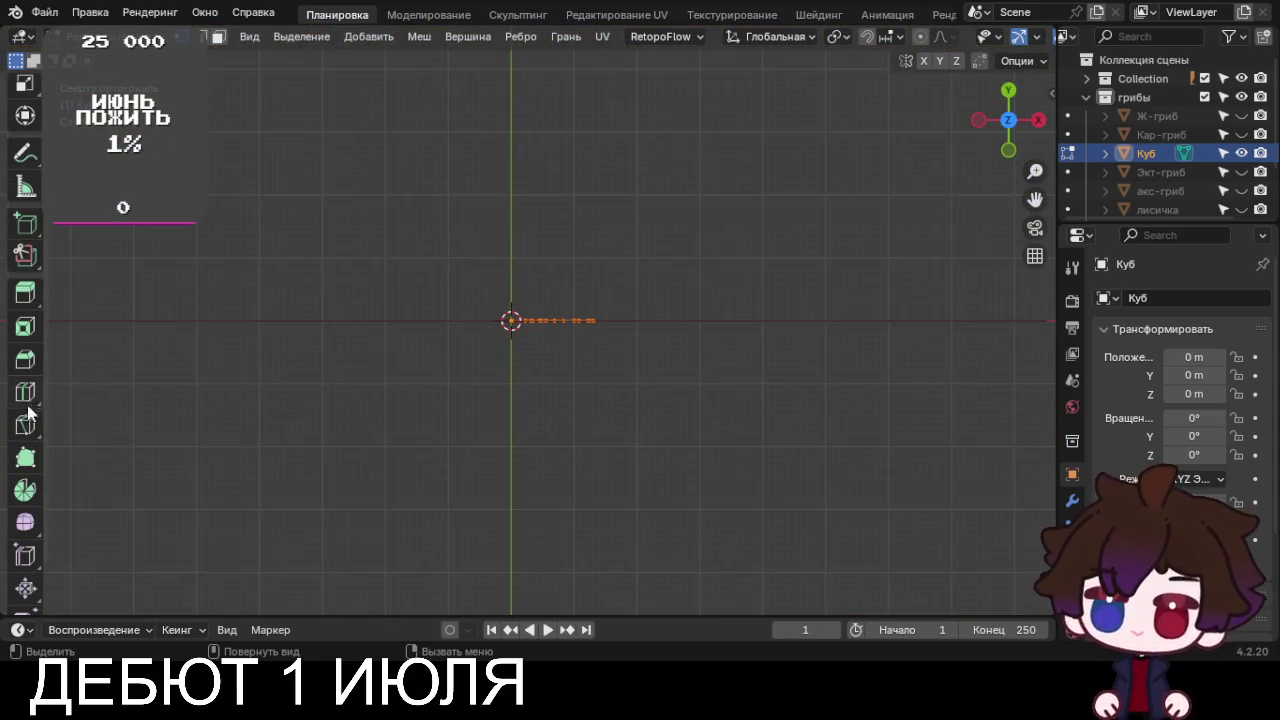
click(25, 521)
click(25, 488)
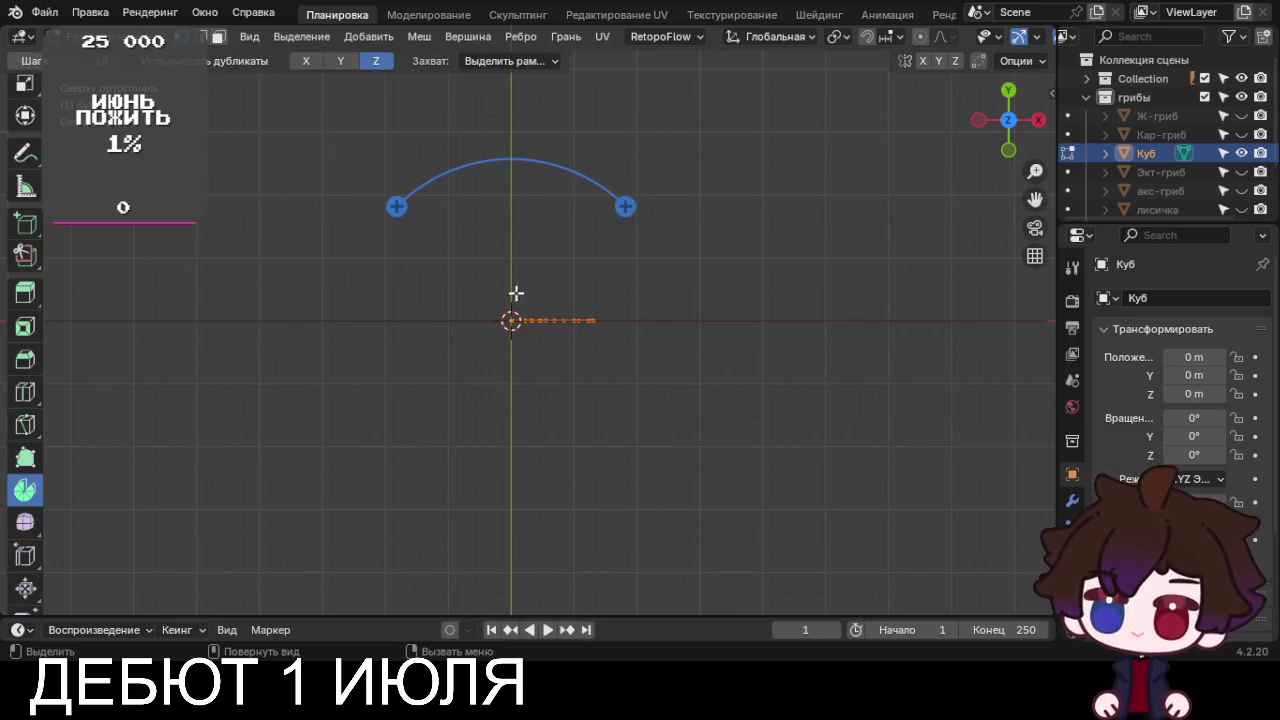
mouse_move(394, 206)
mouse_down()
mouse_move(350, 389)
mouse_move(374, 177)
mouse_move(366, 194)
mouse_up()
mouse_move(366, 194)
middle_down()
mouse_move(357, 391)
mouse_move(342, 184)
mouse_move(700, 300)
middle_up()
Return to top view, restore box selection and hide the reference image collection
key(KP_7)
scroll(342, 184, up, 3)
click(27, 104)
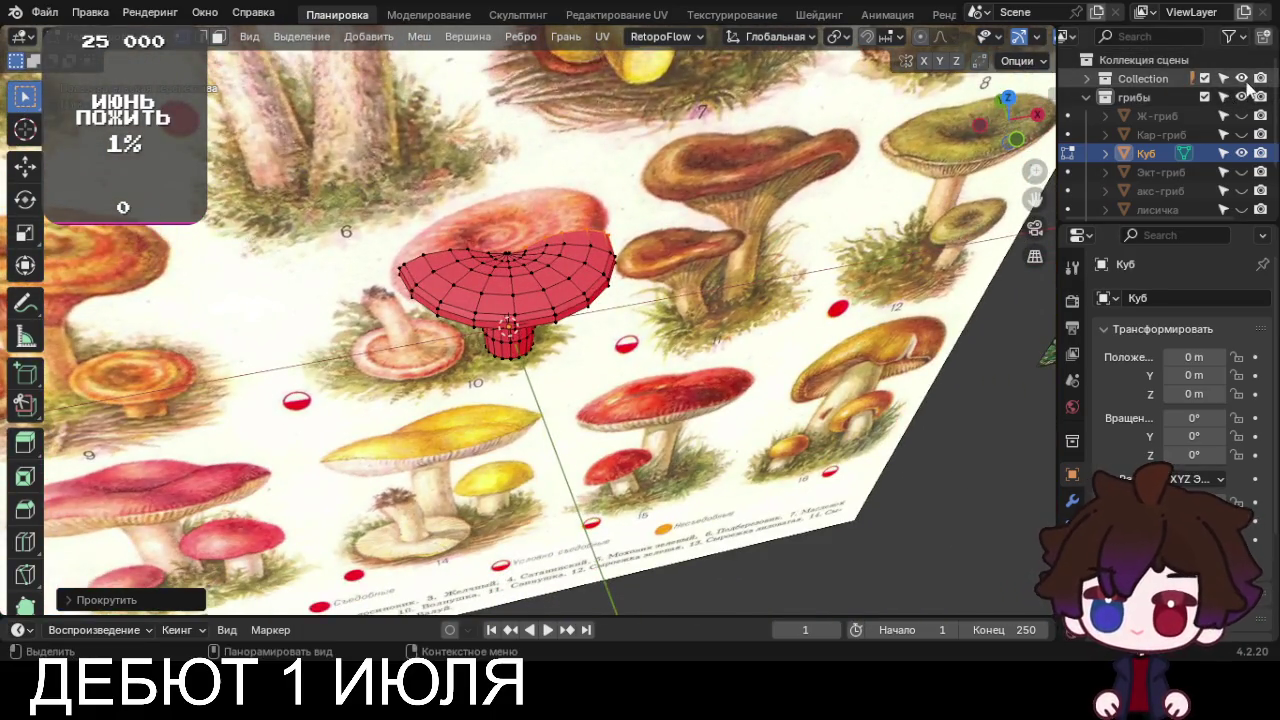
click(1241, 78)
scroll(608, 240, up, 5)
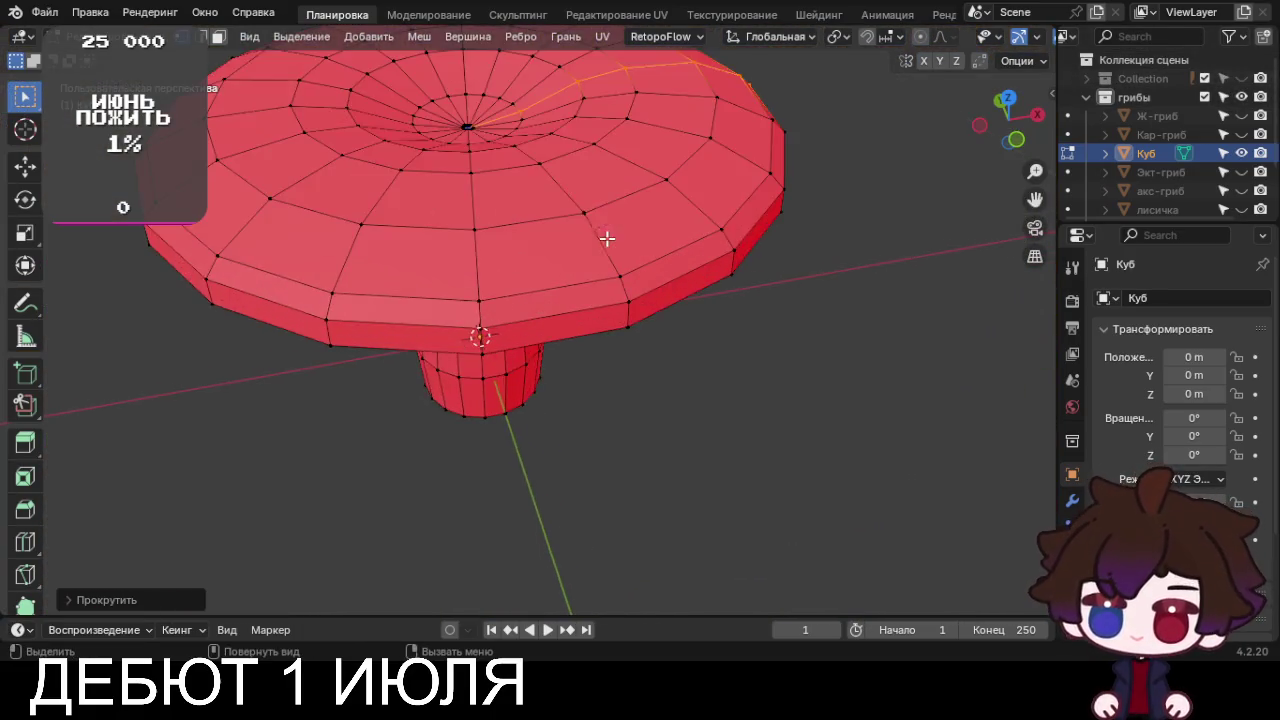
In X-ray, box-select the cap's centre vertices and merge them at center
key(KP_7)
scroll(523, 286, up, 3)
key(alt+z)
middle_drag(390, 246, 483, 255)
drag(483, 255, 540, 295)
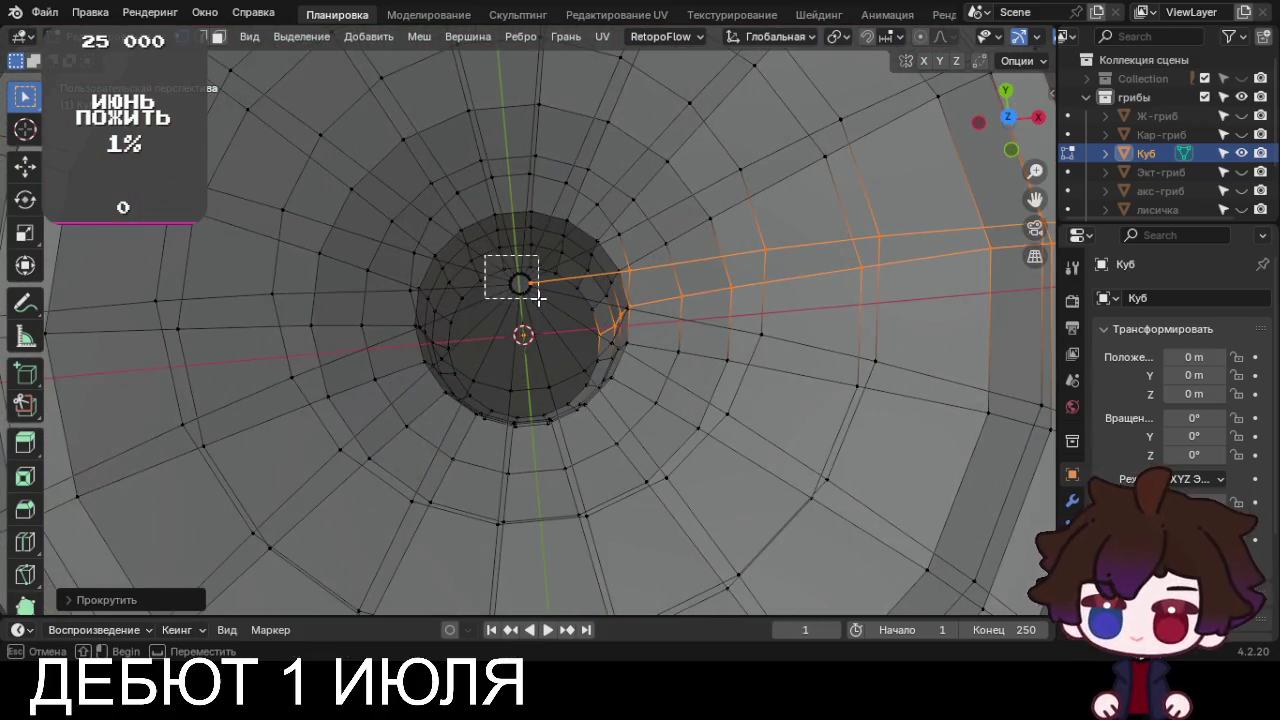
middle_drag(543, 289, 537, 309)
drag(472, 302, 541, 370)
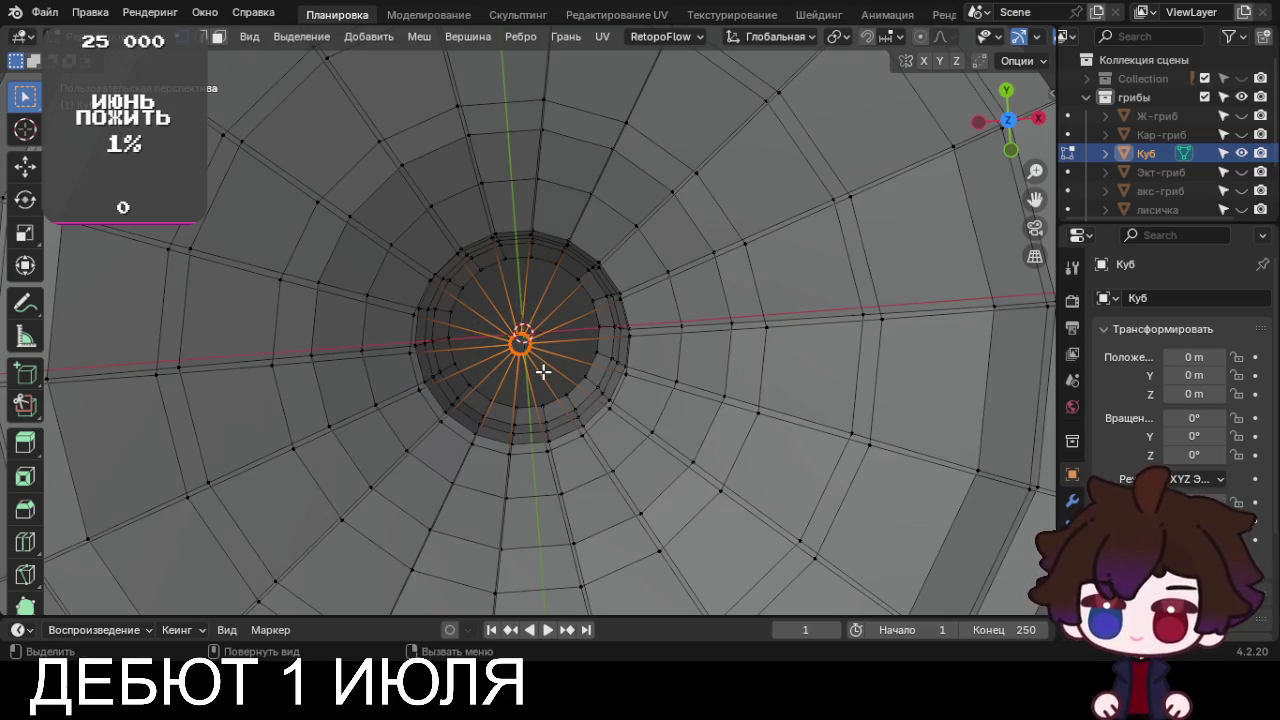
key(ctrl+f)
key(Escape)
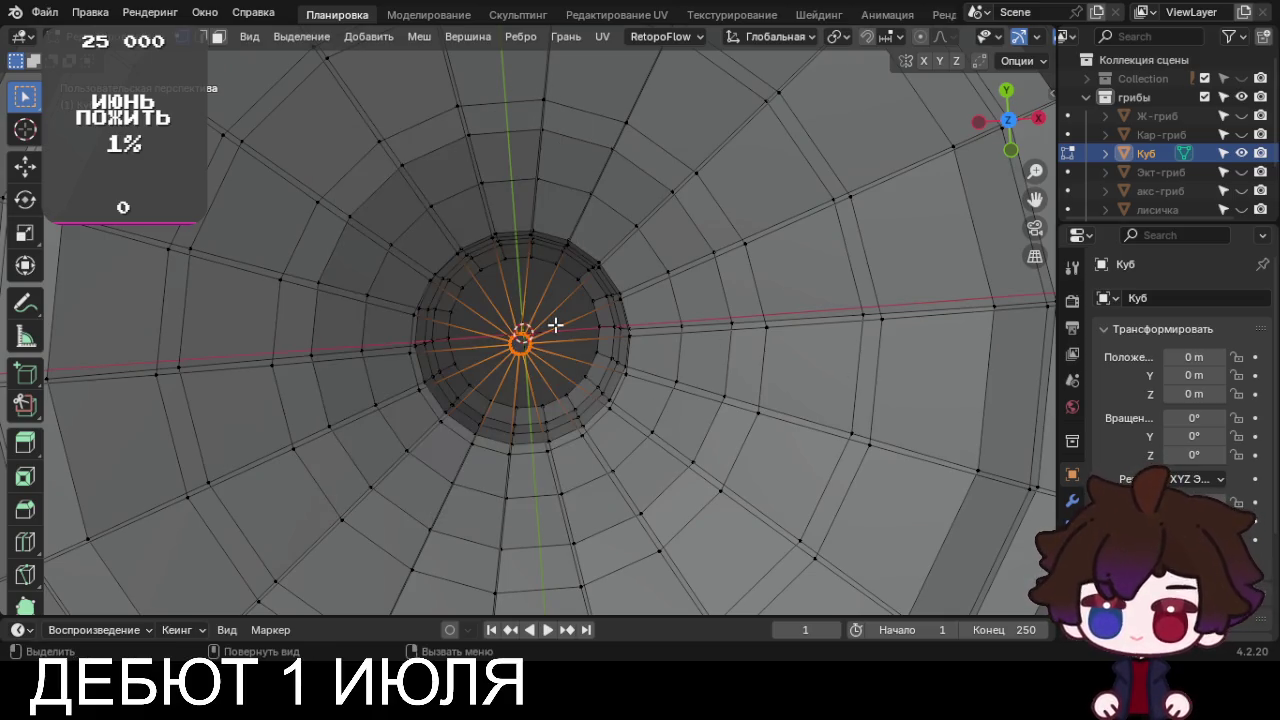
key(m)
click(554, 324)
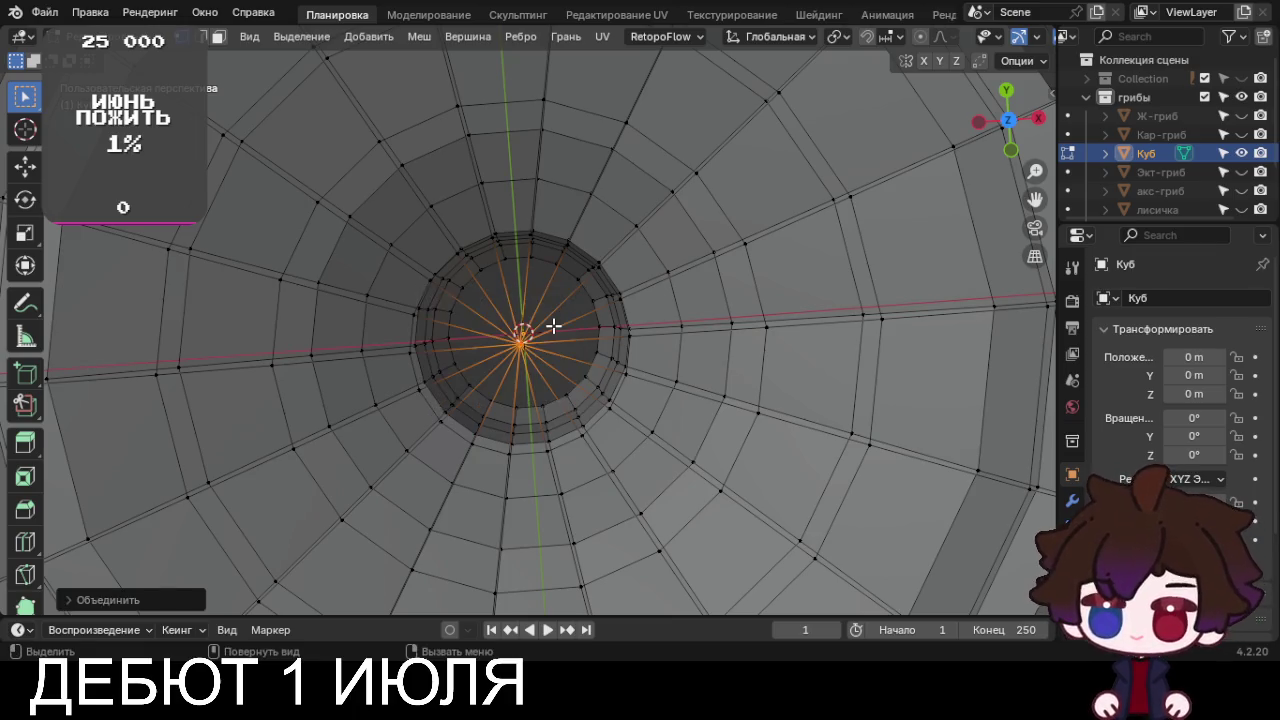
scroll(602, 446, down, 6)
Close the stem's bottom loop with a grid fill at offset 2
middle_drag(602, 446, 580, 160)
scroll(600, 309, up, 3)
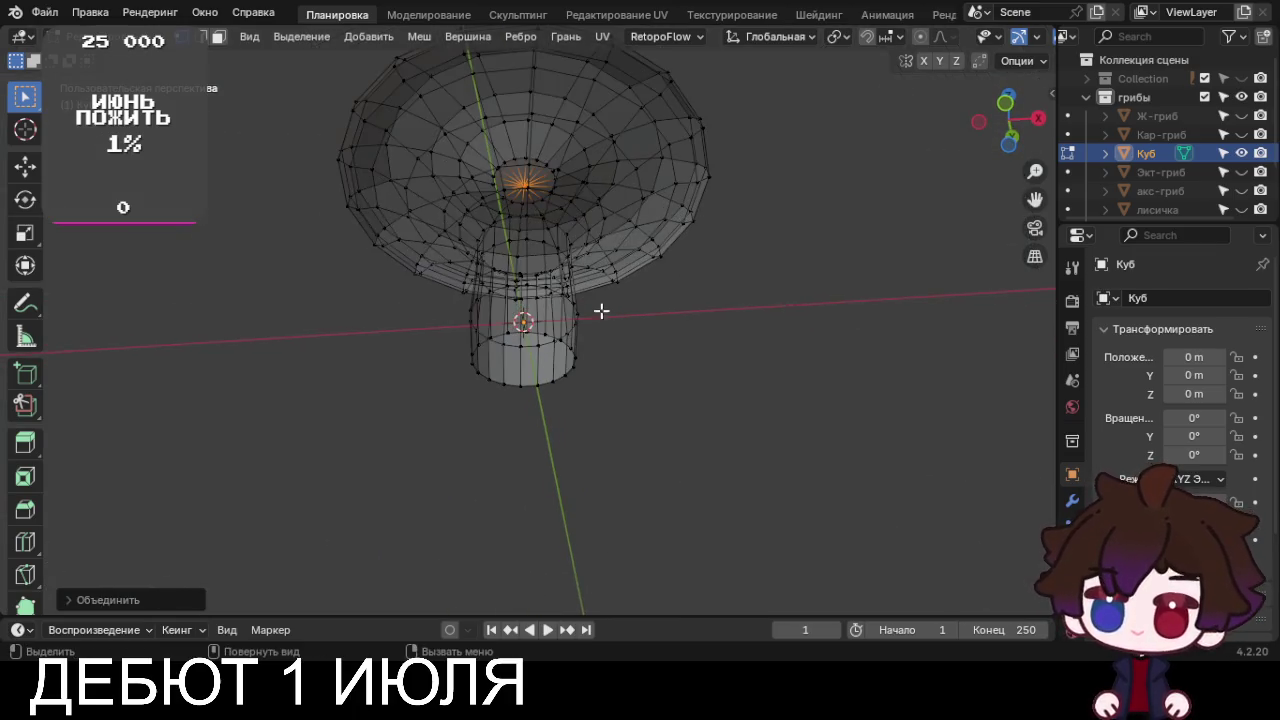
alt+click(536, 391)
click(631, 449)
alt+click(524, 384)
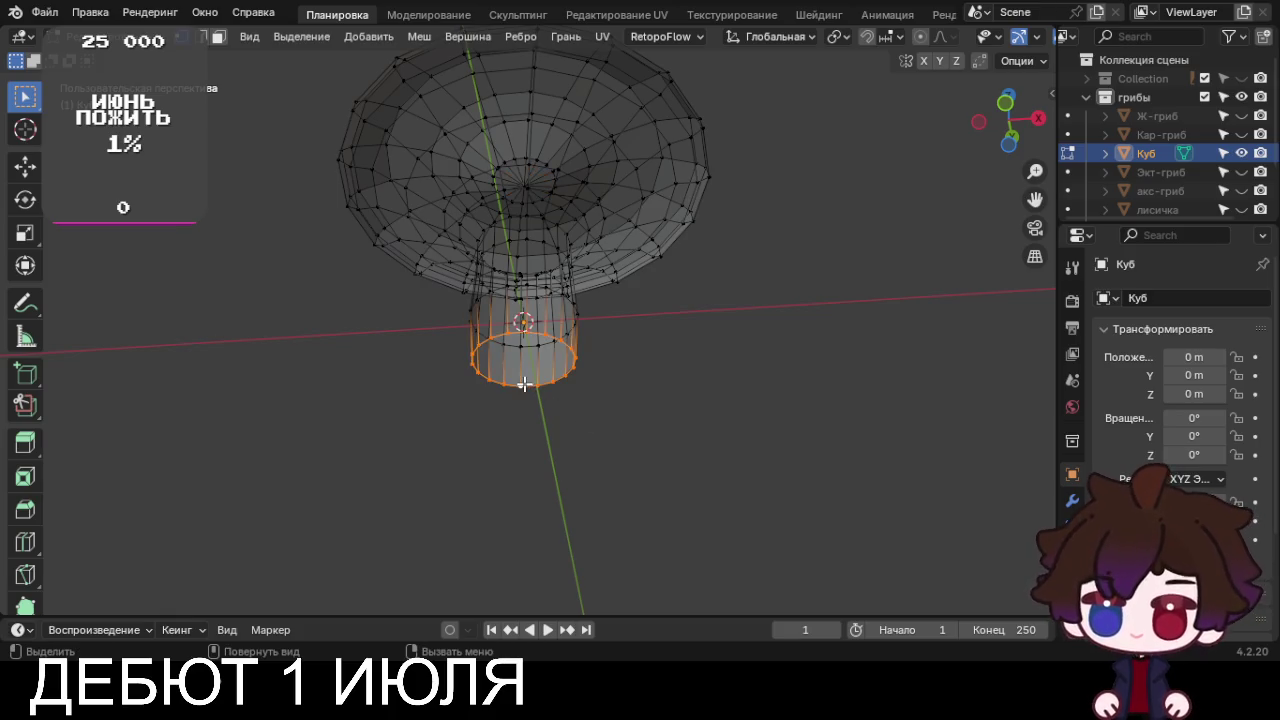
key(ctrl+f)
click(526, 386)
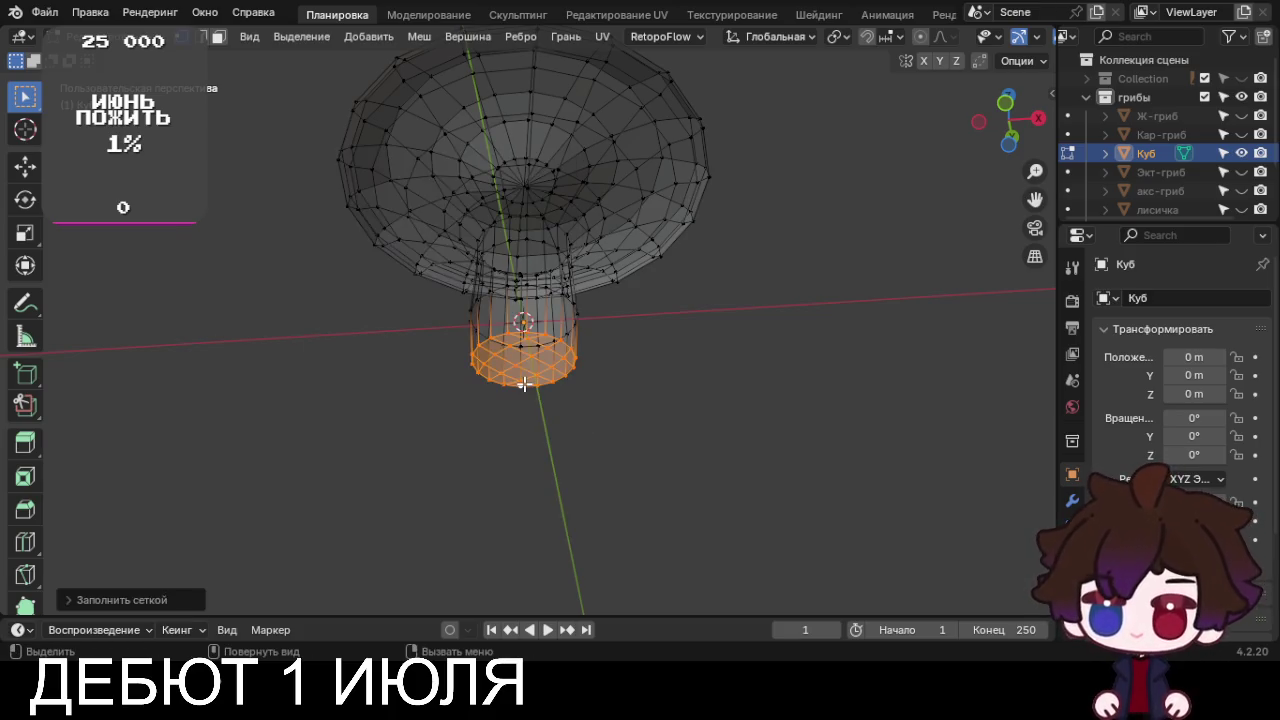
click(140, 599)
click(305, 574)
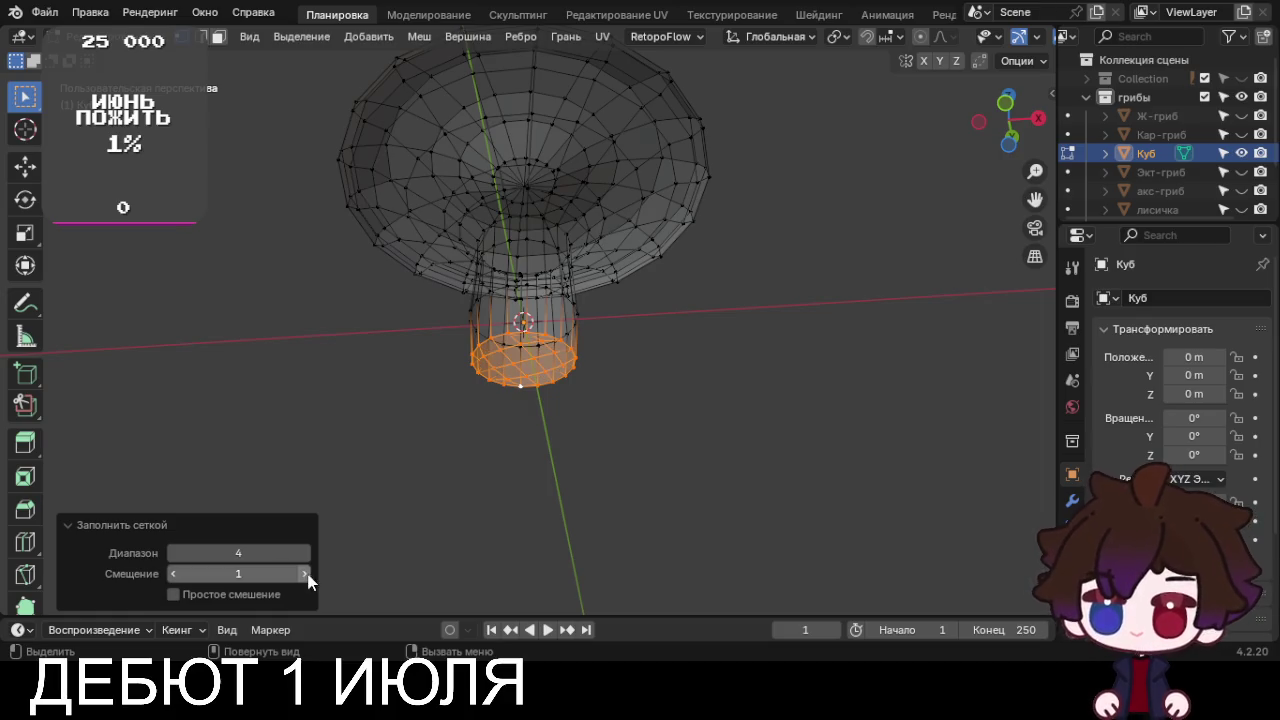
click(305, 574)
mouse_move(489, 514)
middle_down()
mouse_move(520, 397)
mouse_move(514, 526)
middle_up()
Return to solid shading and recalculate all normals outward
key(shift+z)
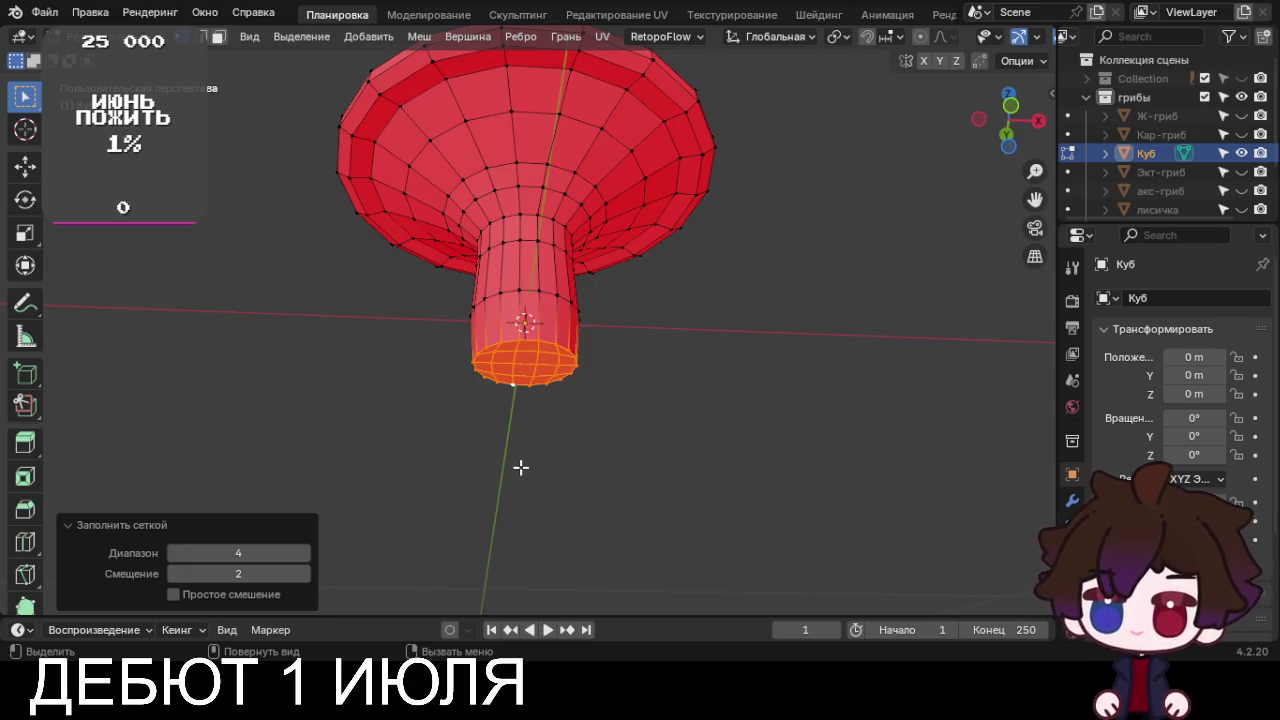
key(a)
key(shift+n)
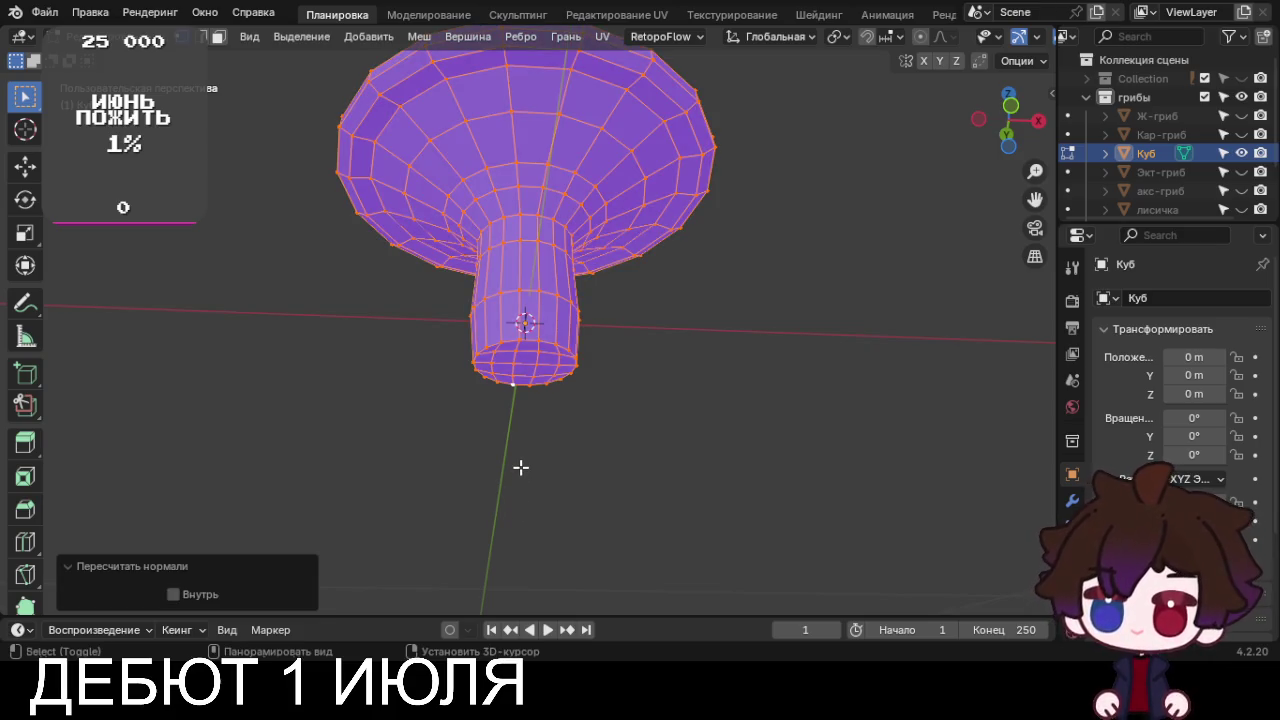
Rename the Куб mushroom object to 'хз-чтозагриб' from the front view
key(alt+a)
mouse_move(521, 467)
middle_down()
mouse_move(666, 420)
mouse_move(574, 449)
mouse_move(628, 376)
mouse_move(680, 400)
middle_up()
key(KP_1)
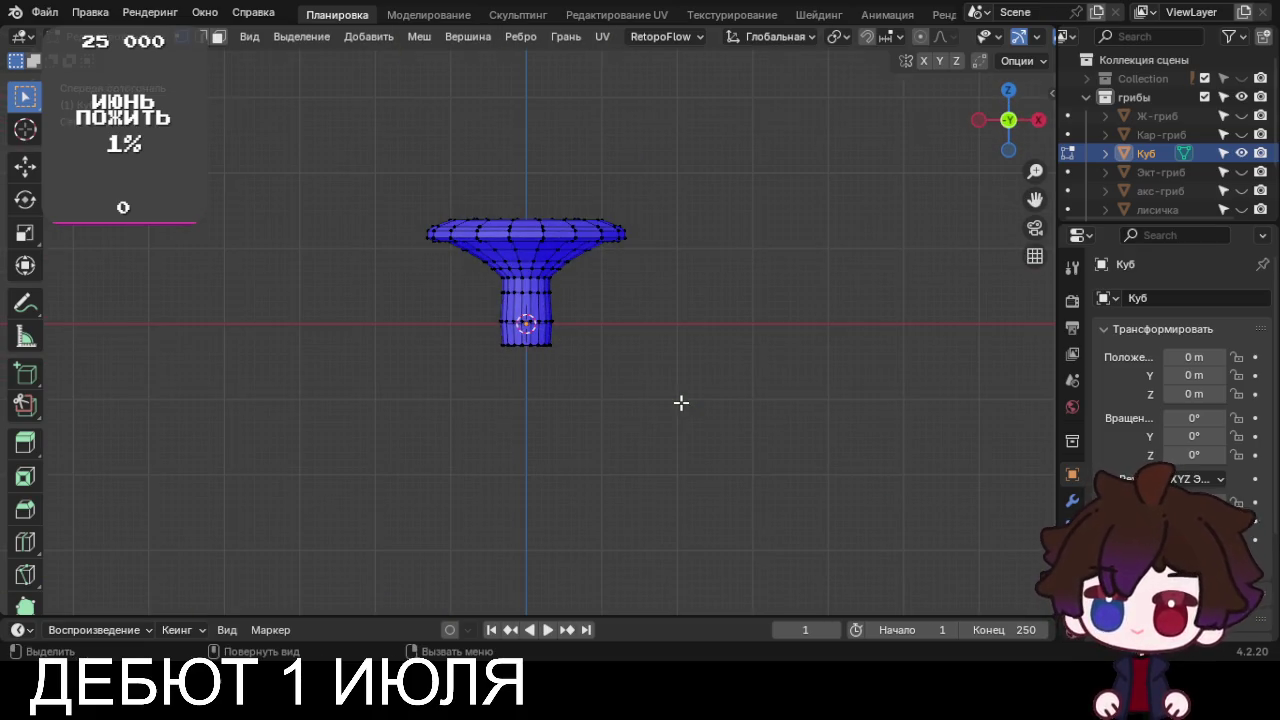
key(a)
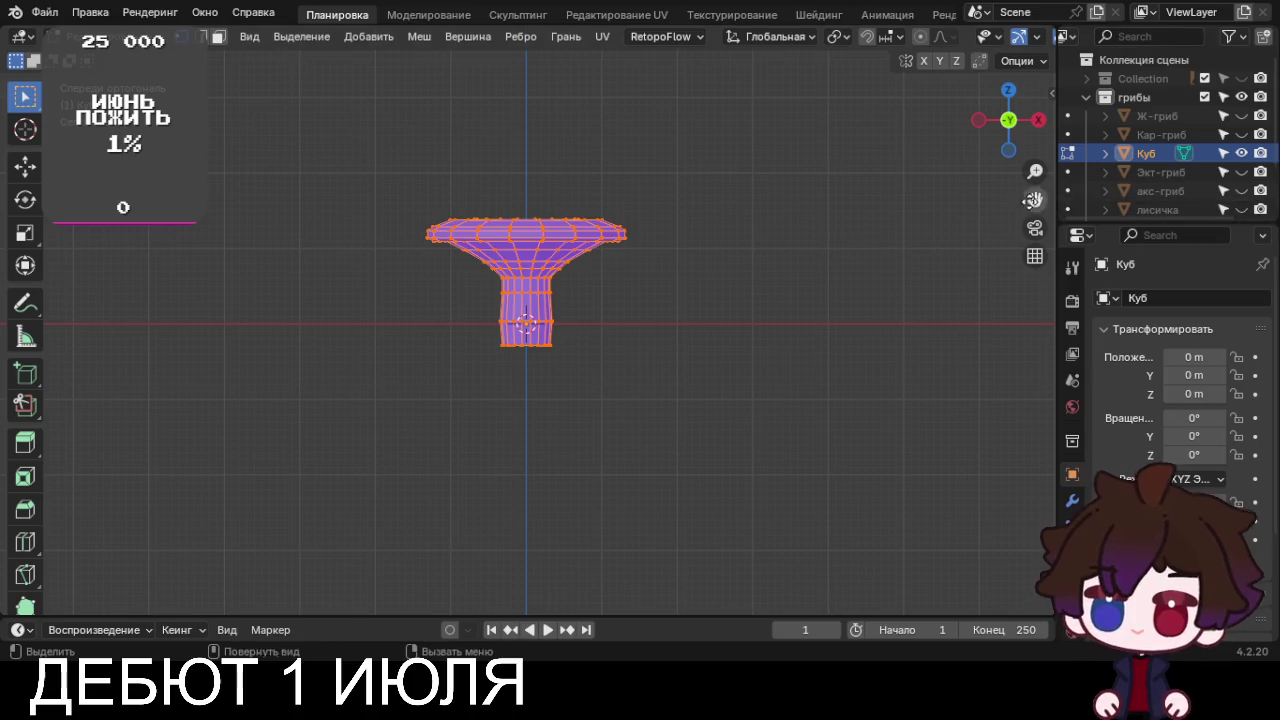
key(F2)
text(хз)
text(-чтозагриб)
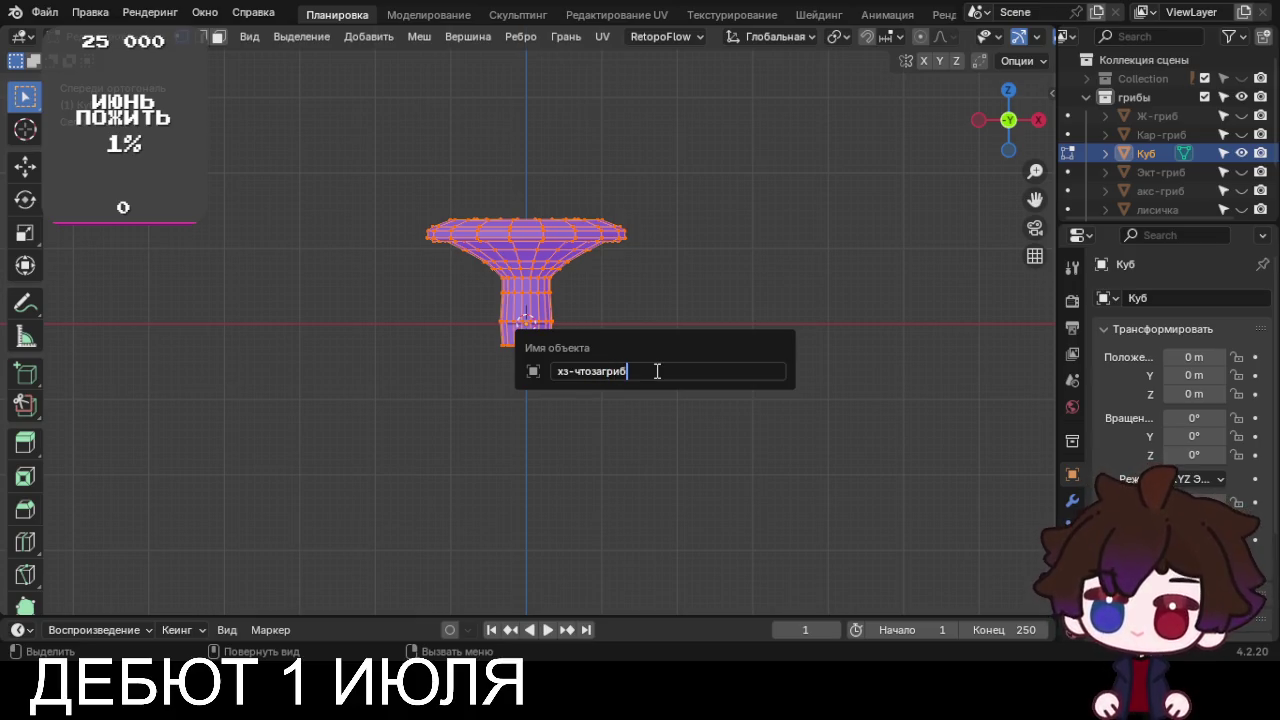
key(Return)
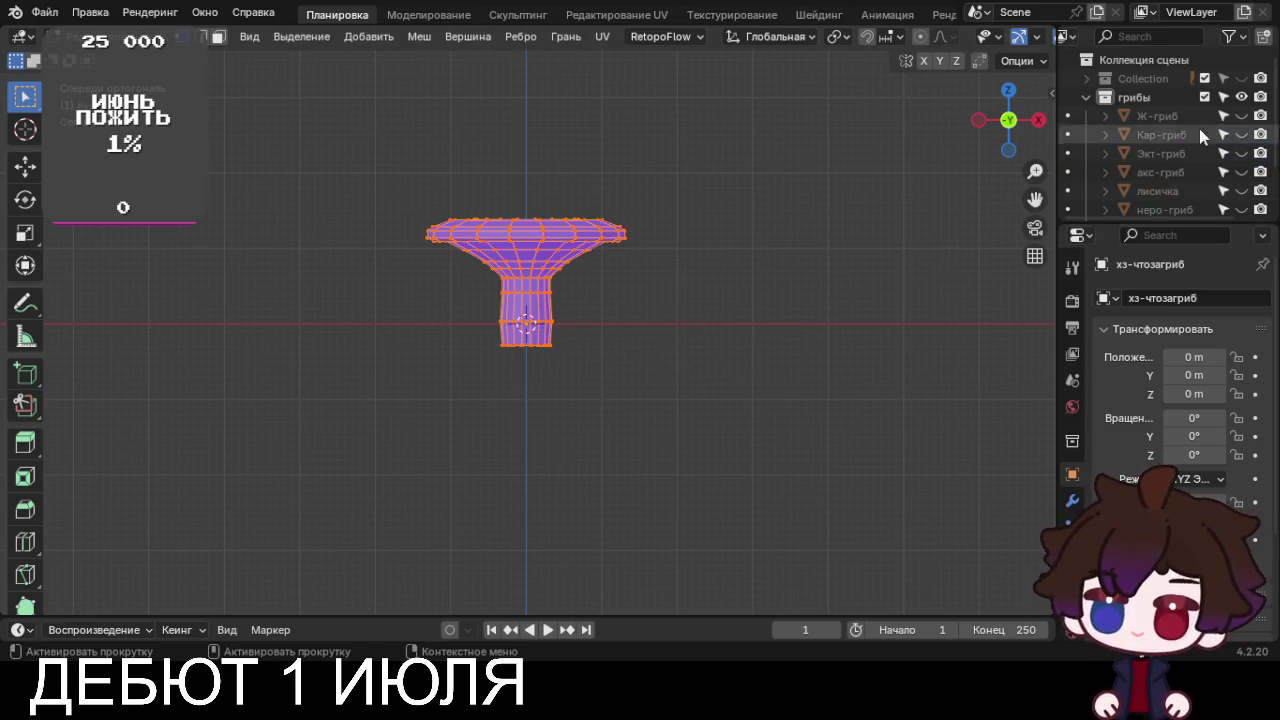
Show the reference image collection again and zoom out over the chart
click(1241, 78)
scroll(800, 188, down, 4)
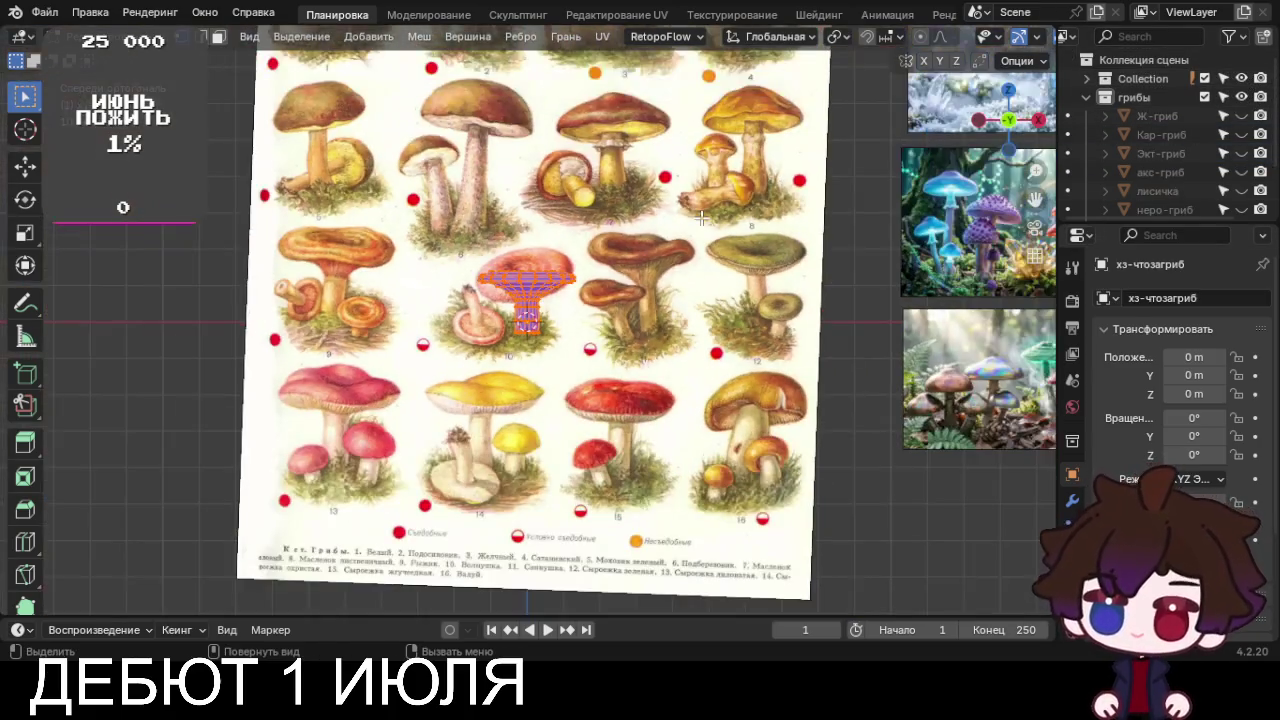
scroll(1160, 150, down, 3)
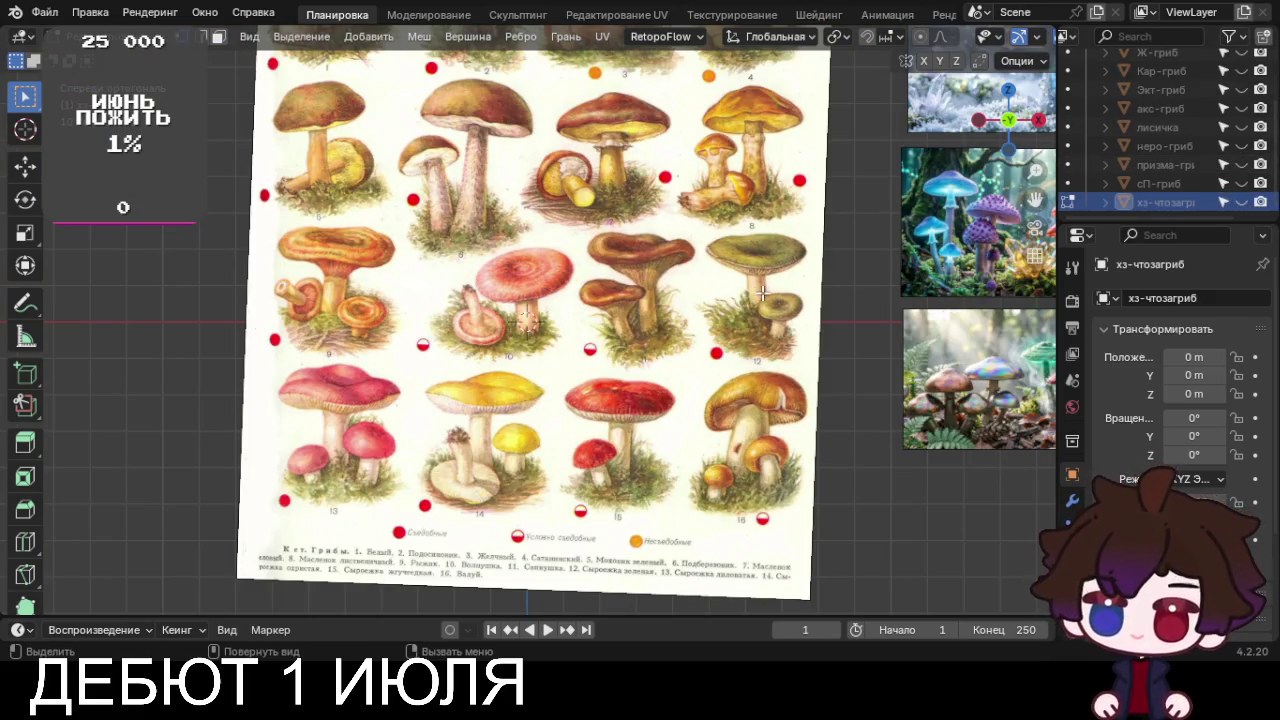
scroll(762, 292, up, 4)
scroll(762, 292, down, 5)
scroll(1148, 160, up, 3)
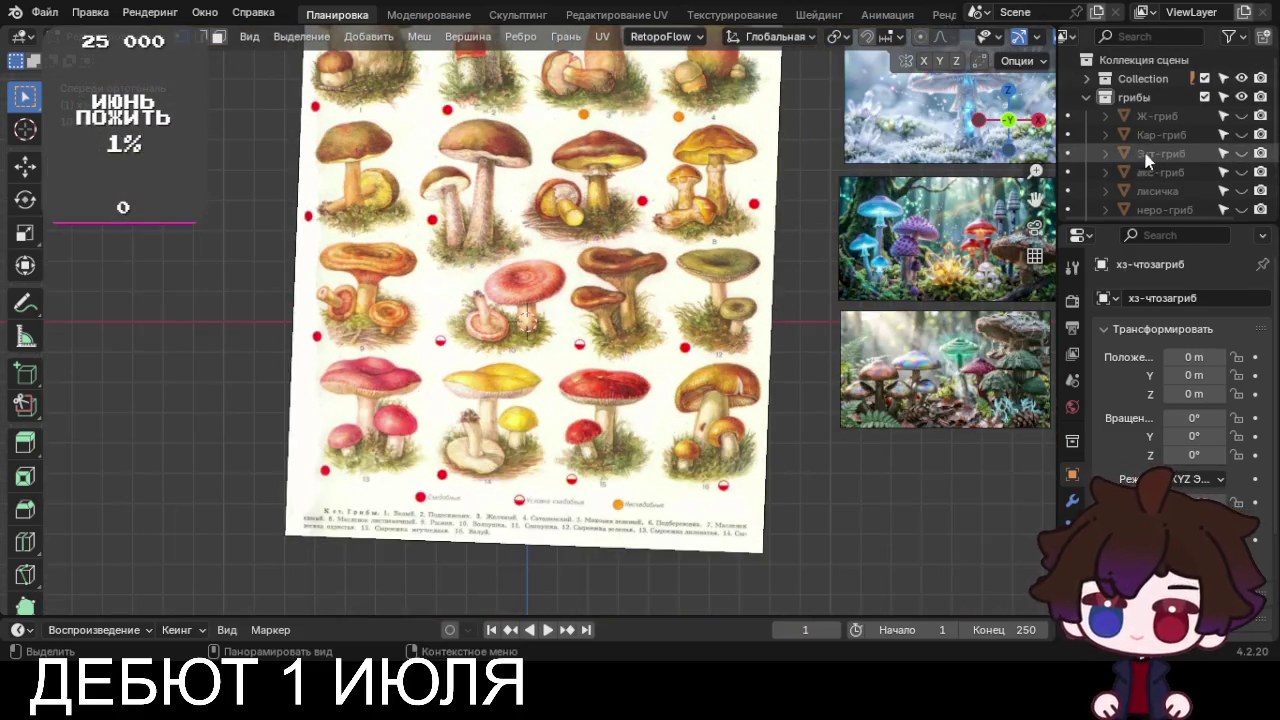
Step through the mushroom objects, select хз-чтозагриб and return to Object Mode
click(1158, 155)
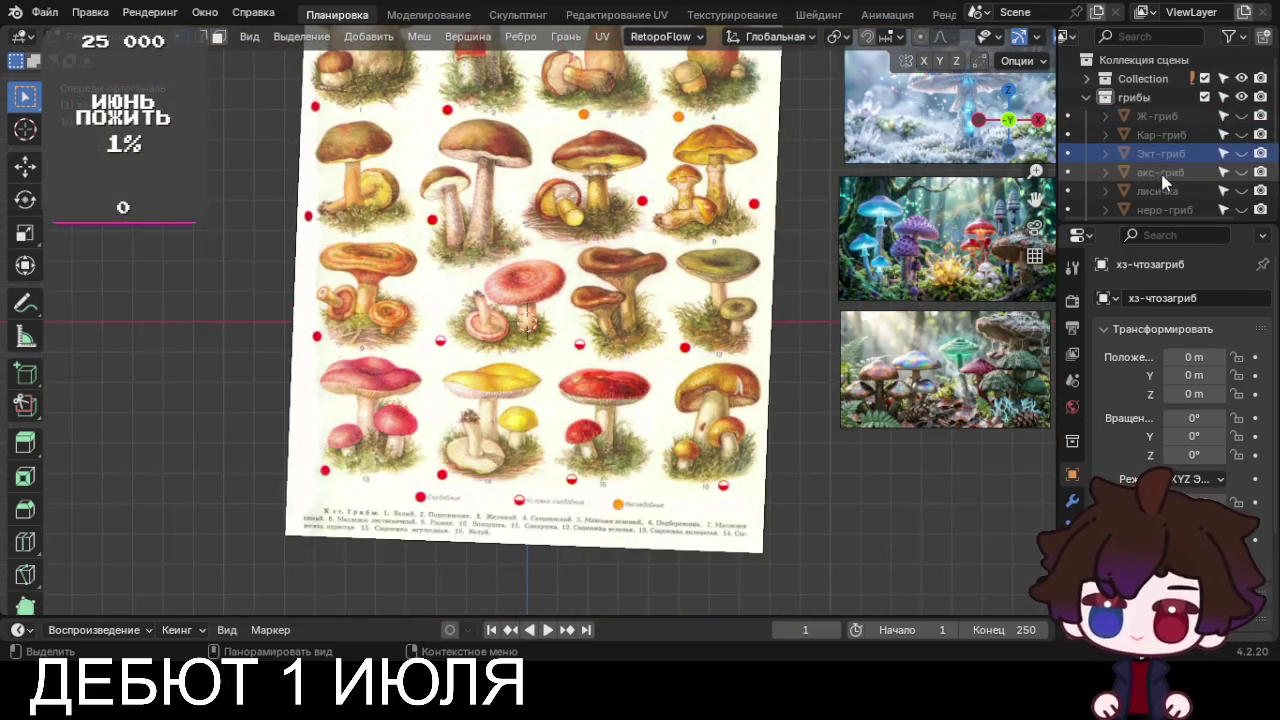
key(Down)
key(Down)
scroll(1160, 184, down, 2)
key(Down)
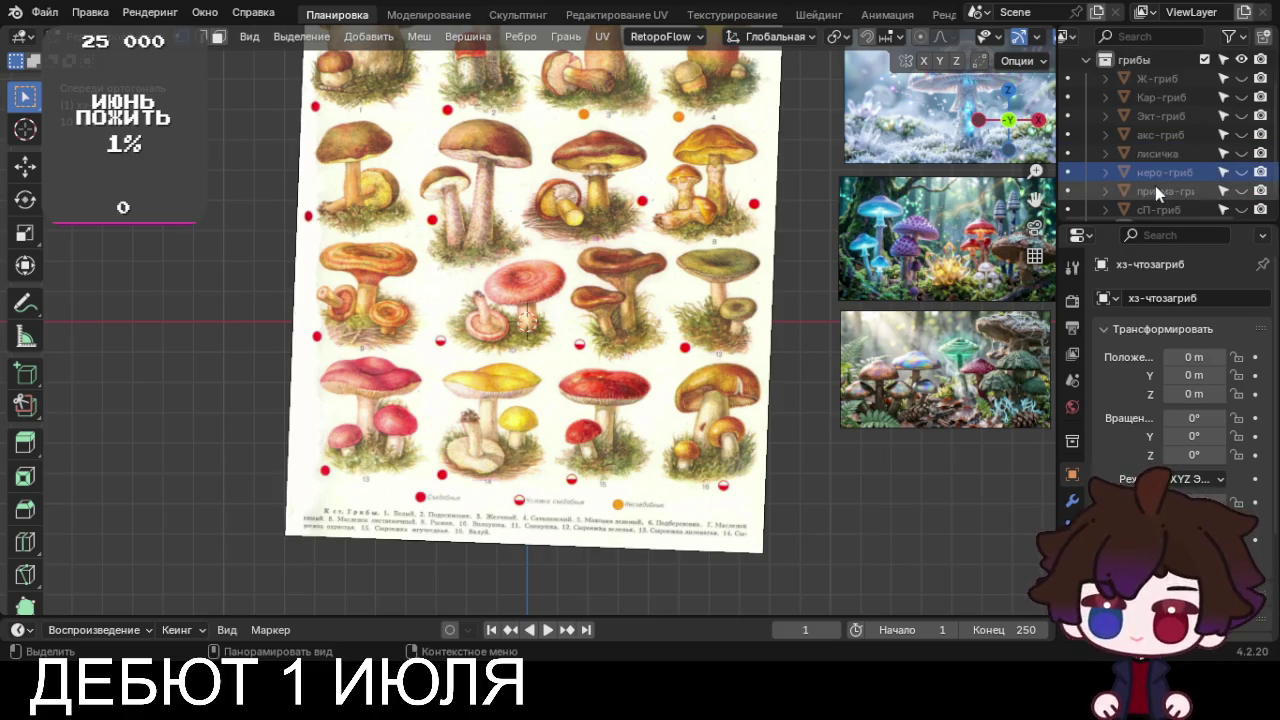
key(Down)
scroll(1155, 194, down, 1)
key(Down)
click(1150, 203)
scroll(625, 253, up, 4)
scroll(625, 253, down, 5)
scroll(625, 253, up, 4)
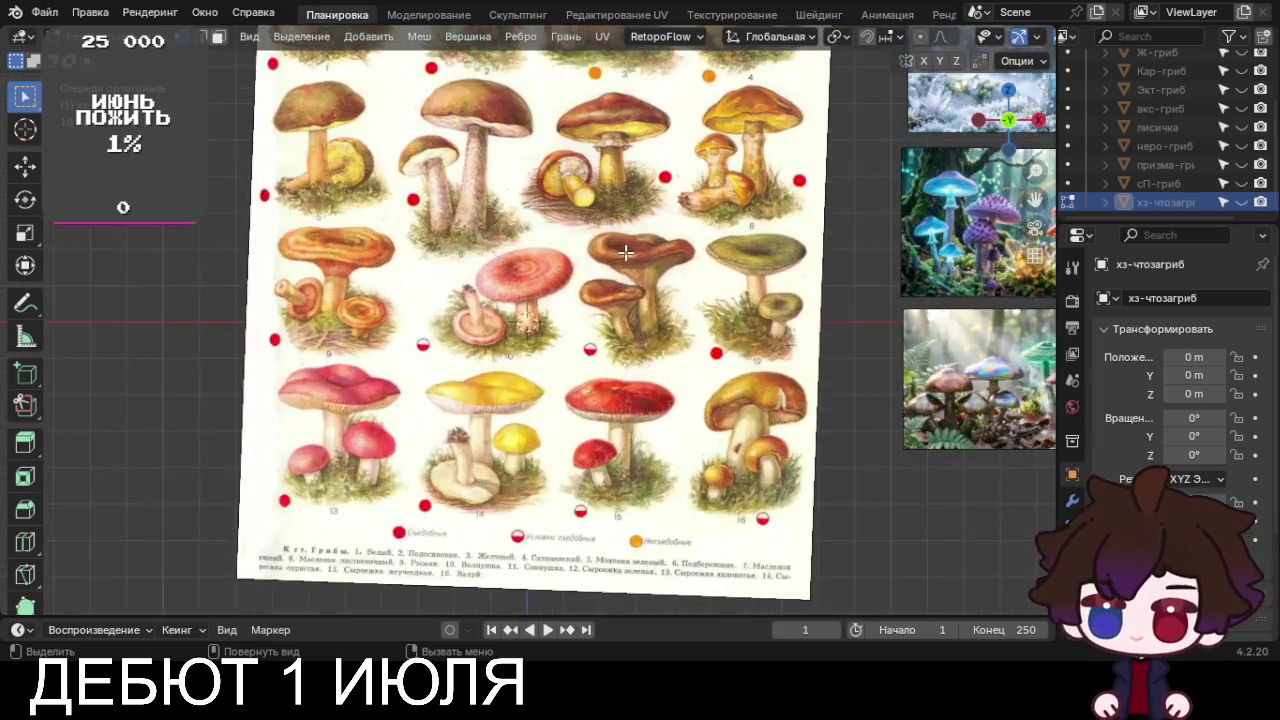
scroll(625, 253, down, 3)
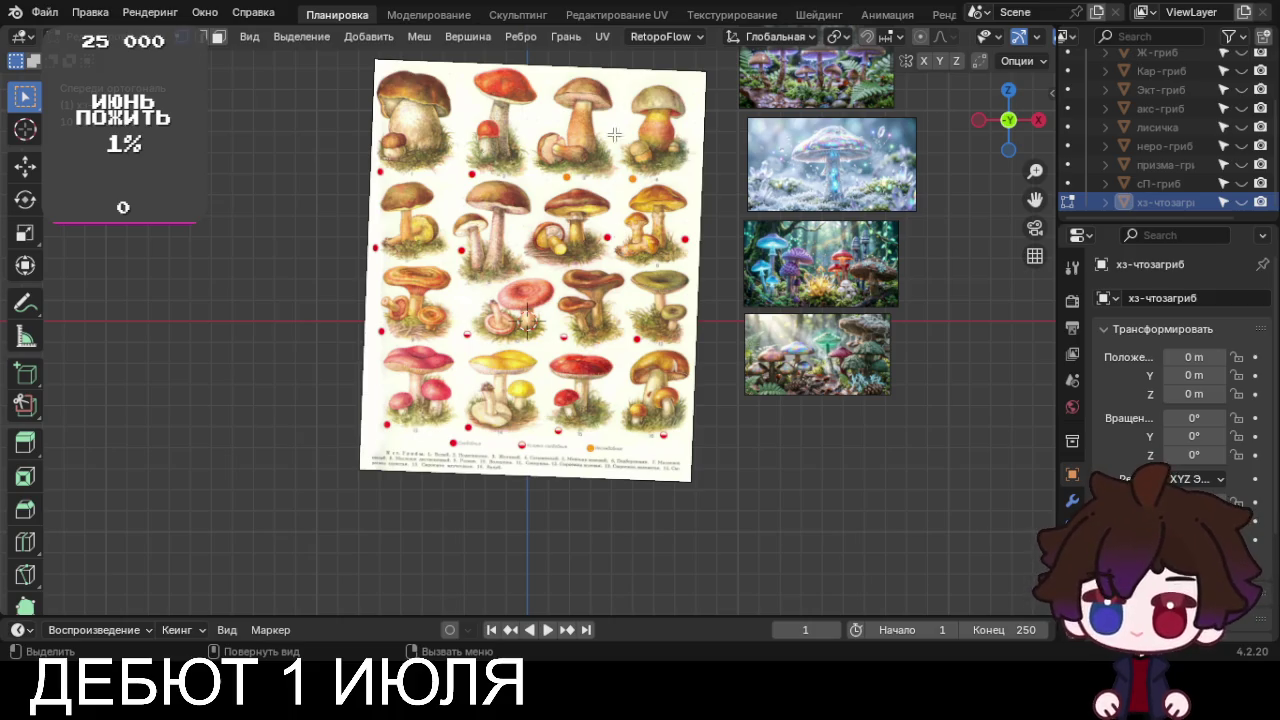
key(Tab)
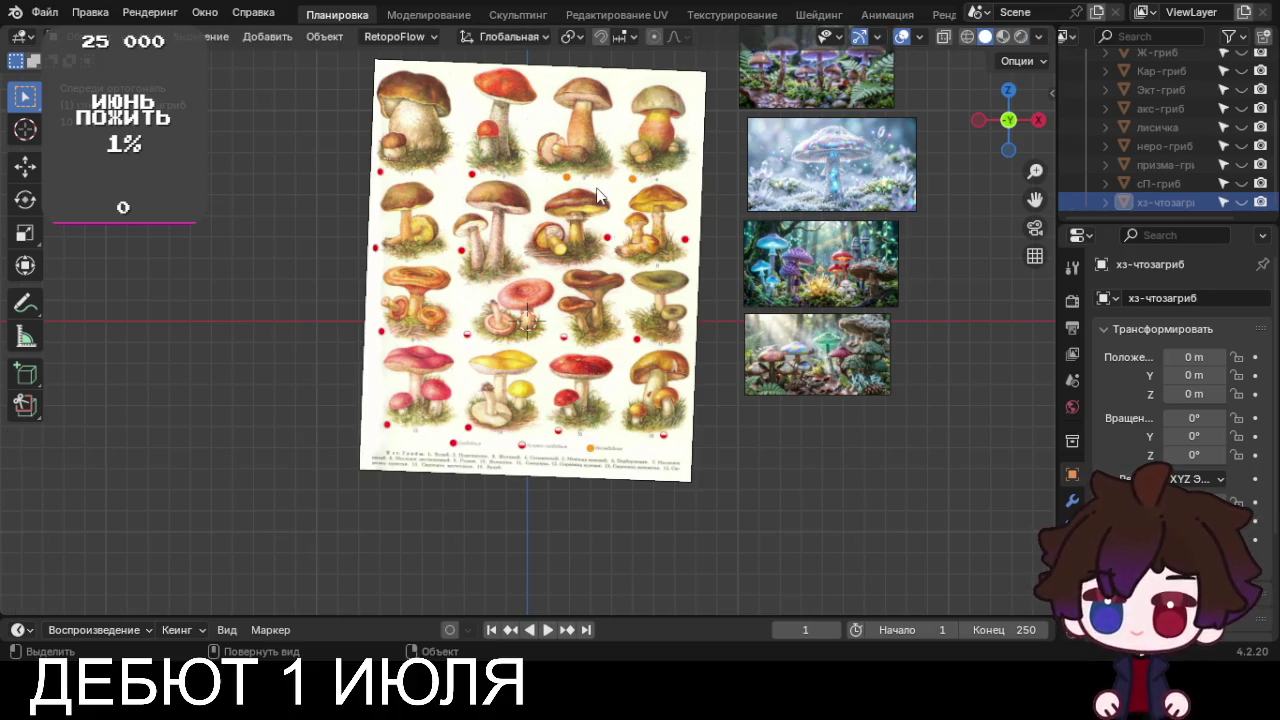
Move the Пустышка.008 chart image down-left and straighten it to about -0.35° on Y
click(604, 195)
key(g)
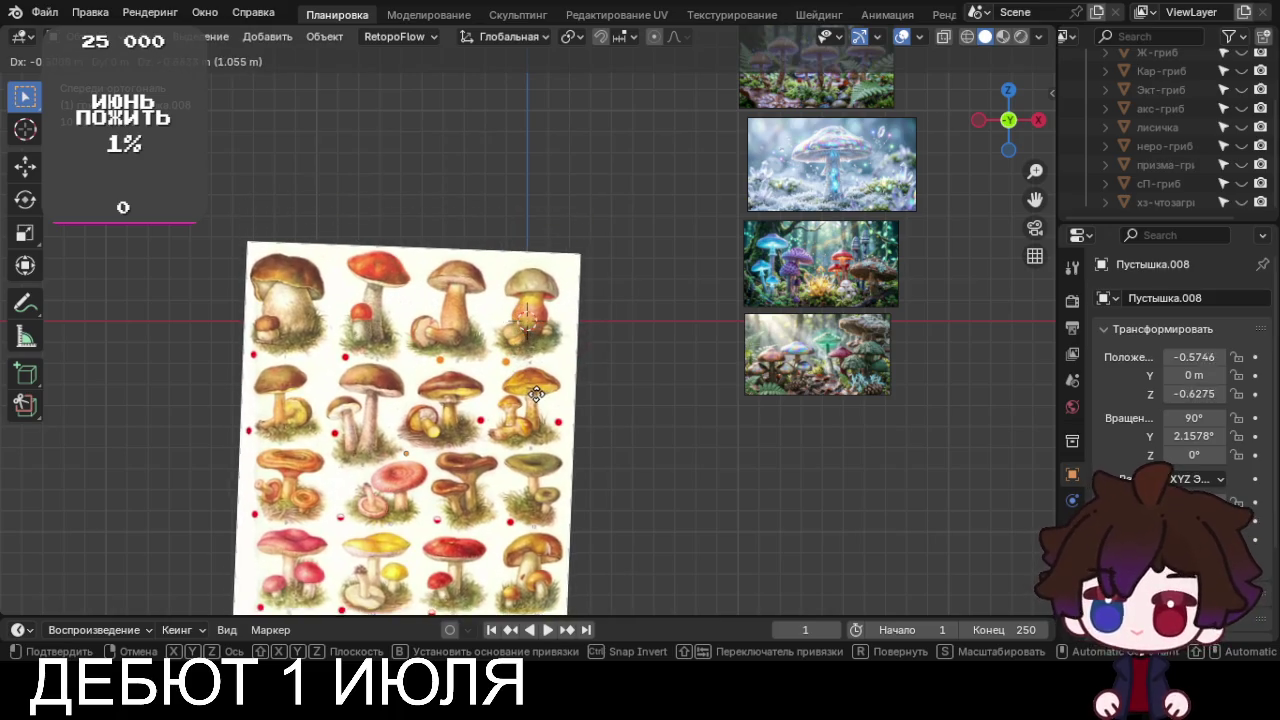
click(546, 392)
key(r)
click(557, 390)
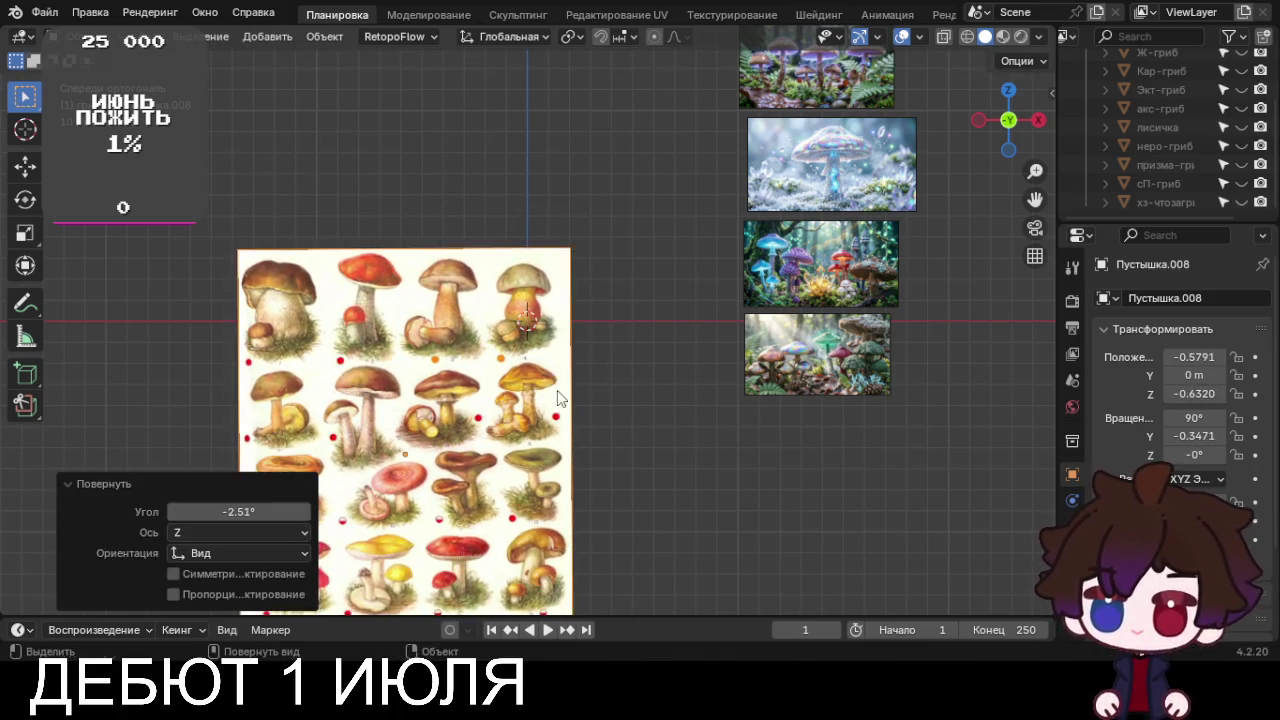
key(g)
click(563, 403)
Zoom in on mushroom 4 and collapse the last operation's settings panel
scroll(563, 403, up, 3)
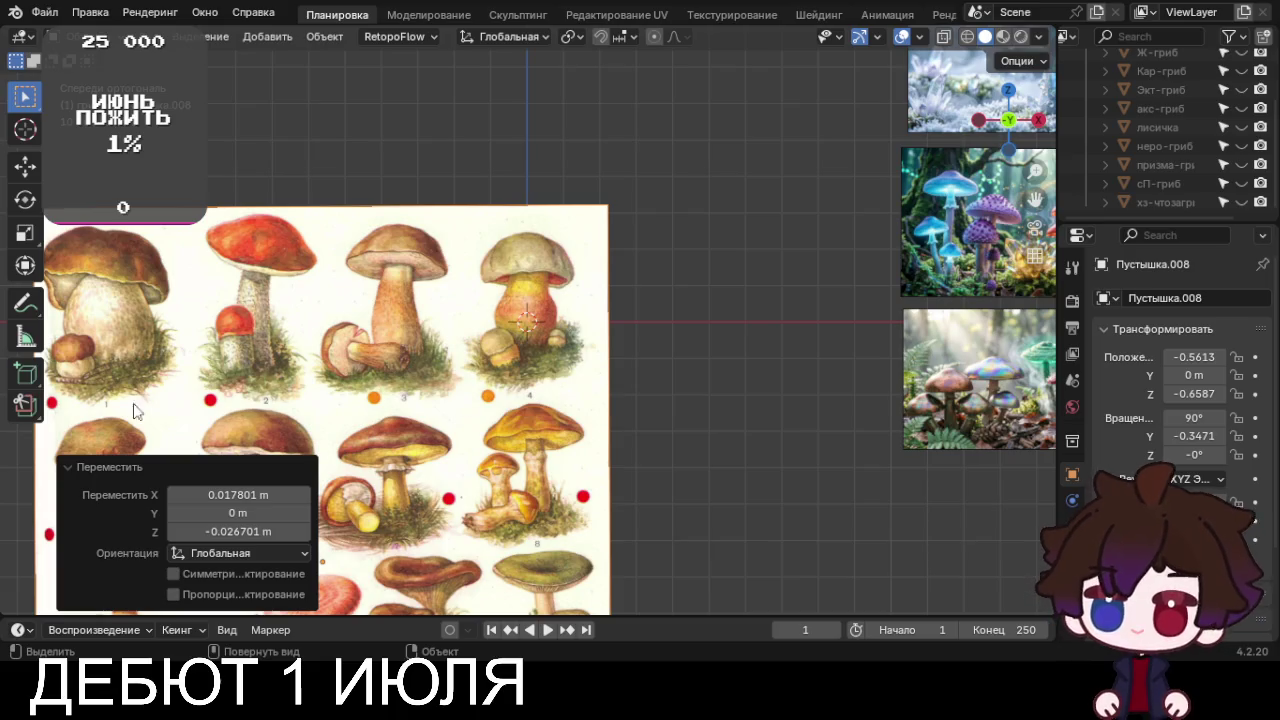
click(110, 467)
scroll(357, 421, up, 5)
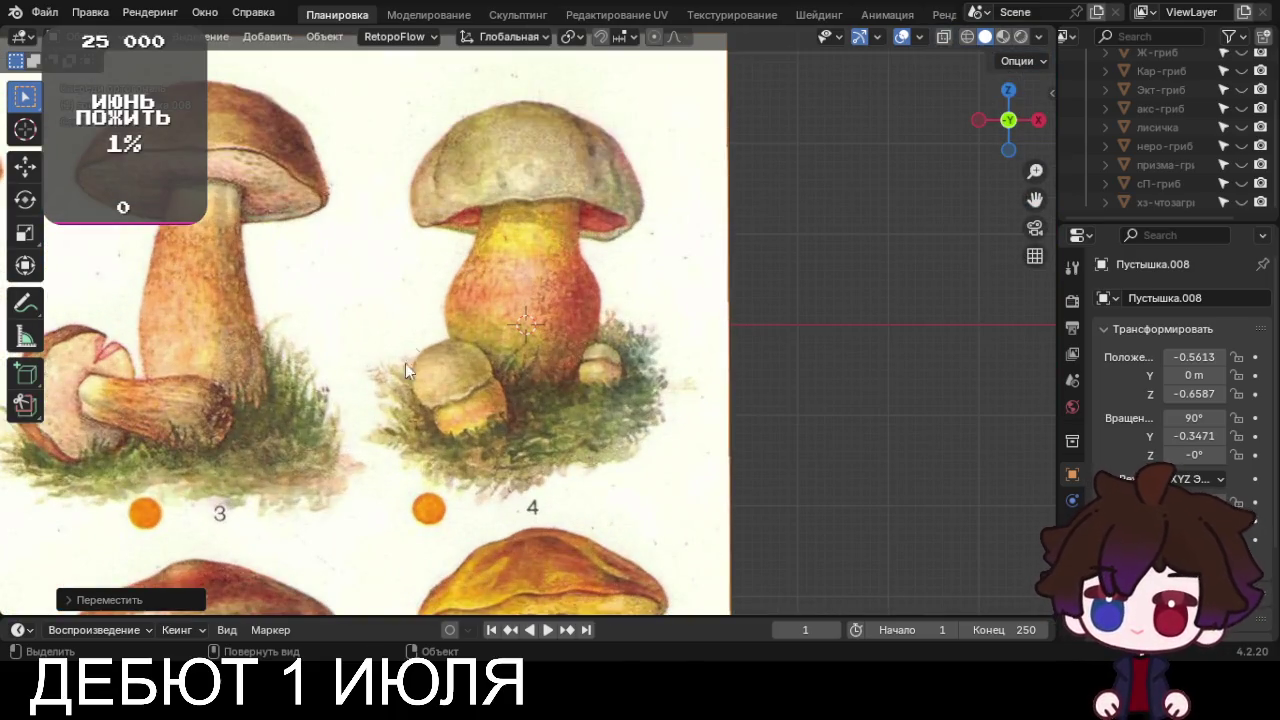
key(shift+a)
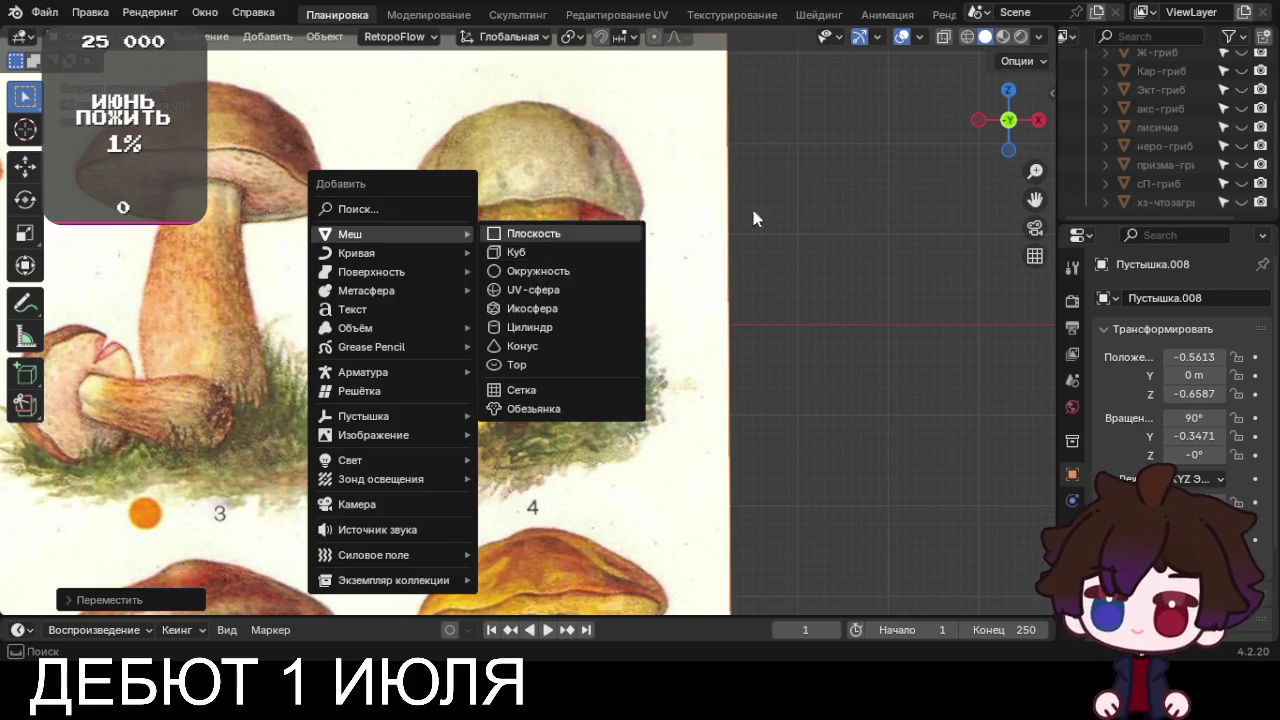
Add a cube in the грибы collection and delete all its vertices in Edit Mode
scroll(1138, 125, up, 3)
click(1152, 102)
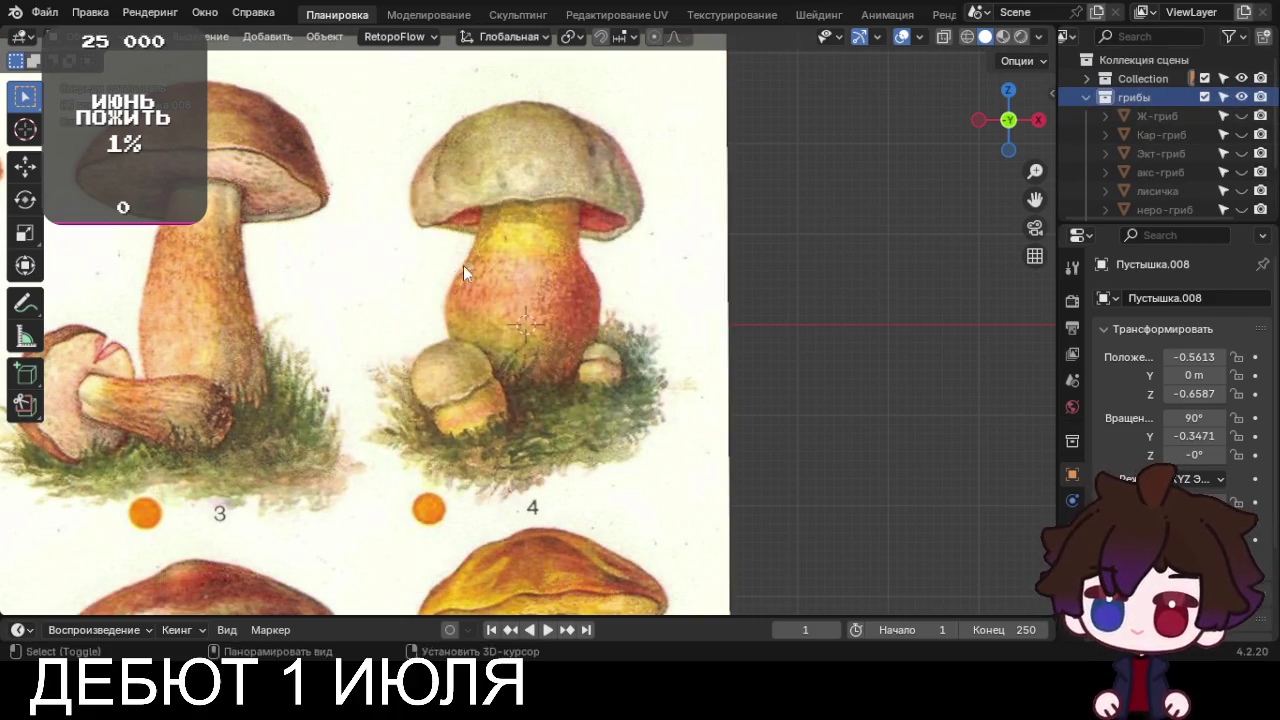
key(shift+a)
click(584, 278)
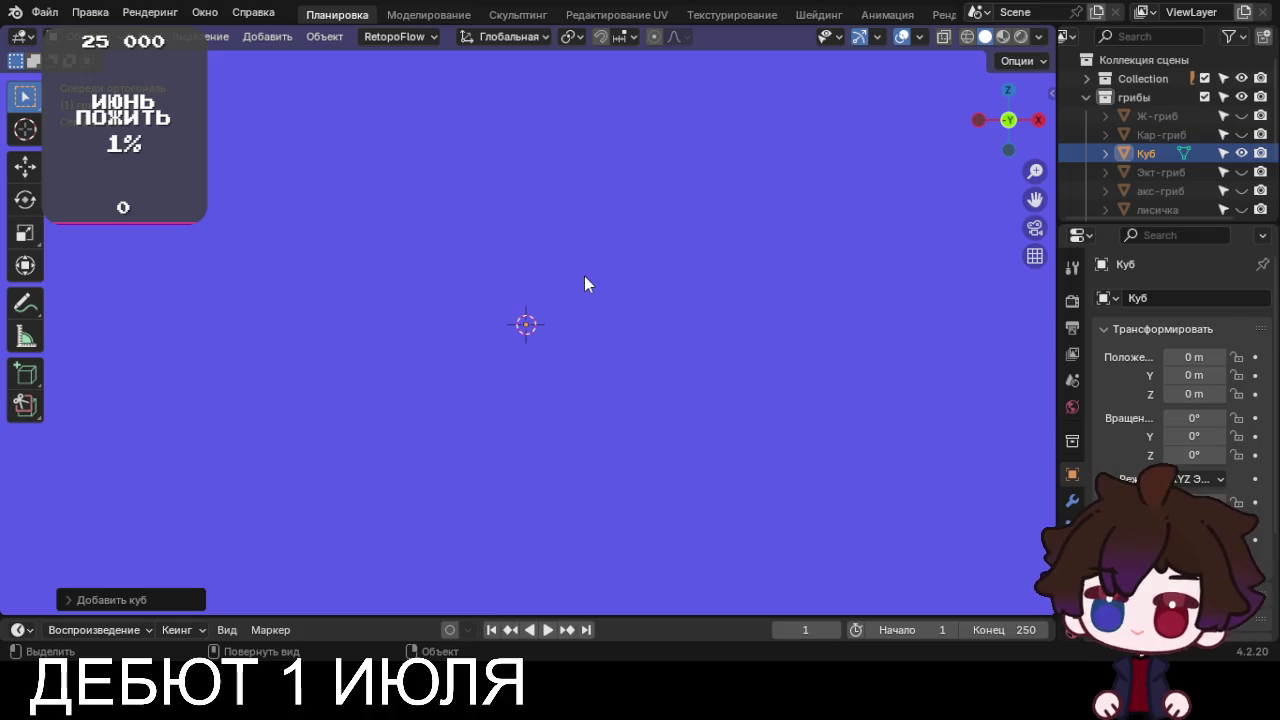
key(Tab)
key(x)
click(585, 277)
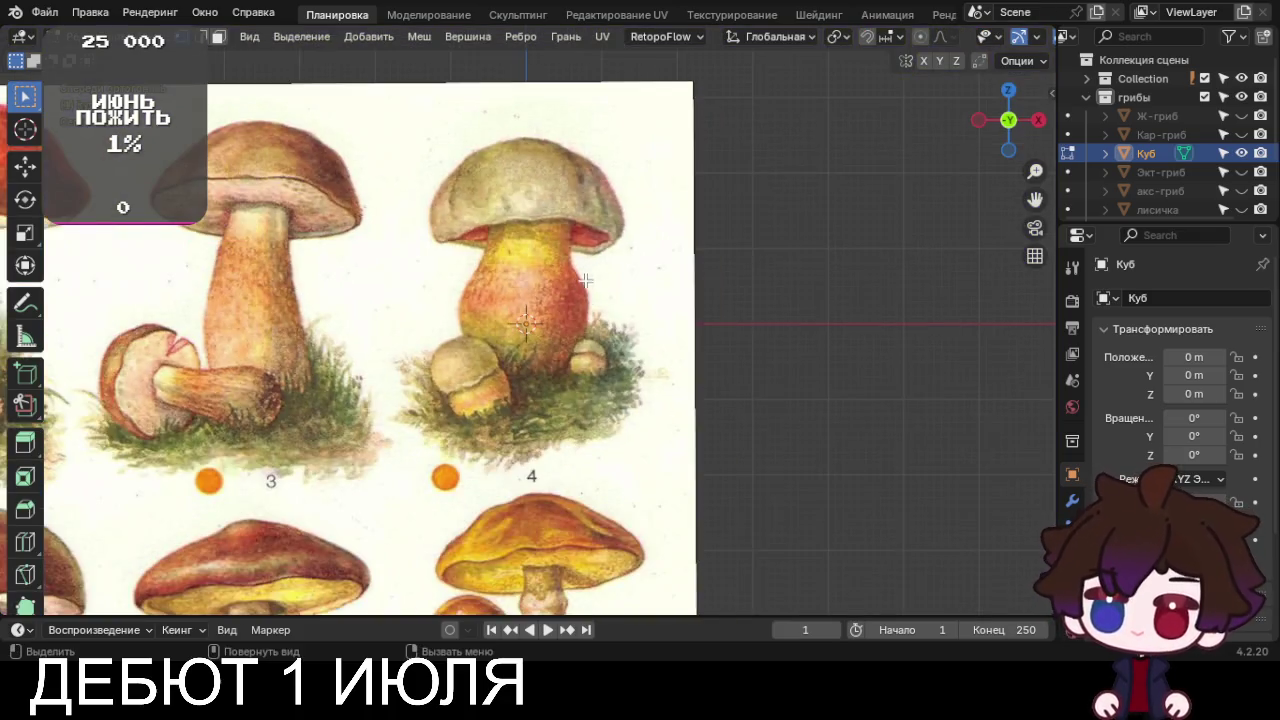
Trace mushroom 4's right stem edge with extruded vertices up to the stem top
scroll(590, 320, up, 4)
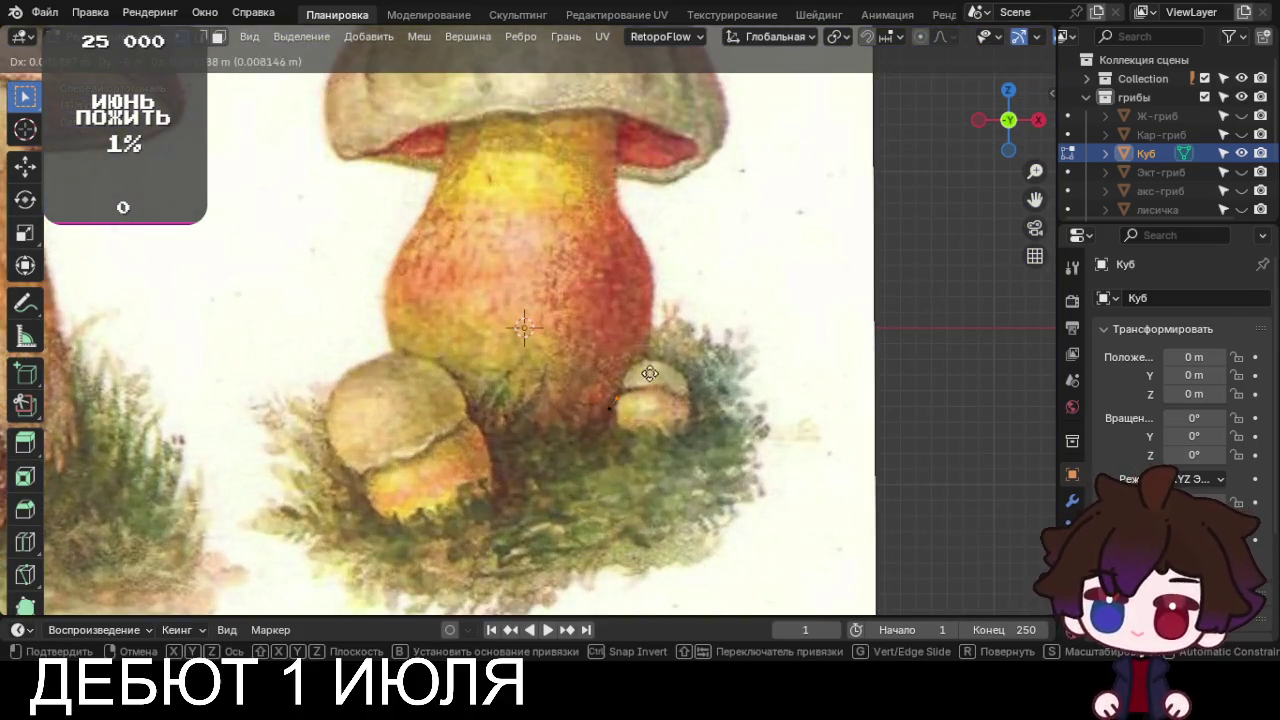
ctrl+right_click(631, 372)
key(e)
click(700, 230)
key(e)
click(672, 176)
key(e)
click(650, 137)
key(e)
click(650, 114)
key(e)
click(652, 70)
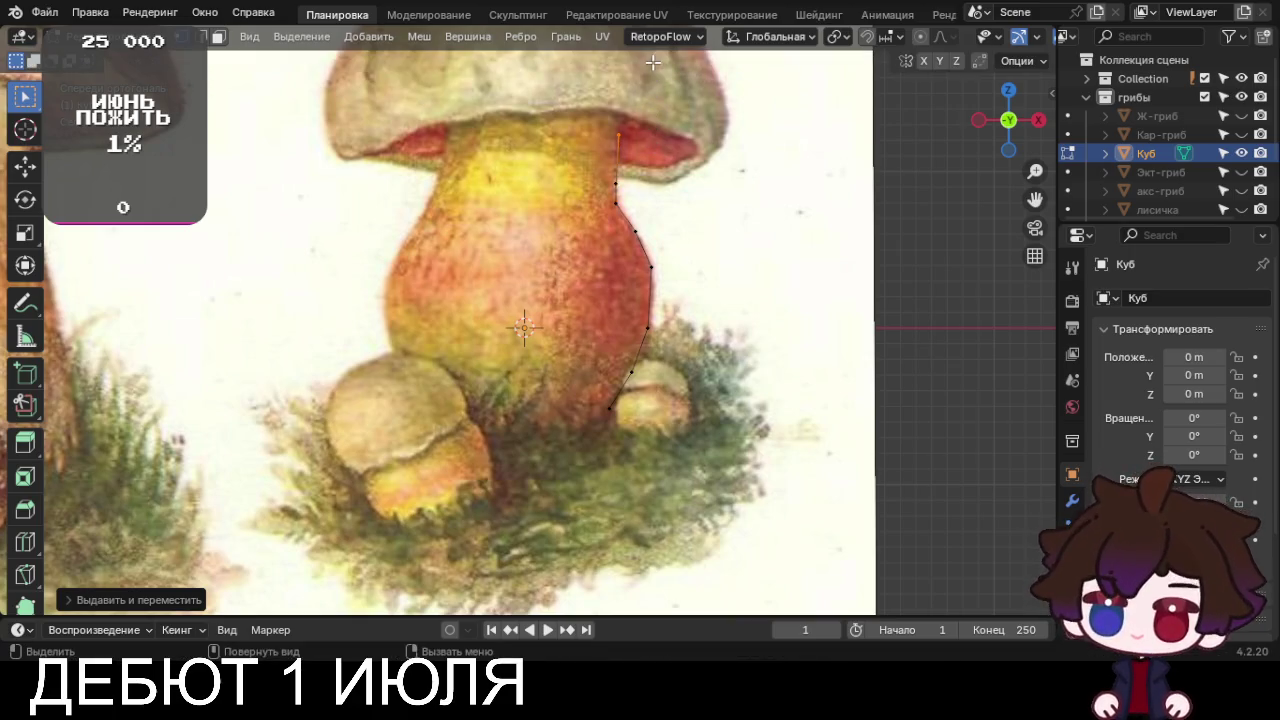
Continue the outline with vertices along the cap underside out to the rim
shift+middle_drag(692, 162, 700, 311)
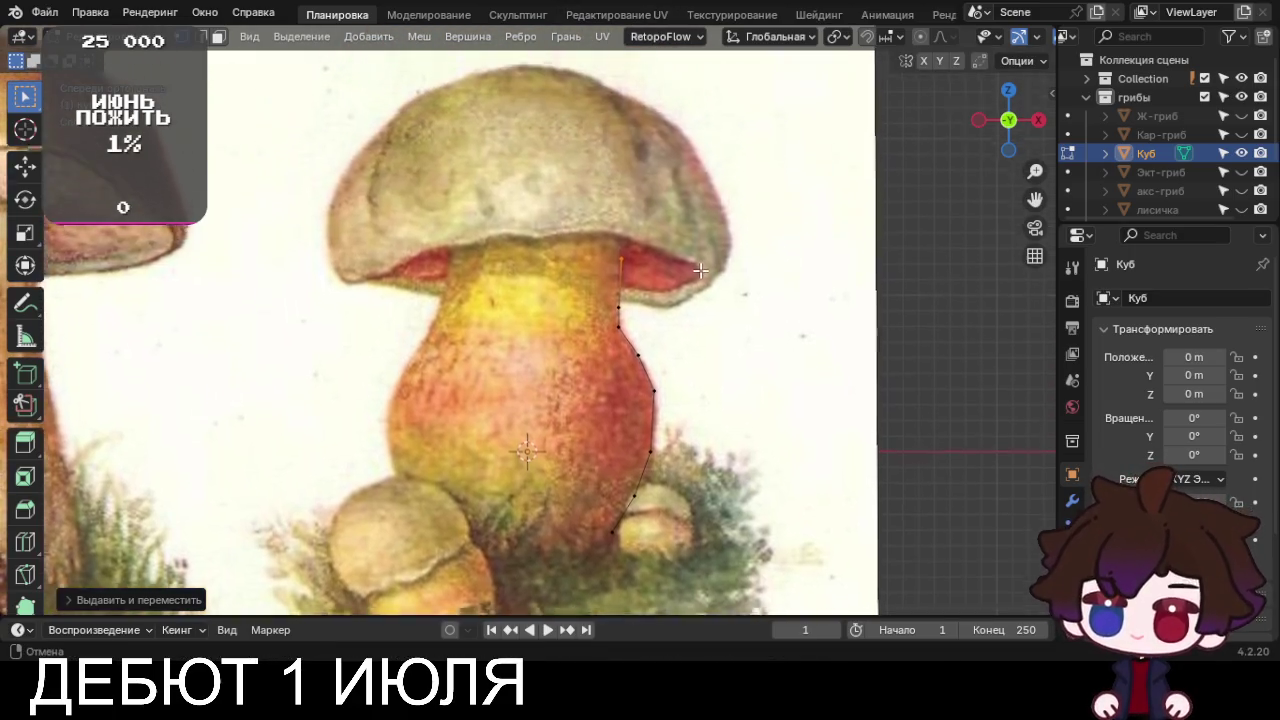
key(e)
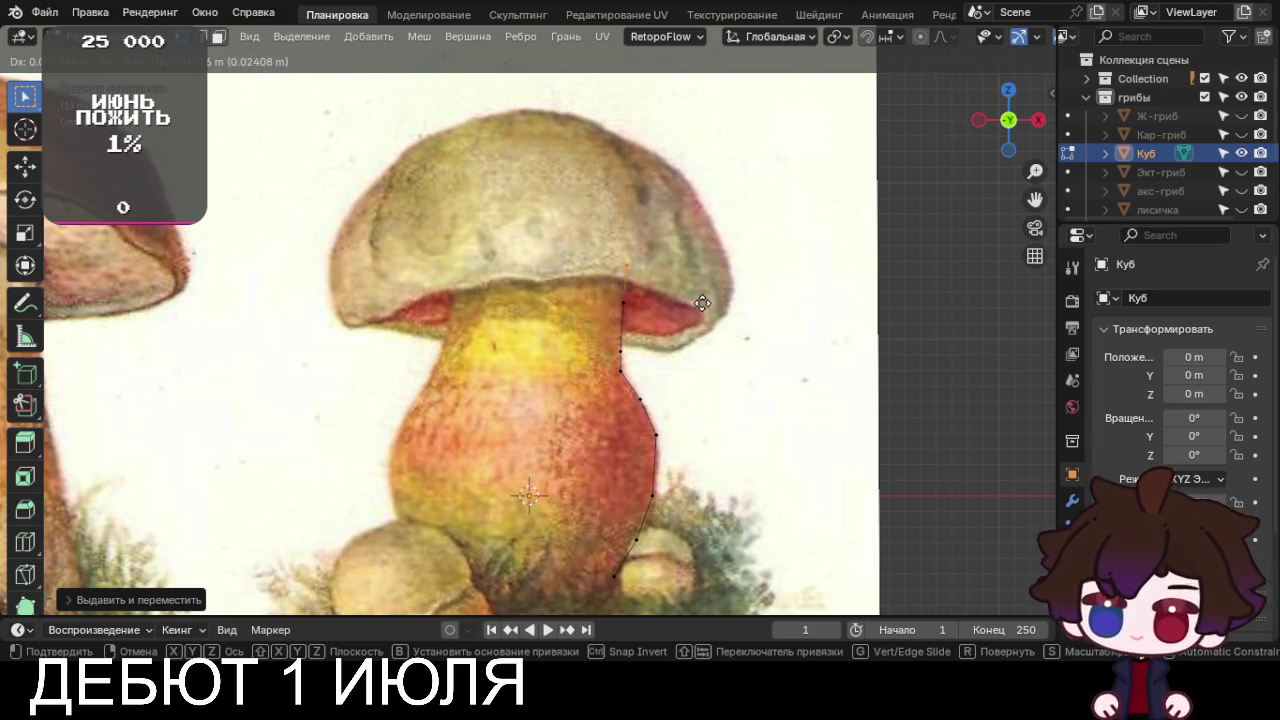
right_click(702, 303)
key(e)
right_click(708, 310)
key(e)
click(735, 337)
key(e)
click(752, 346)
key(e)
click(770, 356)
key(e)
click(788, 366)
Extrude vertices around the cap rim, up its outer edge and across to the top centre
key(e)
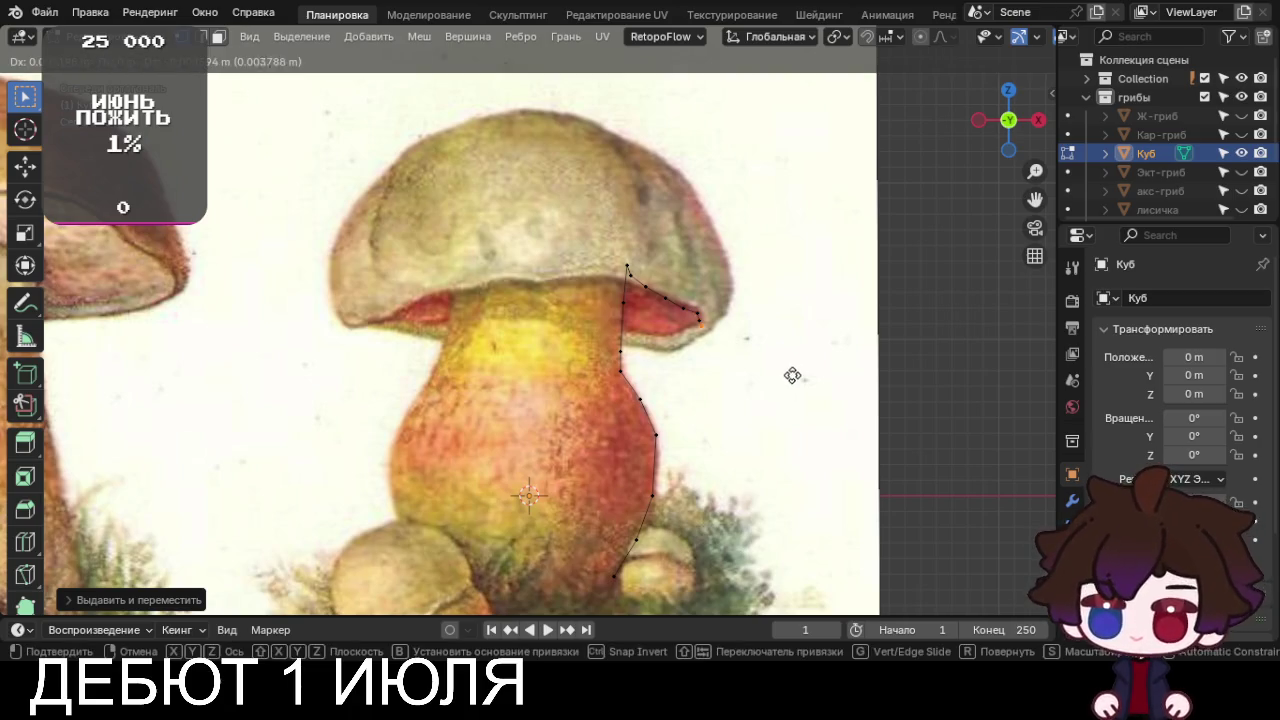
click(794, 376)
key(e)
click(806, 372)
key(e)
click(837, 339)
key(e)
click(837, 309)
key(e)
click(821, 255)
key(e)
click(817, 253)
key(e)
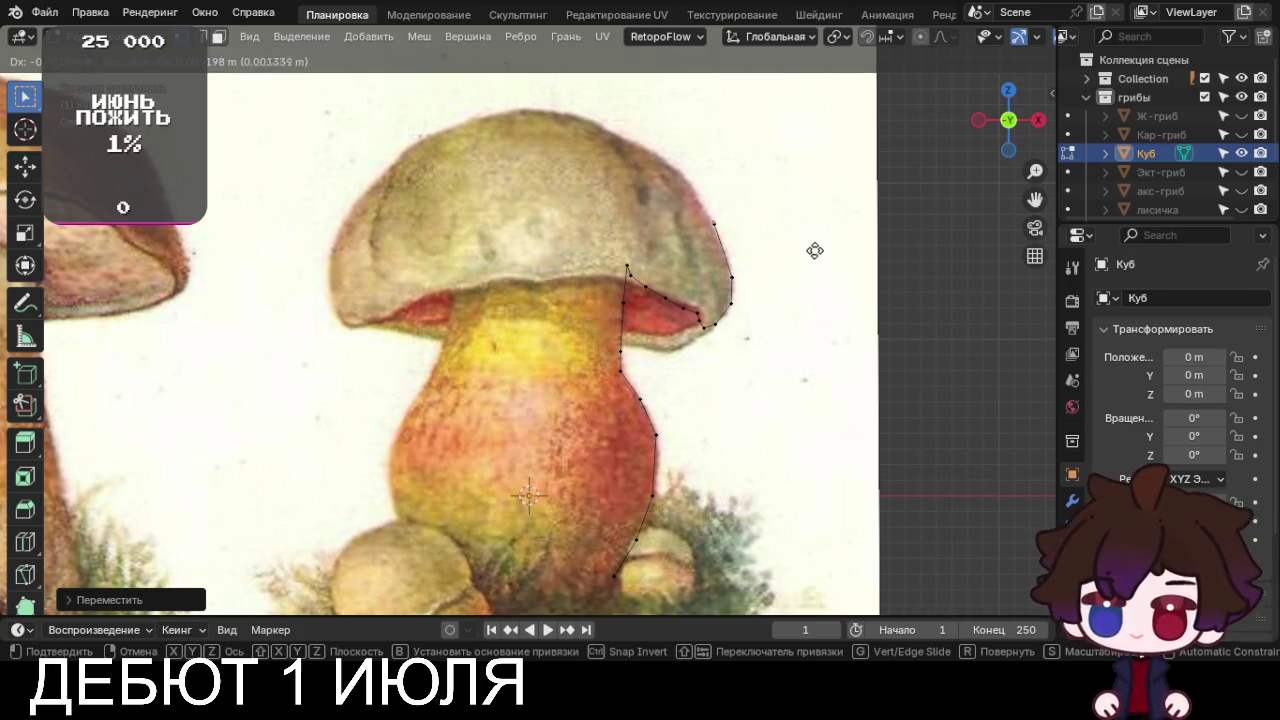
click(793, 215)
key(e)
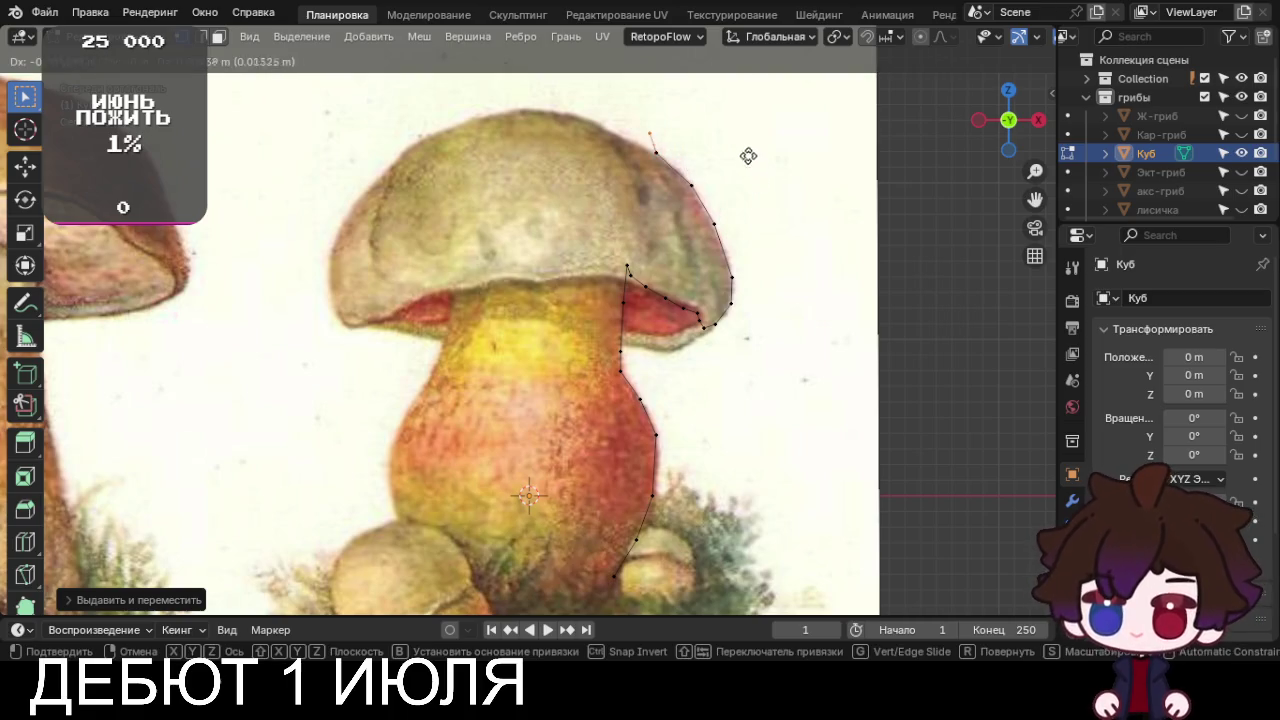
click(702, 147)
key(e)
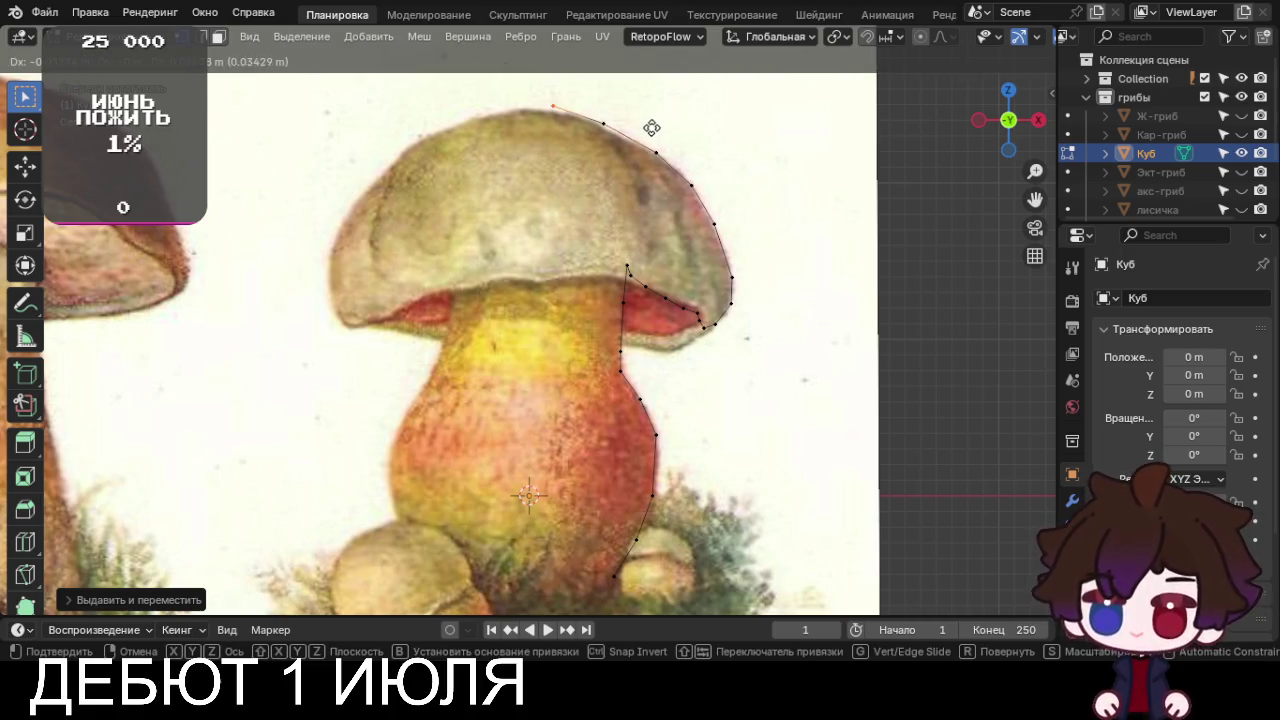
click(651, 127)
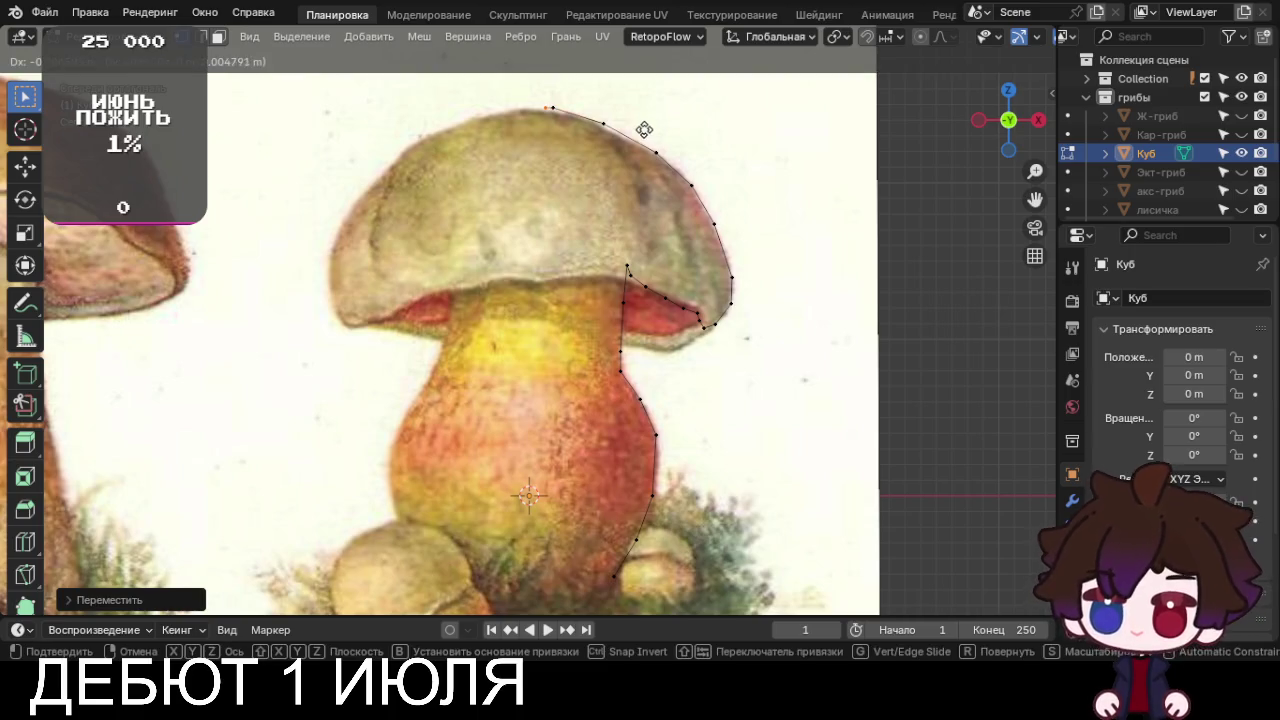
click(631, 130)
scroll(631, 130, down, 3)
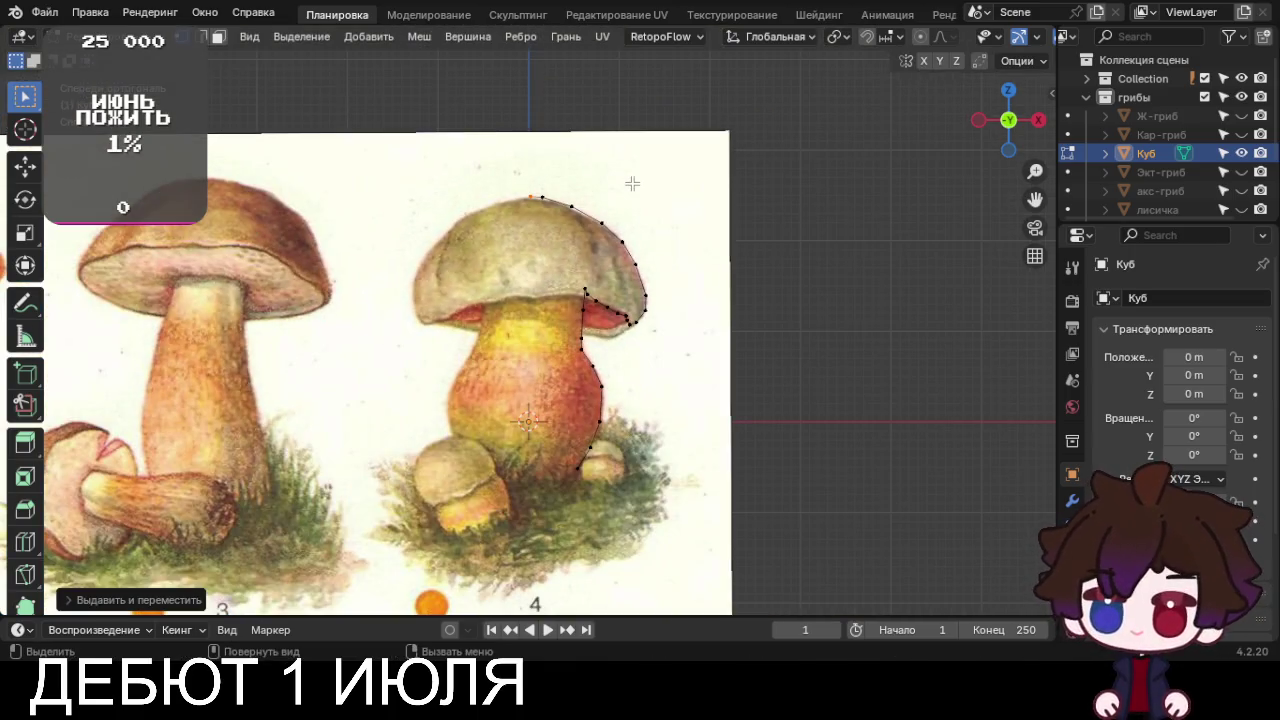
scroll(67, 374, down, 7)
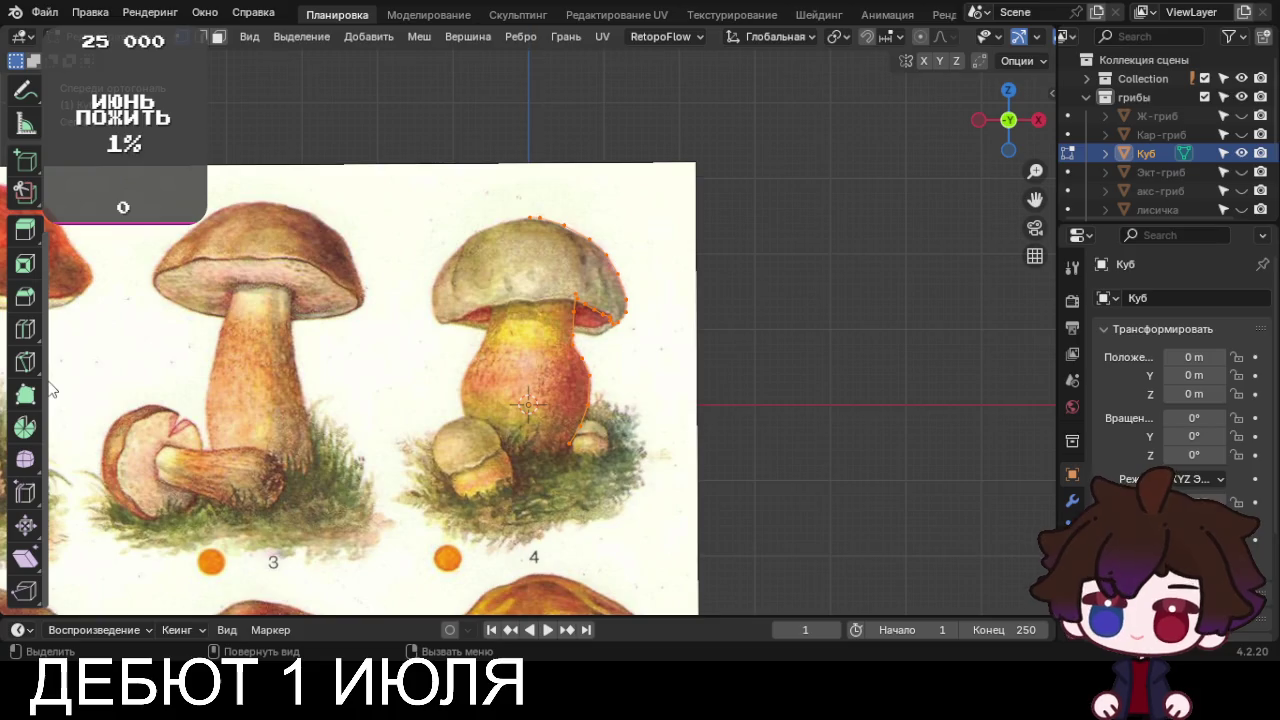
Spin the traced profile in top view into a full round mushroom mesh
click(33, 432)
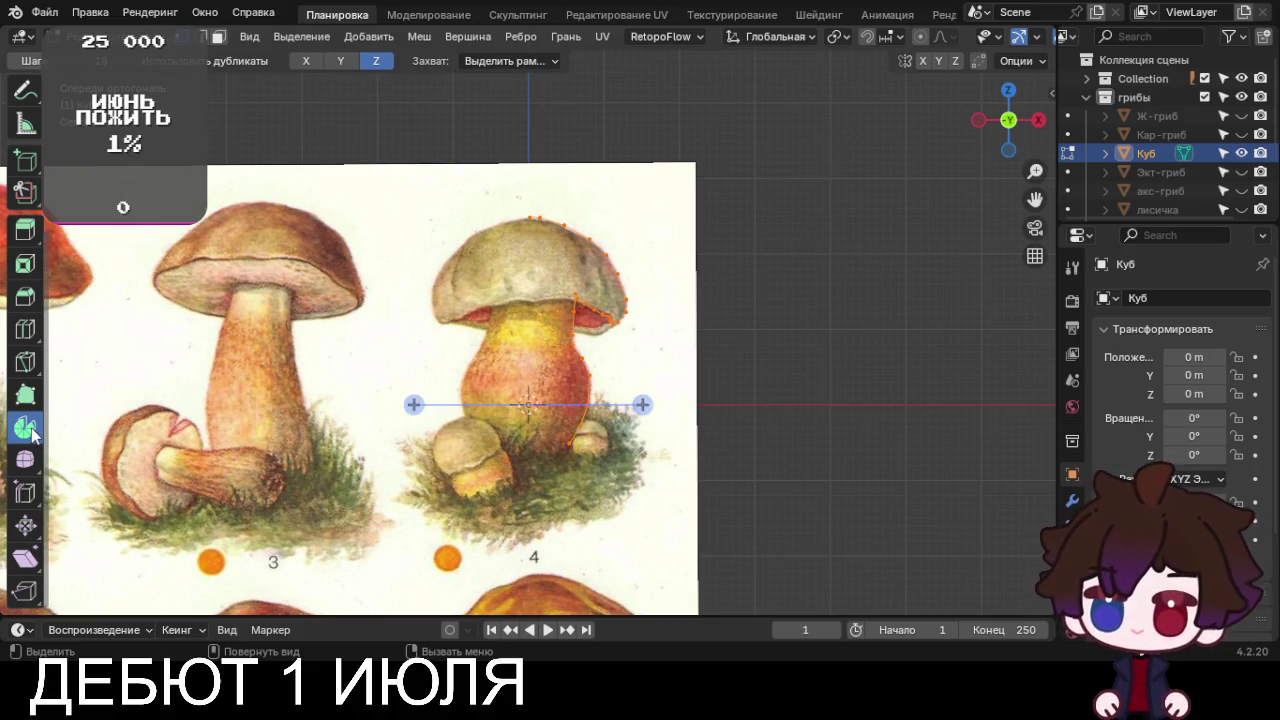
key(KP_7)
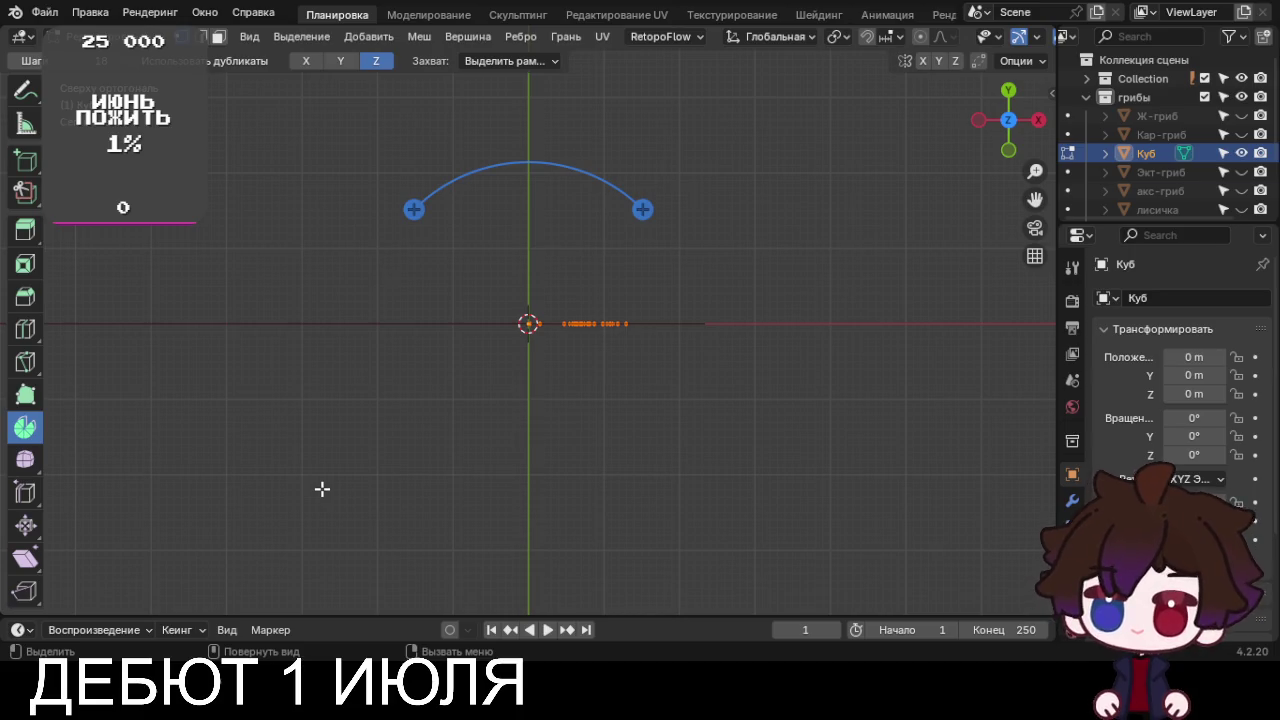
mouse_move(413, 207)
mouse_down()
mouse_move(366, 383)
mouse_move(680, 371)
mouse_move(383, 120)
mouse_move(349, 137)
mouse_up()
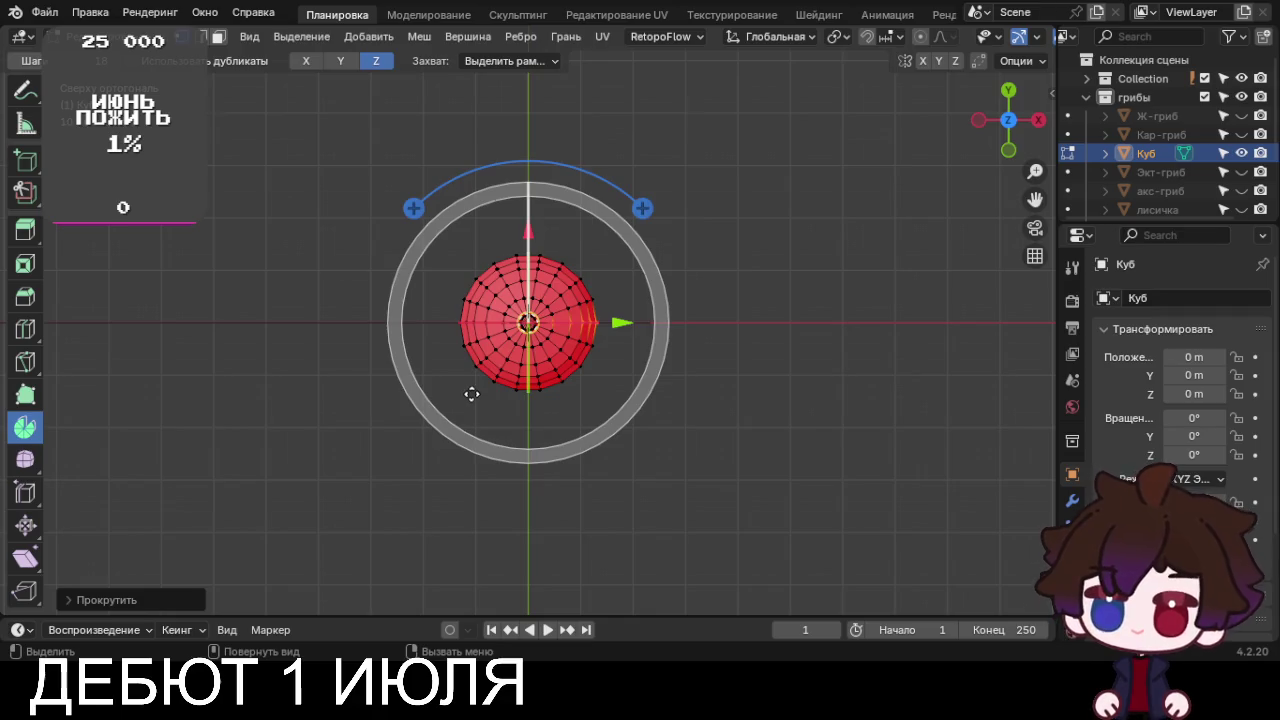
scroll(472, 391, up, 3)
scroll(297, 147, up, 4)
scroll(25, 400, up, 4)
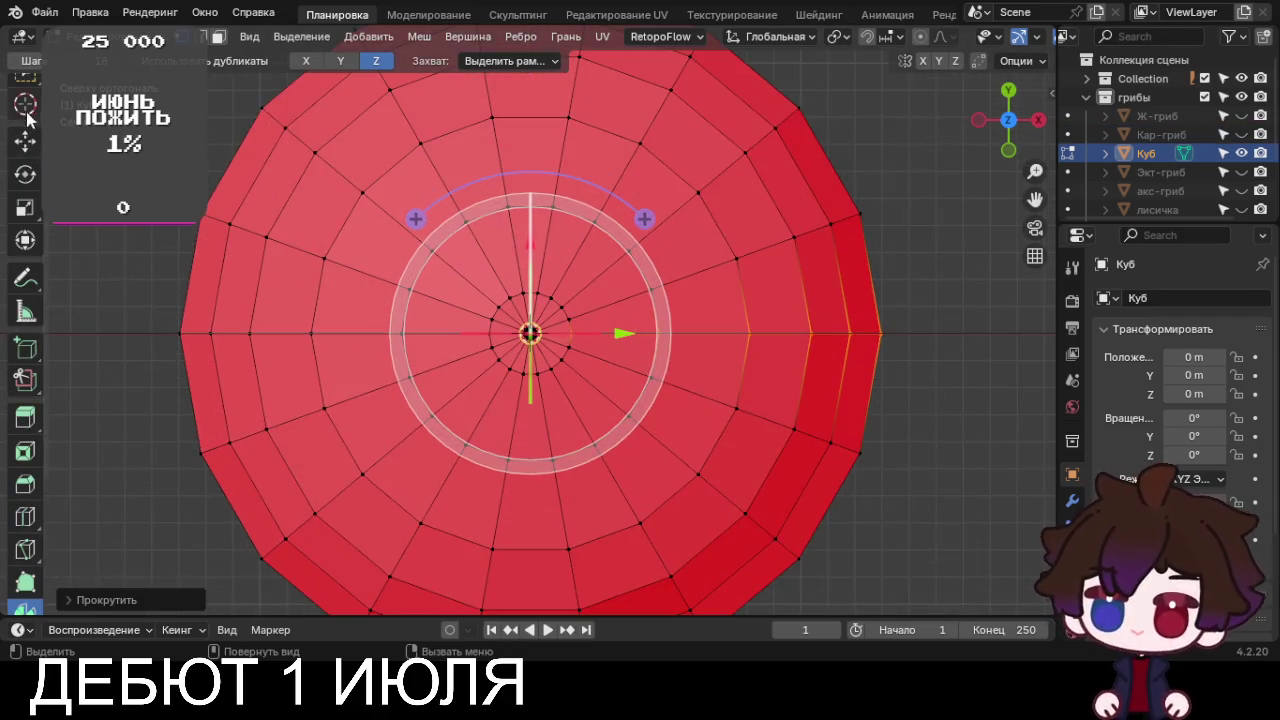
Box-select the vertices bunched at the mushroom's centre and merge them At Center
click(25, 95)
scroll(454, 322, up, 3)
key(alt+a)
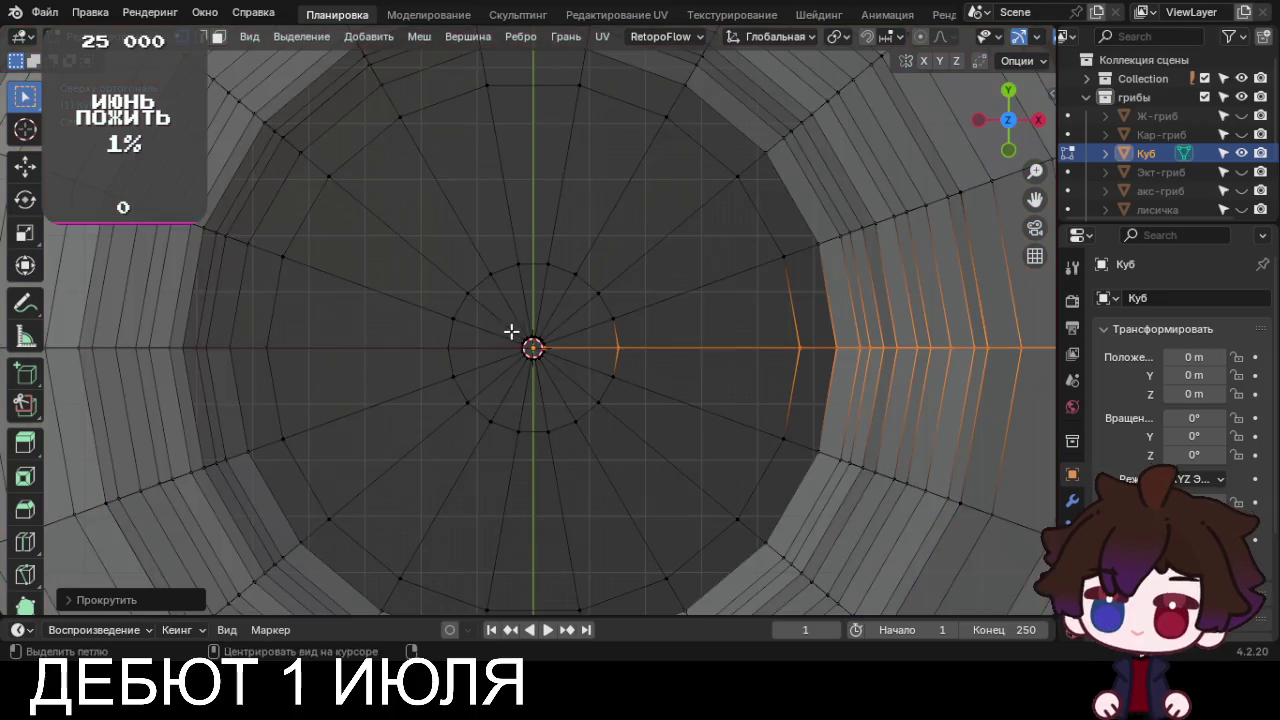
drag(514, 329, 565, 365)
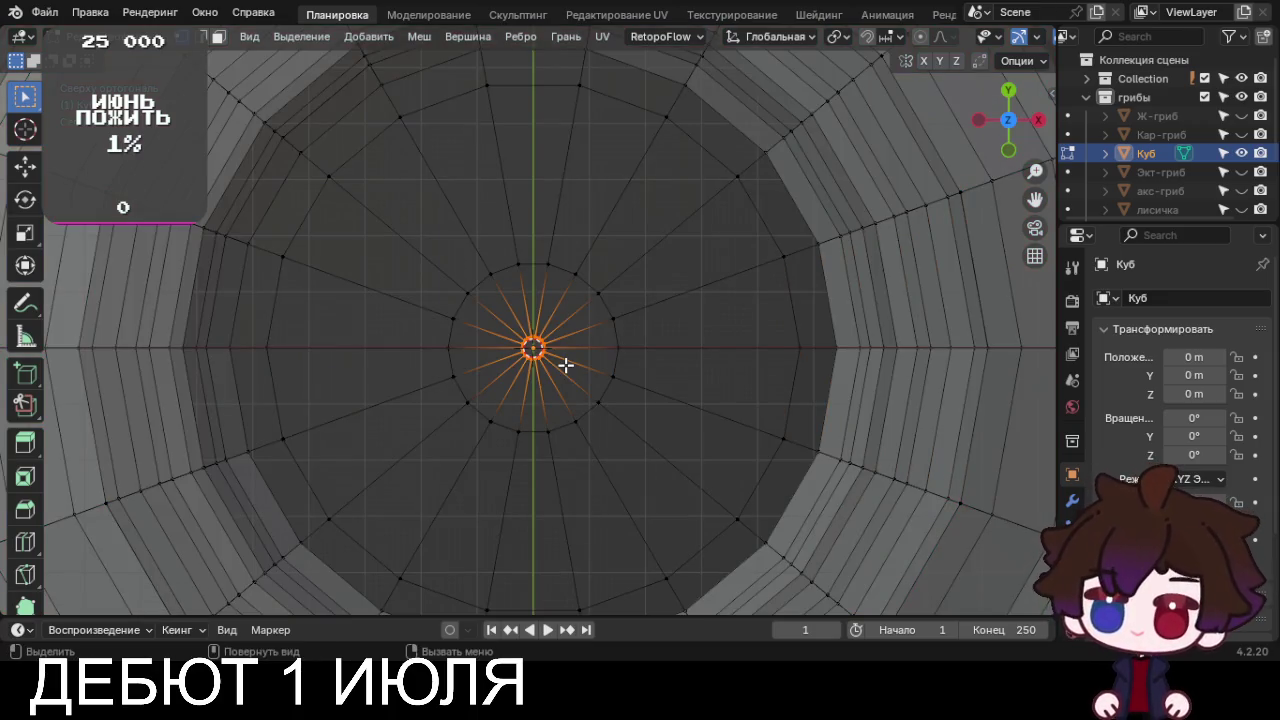
key(comma)
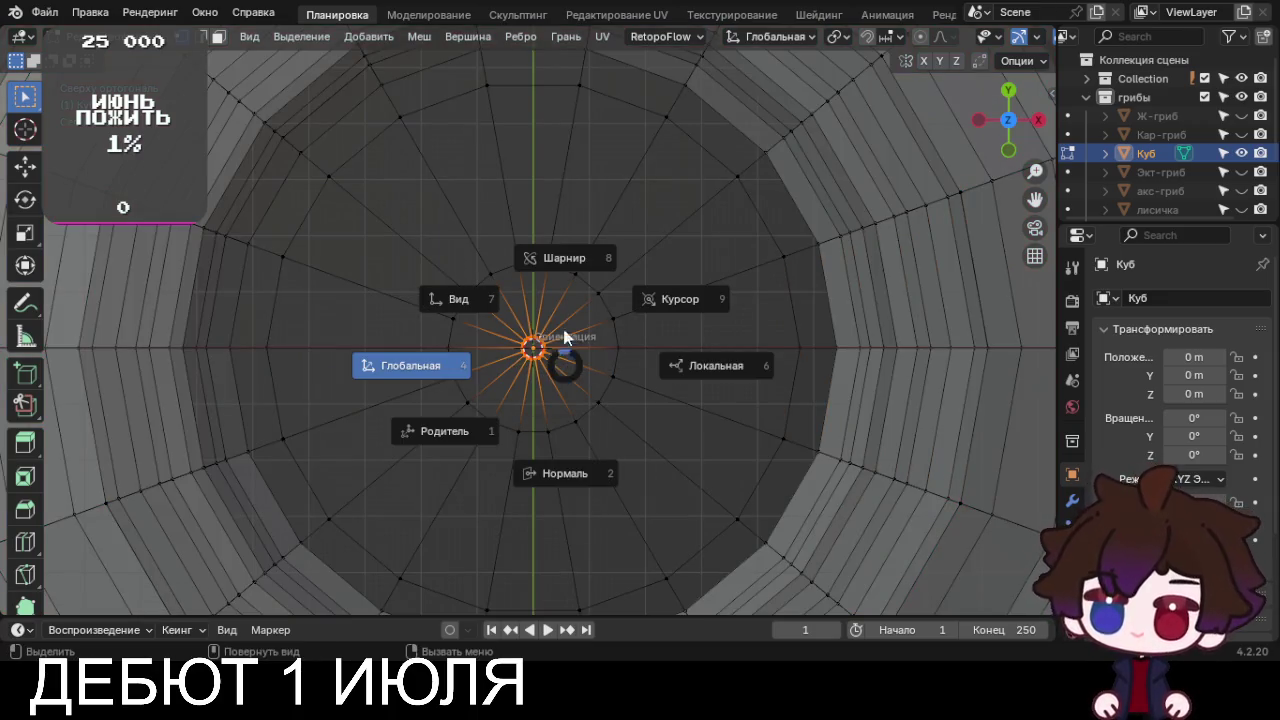
click(567, 364)
key(m)
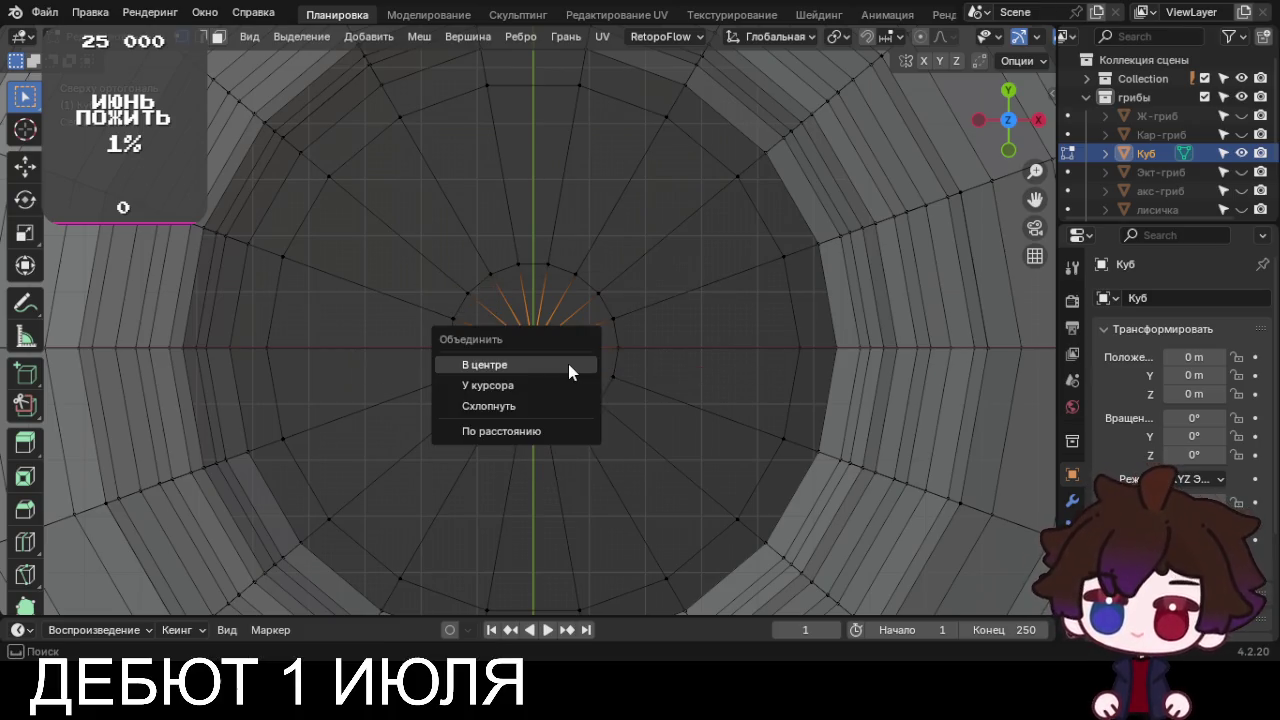
click(569, 364)
scroll(569, 364, down, 2)
scroll(590, 420, down, 3)
Orbit back into perspective and select the mushroom's bottom edge loop
mouse_move(603, 449)
middle_down()
mouse_move(609, 471)
mouse_move(600, 430)
mouse_move(552, 397)
middle_up()
scroll(600, 430, up, 3)
scroll(600, 430, up, 3)
alt+click(552, 397)
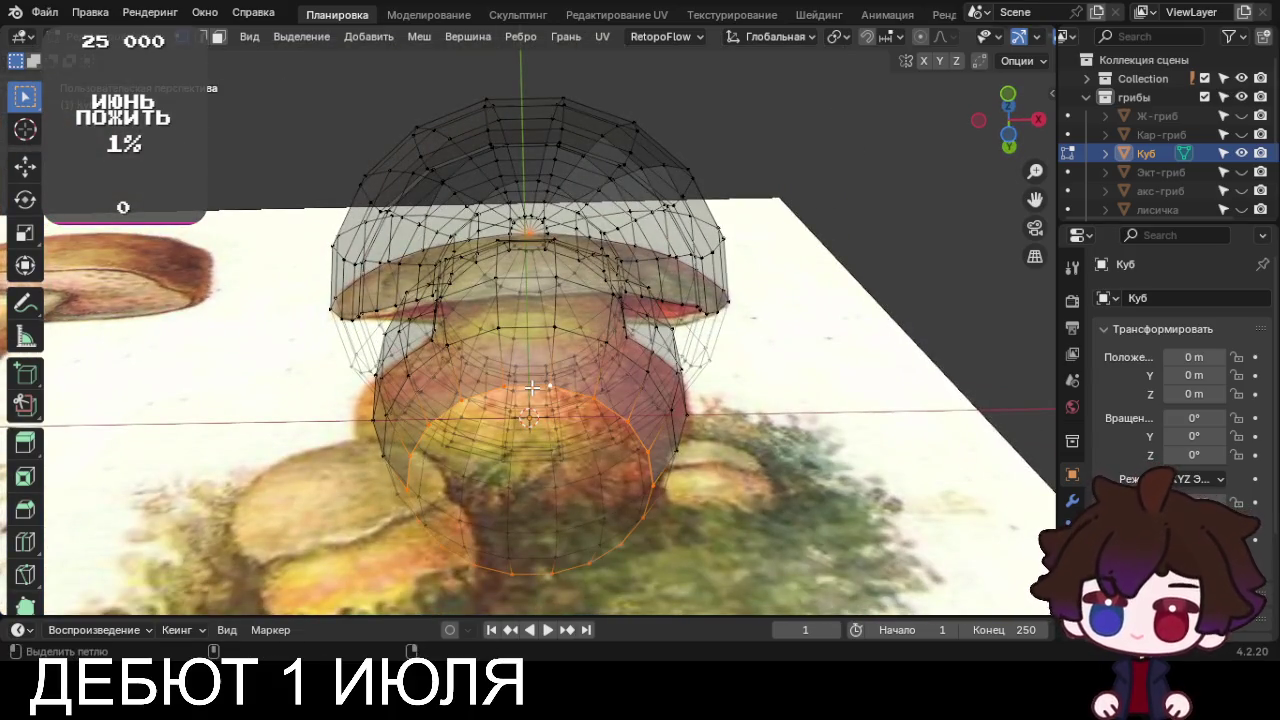
Grid Fill the stem's bottom loop, adjusting the offset to straighten the pattern
key(ctrl+f)
click(531, 390)
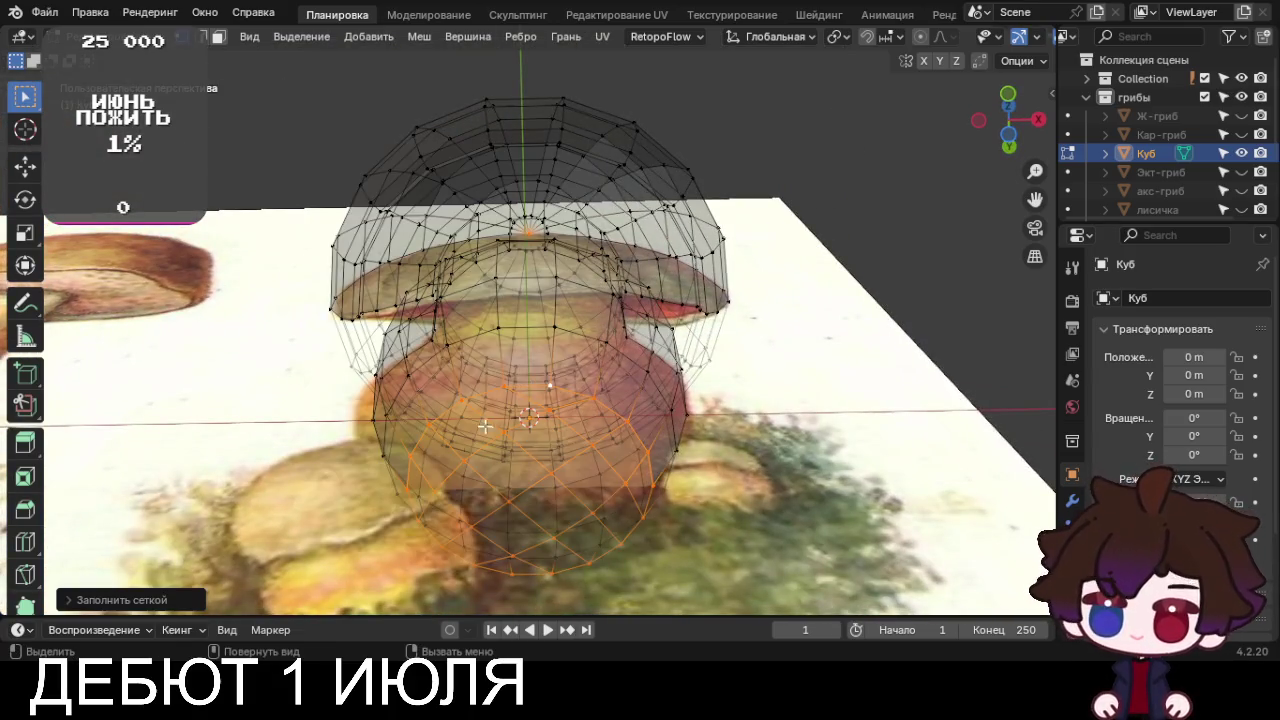
click(157, 597)
drag(298, 573, 310, 573)
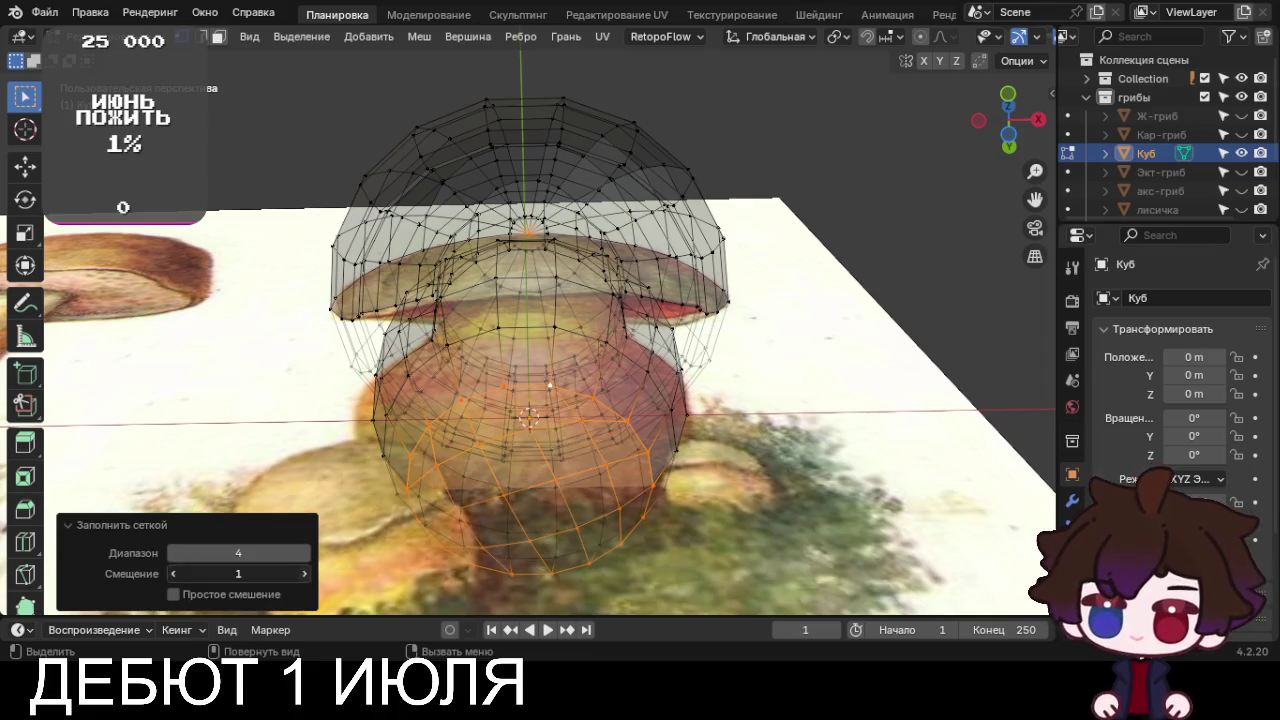
click(118, 525)
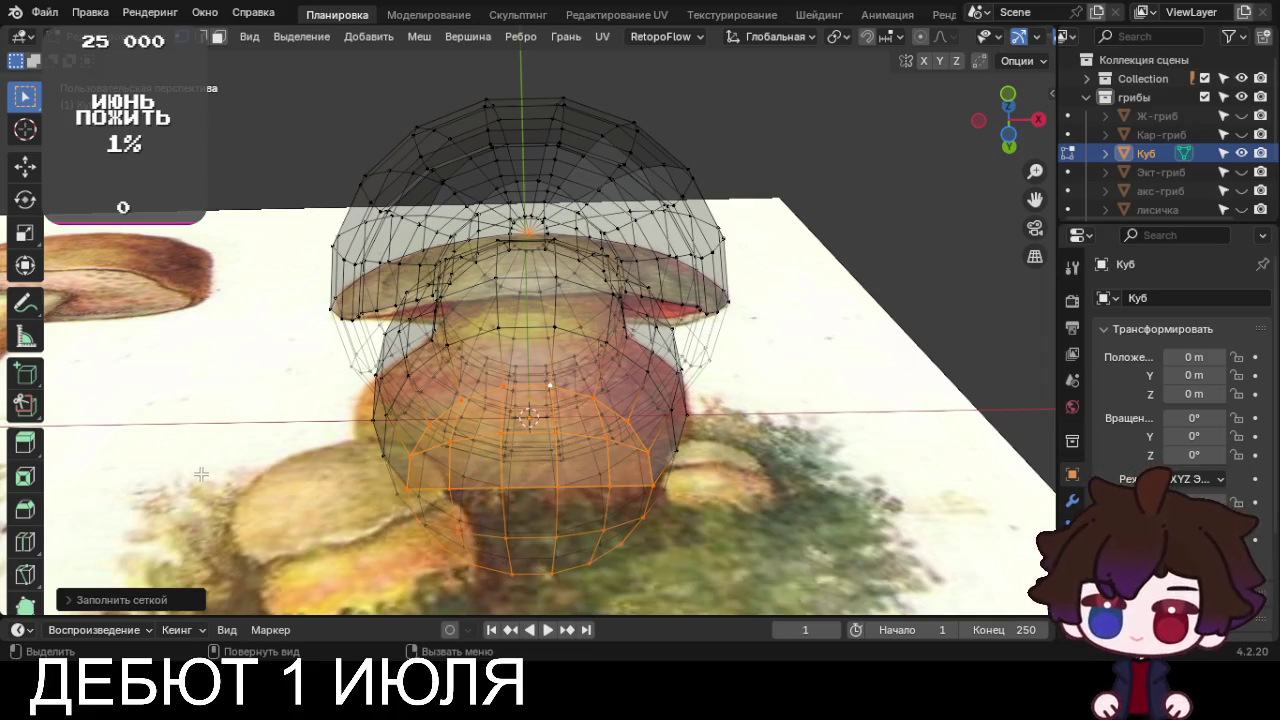
mouse_move(201, 474)
middle_down()
mouse_move(446, 494)
mouse_move(740, 428)
middle_up()
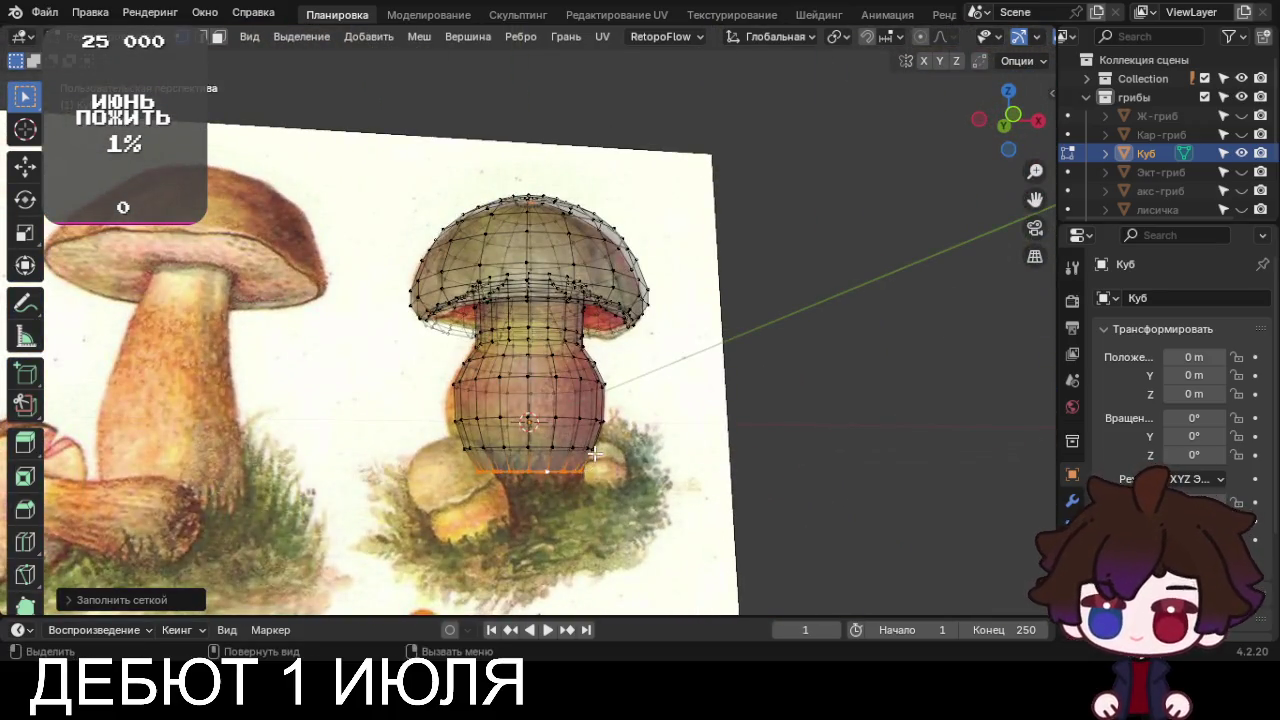
Select the whole mesh, recalculate normals outward and switch to front view
key(Tab)
key(Tab)
key(a)
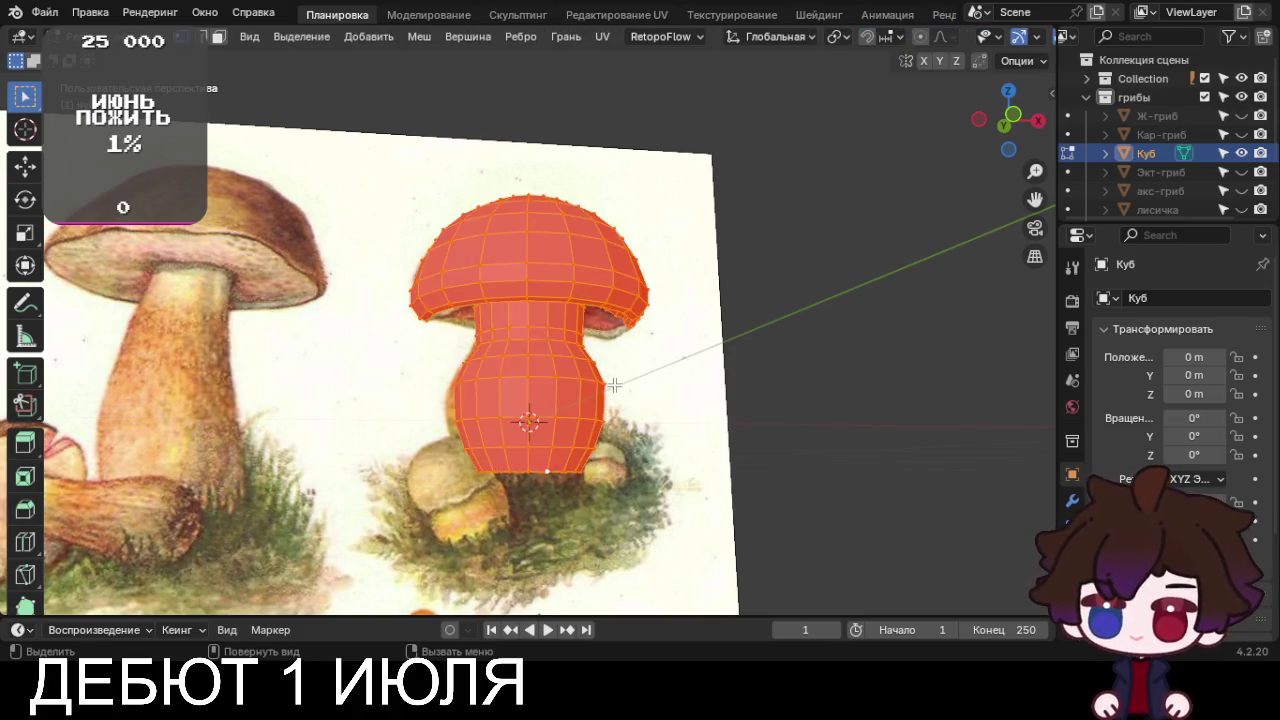
key(shift+n)
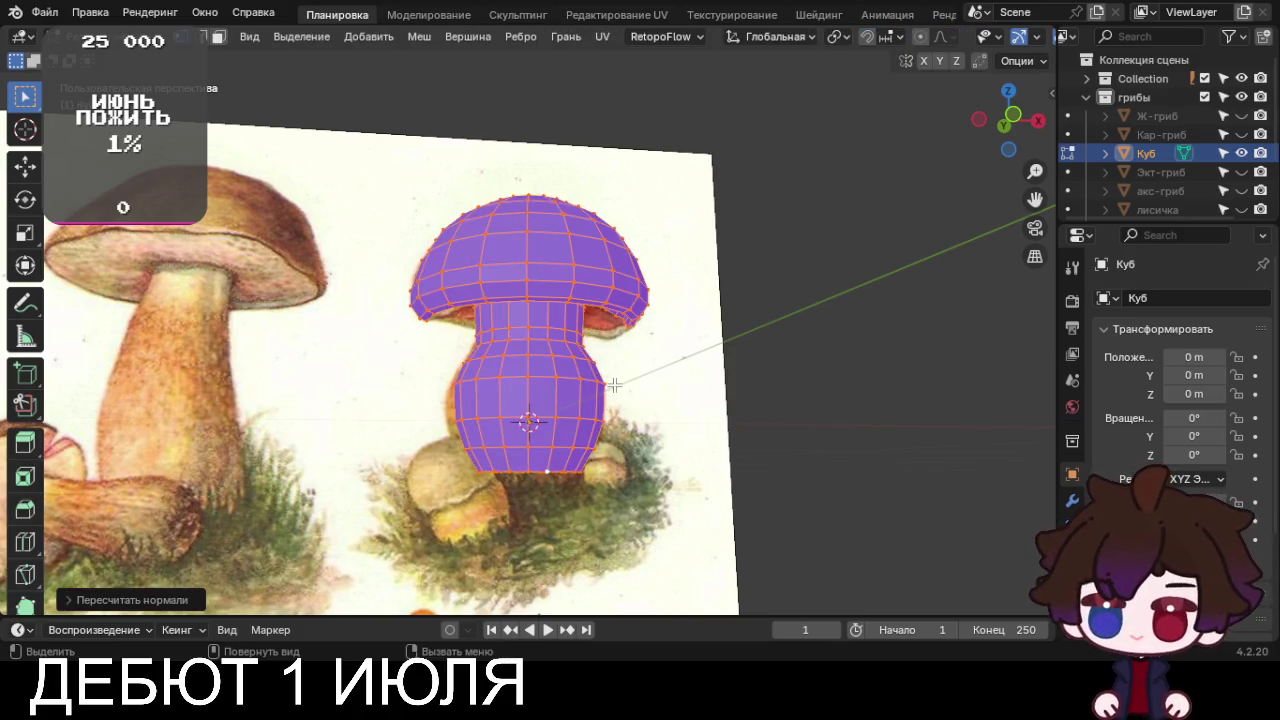
key(KP_1)
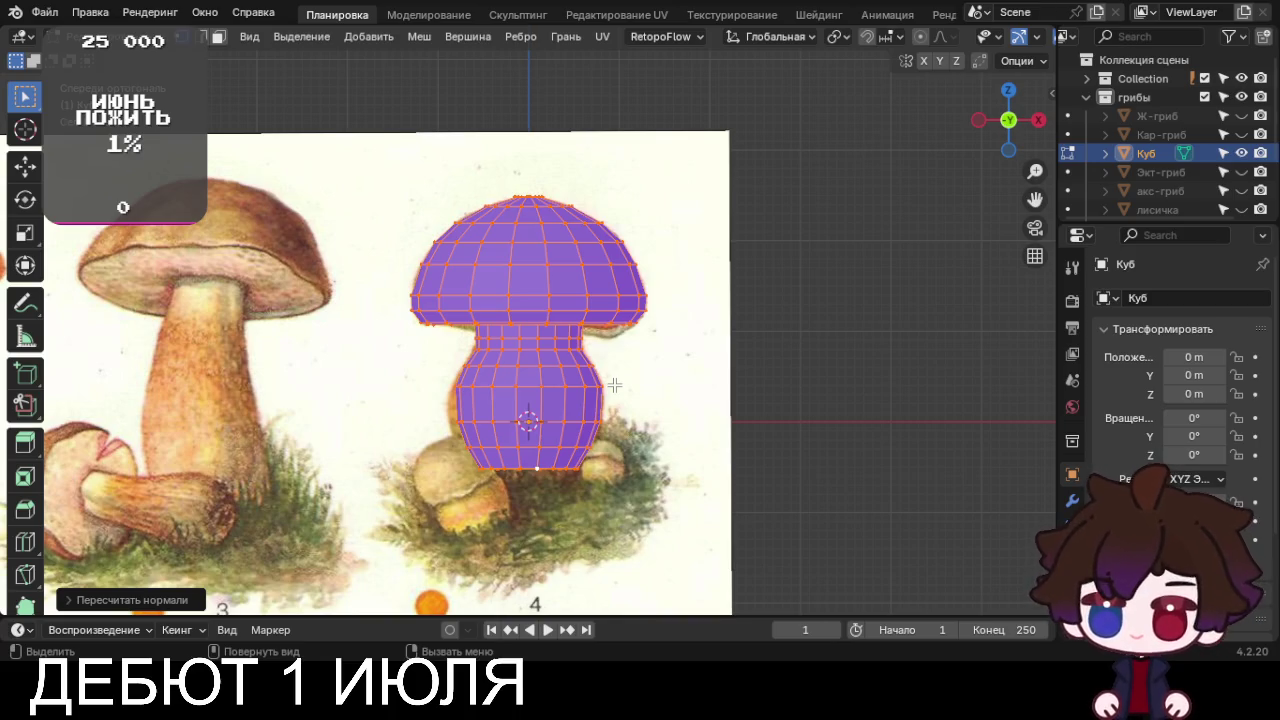
Rename the mushroom object to 'гриб-пухляш' and hide it in the Outliner
key(F2)
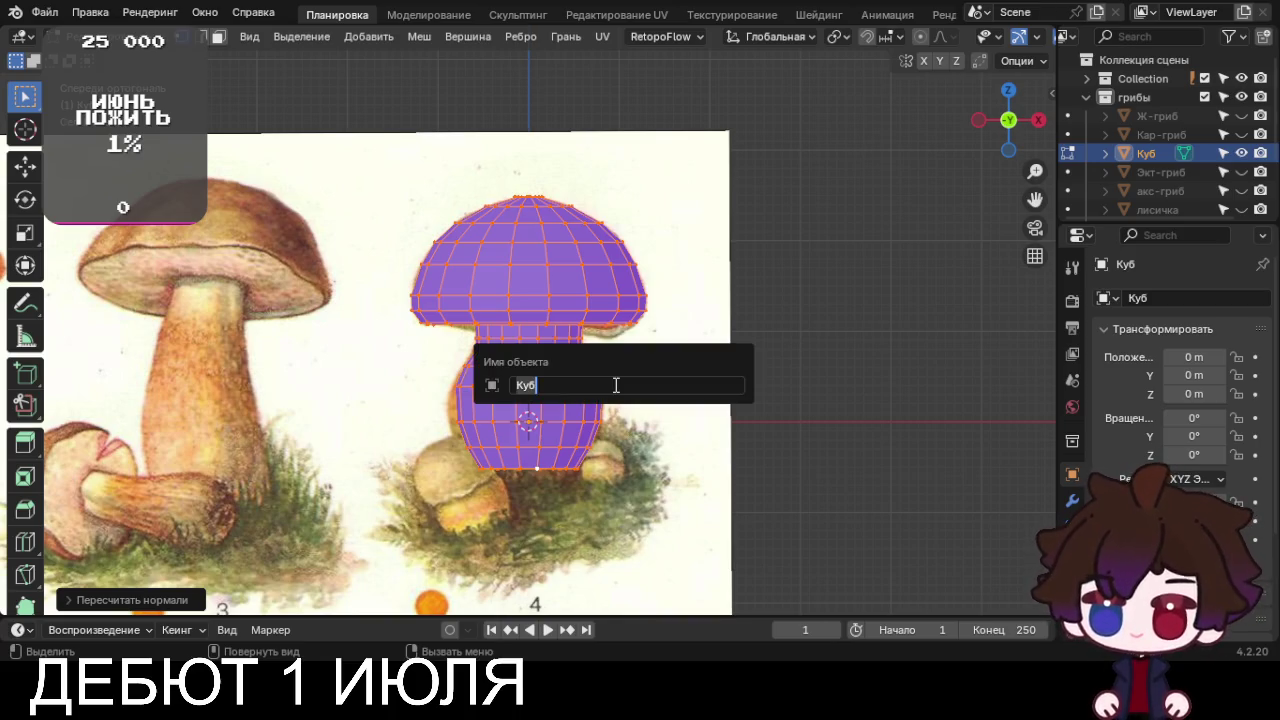
text(гриб-пухляш)
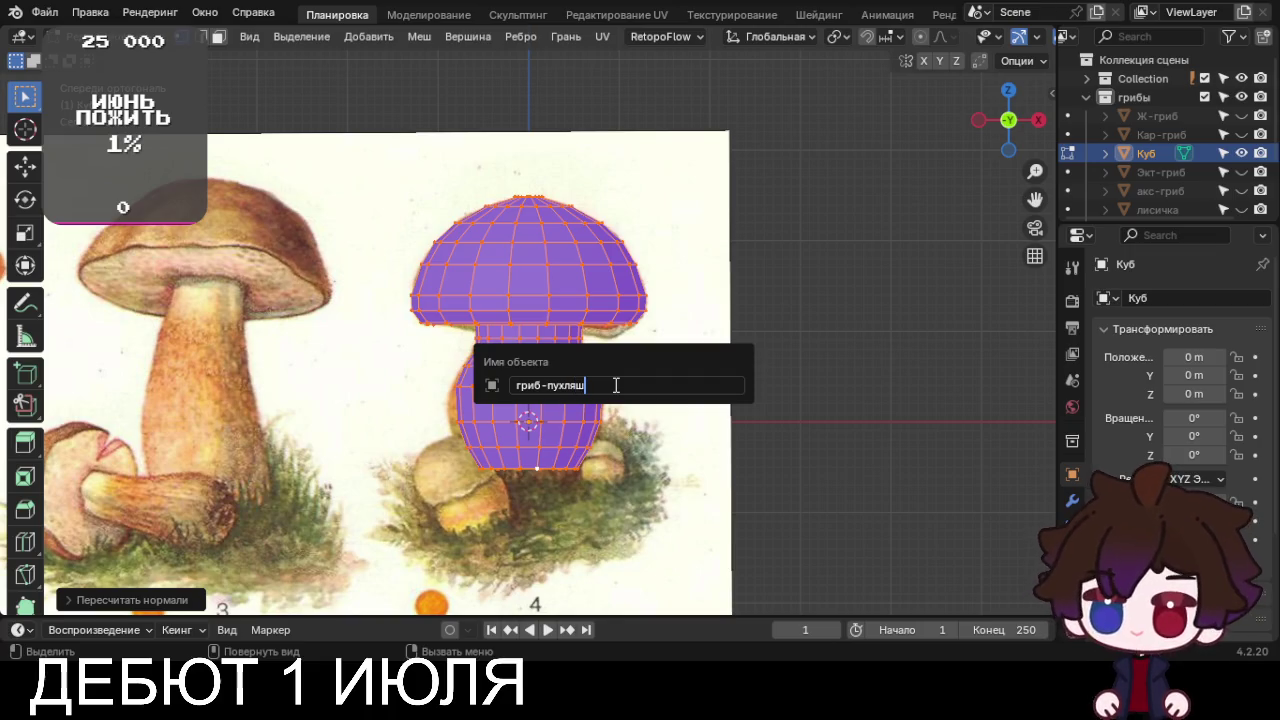
key(Return)
scroll(590, 300, down, 4)
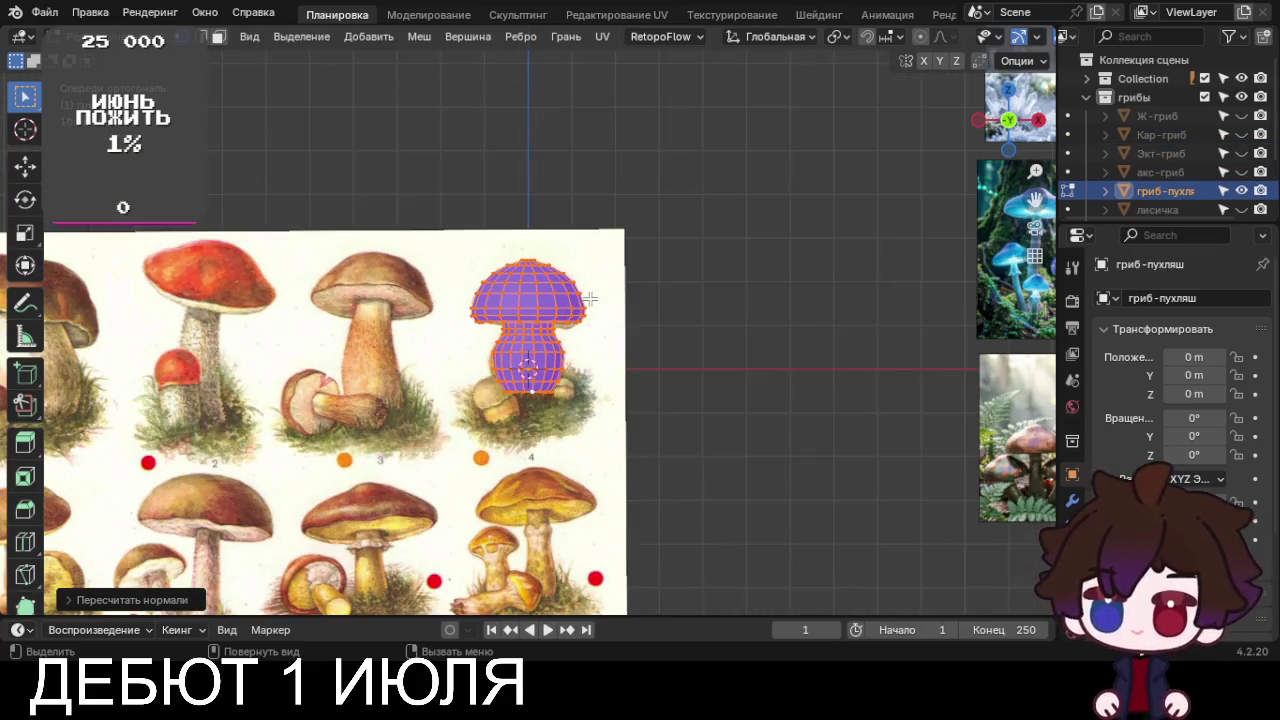
click(1241, 190)
Reframe the view on the chart and browse through the mushroom objects, including Кар-гриб and сП-гриб
middle_drag(625, 292, 608, 299)
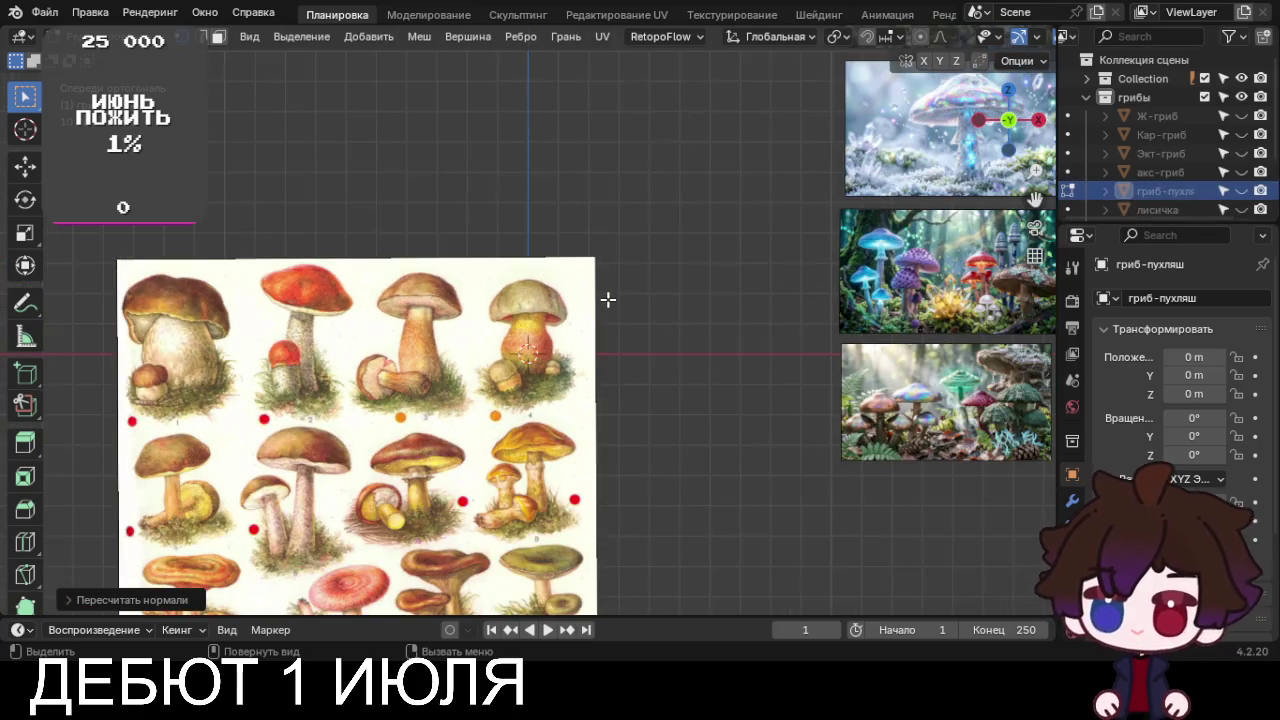
scroll(608, 299, up, 4)
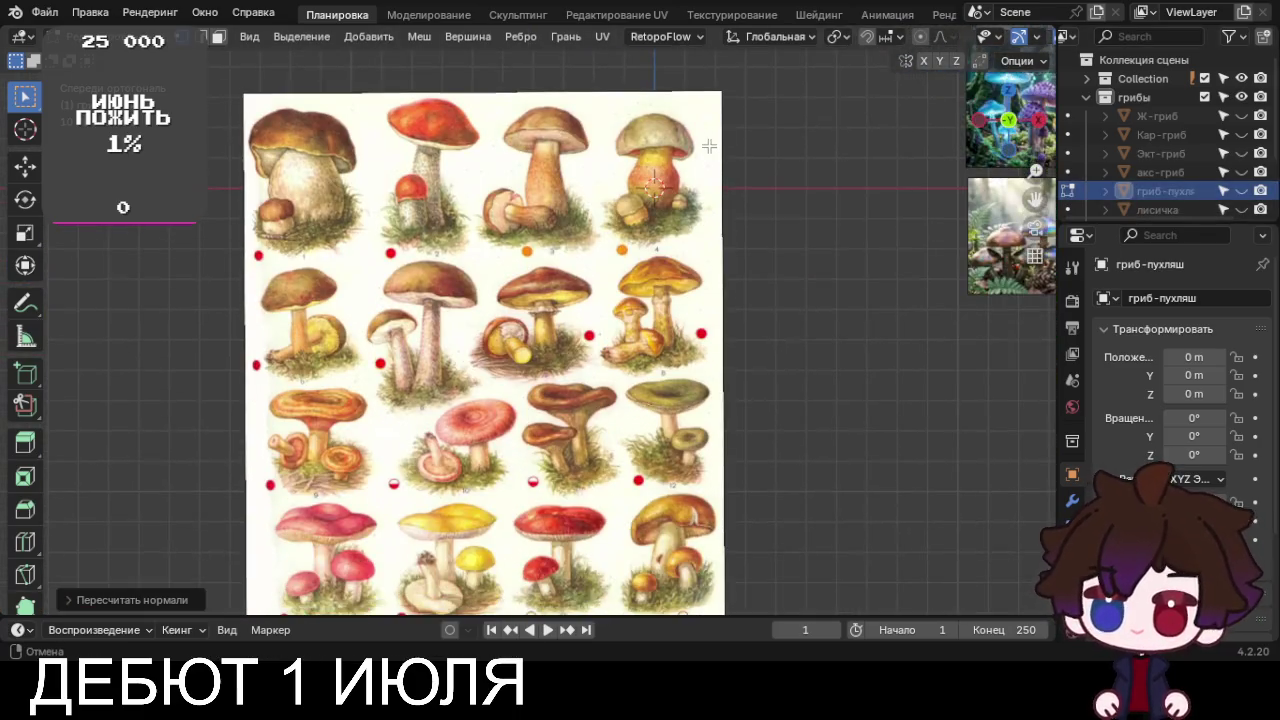
shift+middle_drag(709, 87, 705, 45)
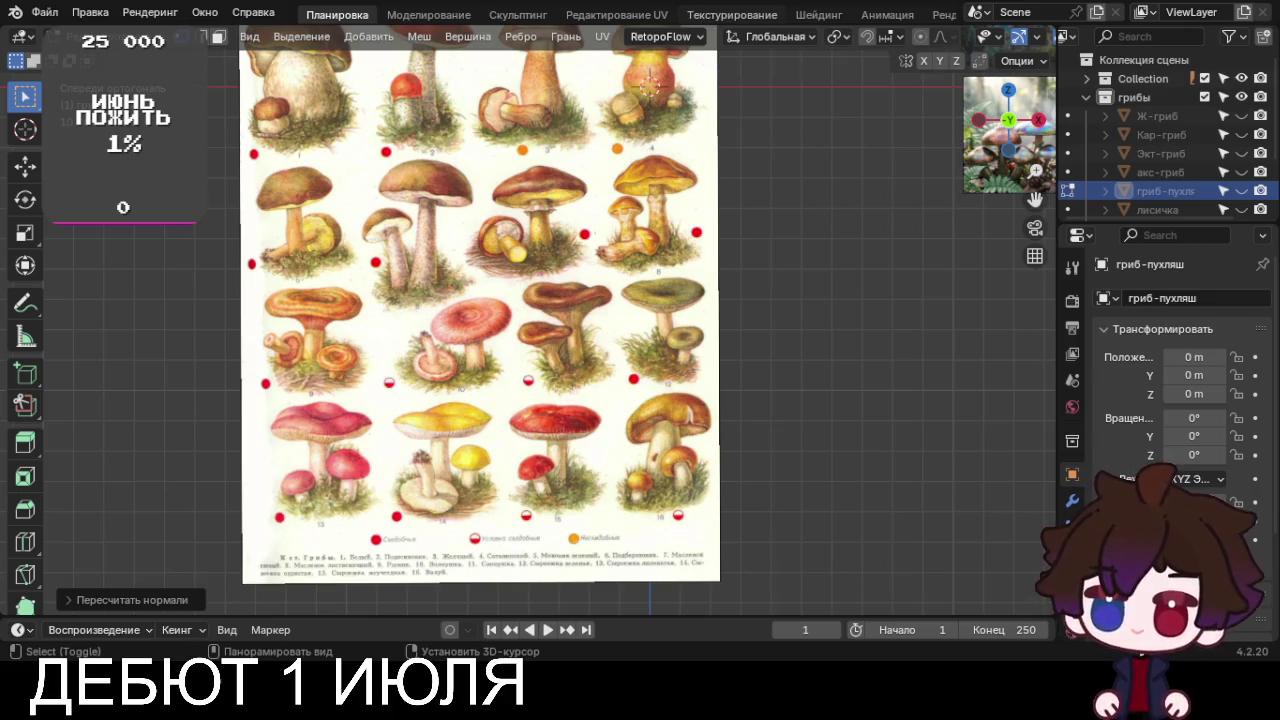
click(1169, 128)
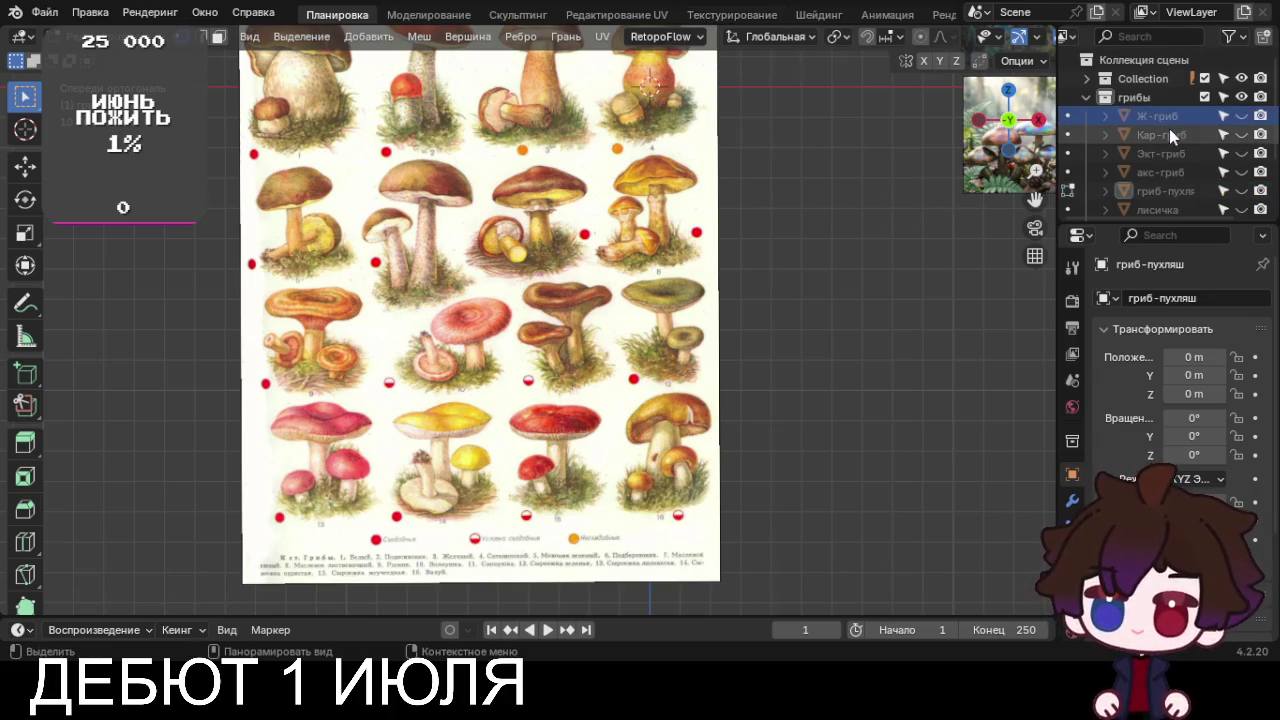
click(1155, 190)
scroll(1153, 199, down, 2)
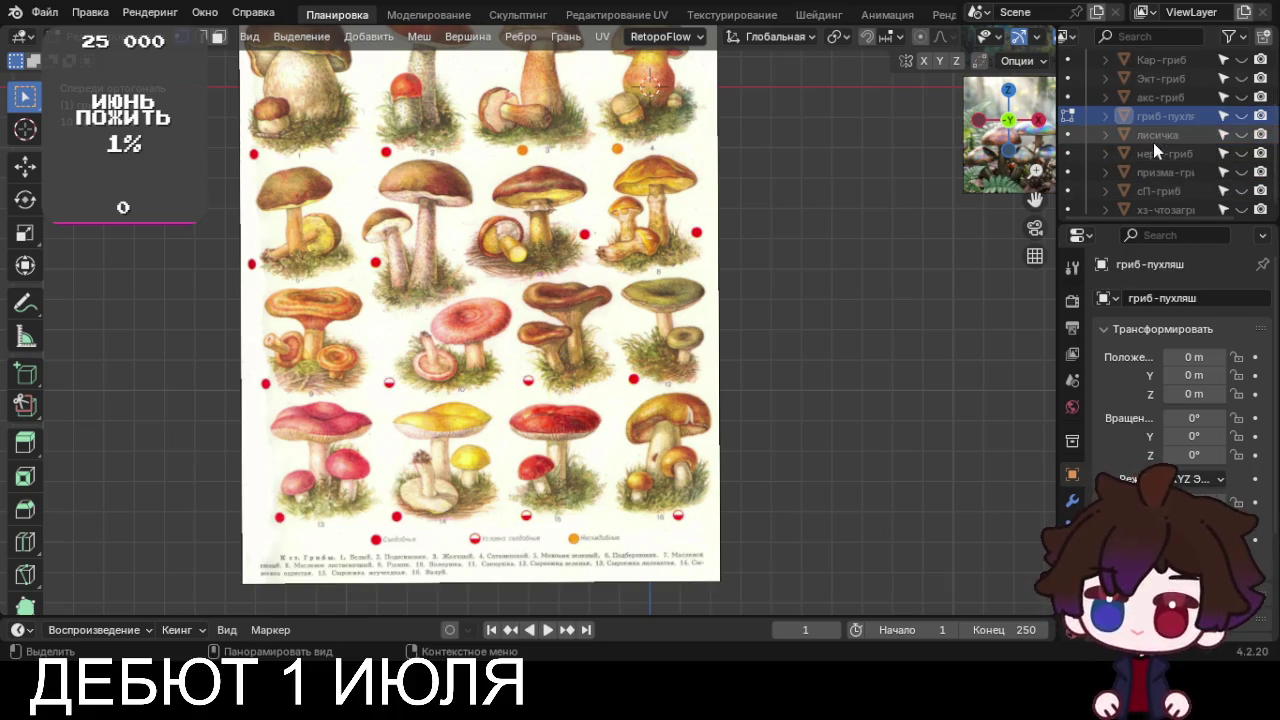
click(1153, 145)
click(1156, 170)
click(1161, 192)
scroll(1160, 198, down, 1)
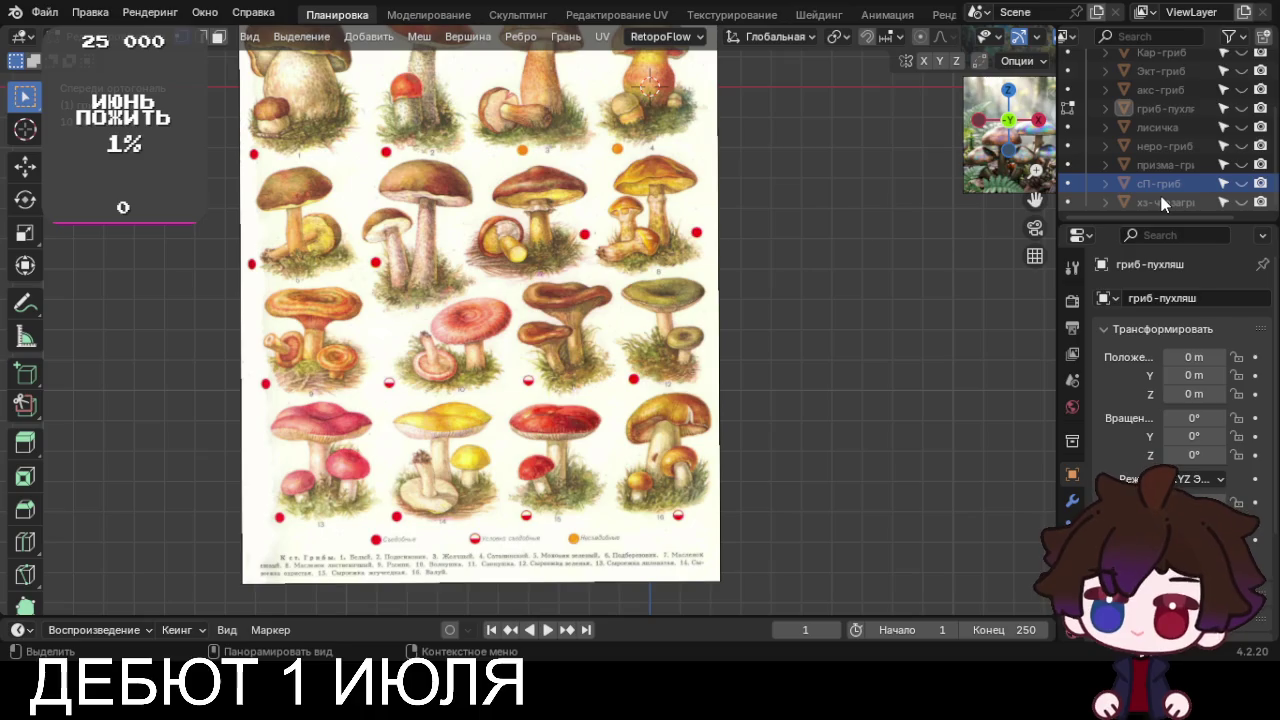
click(1160, 202)
Zoom and pan the view upward over the mushroom chart
scroll(400, 400, down, 4)
scroll(484, 284, up, 4)
scroll(488, 275, up, 1)
scroll(490, 268, up, 1)
mouse_move(491, 268)
shift+middle_down()
mouse_move(478, 180)
mouse_move(500, 497)
shift+middle_up()
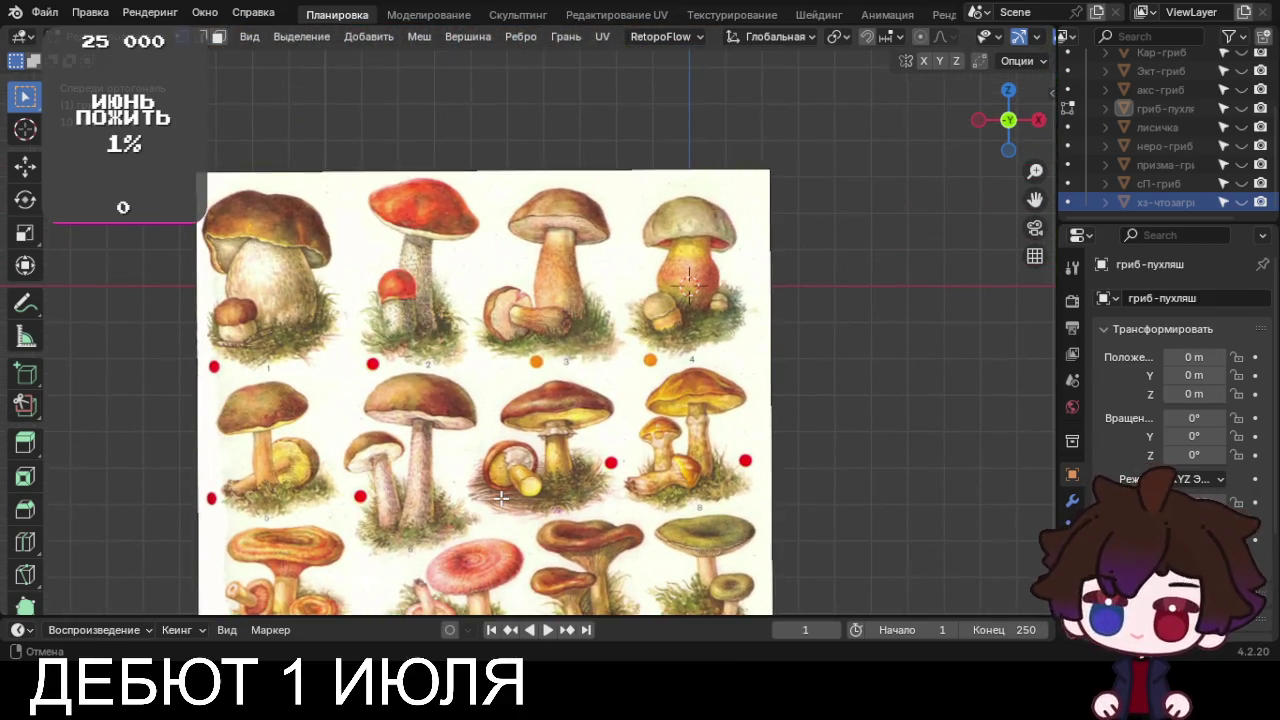
scroll(581, 498, down, 6)
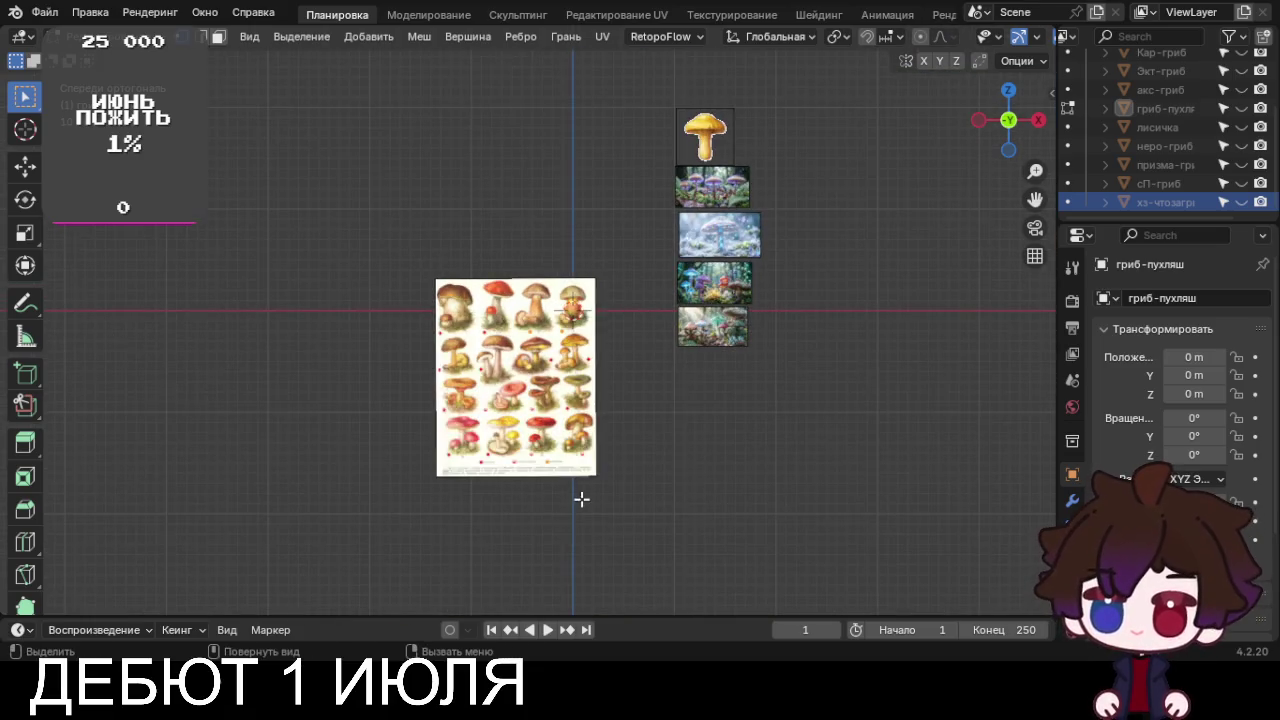
Shrink the mushroom chart sheet and move it beneath the reference image column
key(Tab)
click(526, 390)
key(g)
click(762, 379)
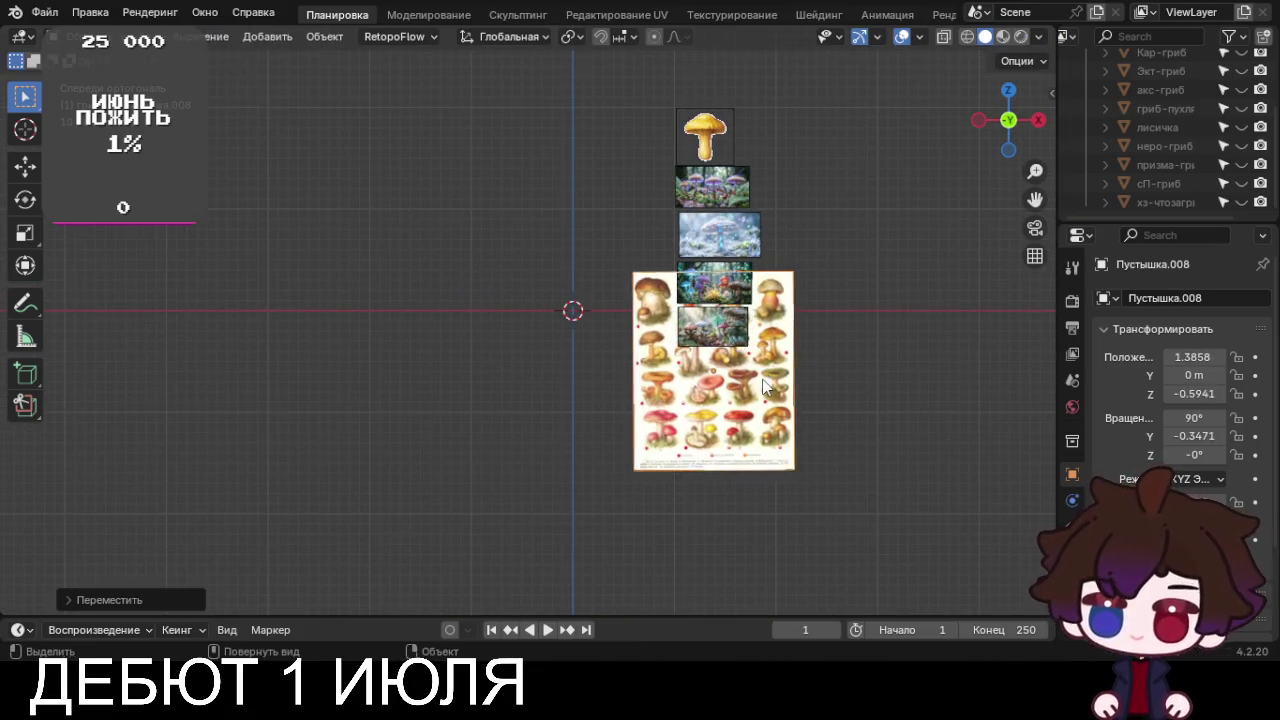
key(s)
click(762, 389)
key(g)
click(751, 406)
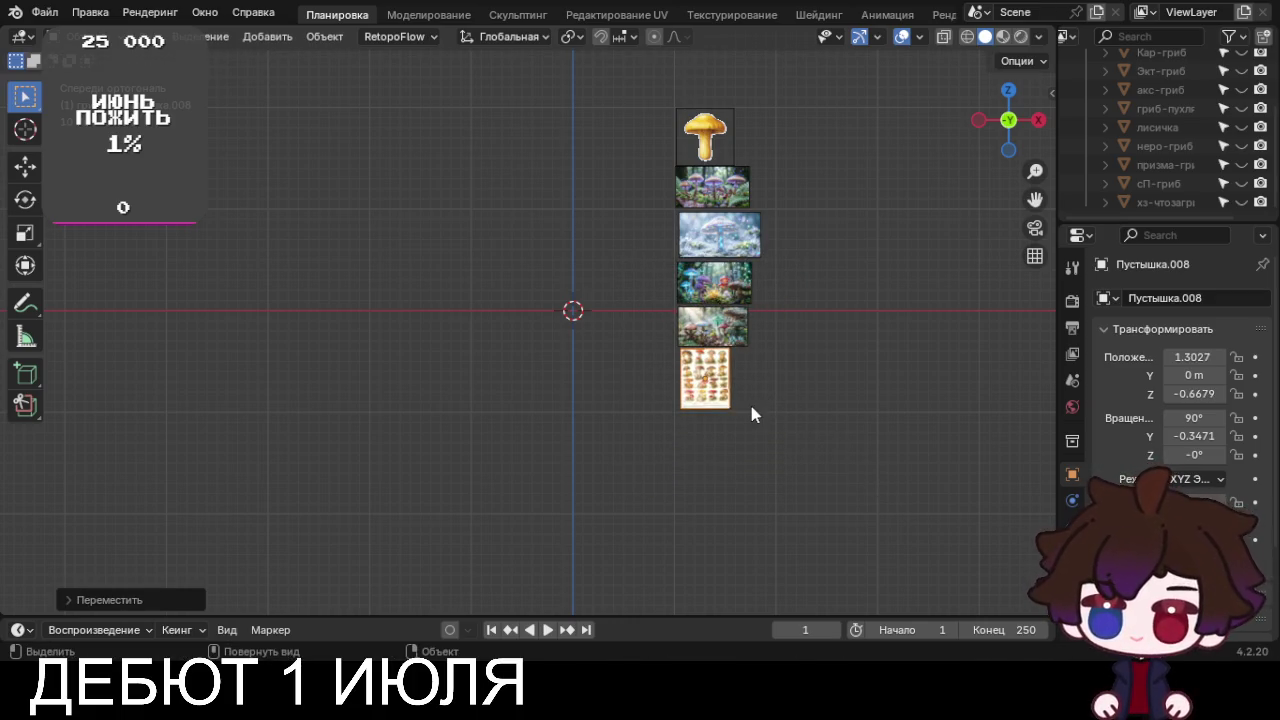
shift+middle_drag(786, 345, 768, 375)
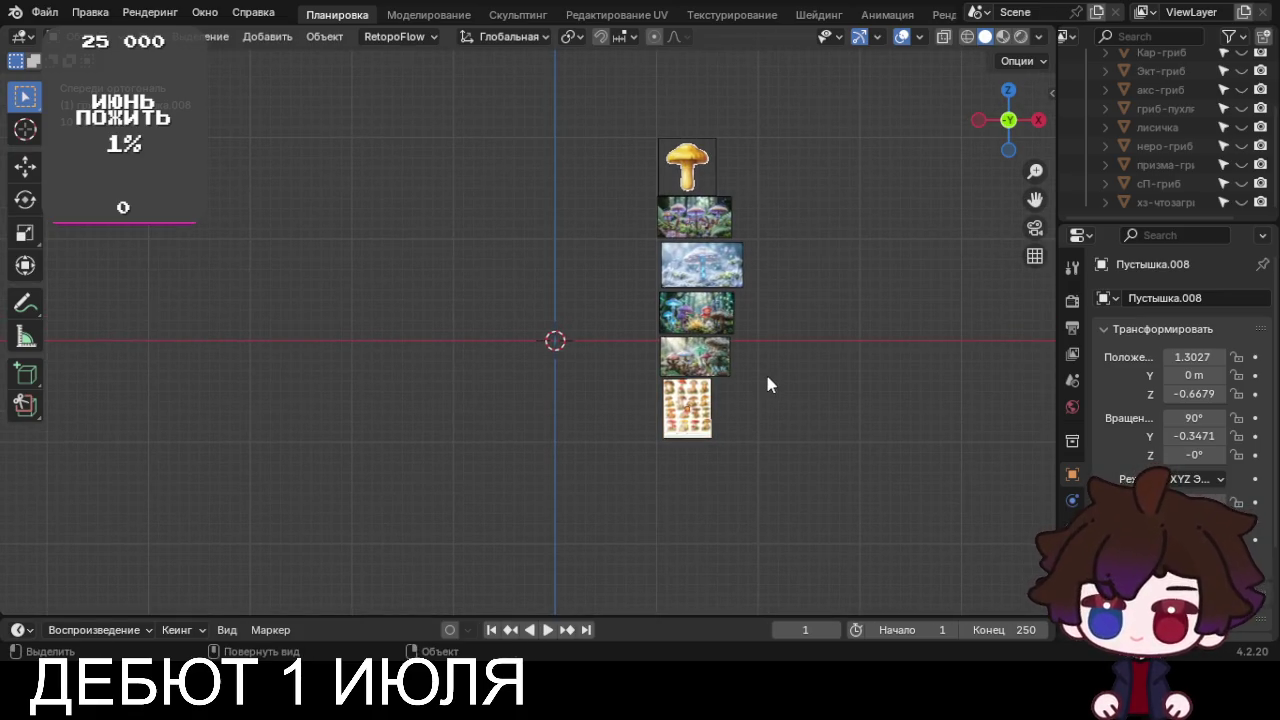
scroll(765, 371, up, 2)
scroll(765, 371, up, 2)
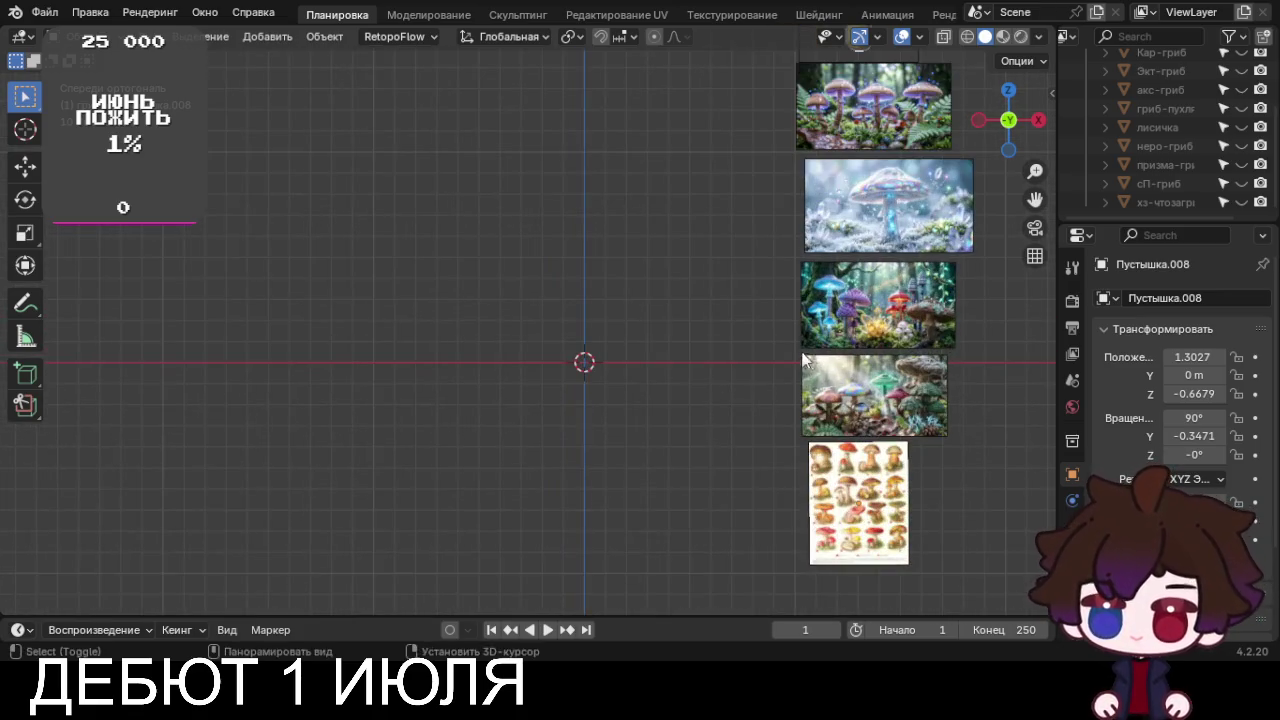
shift+middle_drag(765, 371, 434, 412)
scroll(1160, 140, up, 3)
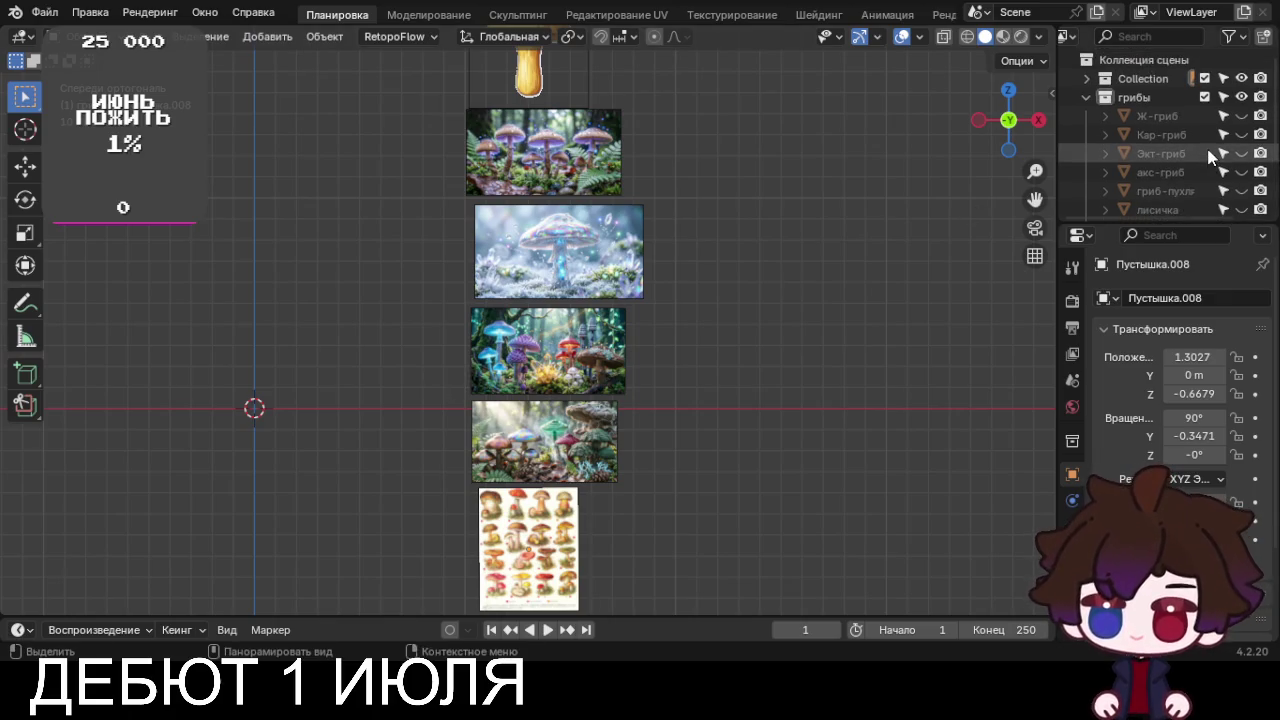
Rename the грибы collection to '10'
click(1149, 99)
double_click(1149, 97)
text(10)
key(Return)
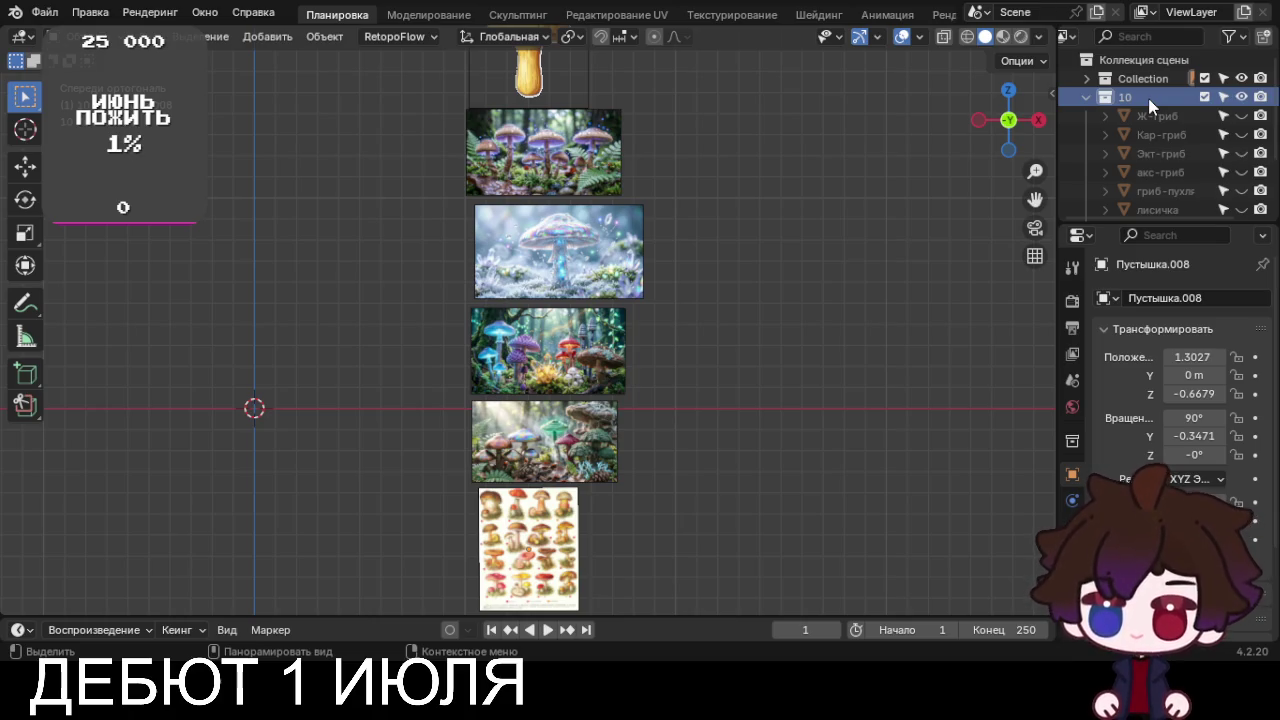
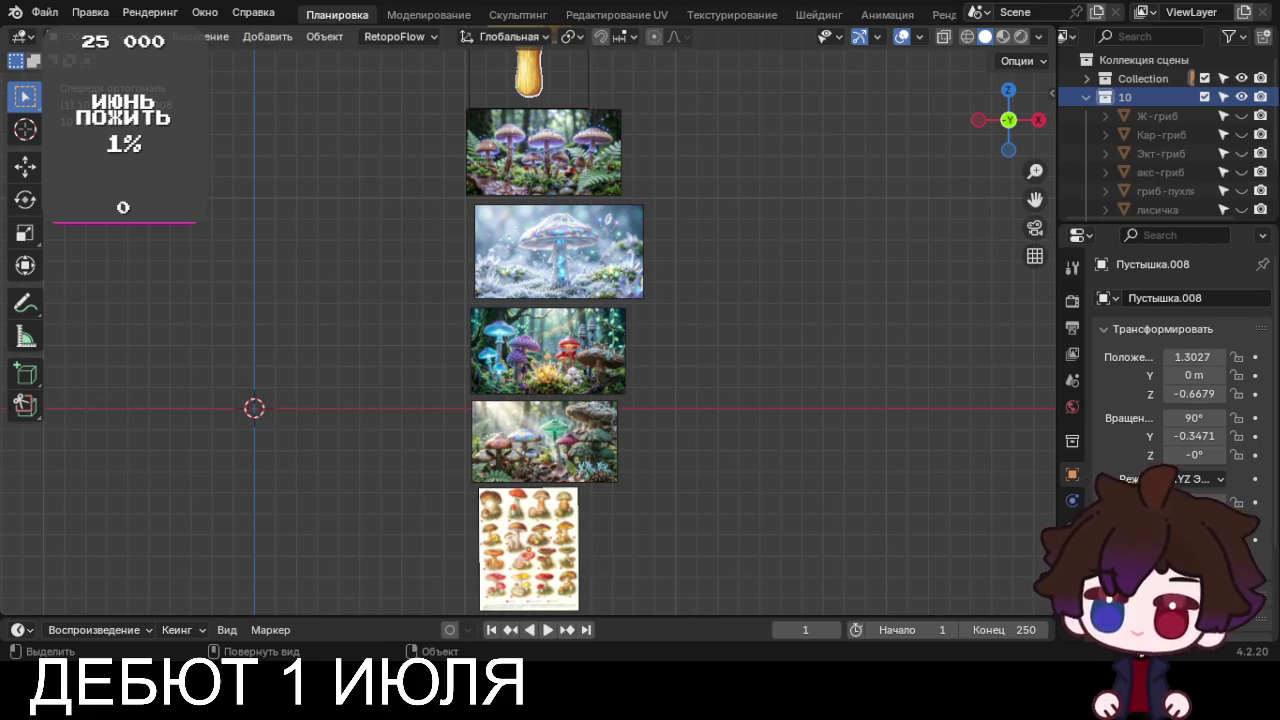
Unhide the Ж-гриб mushroom mesh so it appears beside the reference image column
shift+middle_drag(328, 357, 420, 398)
scroll(1123, 146, down, 4)
scroll(1123, 146, up, 4)
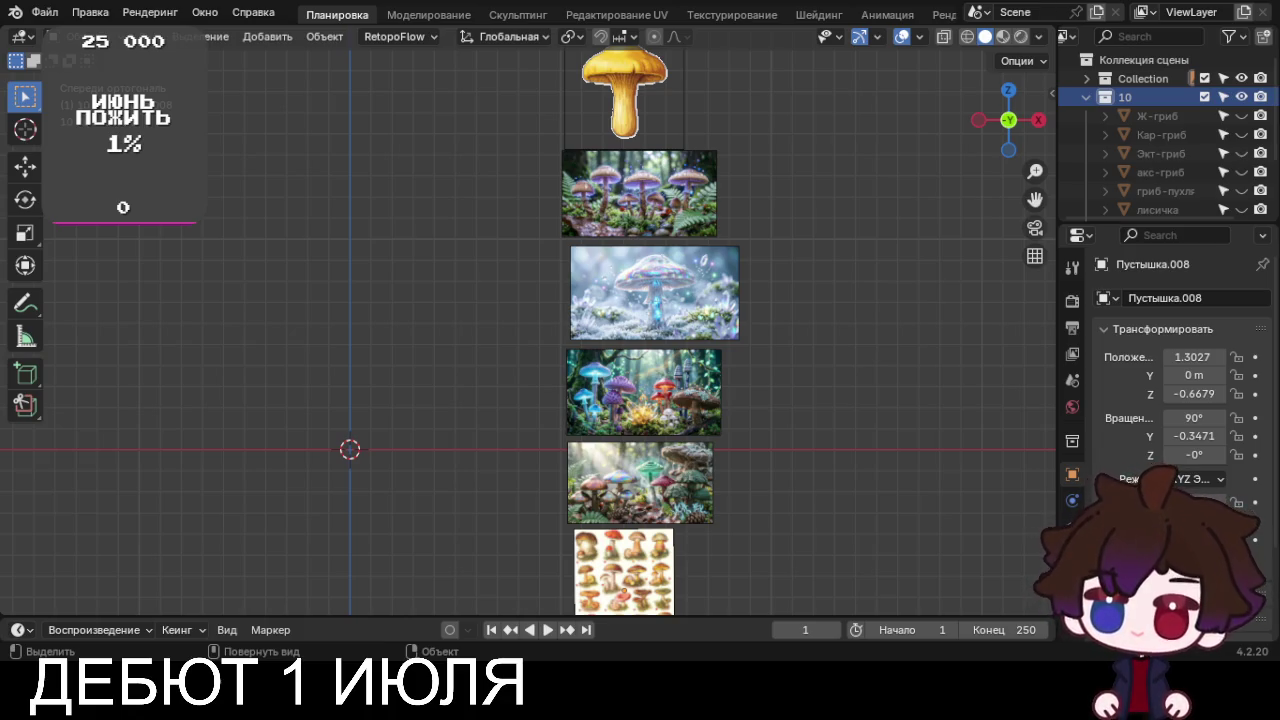
scroll(502, 338, down, 2)
scroll(428, 380, down, 1)
click(1241, 115)
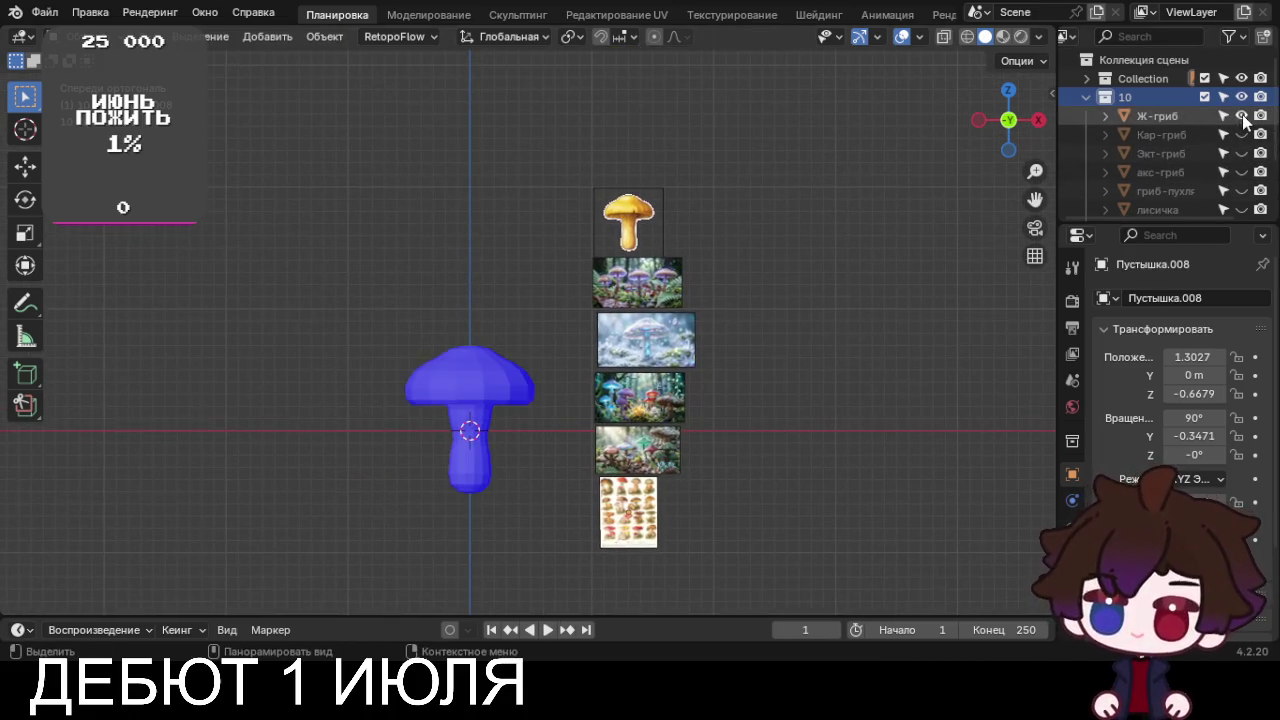
Turn off Face Orientation in the viewport overlays
scroll(545, 399, up, 2)
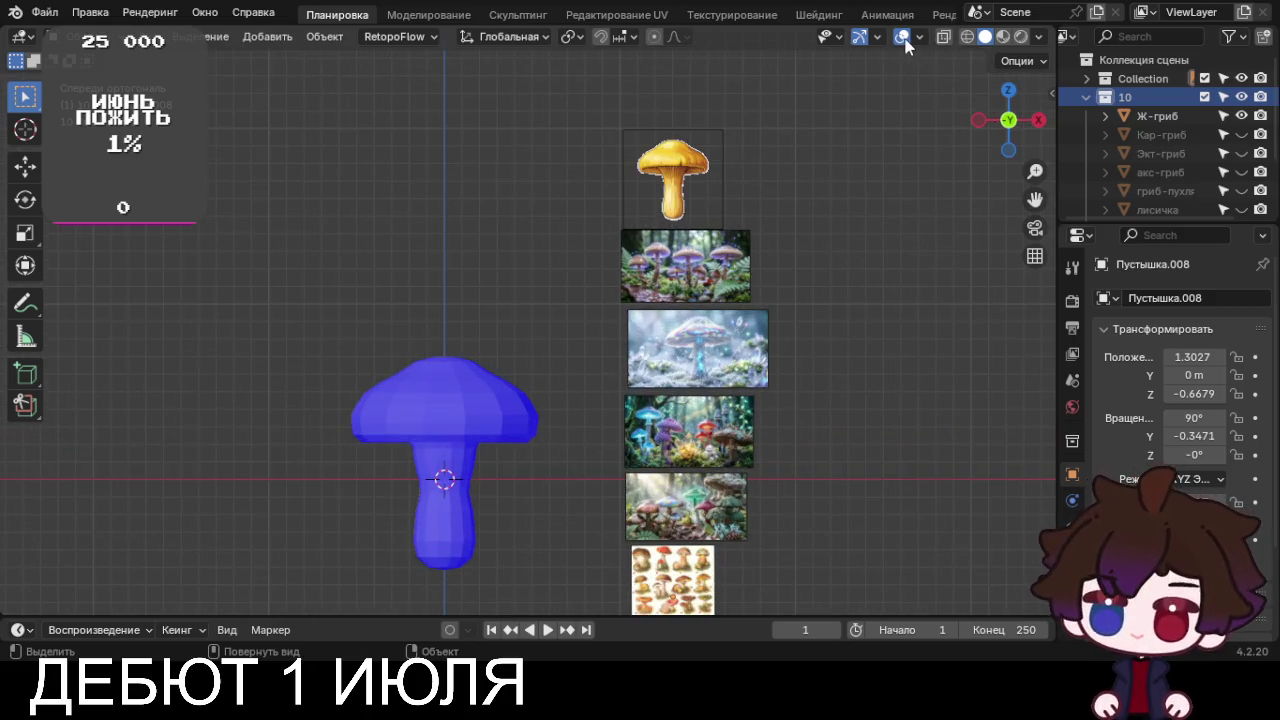
click(919, 38)
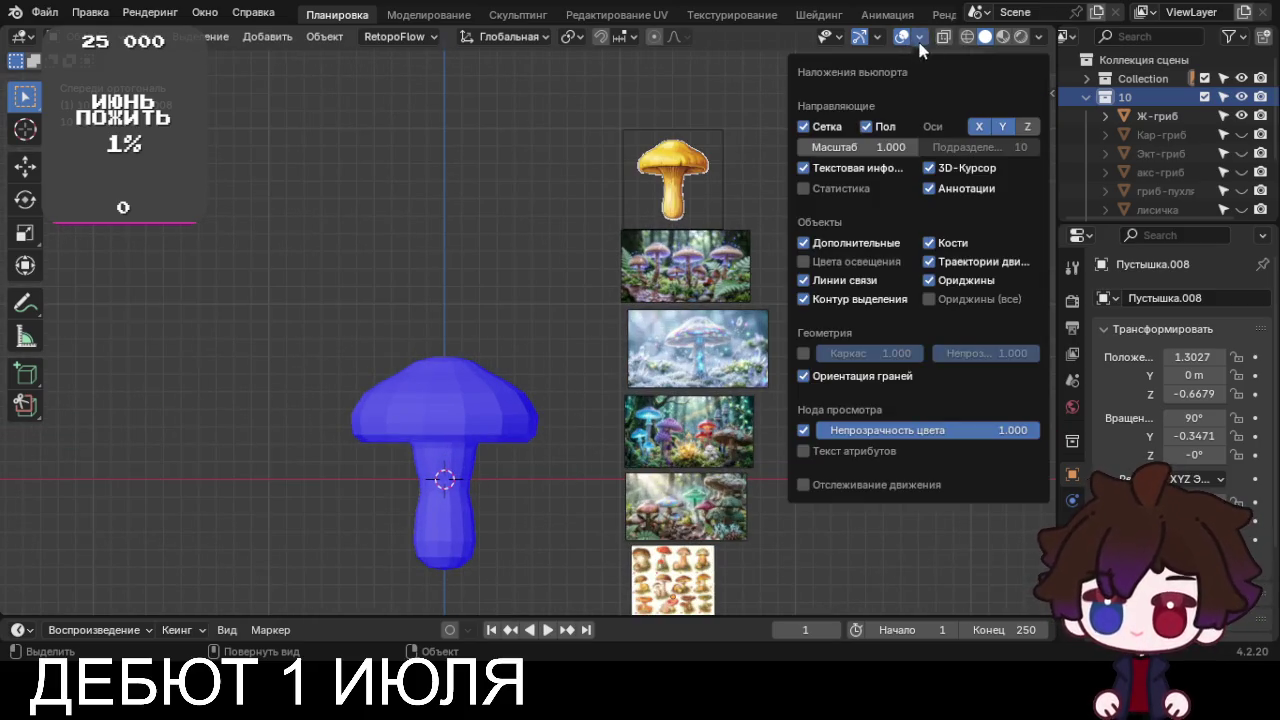
click(858, 379)
Try smooth shading on the mushroom, then set it back to flat shading
click(492, 408)
right_click(492, 408)
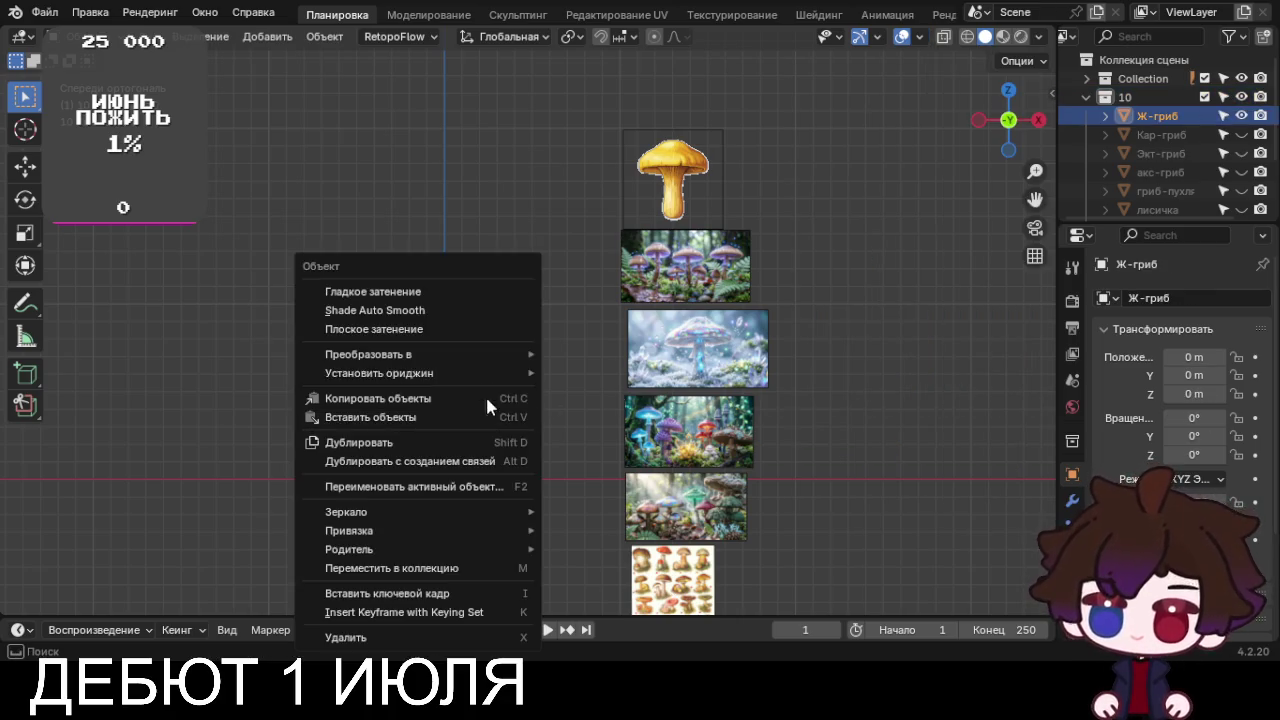
click(383, 293)
right_click(516, 395)
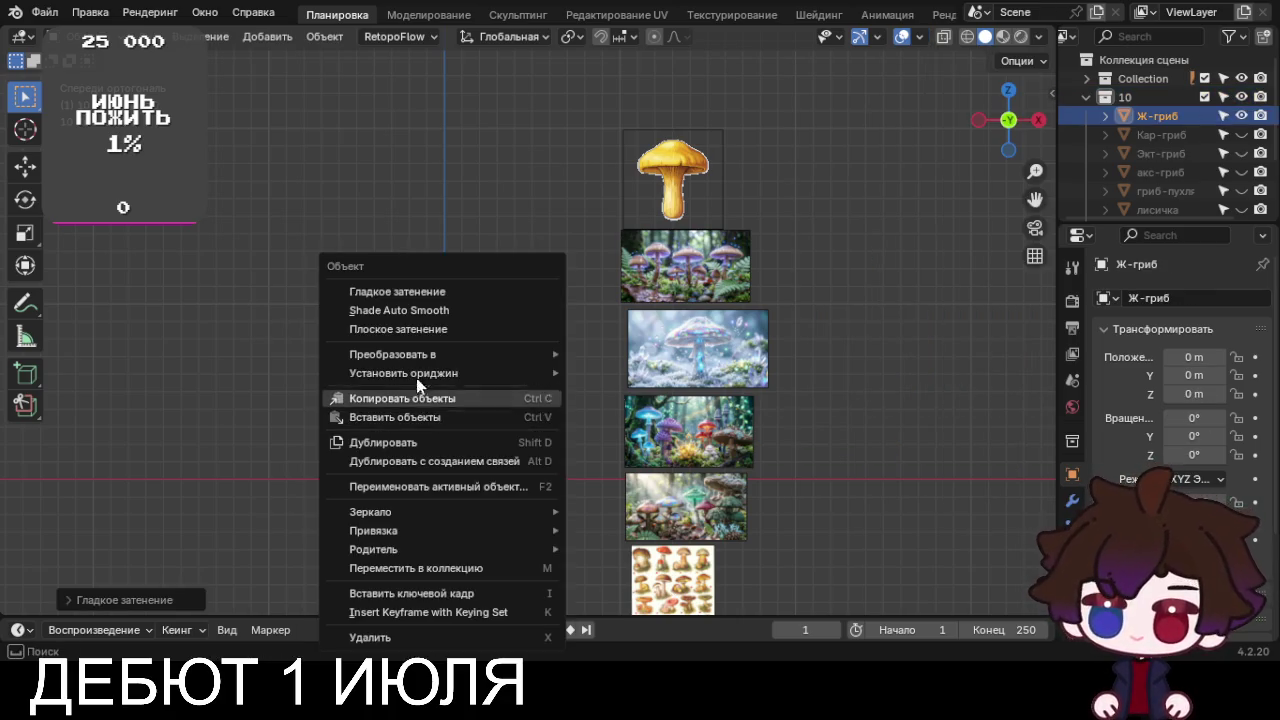
click(400, 329)
Inspect the mushroom from below, return to front view, and show its material properties
shift+middle_drag(598, 507, 658, 470)
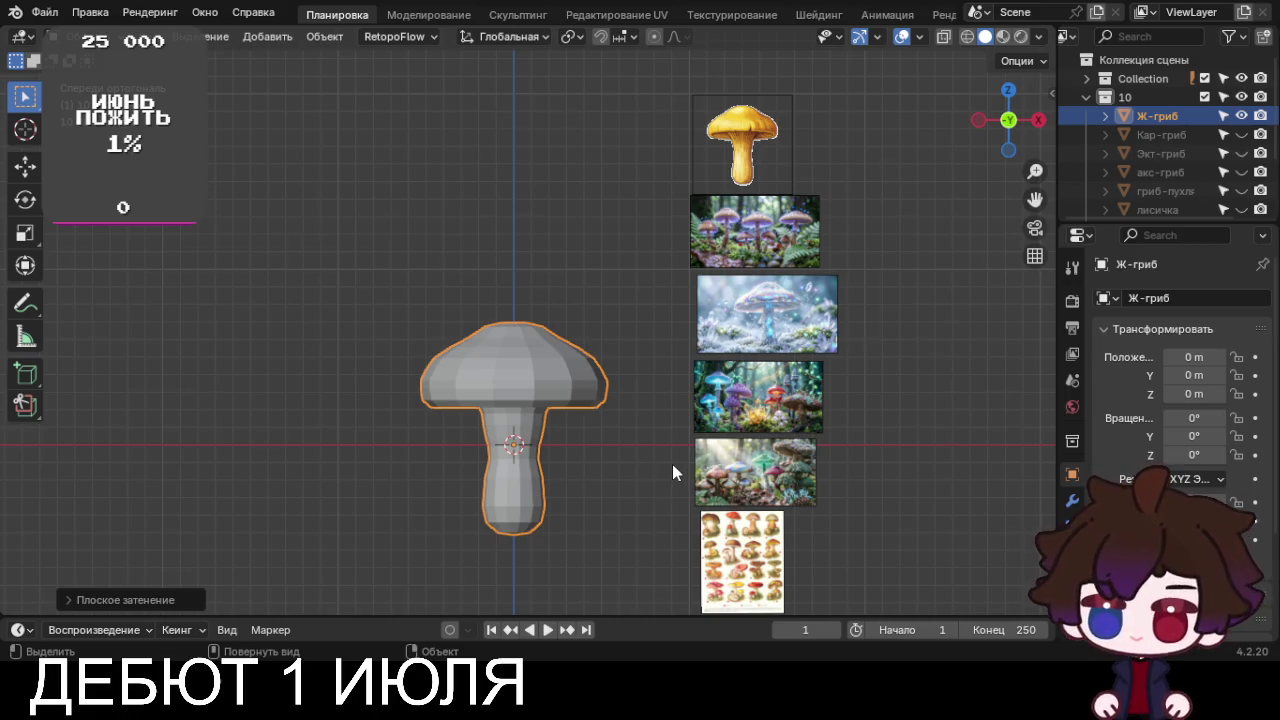
mouse_move(672, 462)
middle_down()
mouse_move(628, 422)
mouse_move(644, 482)
mouse_move(634, 456)
mouse_move(795, 390)
mouse_move(810, 420)
mouse_move(700, 486)
mouse_move(790, 493)
mouse_move(691, 343)
mouse_move(689, 260)
mouse_move(586, 351)
mouse_move(621, 400)
middle_up()
scroll(644, 482, up, 5)
scroll(697, 486, down, 2)
key(KP_2)
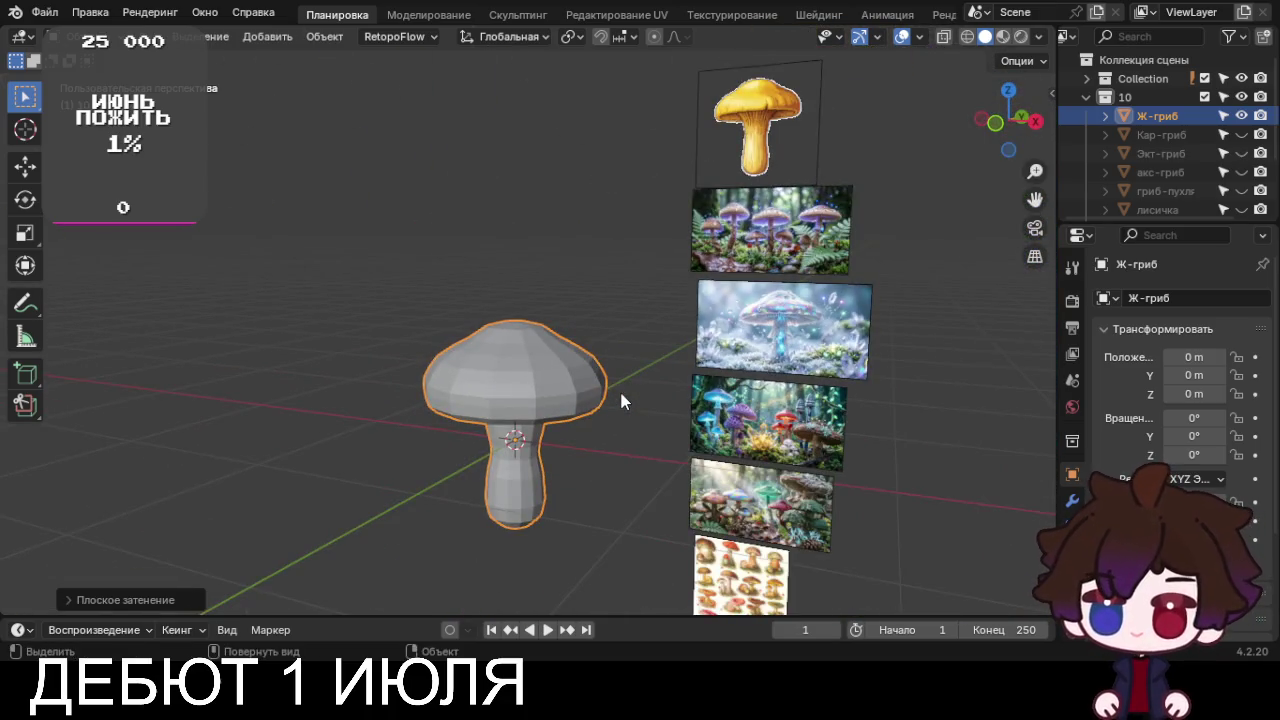
key(KP_1)
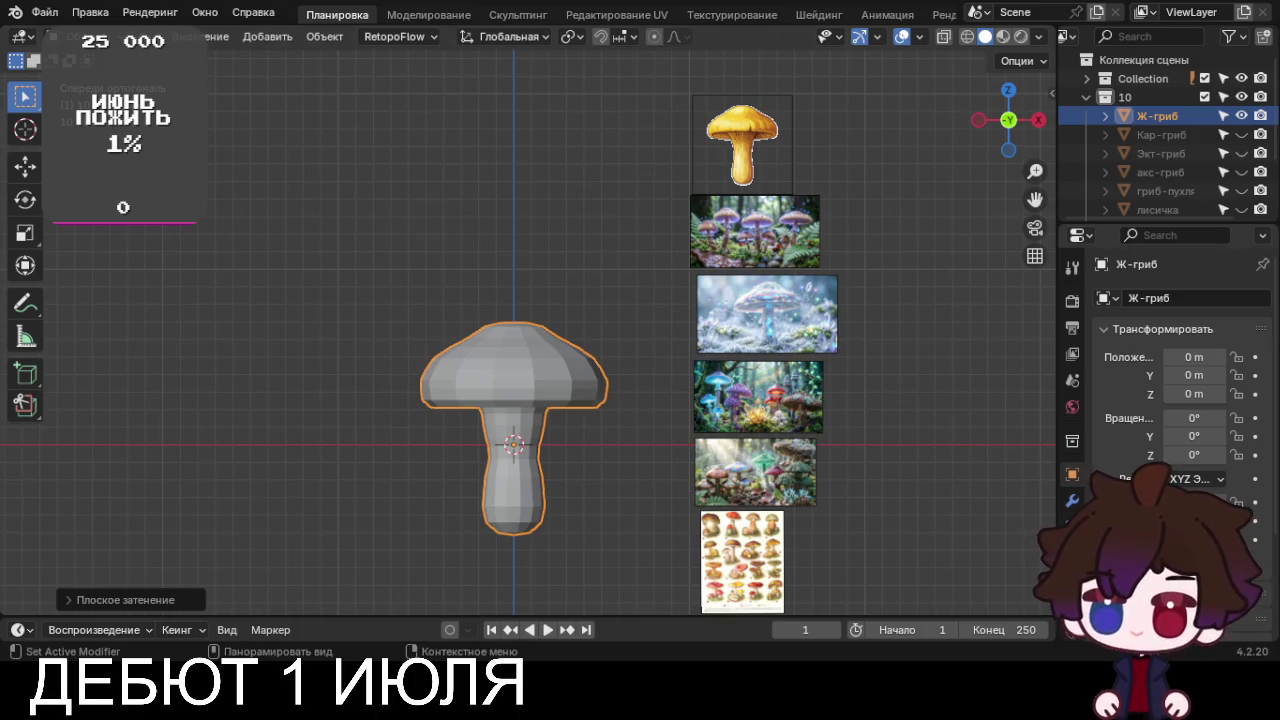
scroll(1072, 500, down, 2)
click(1072, 585)
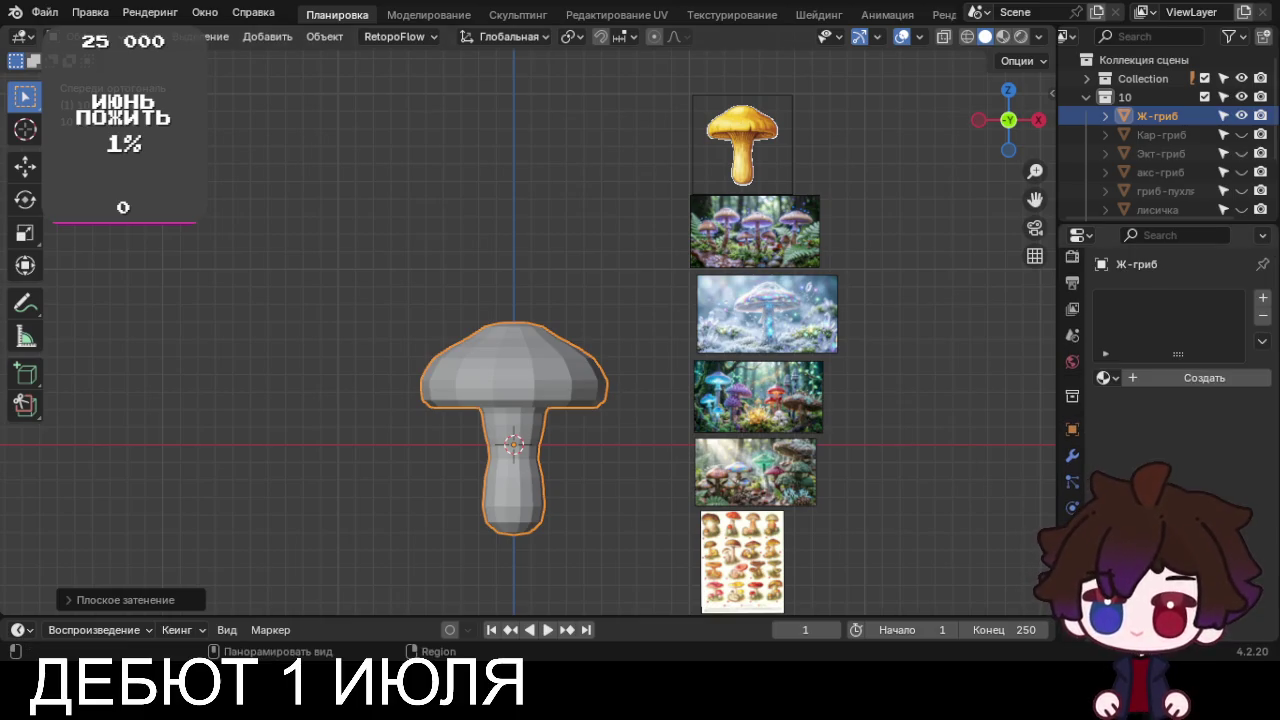
Add a new material to the mushroom and name it ж-гриб
click(1140, 376)
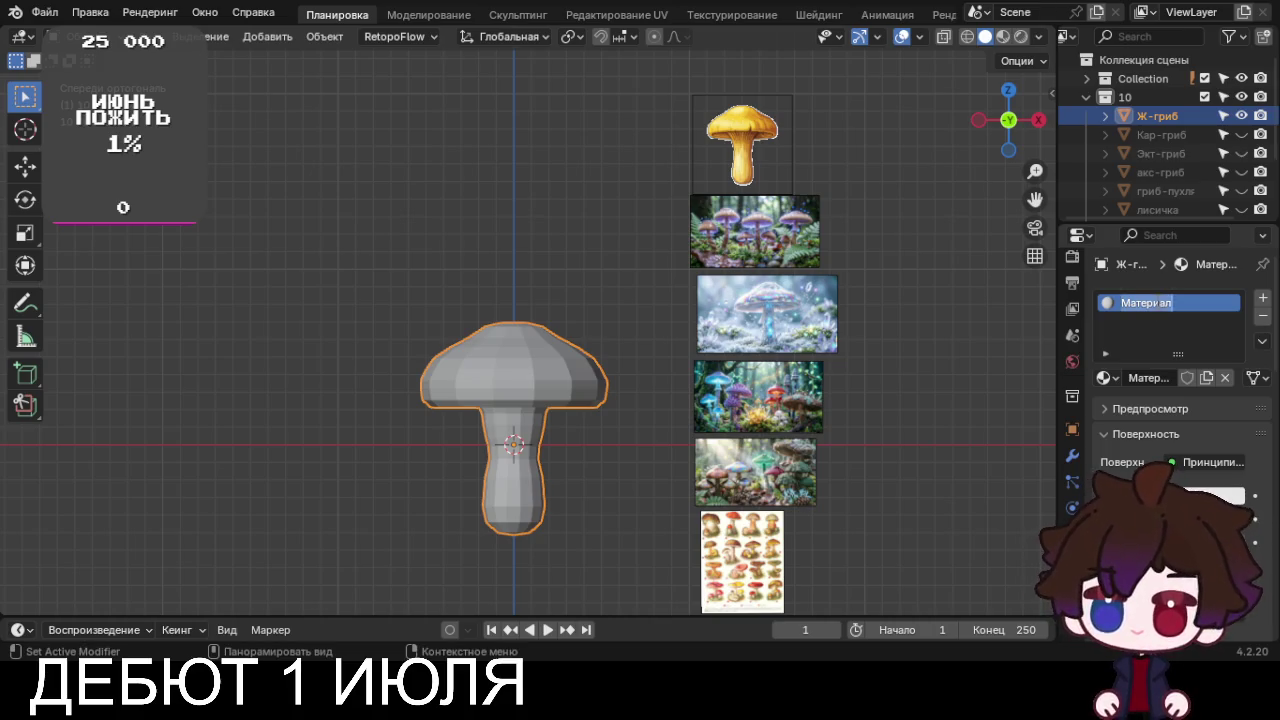
click(1158, 378)
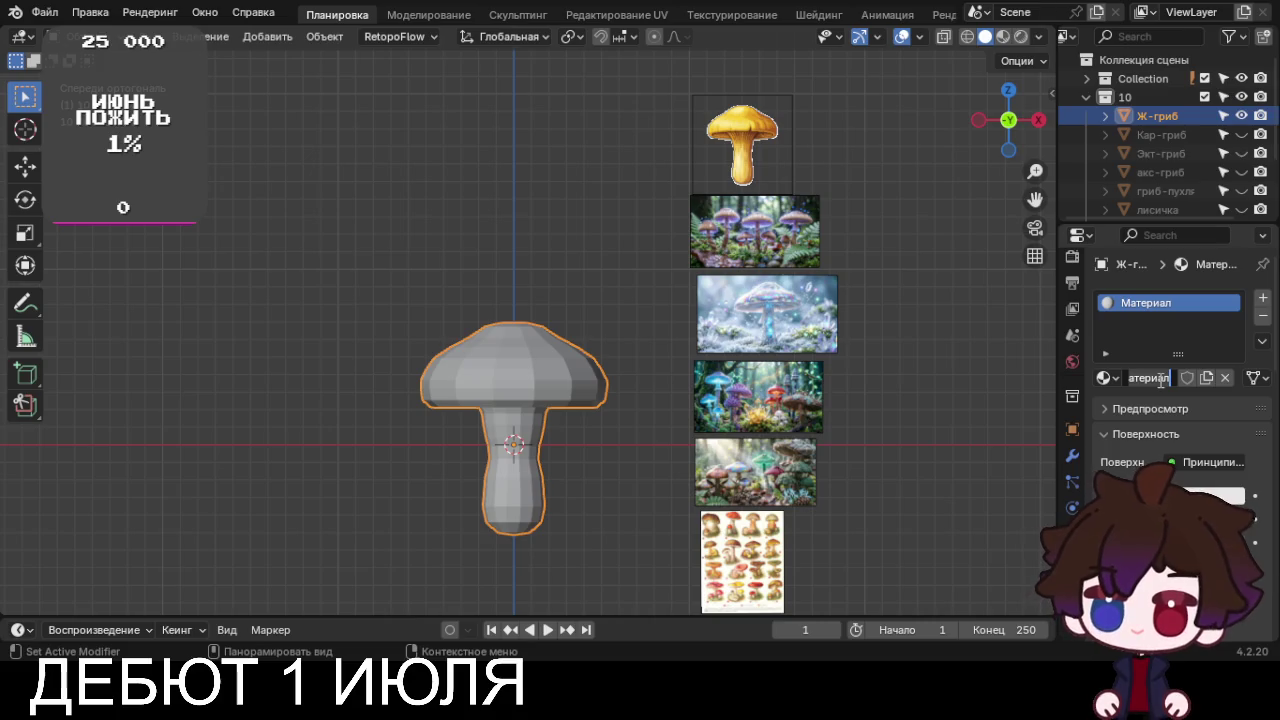
key(ctrl+a)
key(BackSpace)
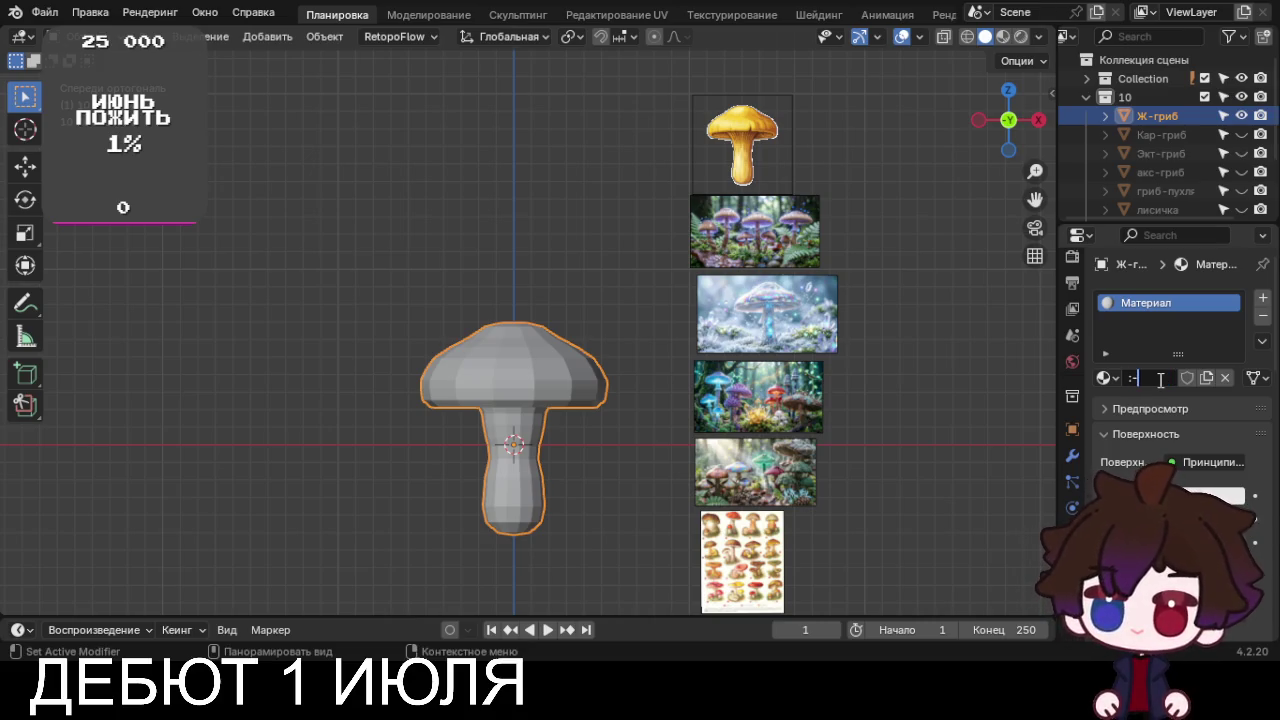
text(uhb,)
key(Return)
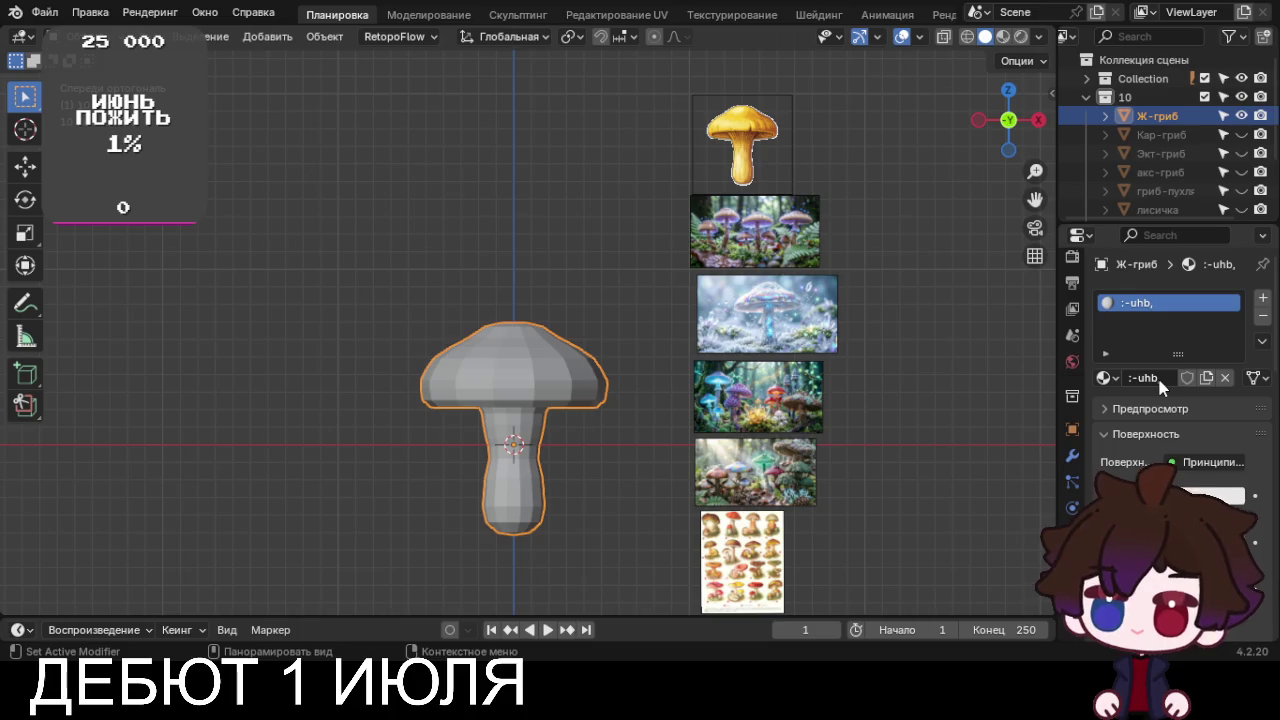
click(1159, 380)
text(ж-гриб)
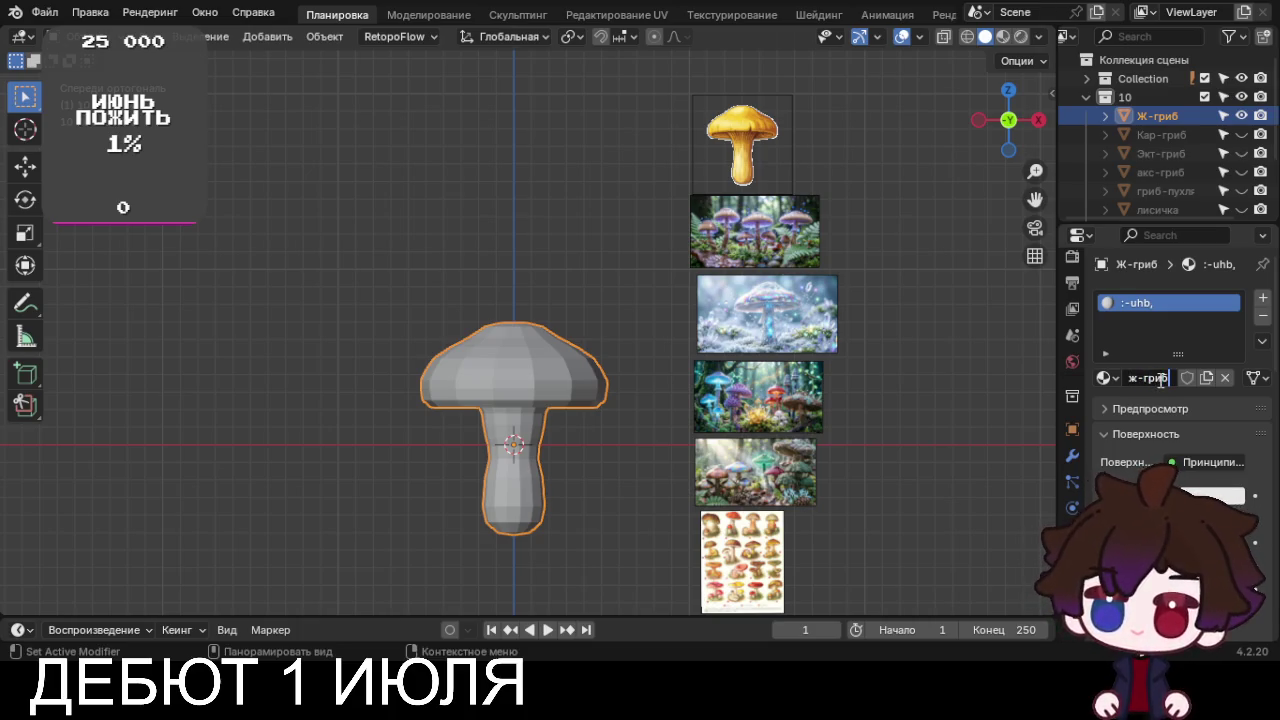
key(Return)
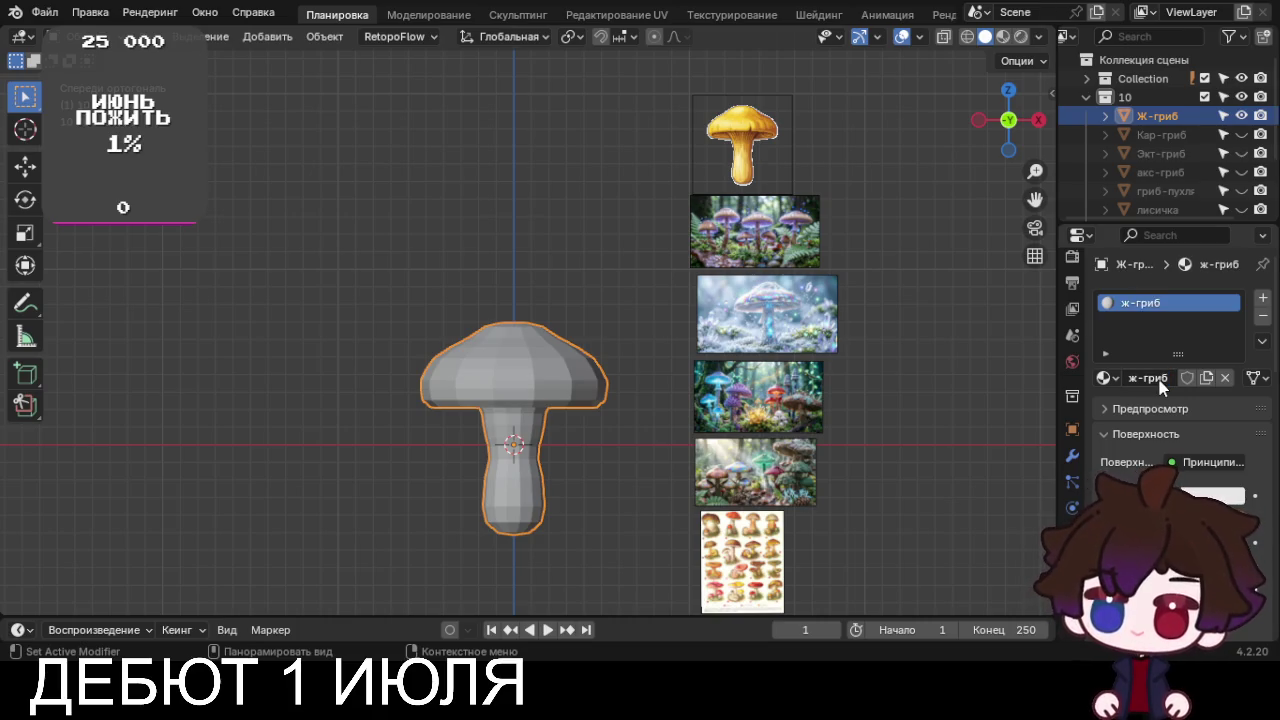
Eyedrop the base colour yellow from the reference mushroom image and enable Material Preview
click(1172, 462)
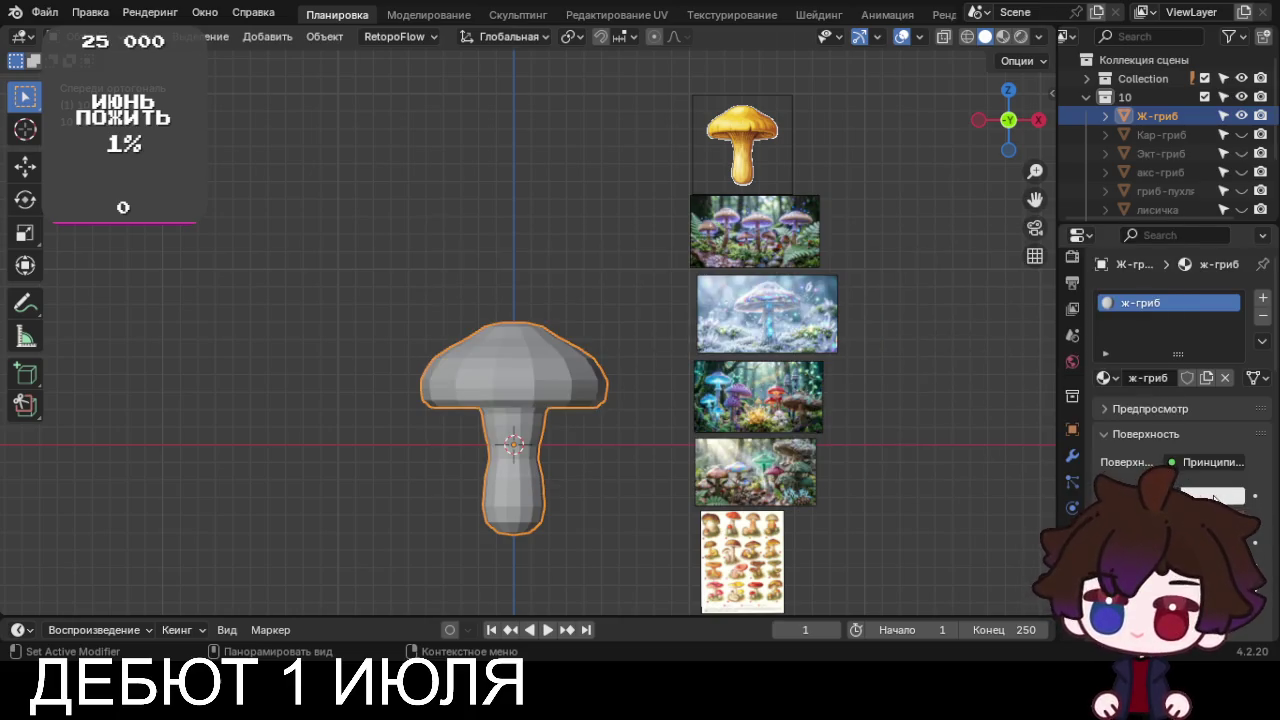
click(1212, 496)
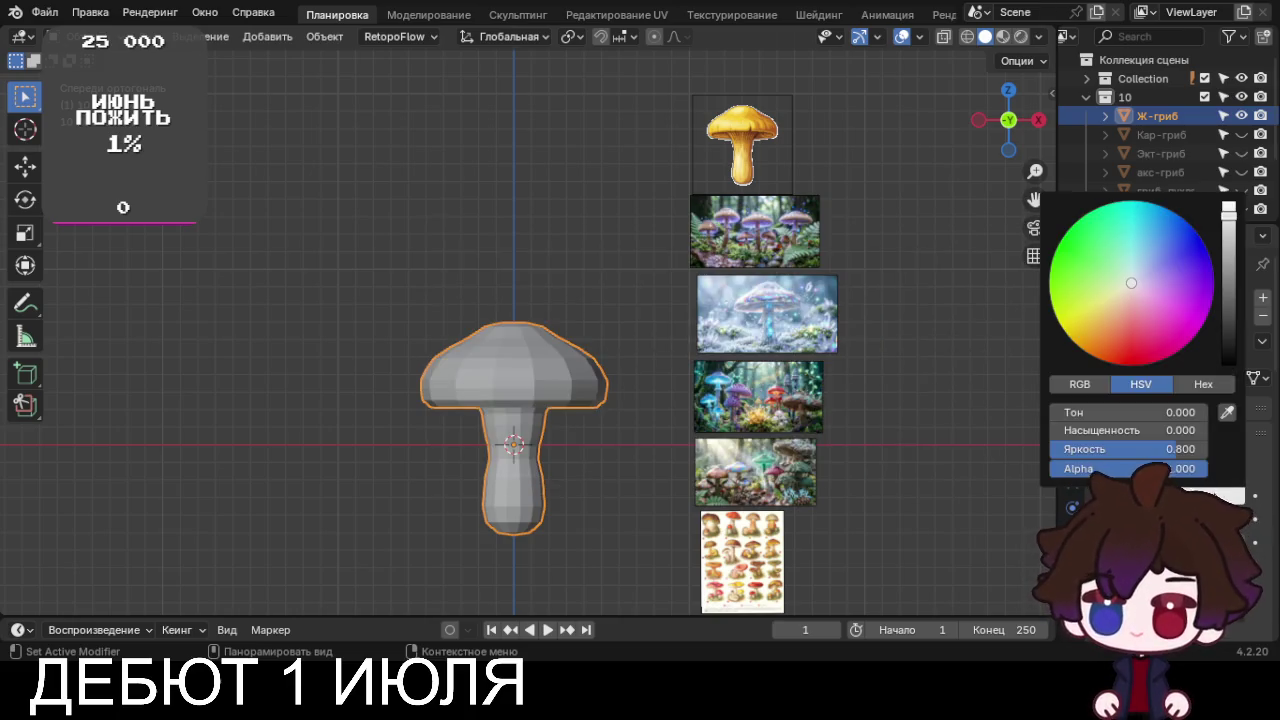
click(1226, 411)
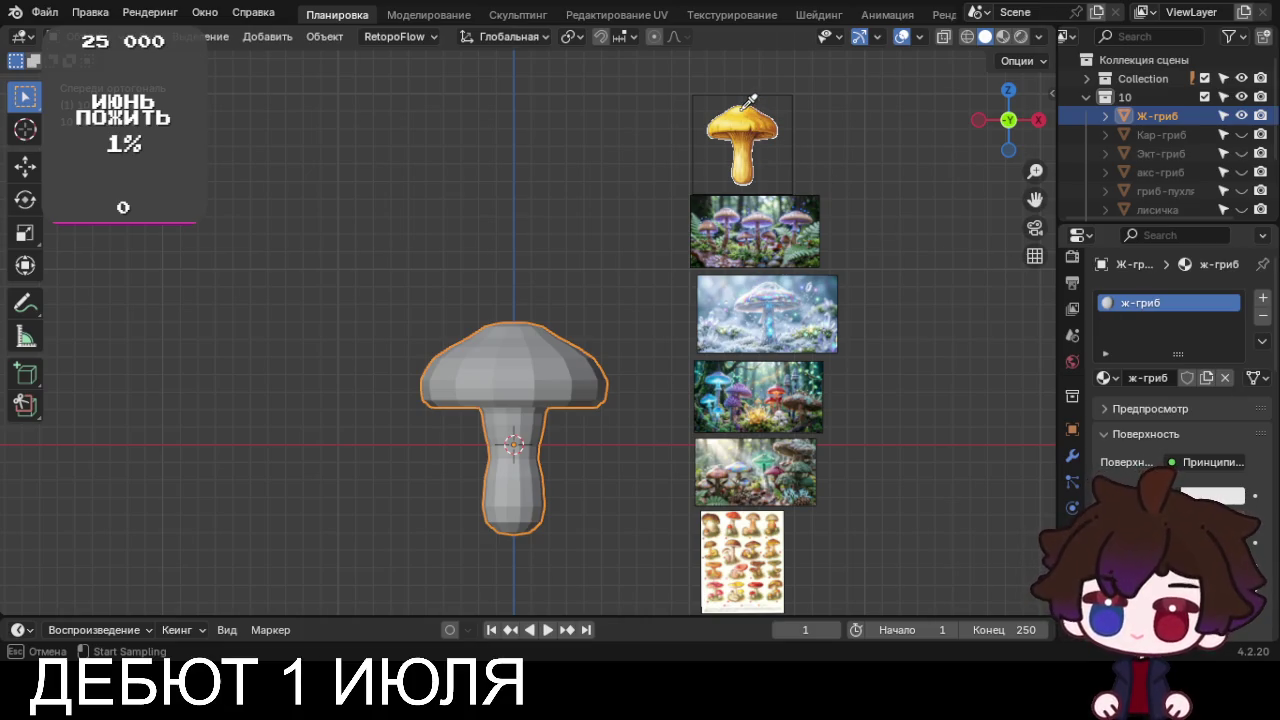
click(747, 150)
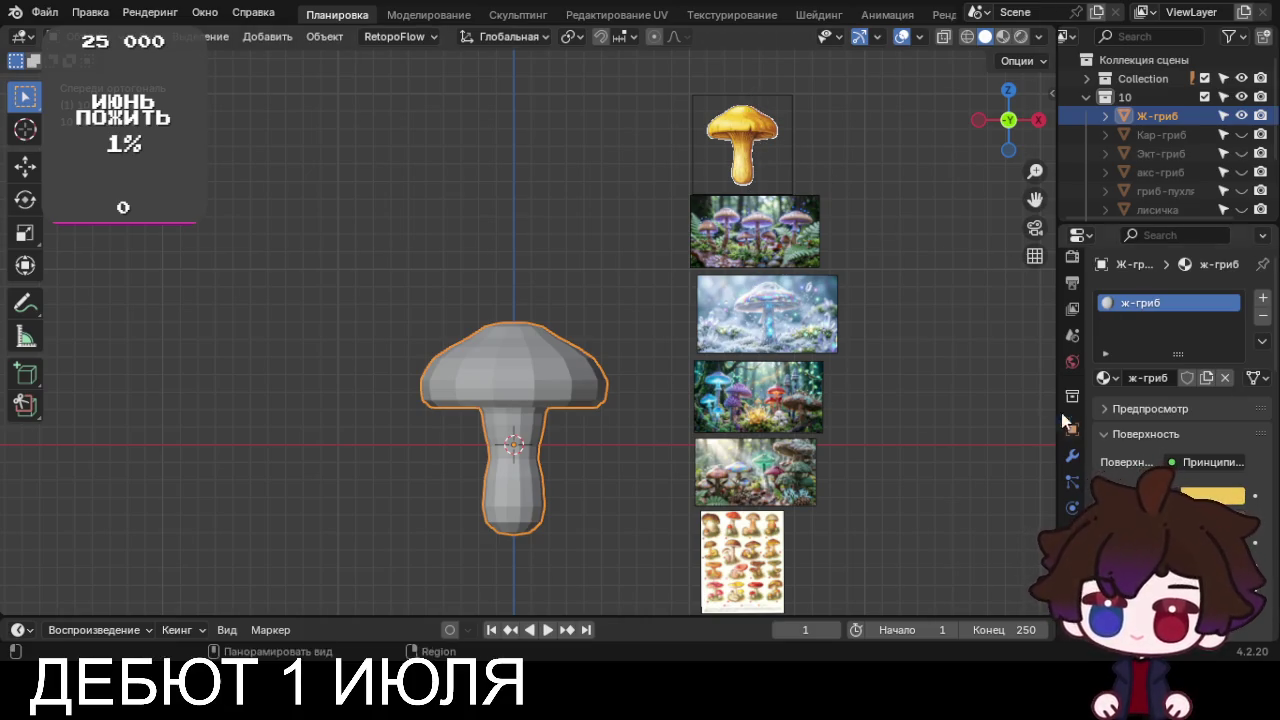
click(1003, 36)
Set the ж-гриб material's roughness to 1.000, leaving metallic at 0.000
mouse_move(608, 536)
shift+middle_down()
mouse_move(582, 486)
mouse_move(583, 517)
shift+middle_up()
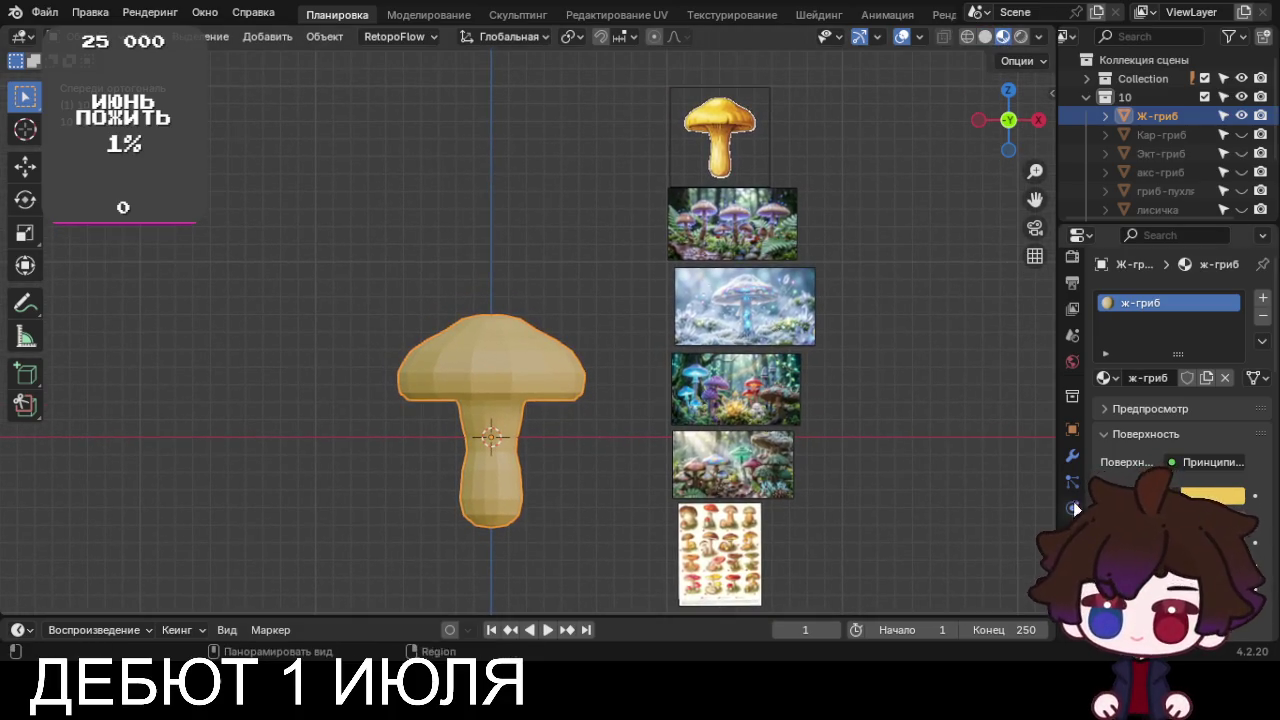
scroll(1170, 420, down, 2)
drag(1057, 410, 990, 427)
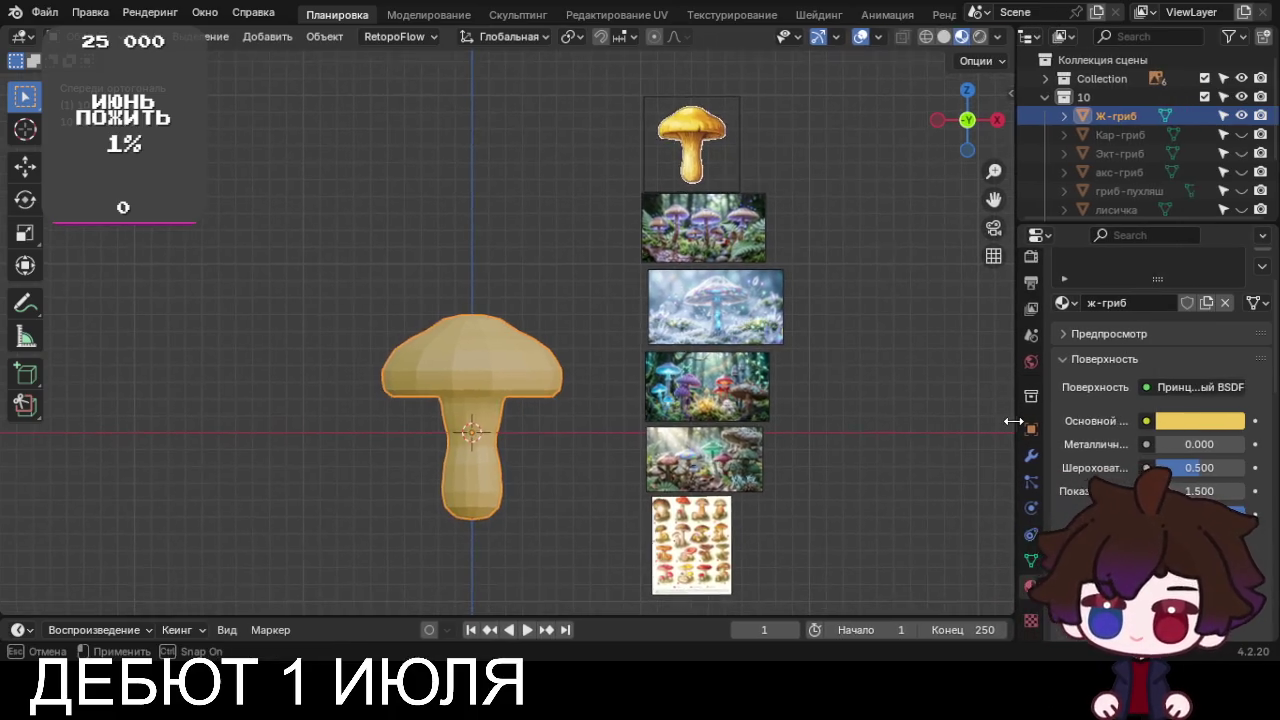
drag(1193, 467, 1242, 467)
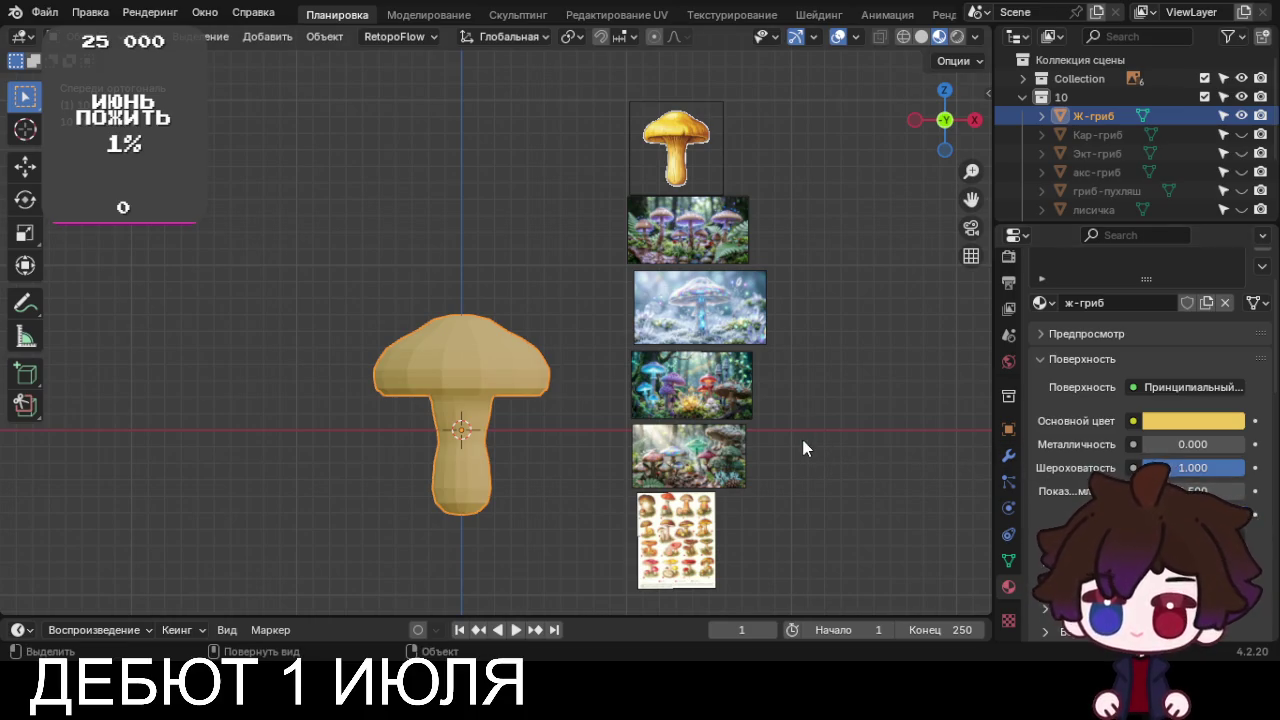
drag(1179, 444, 1213, 444)
key(ctrl+z)
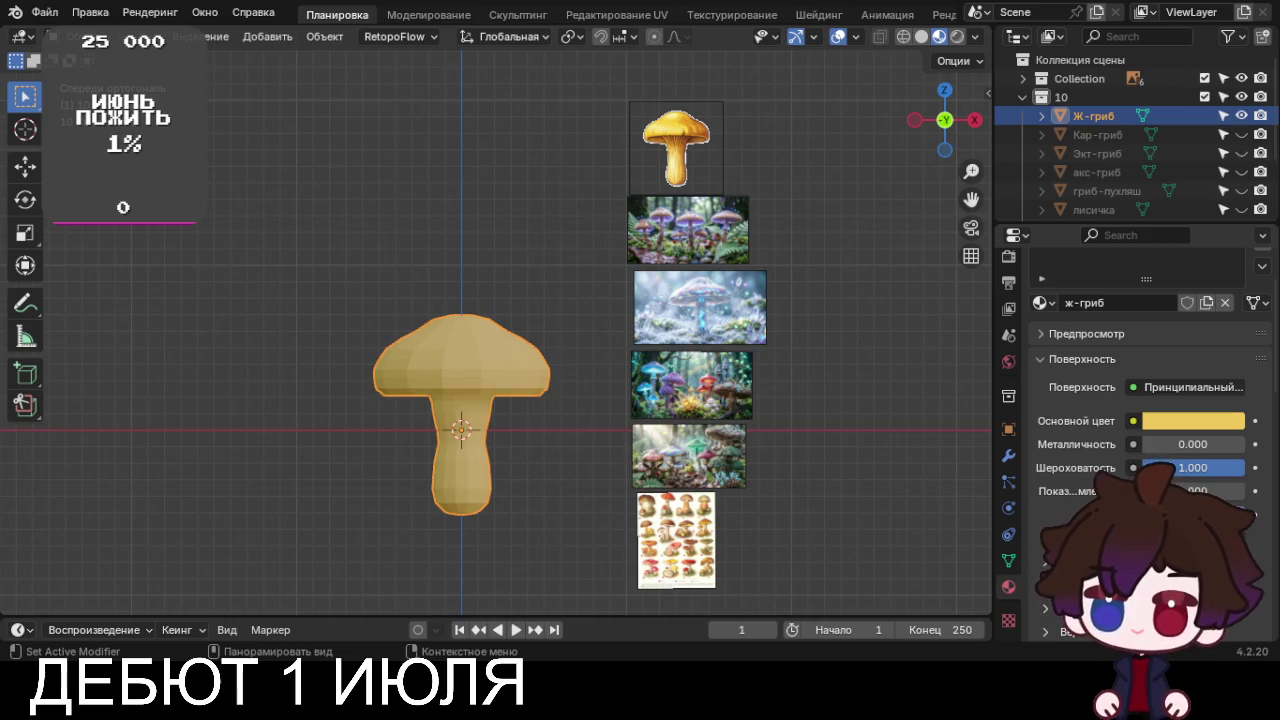
scroll(1150, 400, down, 1)
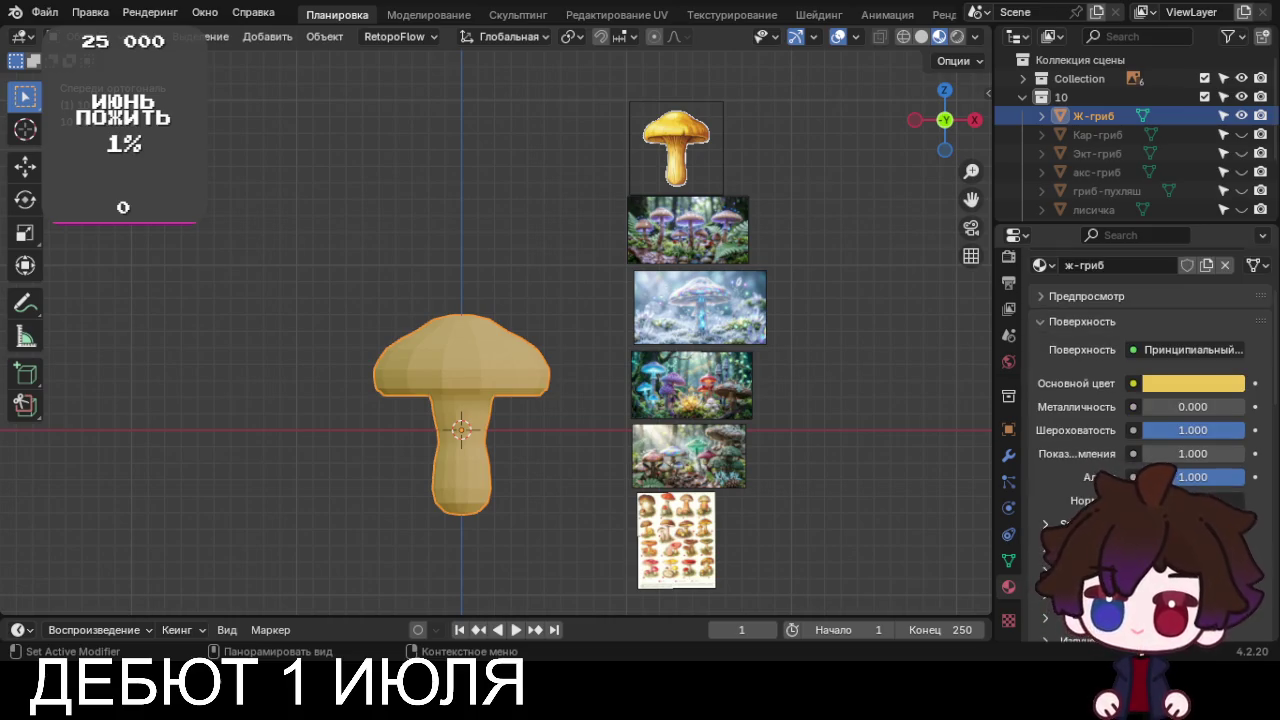
scroll(1150, 400, down, 2)
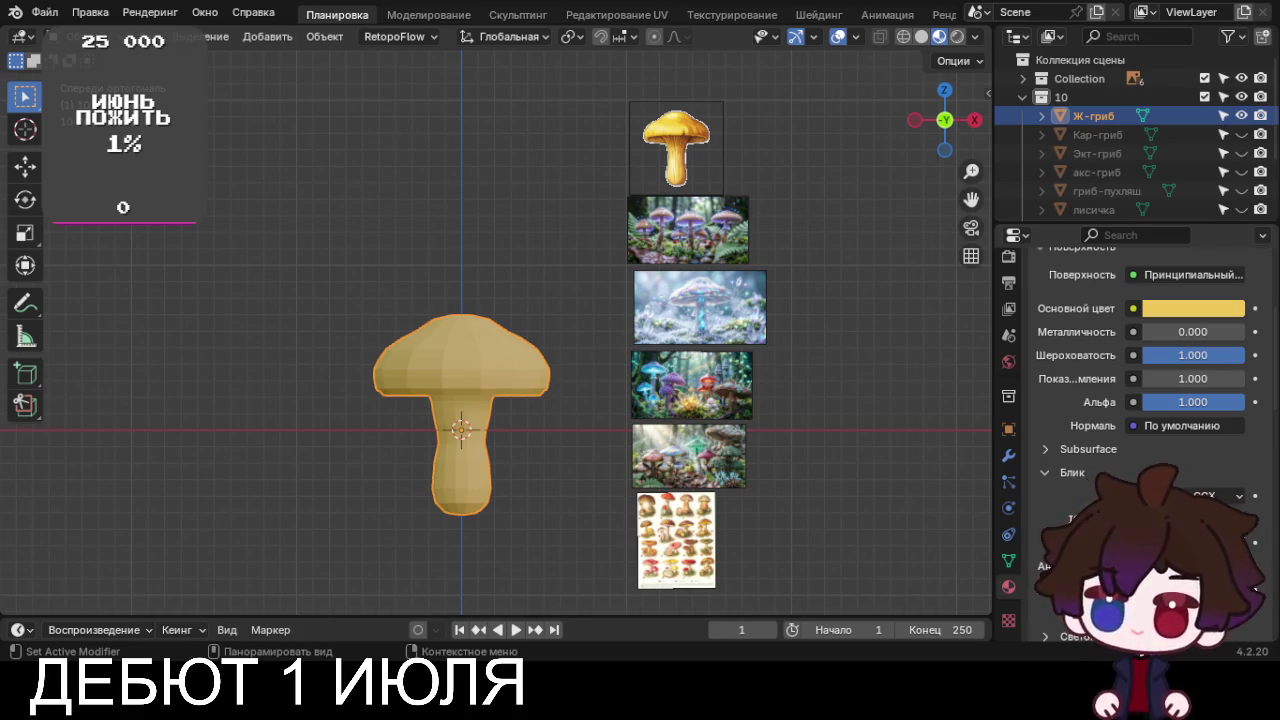
scroll(1045, 485, down, 1)
Browse the Principled BSDF subpanels and expand the Emission (Излучение) settings
click(1050, 436)
click(1050, 458)
click(1171, 459)
click(1140, 481)
click(1080, 482)
click(1080, 505)
click(1080, 505)
click(1080, 528)
scroll(1140, 420, down, 2)
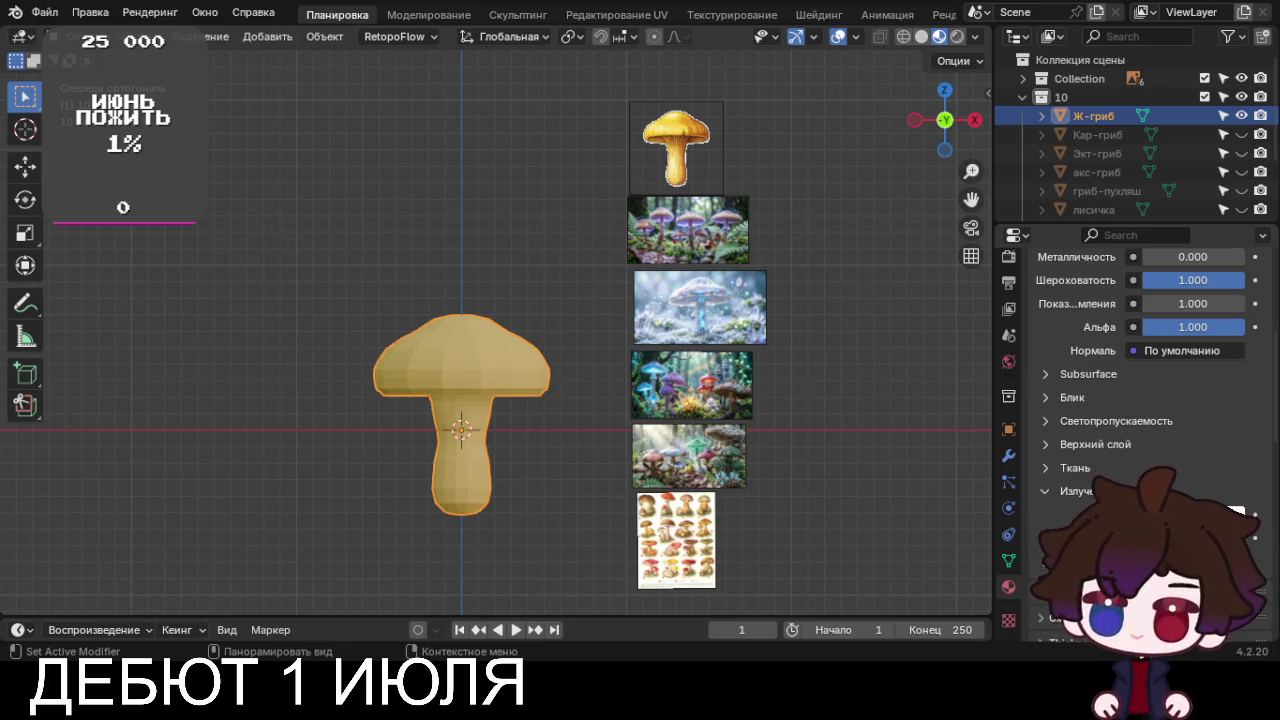
Set the emission colour to black with hue, saturation and value at 0
drag(1190, 537, 1220, 537)
key(ctrl+z)
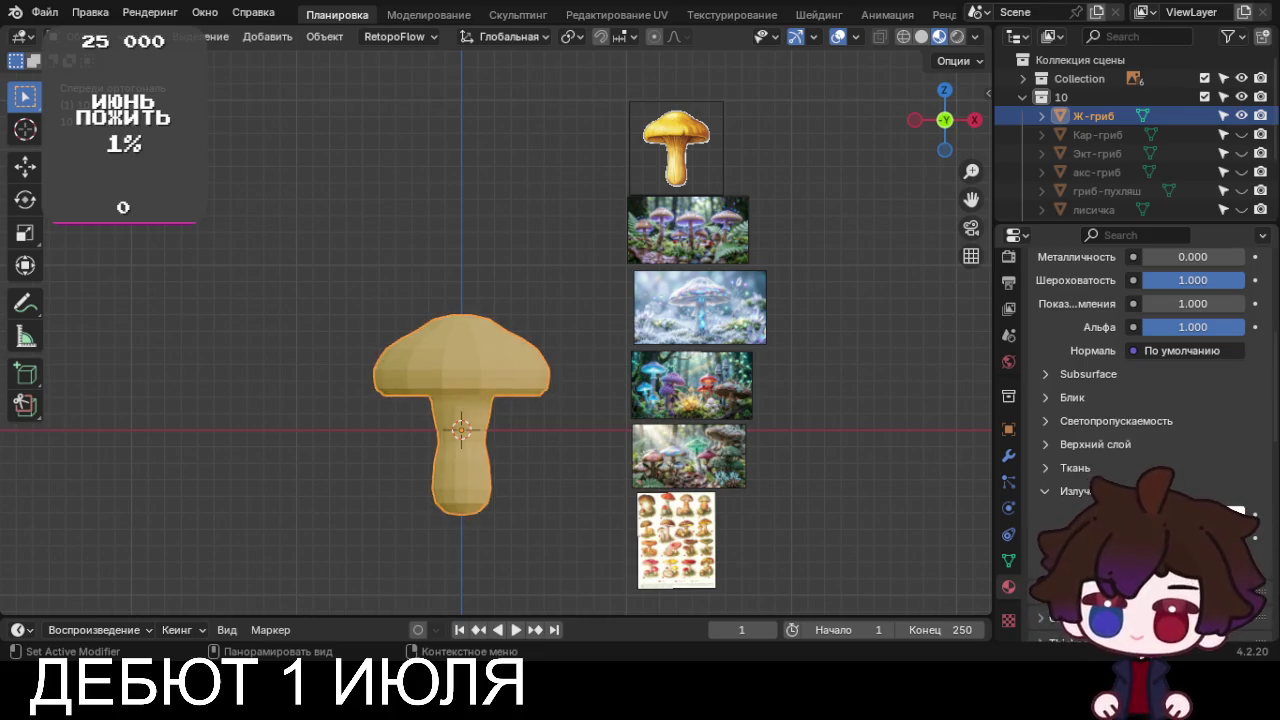
click(1238, 512)
click(1145, 342)
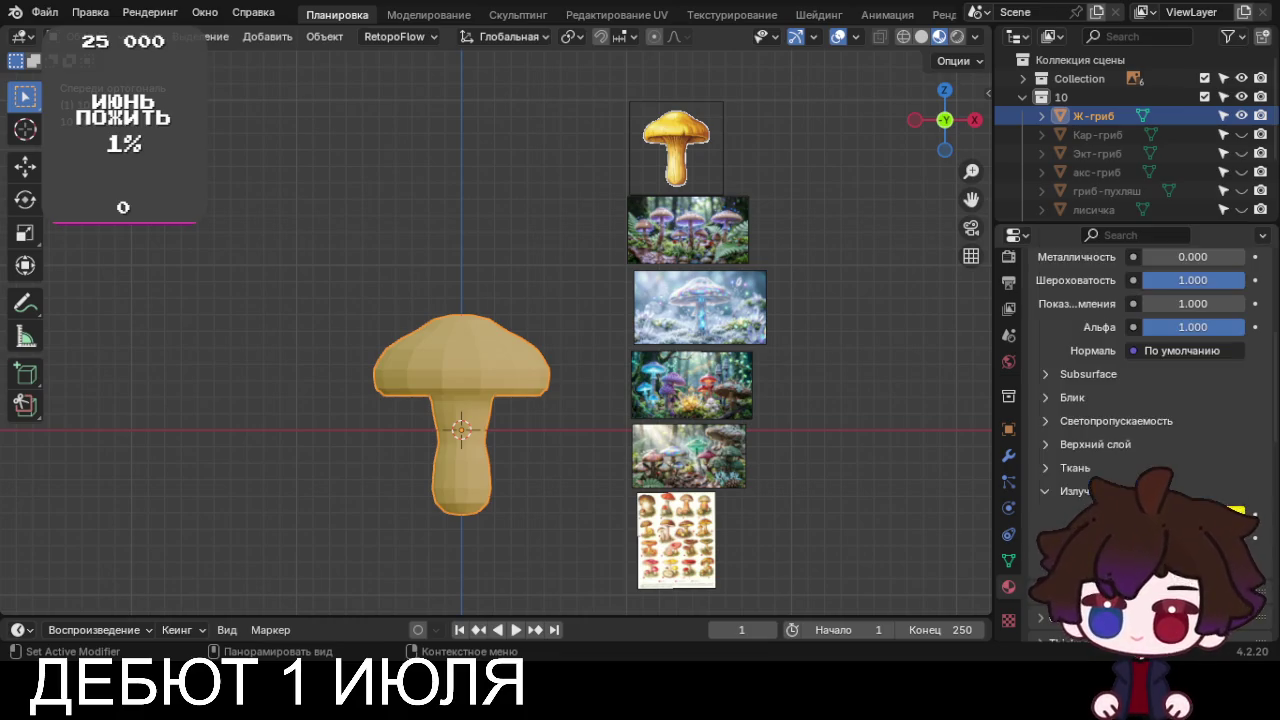
click(1238, 512)
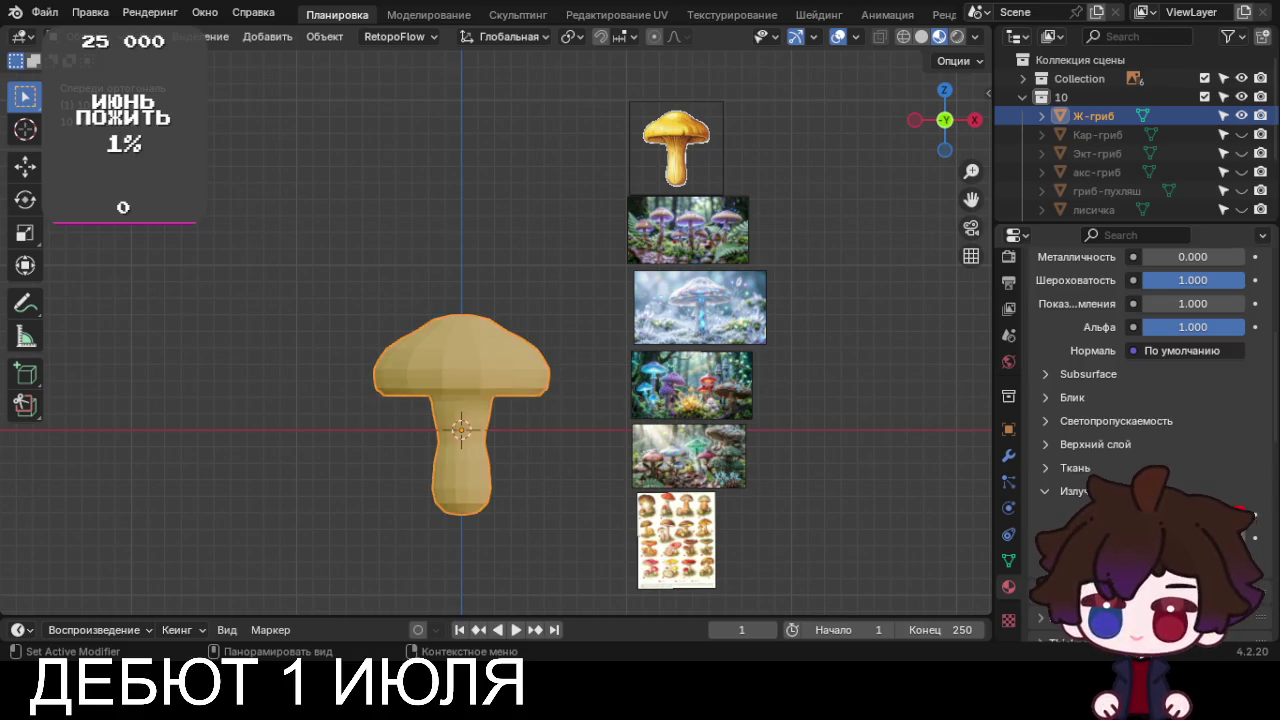
click(1238, 512)
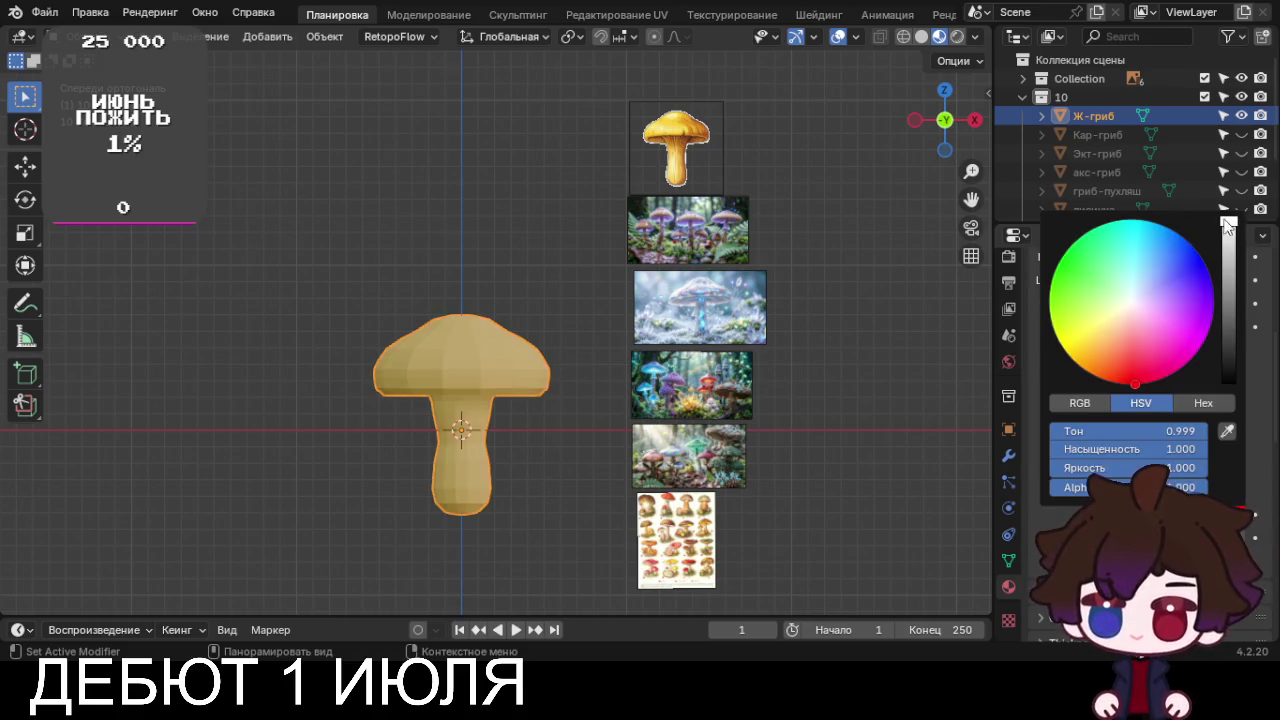
drag(1120, 431, 1065, 431)
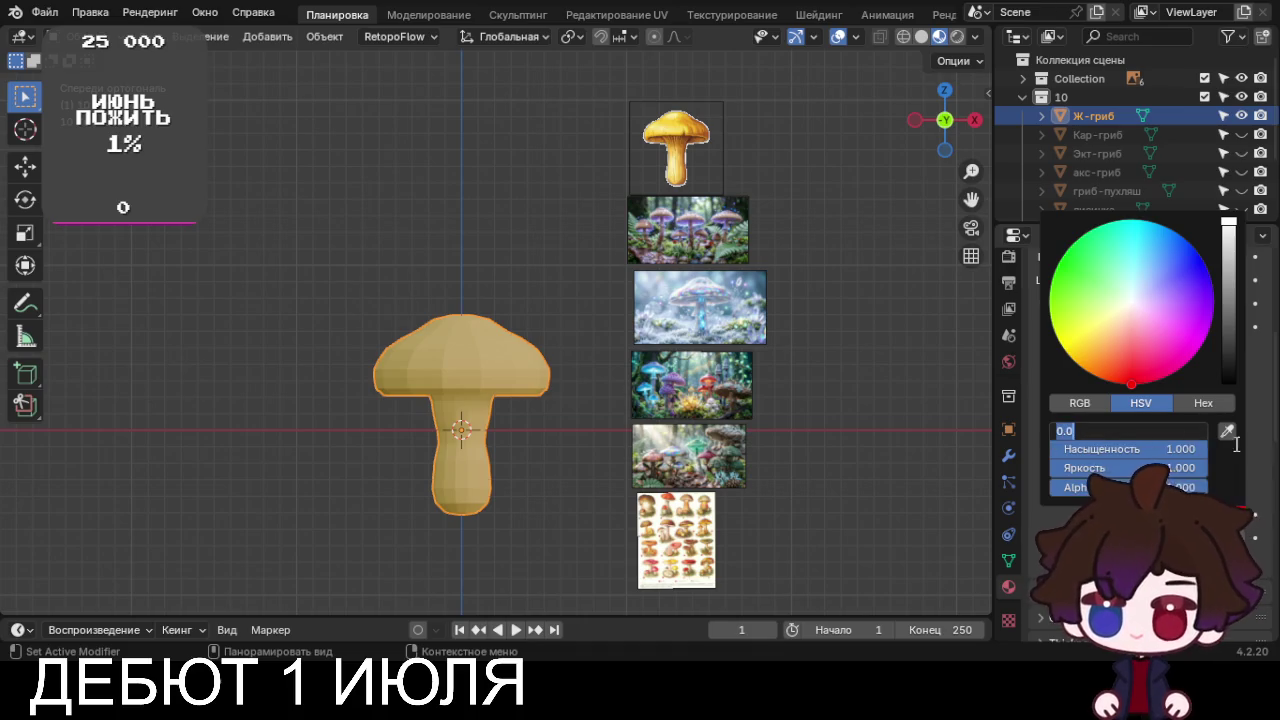
mouse_move(1095, 449)
mouse_down()
mouse_move(1050, 449)
mouse_move(1050, 468)
mouse_move(1180, 468)
mouse_up()
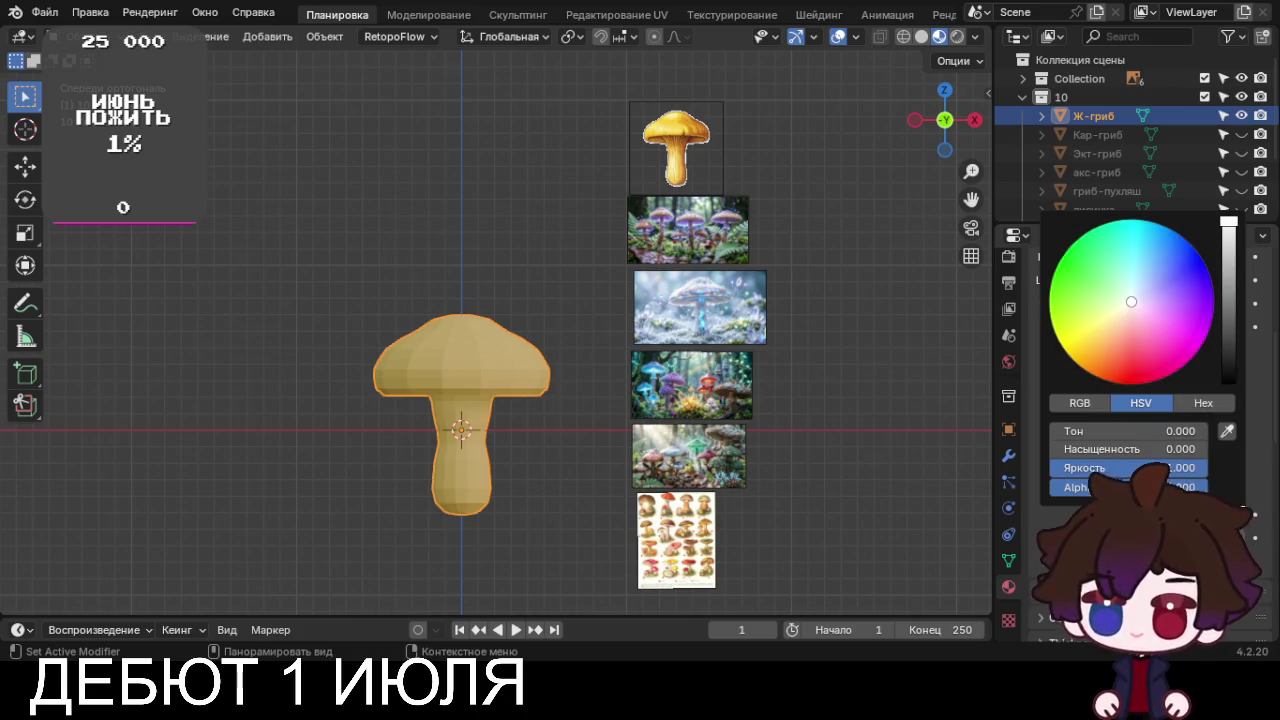
click(1075, 490)
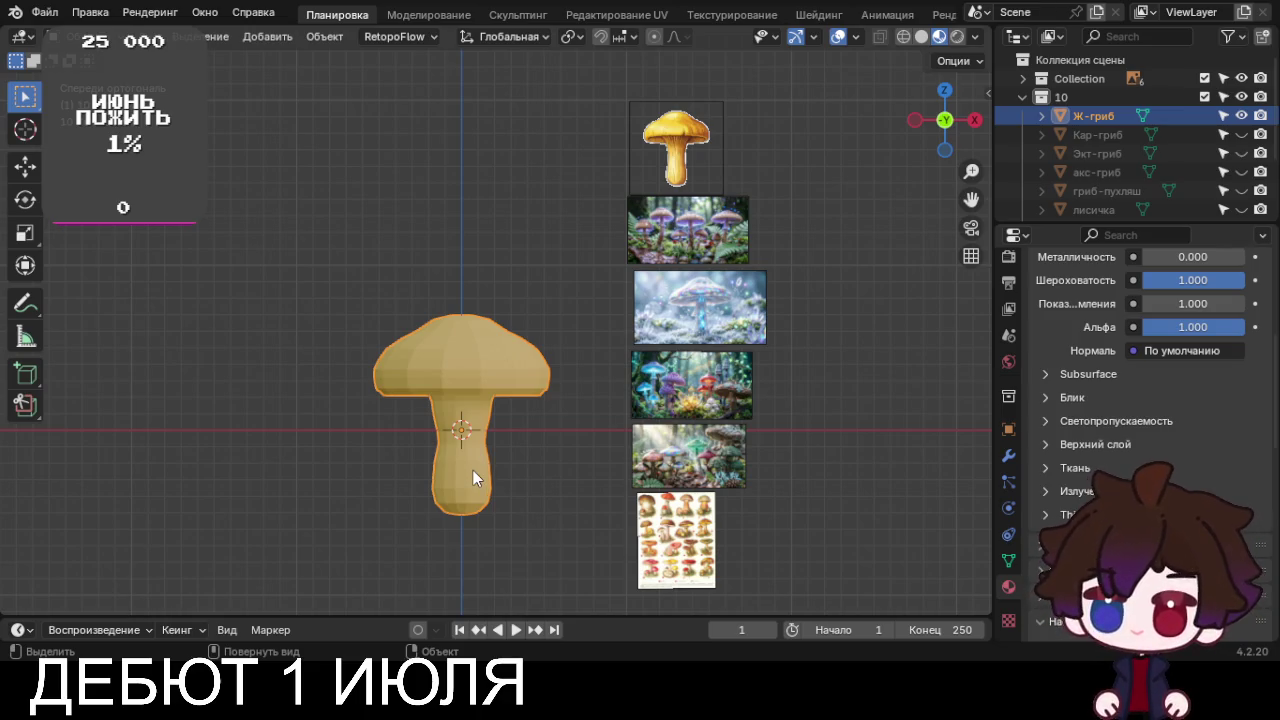
Pan across the reference images and centre the view on the mushroom
mouse_move(524, 487)
shift+middle_down()
mouse_move(511, 545)
mouse_move(605, 533)
shift+middle_up()
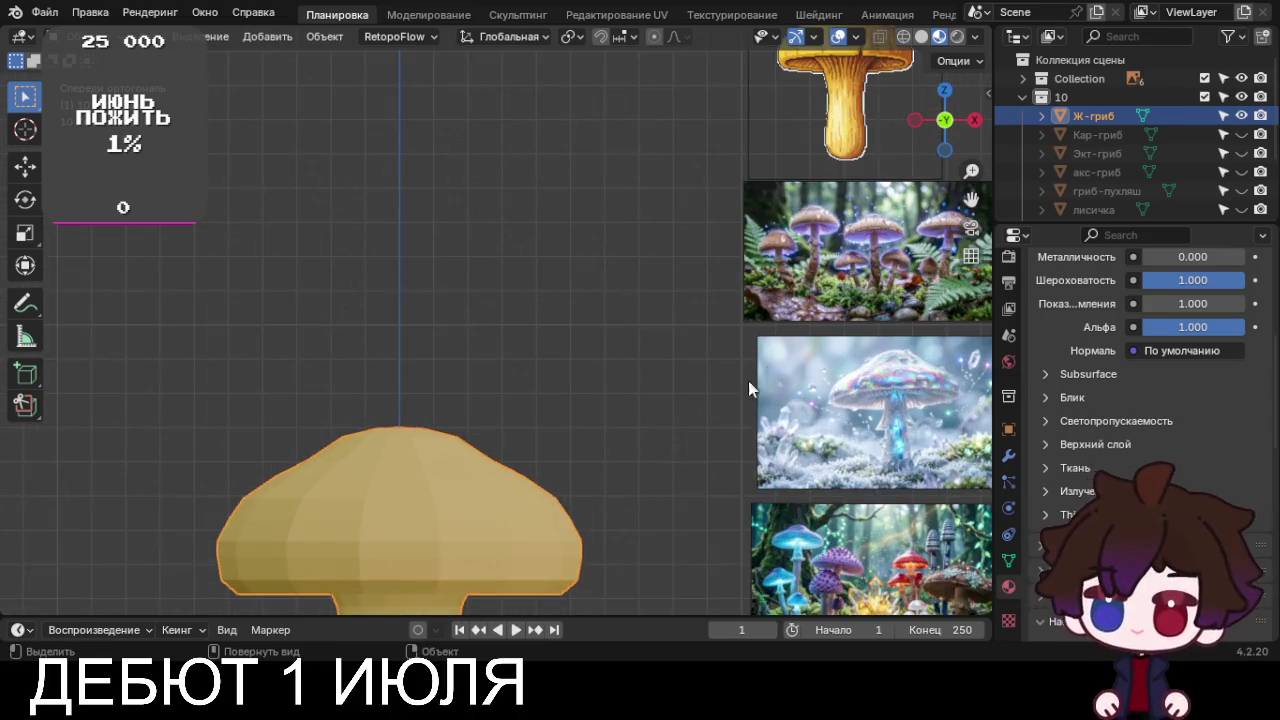
shift+middle_drag(605, 531, 619, 464)
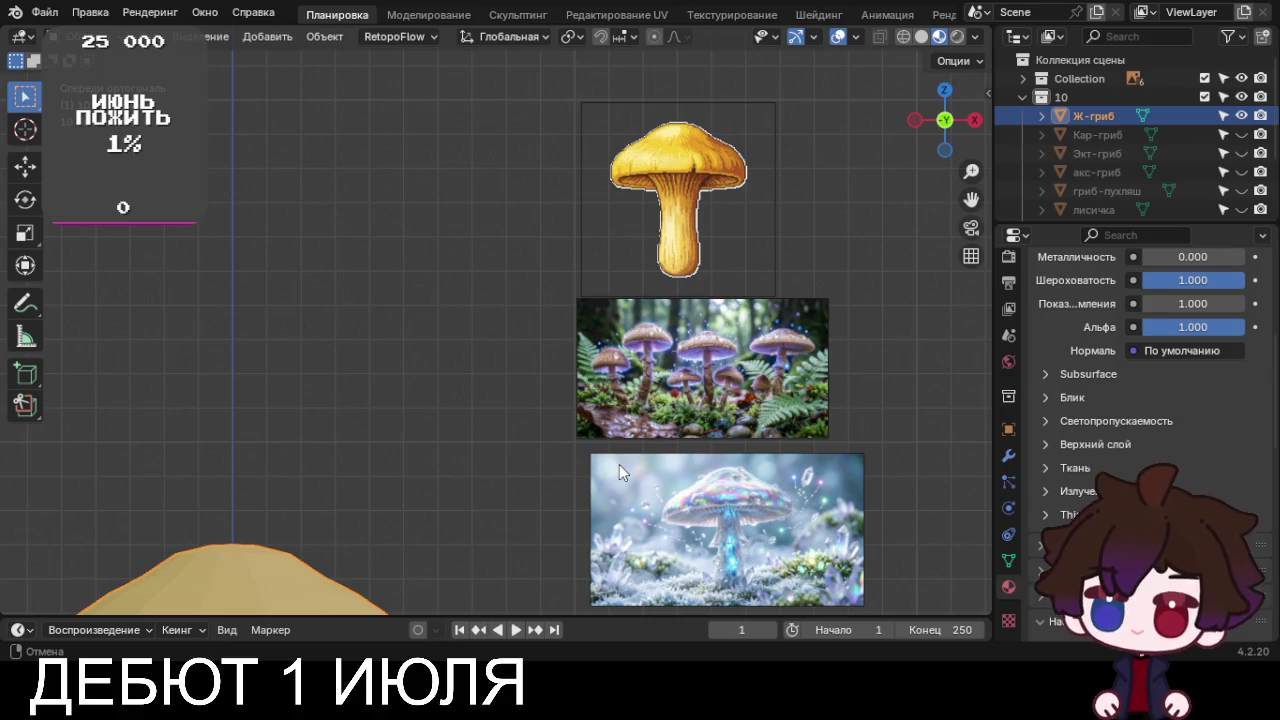
key(KP_Decimal)
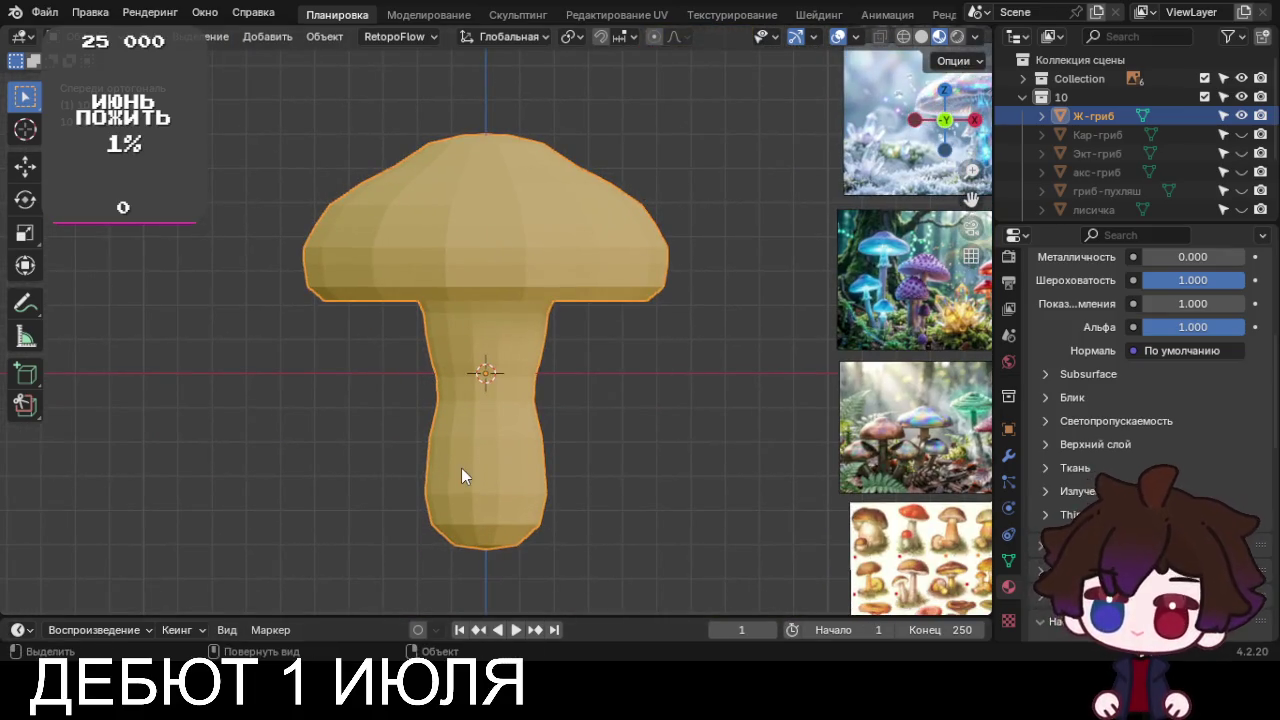
Zoom out to the whole mushroom and make Collection's objects unselectable in the Outliner
scroll(461, 468, down, 2)
mouse_move(626, 371)
shift+middle_down()
mouse_move(529, 578)
mouse_move(646, 404)
shift+middle_up()
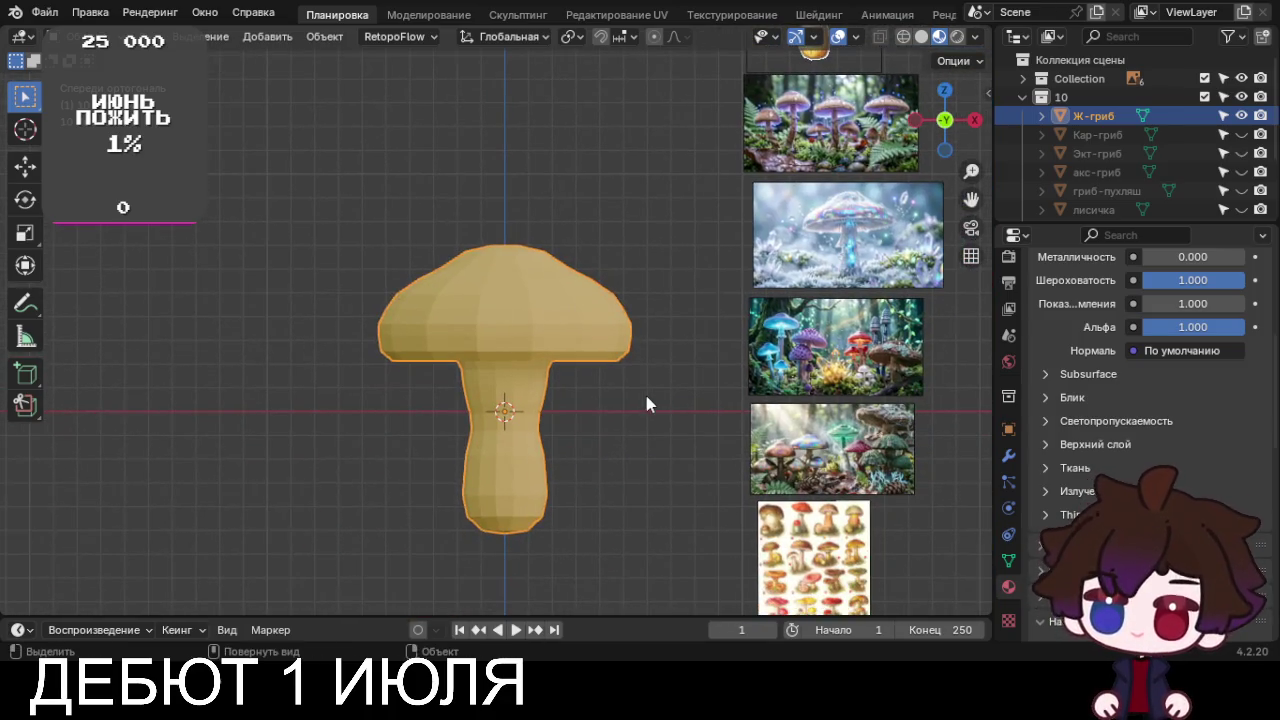
scroll(700, 376, down, 2)
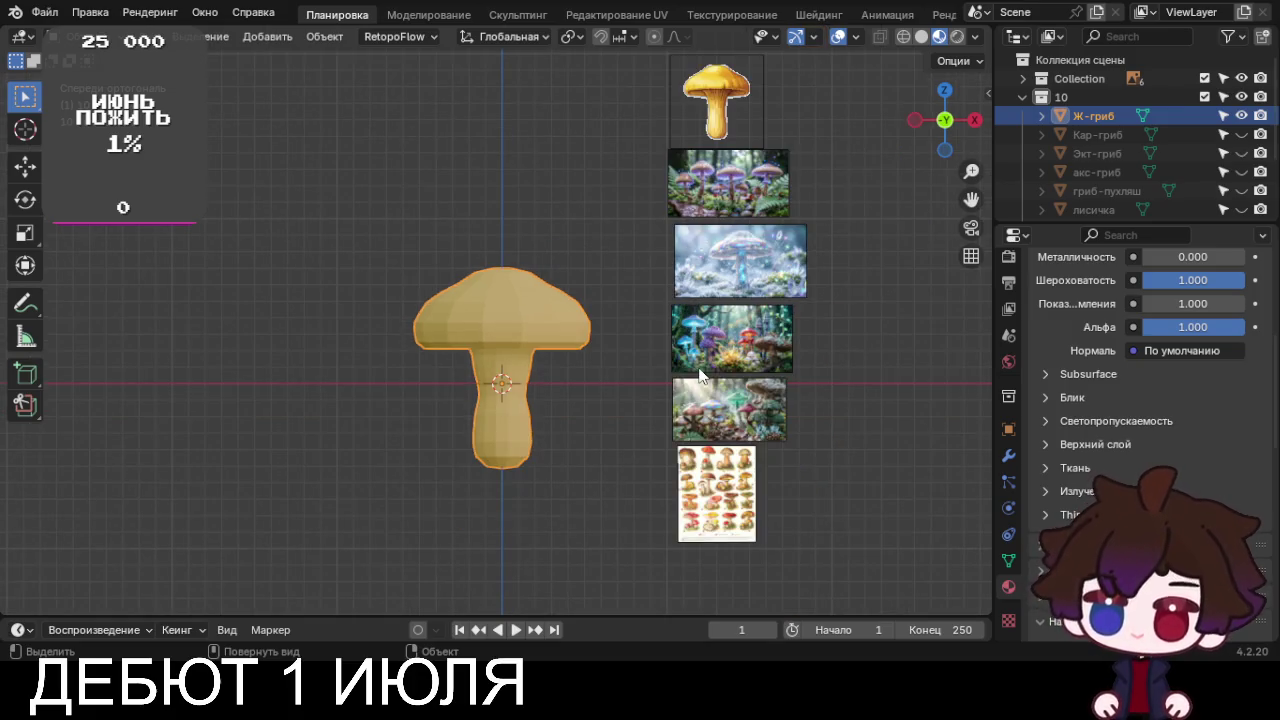
click(1222, 78)
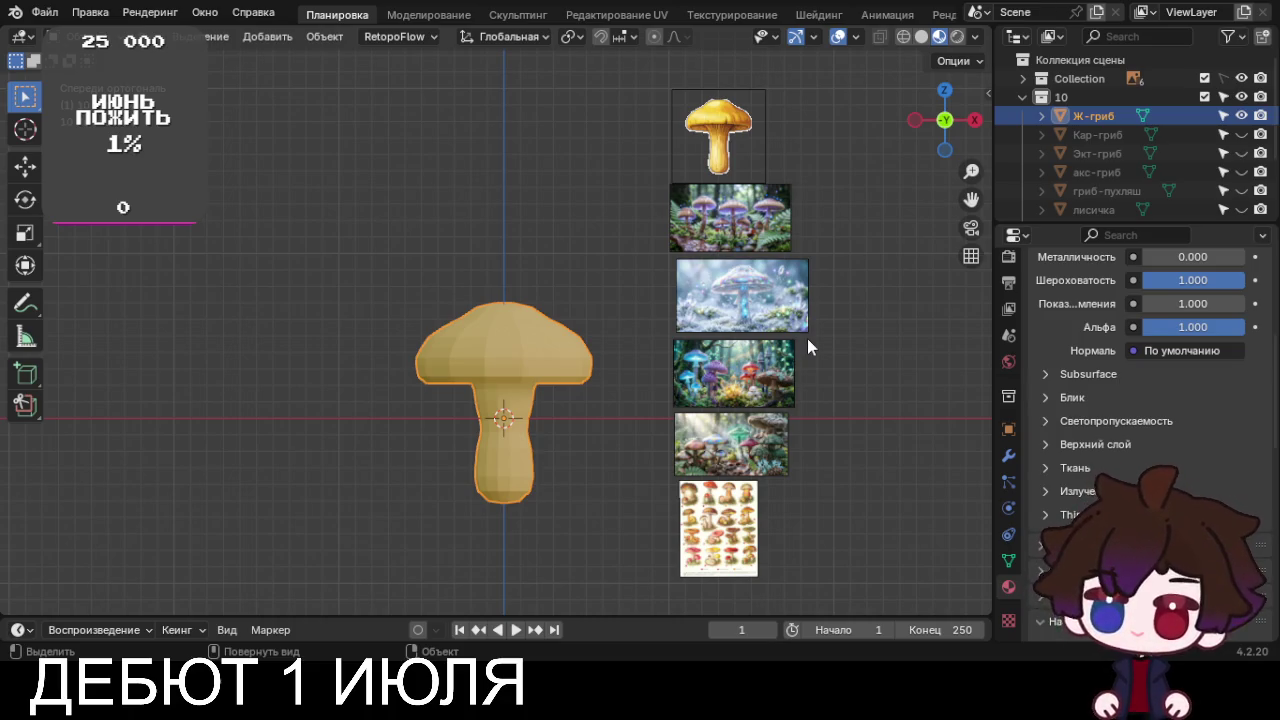
Switch to the Shading workspace and join the file browser into the 3D viewport
click(800, 18)
mouse_move(568, 314)
middle_down()
mouse_move(615, 305)
mouse_move(229, 281)
middle_up()
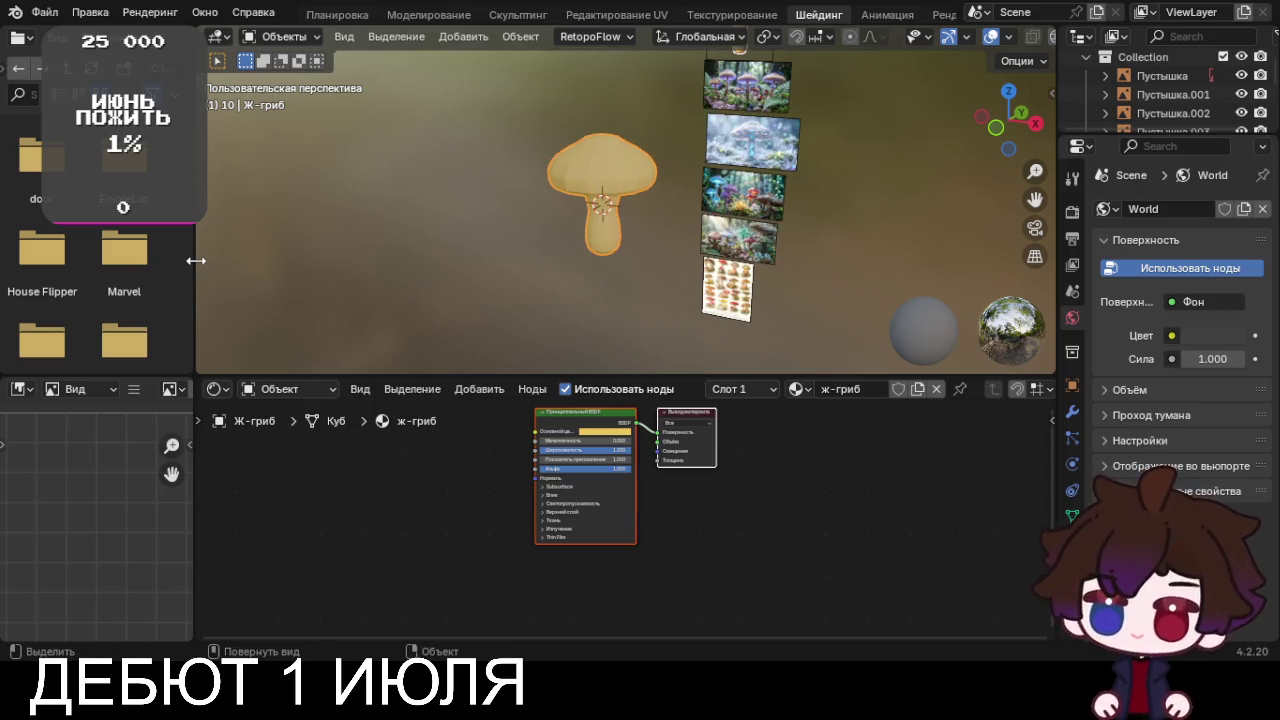
drag(196, 260, 30, 275)
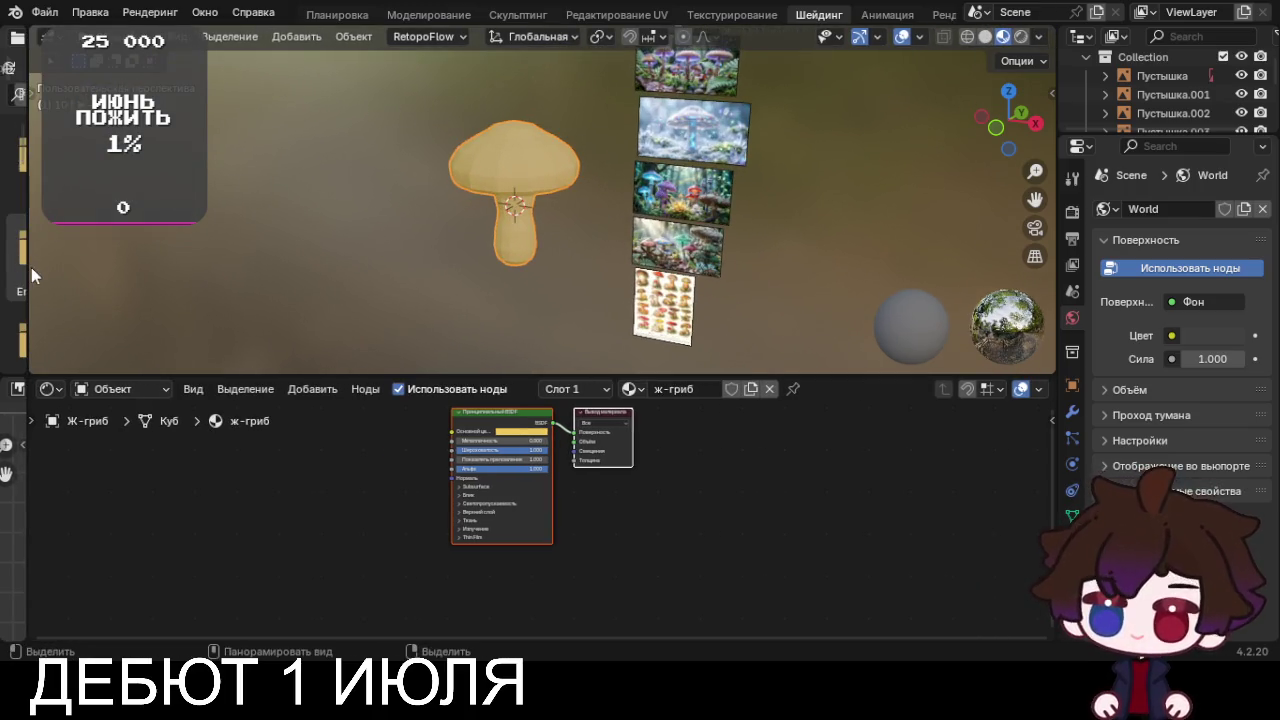
right_click(27, 270)
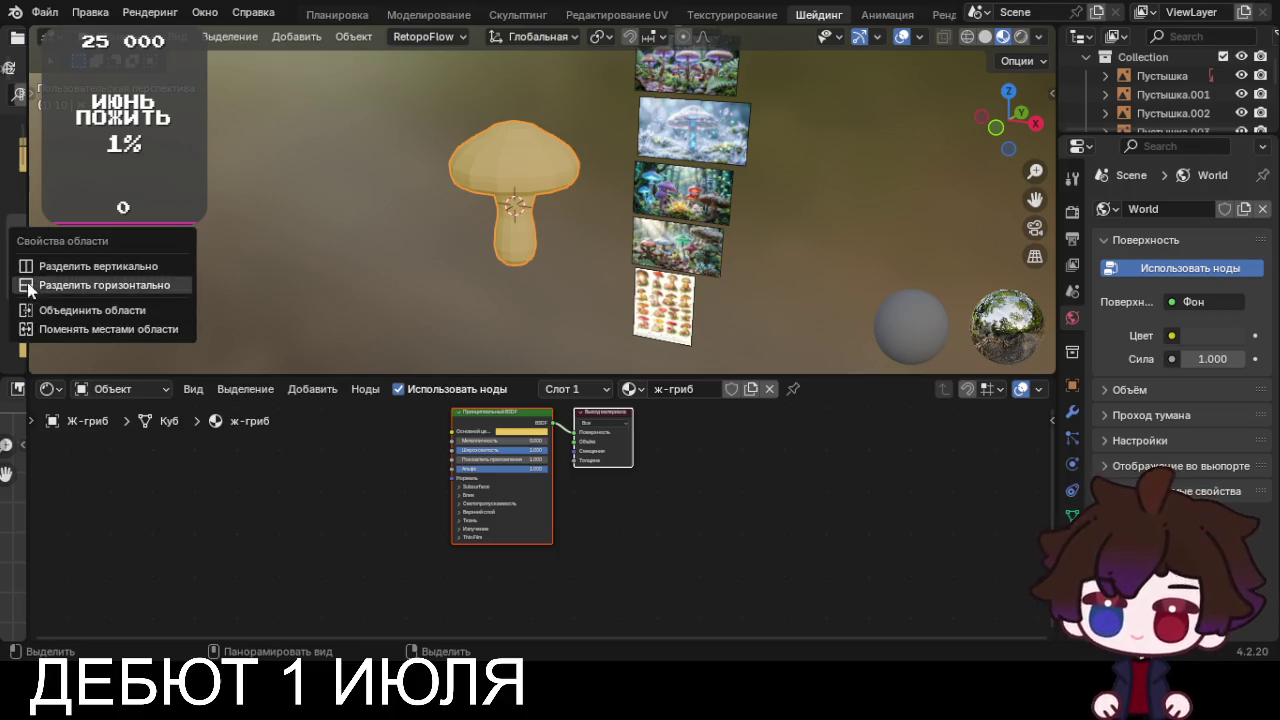
click(26, 310)
click(3, 308)
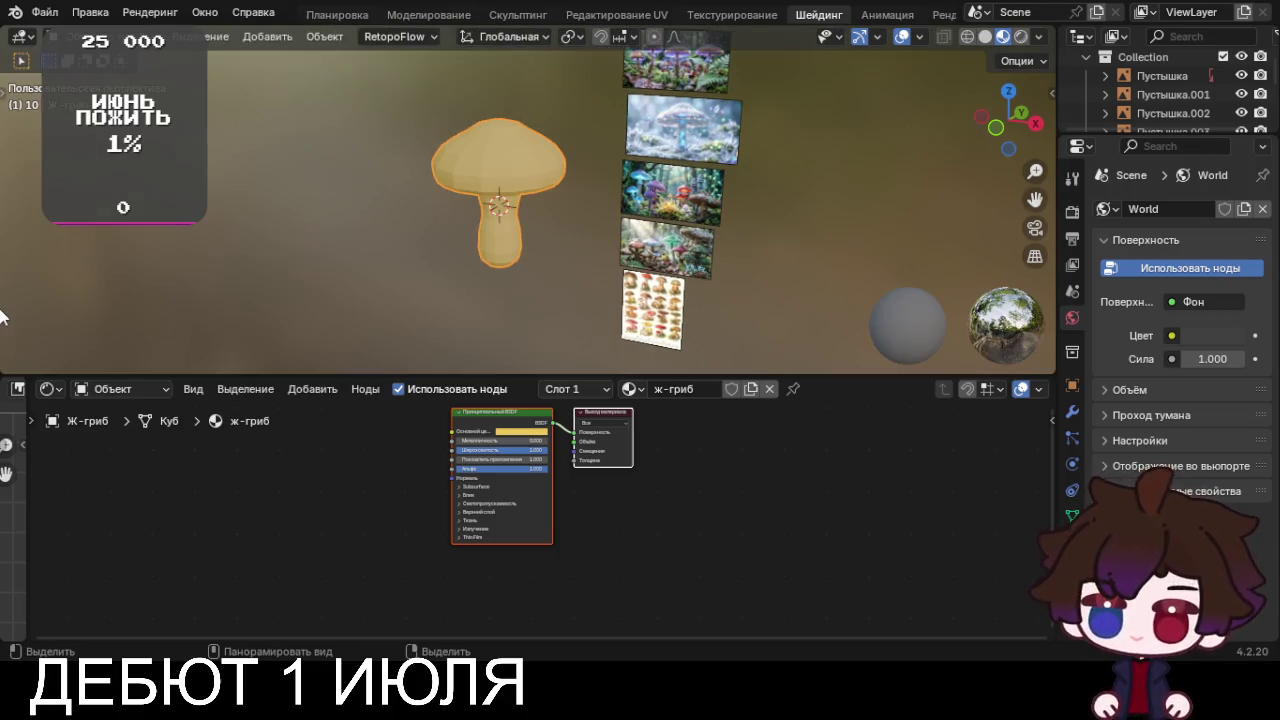
Deselect the material nodes and widen the empty image editor
drag(33, 418, 345, 490)
click(35, 417)
scroll(290, 490, down, 3)
middle_drag(296, 489, 278, 490)
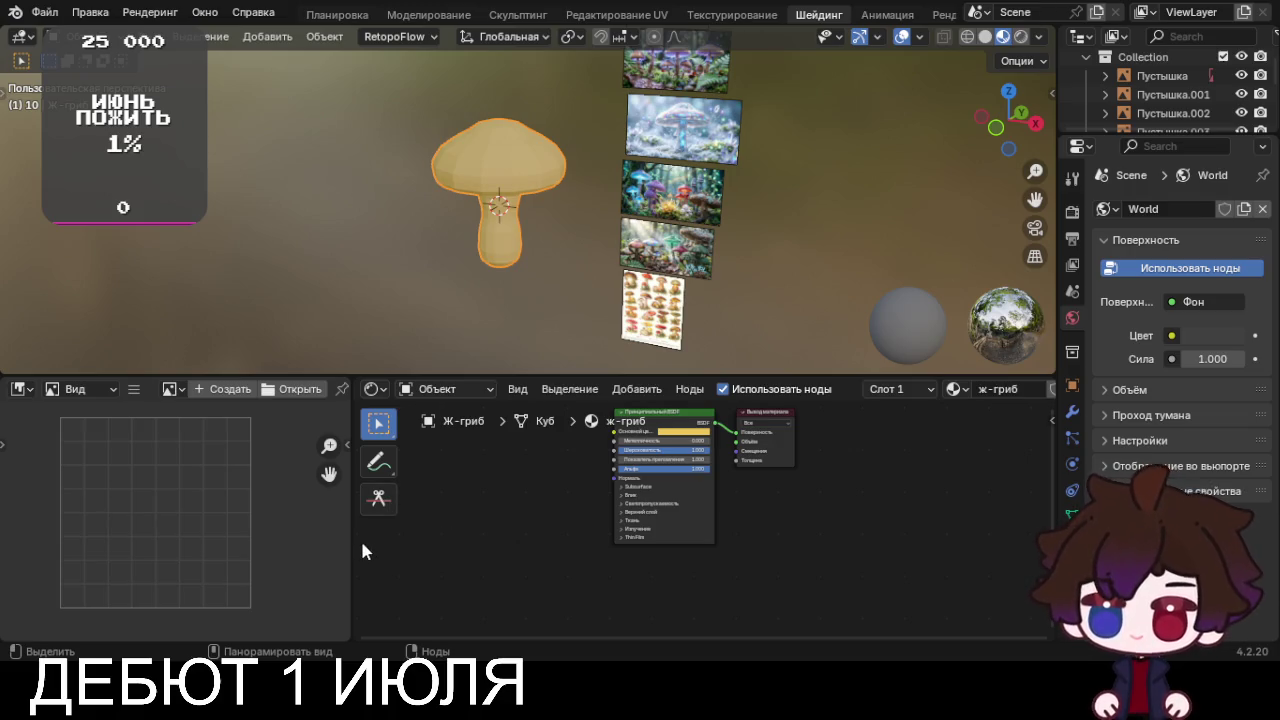
View the mushroom close up in front orthographic view
scroll(557, 530, up, 2)
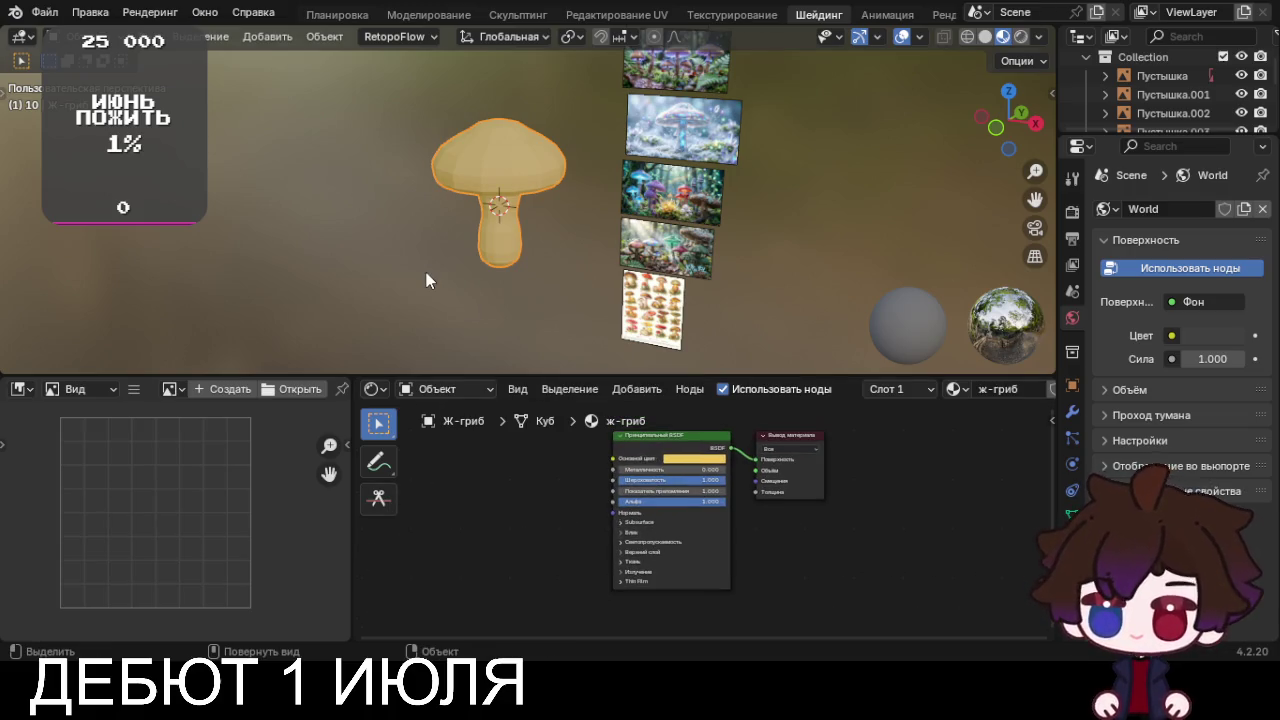
key(KP_1)
scroll(440, 295, up, 3)
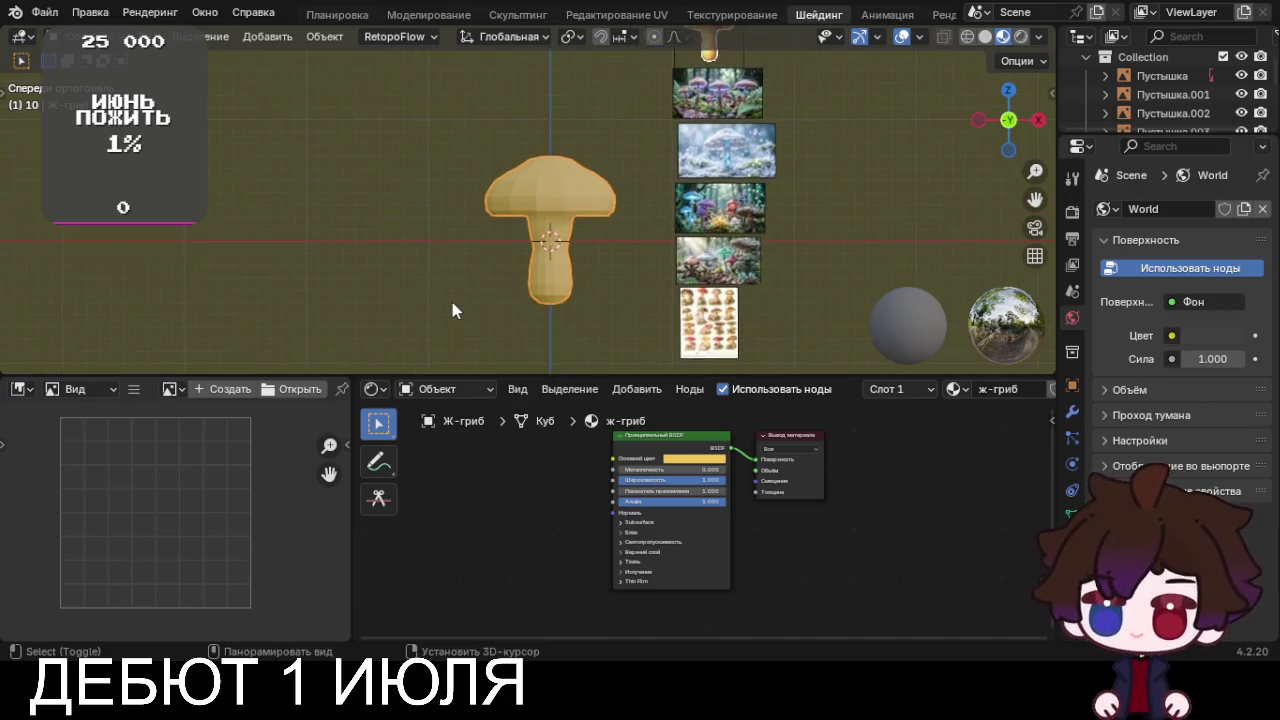
scroll(445, 280, up, 1)
scroll(432, 254, up, 2)
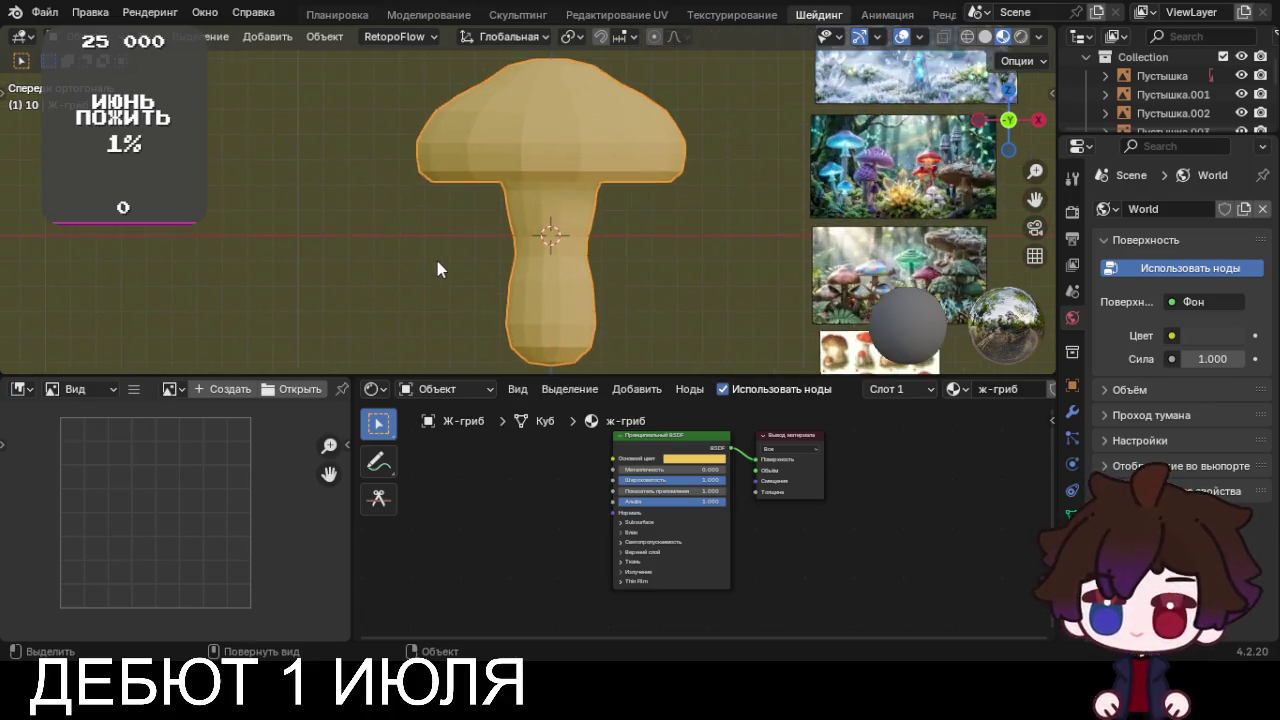
scroll(437, 261, up, 1)
scroll(427, 268, down, 1)
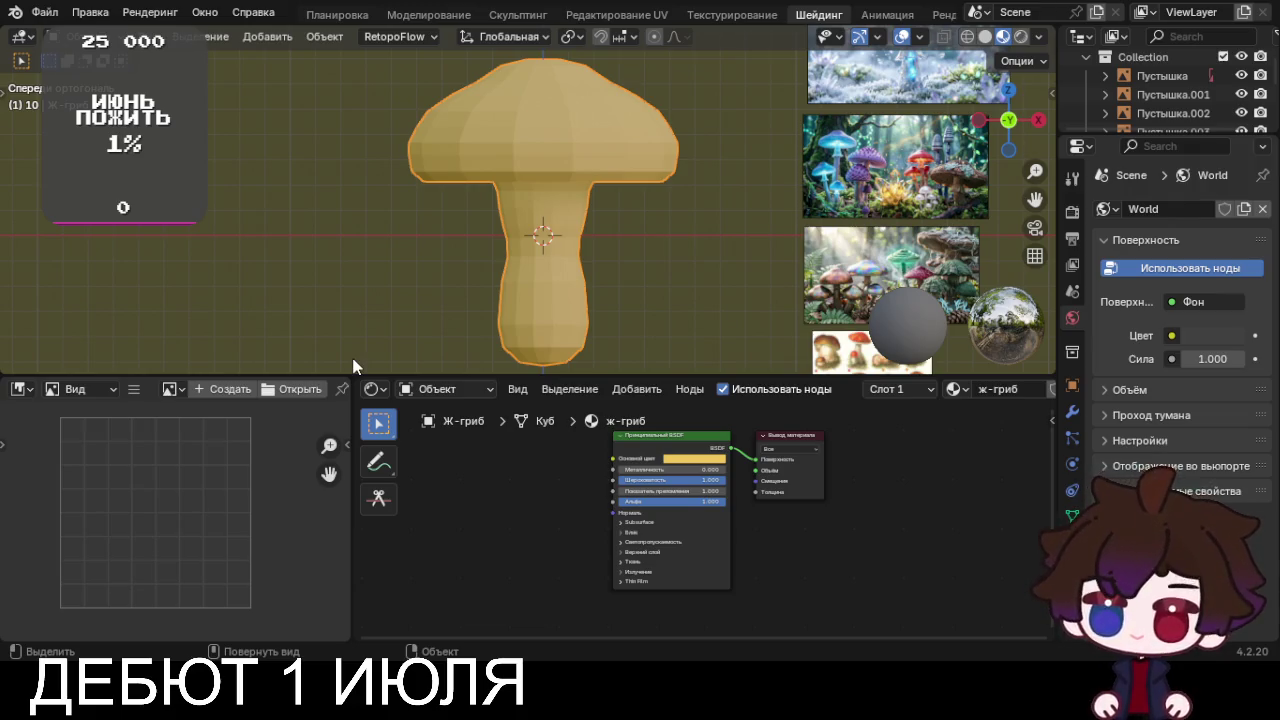
Enlarge the material nodes and start making the node editor taller
key(alt)
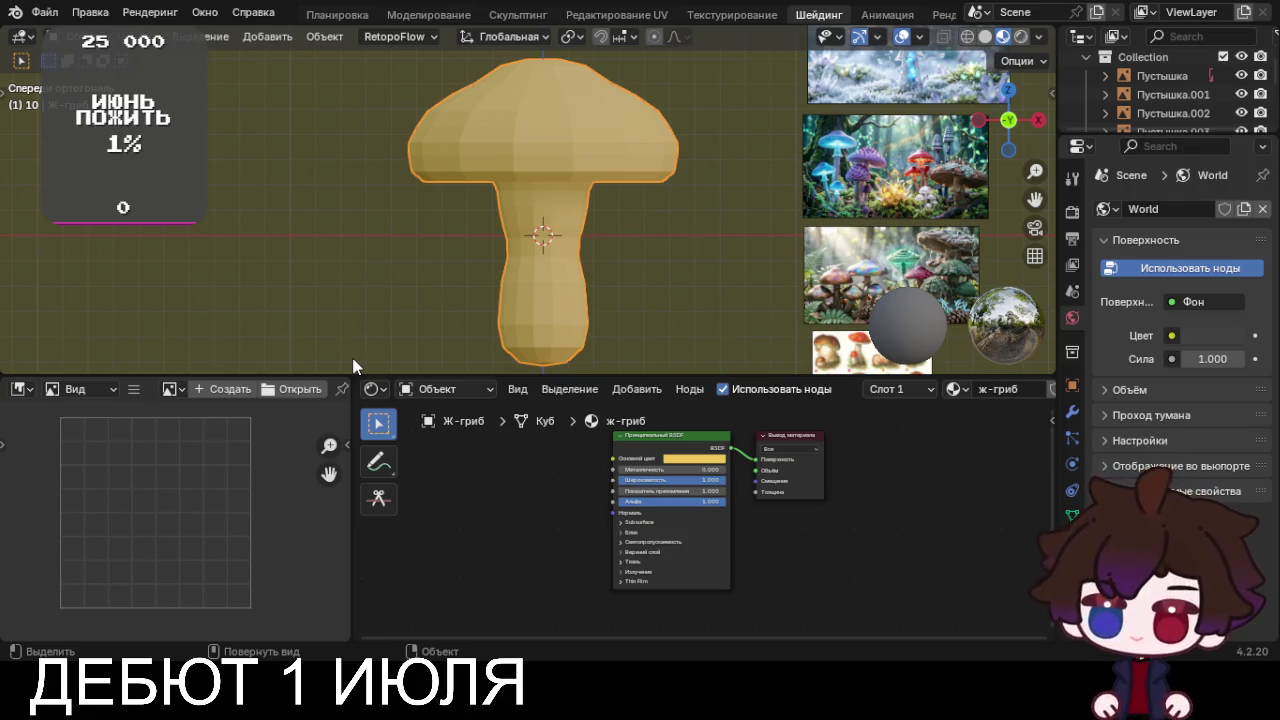
scroll(437, 487, up, 2)
scroll(545, 538, up, 1)
mouse_move(478, 518)
middle_down()
mouse_move(527, 591)
mouse_move(522, 541)
middle_up()
drag(523, 378, 511, 327)
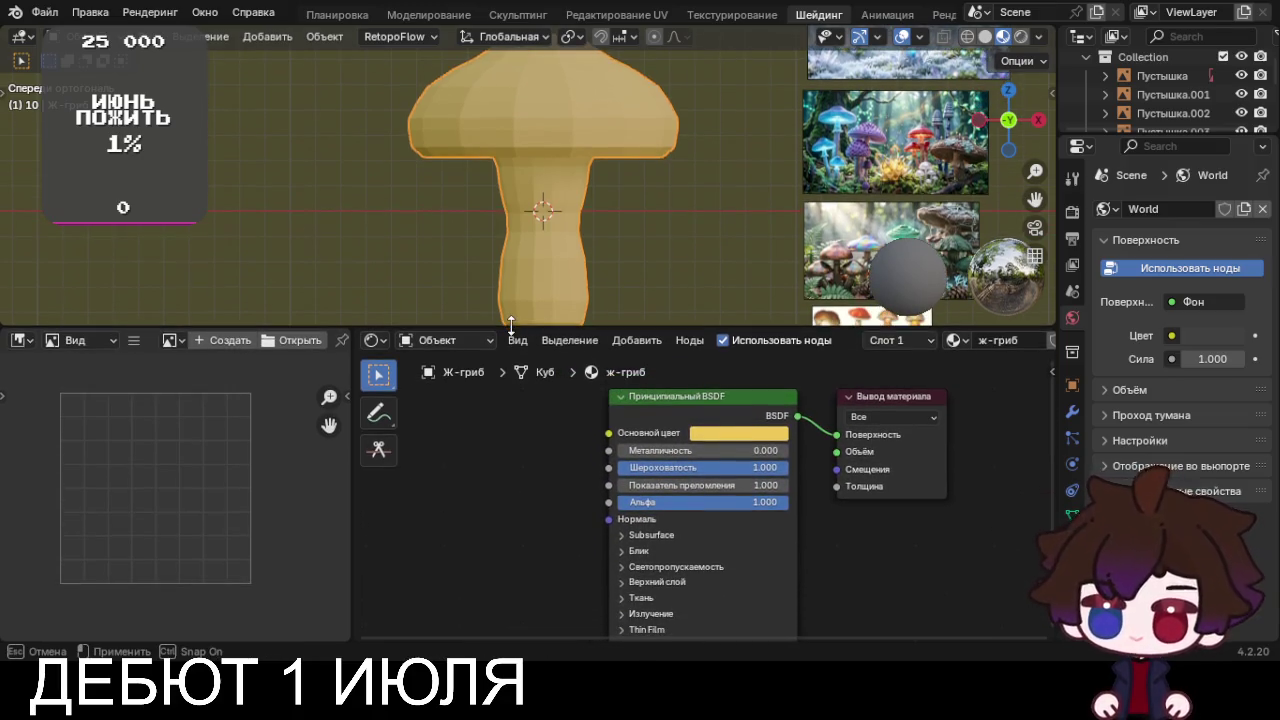
Frame the Principled BSDF and Material Output nodes, then put the mushroom into Edit Mode
mouse_move(529, 477)
middle_down()
mouse_move(608, 520)
mouse_move(626, 487)
middle_up()
scroll(607, 508, down, 1)
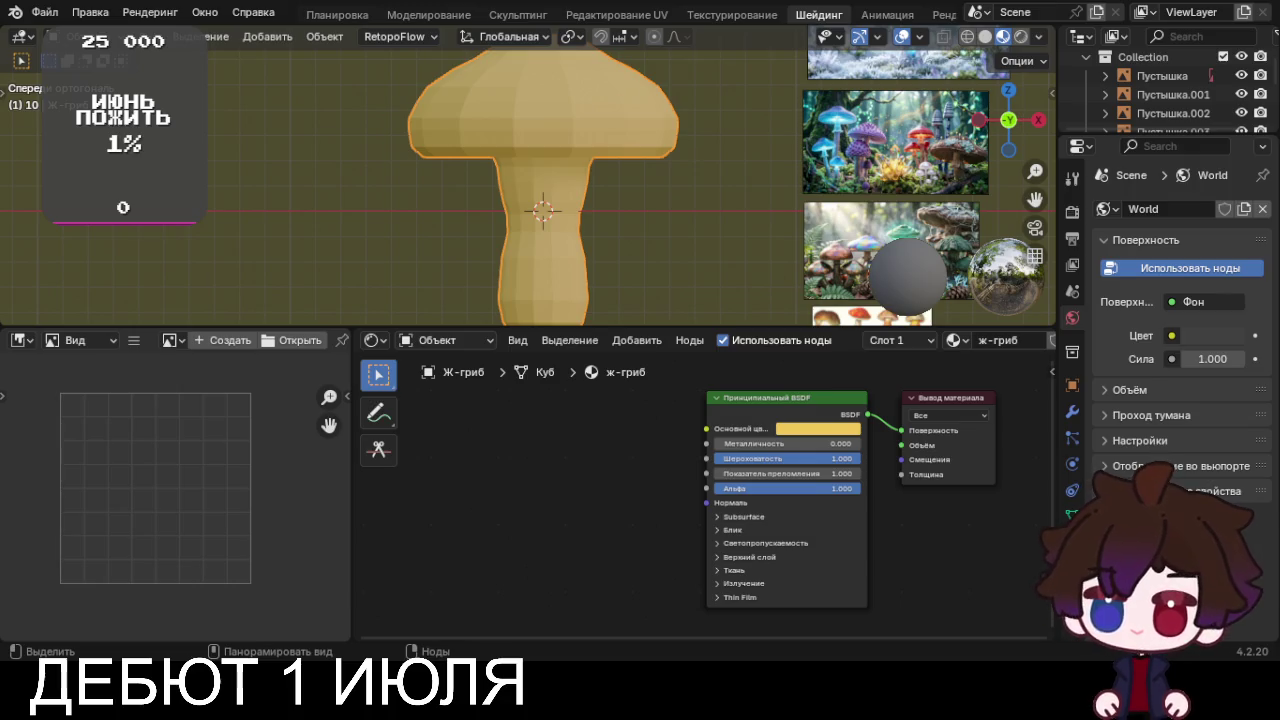
scroll(800, 14, down, 2)
scroll(830, 12, down, 2)
scroll(838, 12, down, 2)
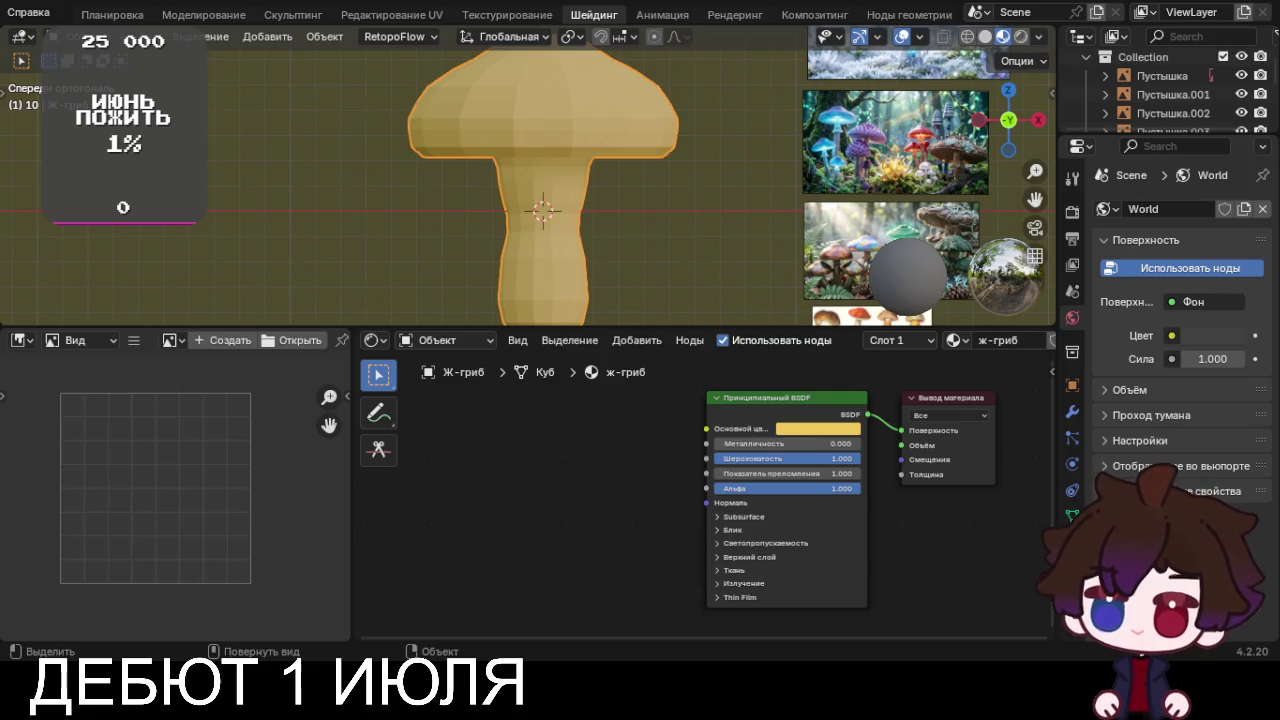
key(Tab)
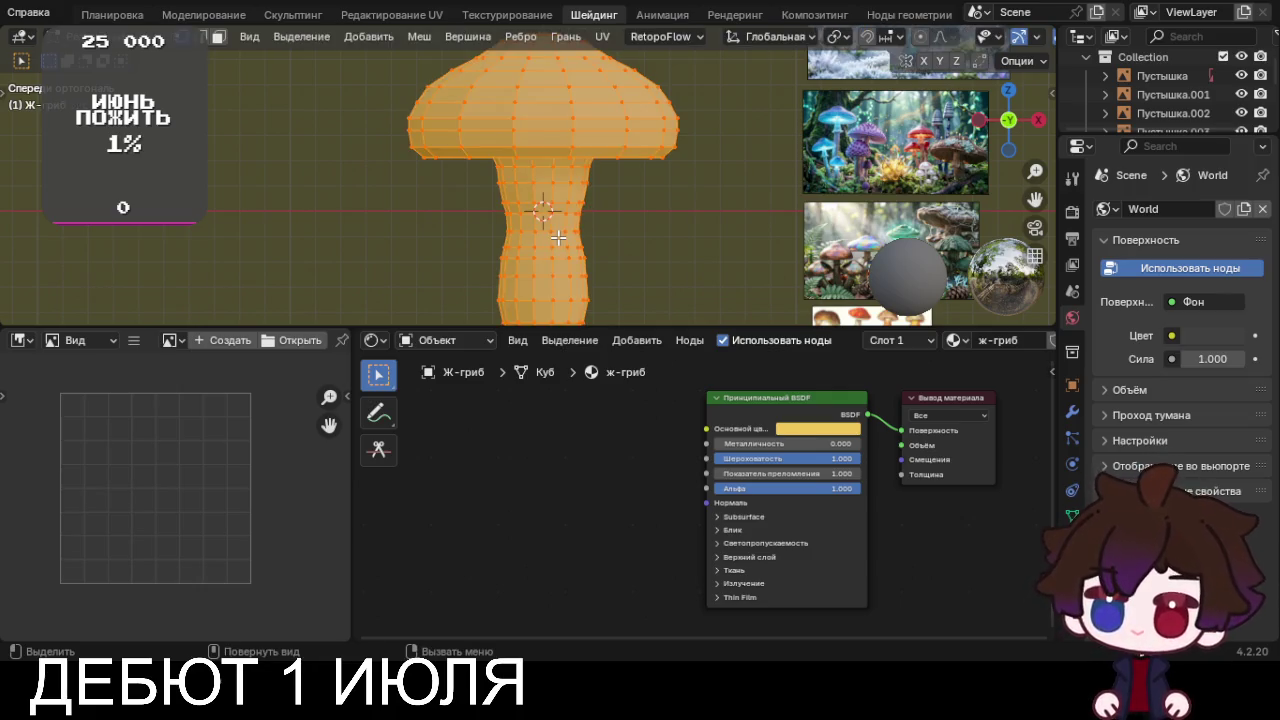
Create a black 1024 px image named ж-гриб, then unlink it from the Image Editor
click(218, 342)
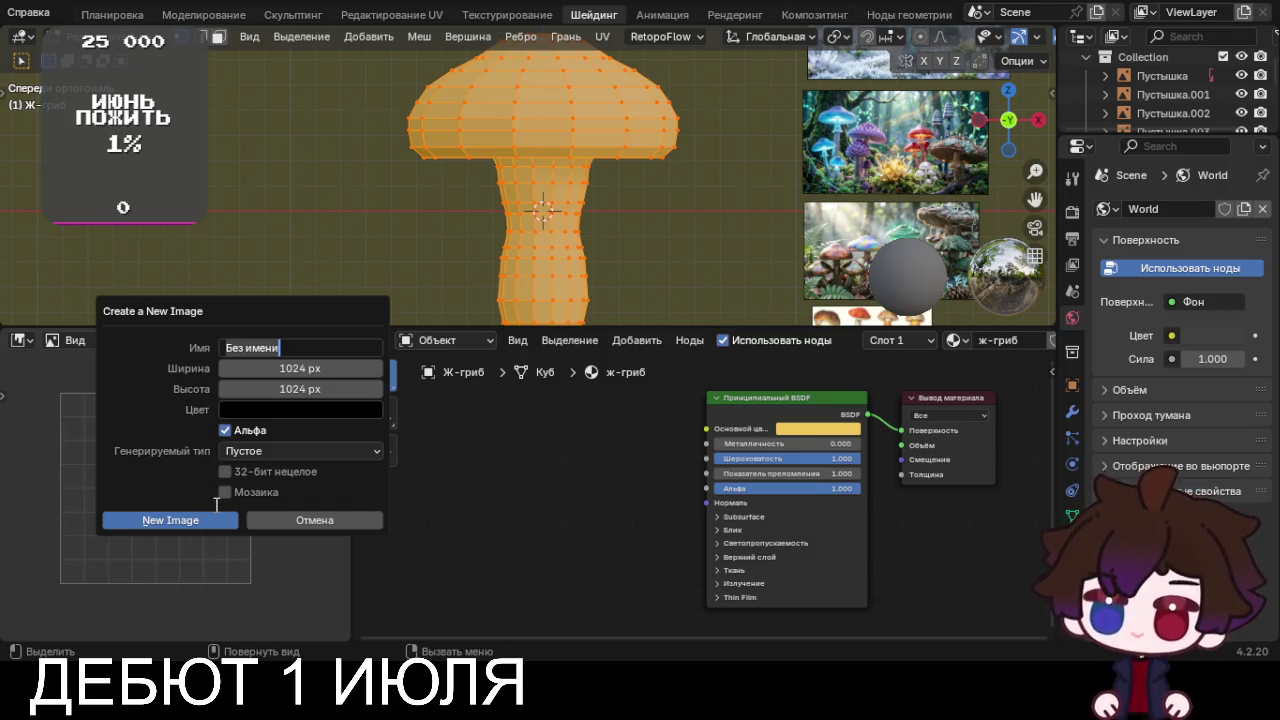
text(ж-гриб)
key(Return)
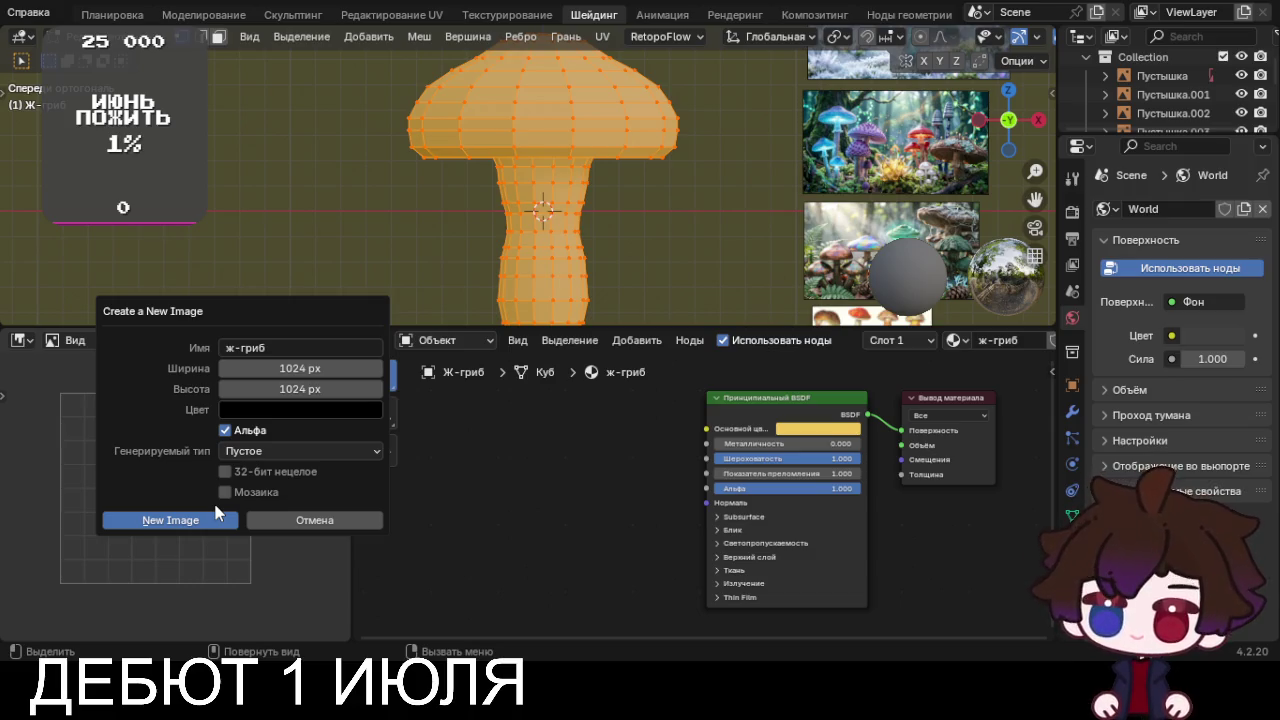
click(227, 474)
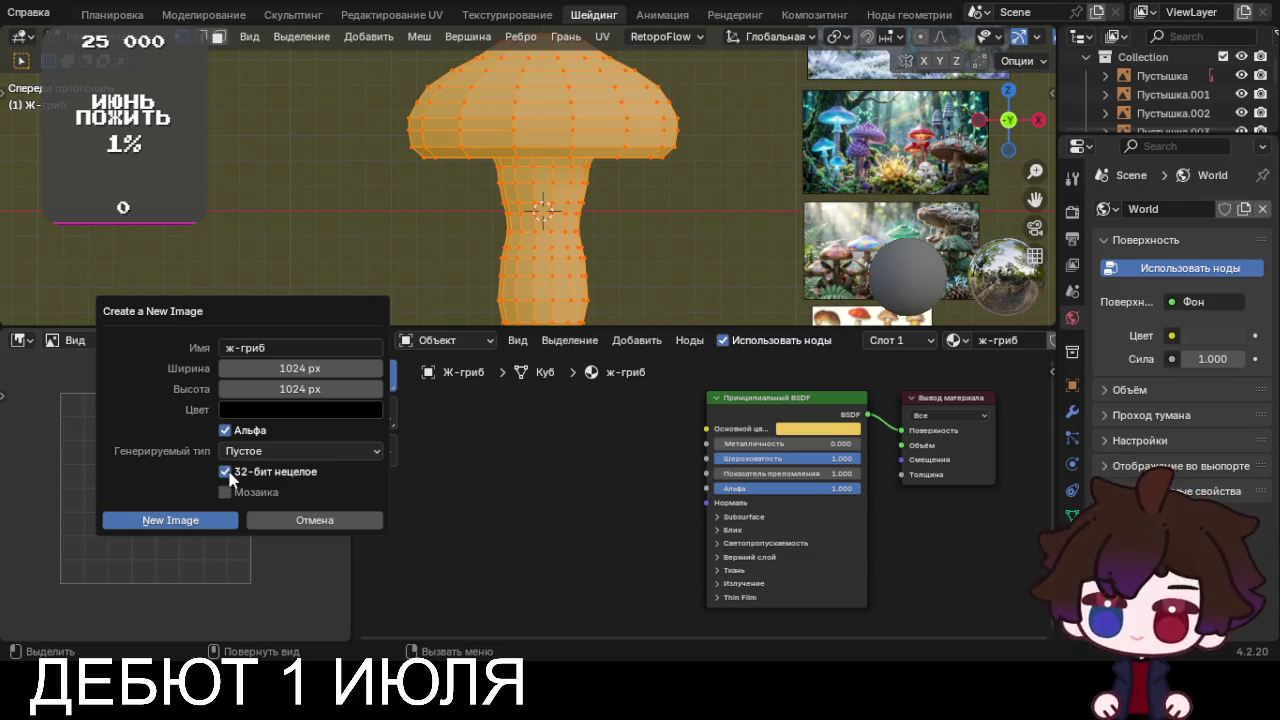
click(227, 474)
click(216, 523)
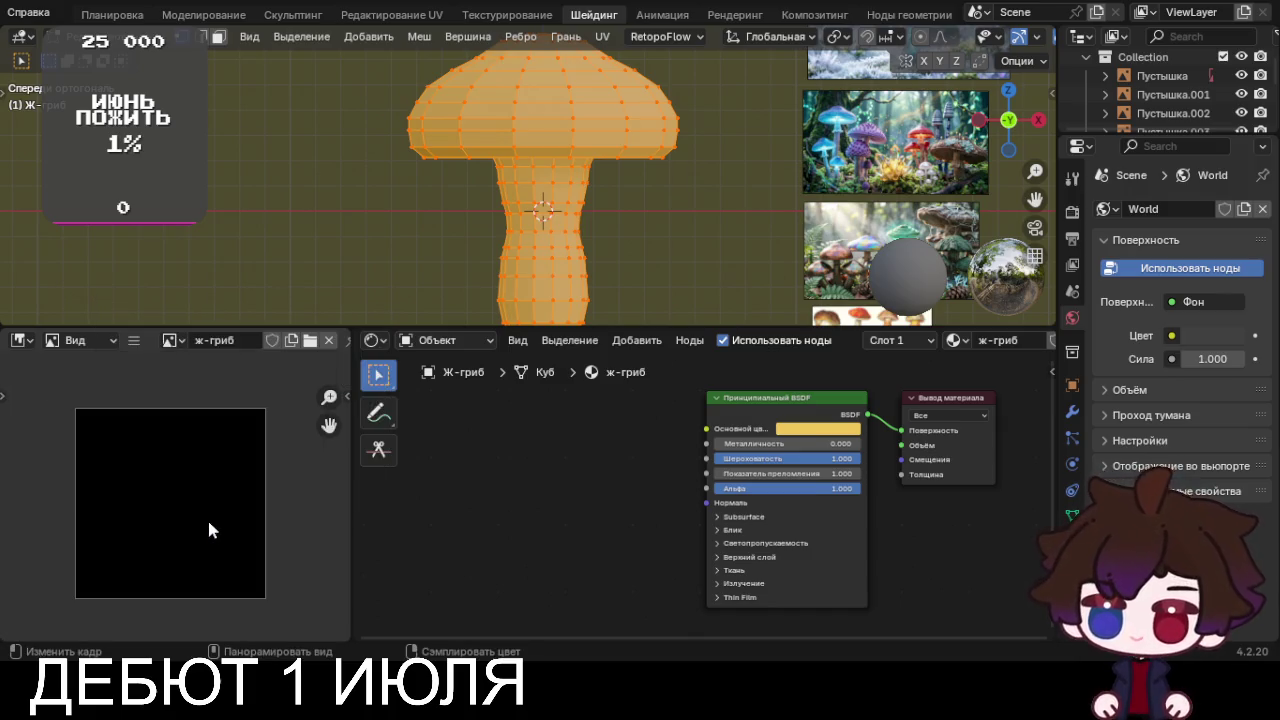
click(327, 342)
middle_drag(112, 494, 152, 510)
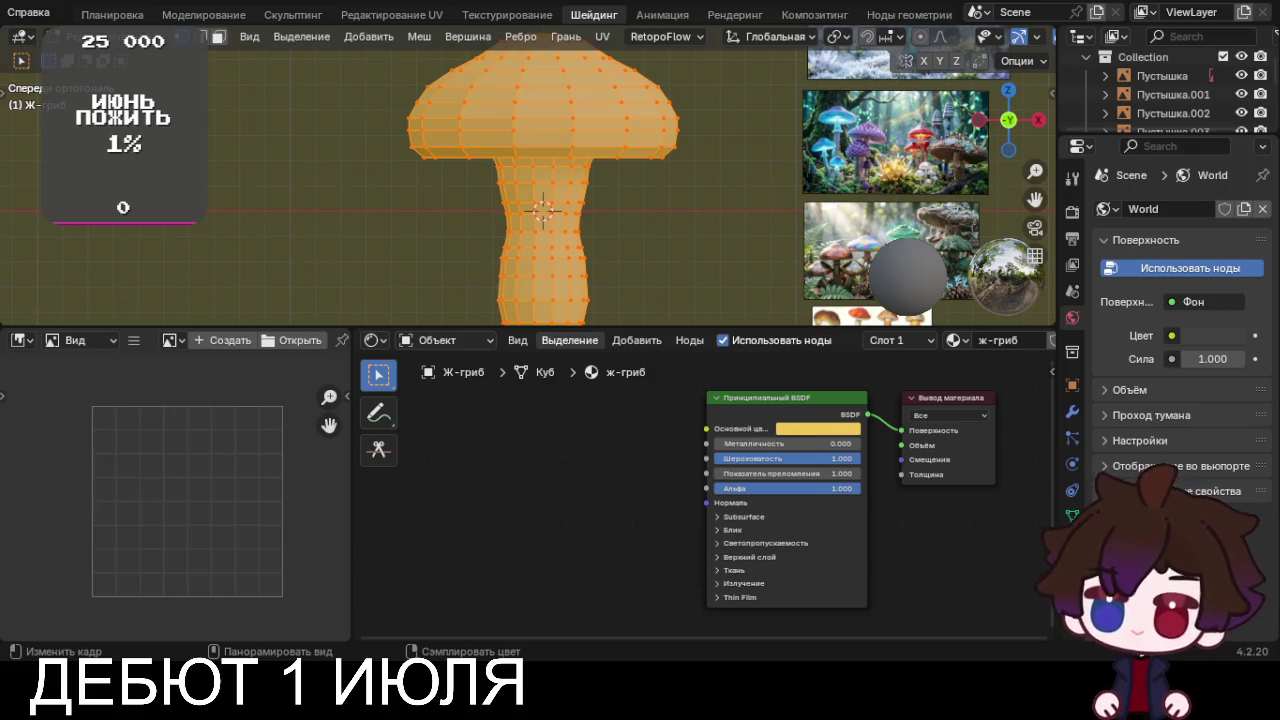
Go to Edit > Preferences to switch the interface language to English
middle_drag(548, 457, 474, 491)
key(shift+a)
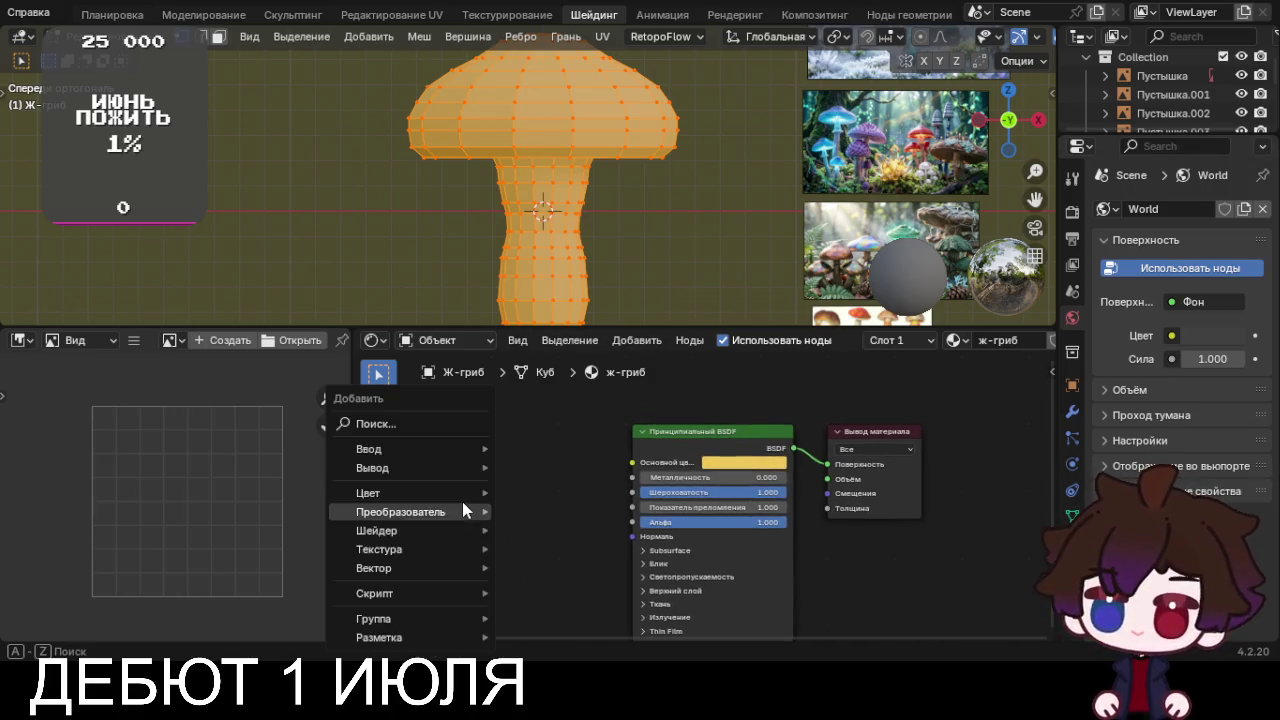
scroll(105, 15, up, 2)
scroll(105, 15, up, 3)
click(90, 12)
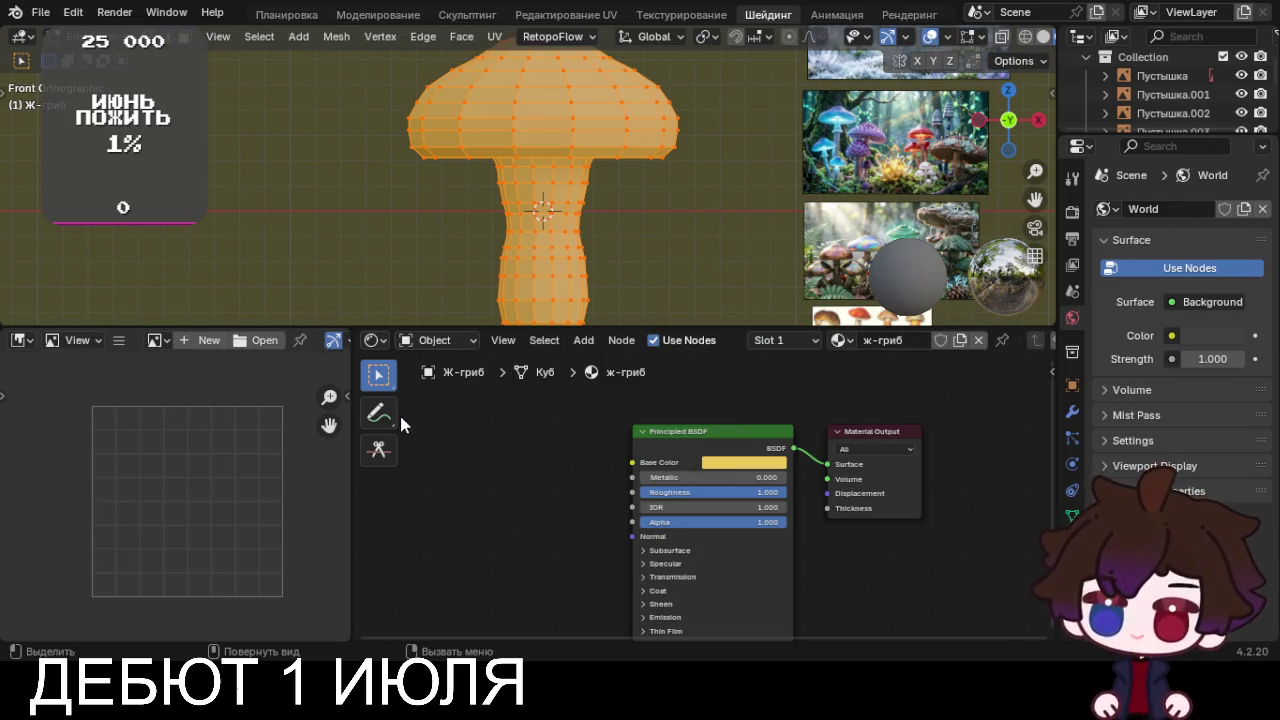
Insert an Add Shader node into the BSDF-to-output link, then undo it
key(shift+a)
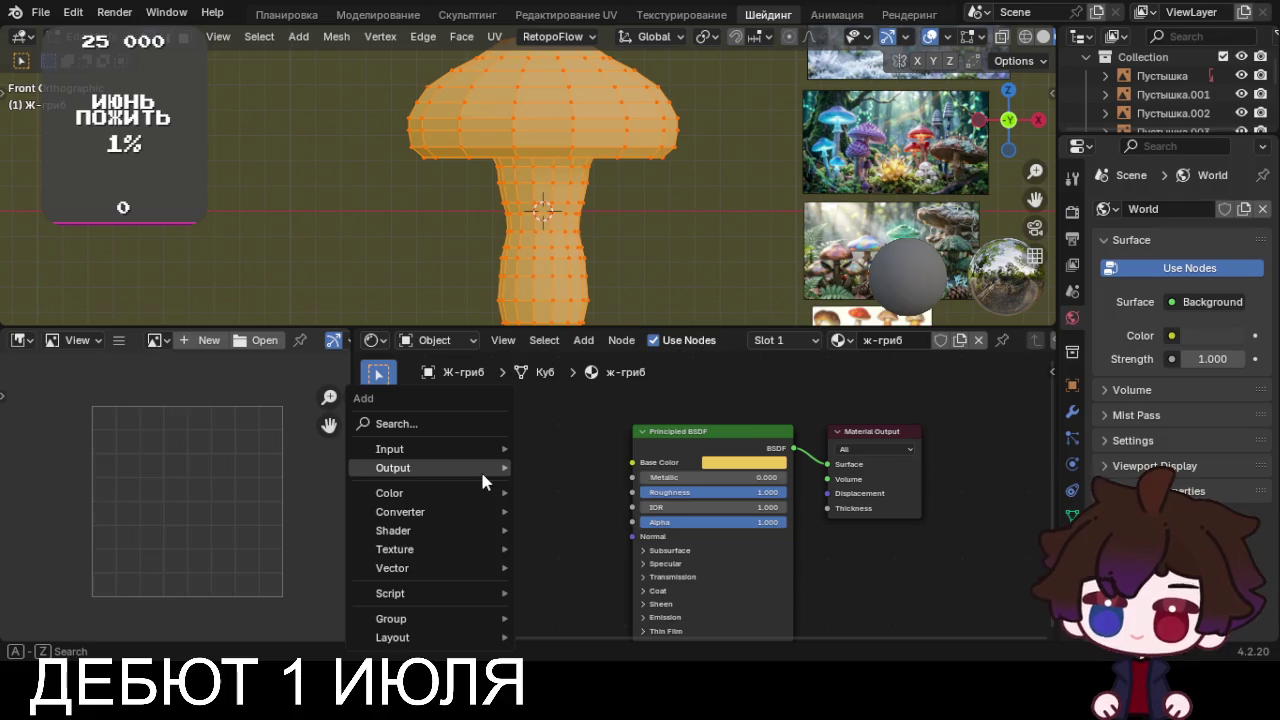
click(467, 424)
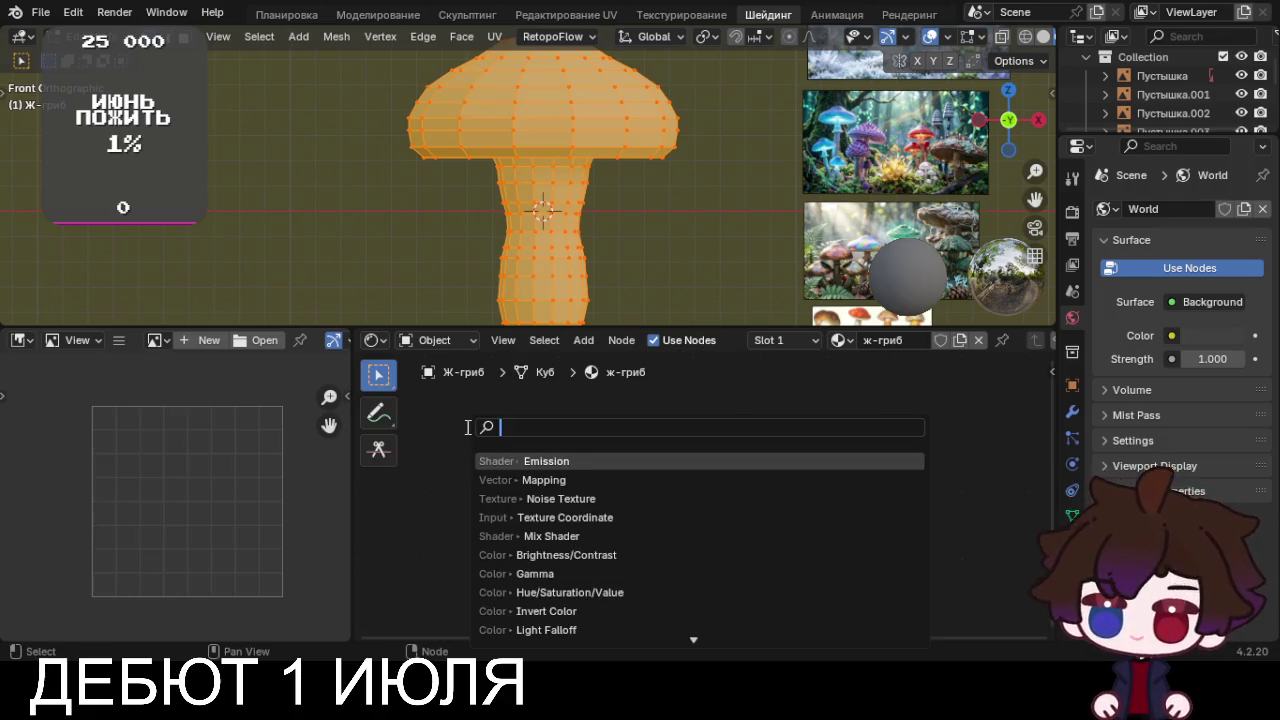
text(she)
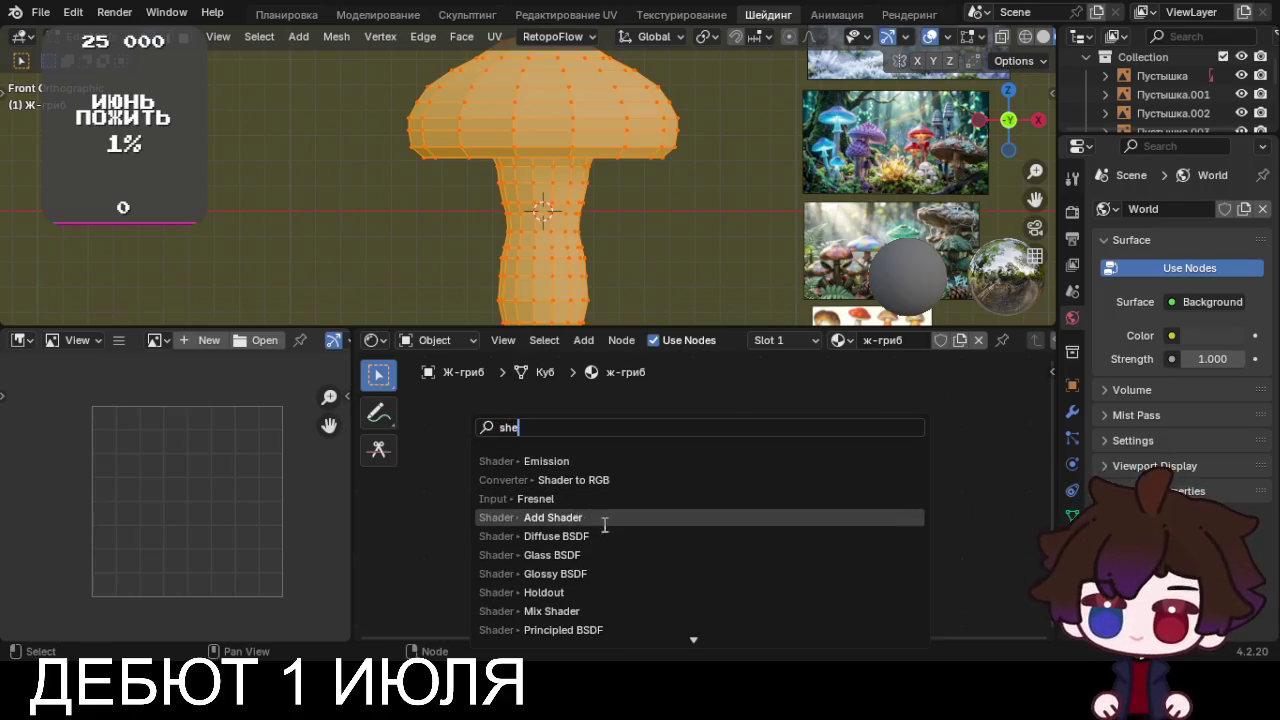
click(603, 517)
click(765, 449)
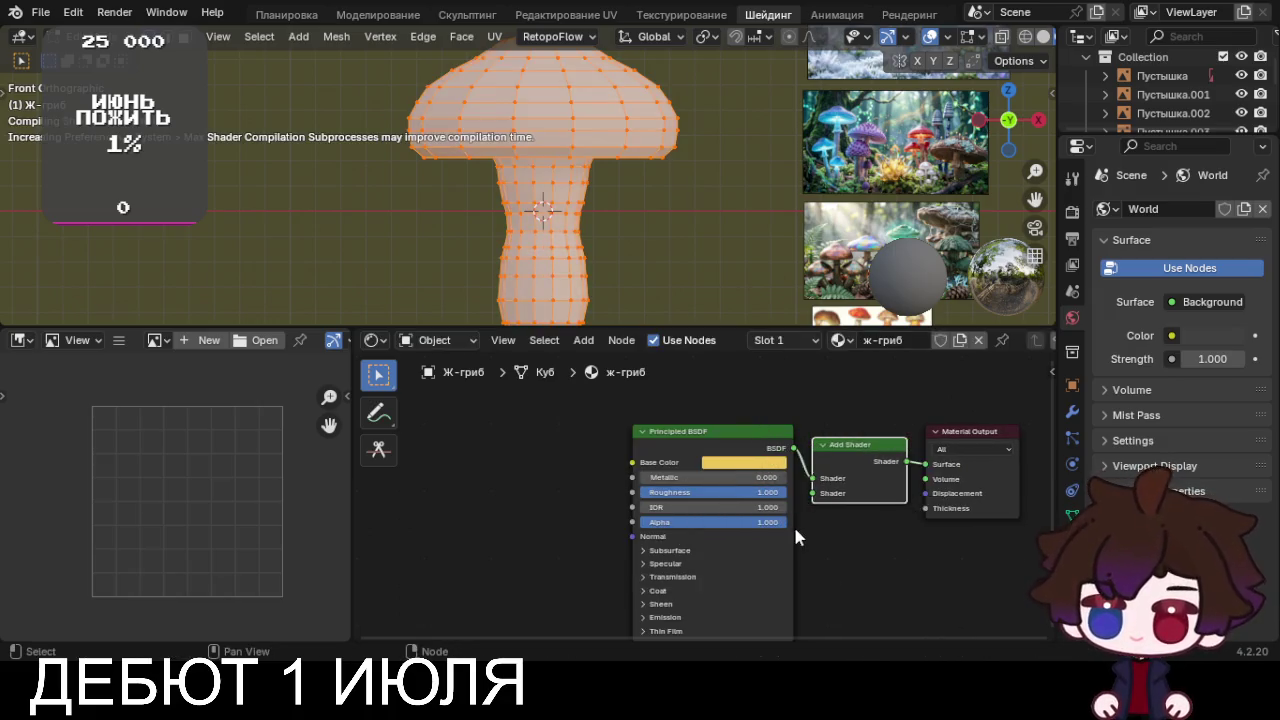
middle_drag(891, 557, 691, 566)
middle_drag(775, 578, 782, 578)
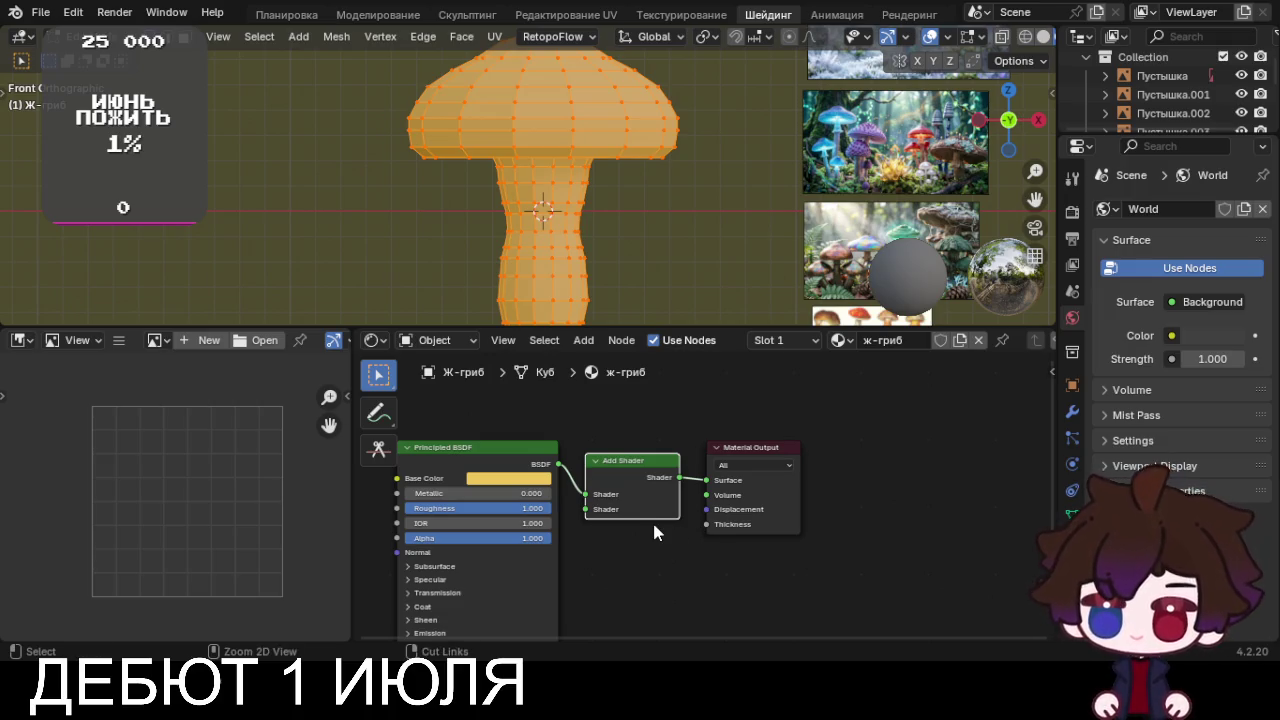
key(ctrl+z)
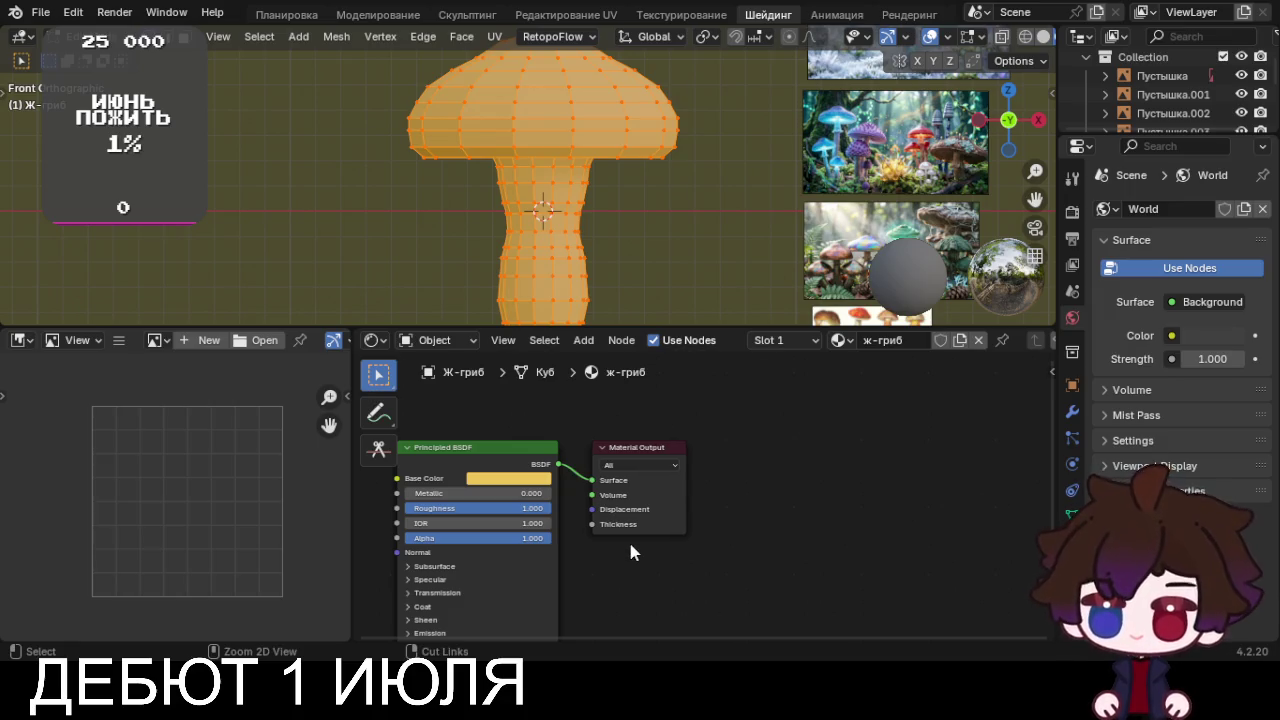
Insert a Shader to RGB node between Principled BSDF and Material Output
key(shift+a)
click(565, 428)
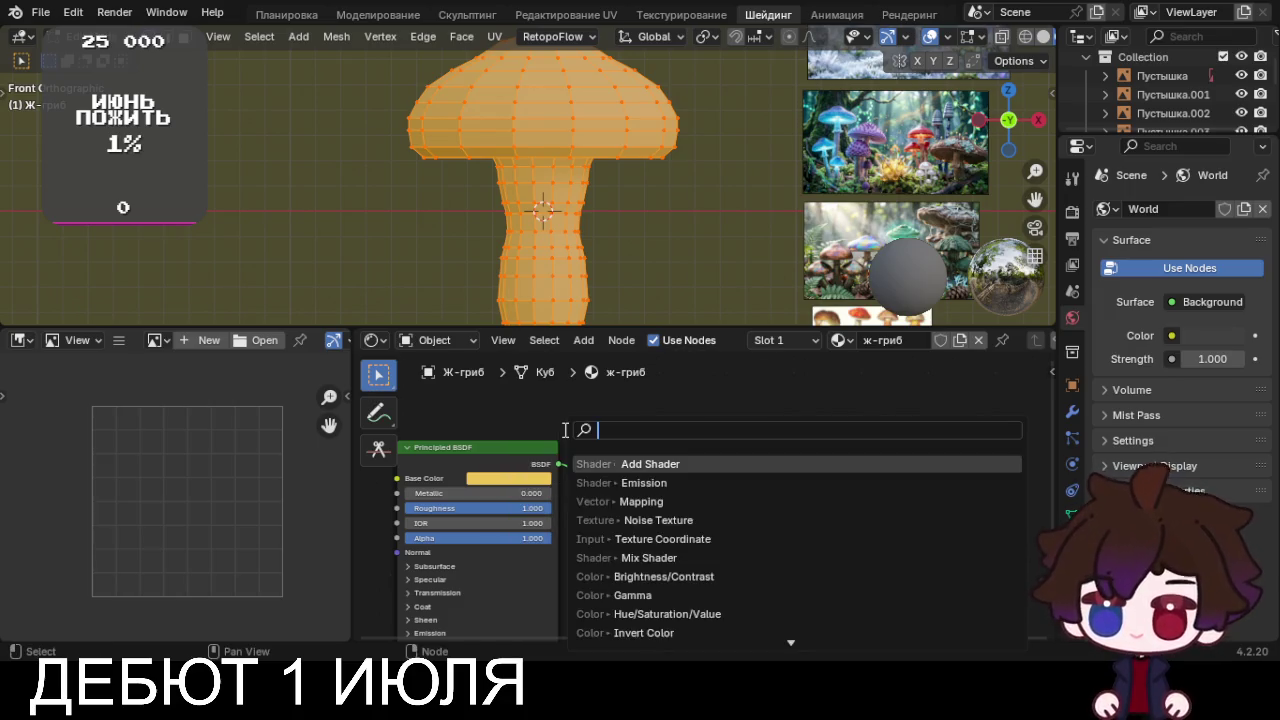
text(sha)
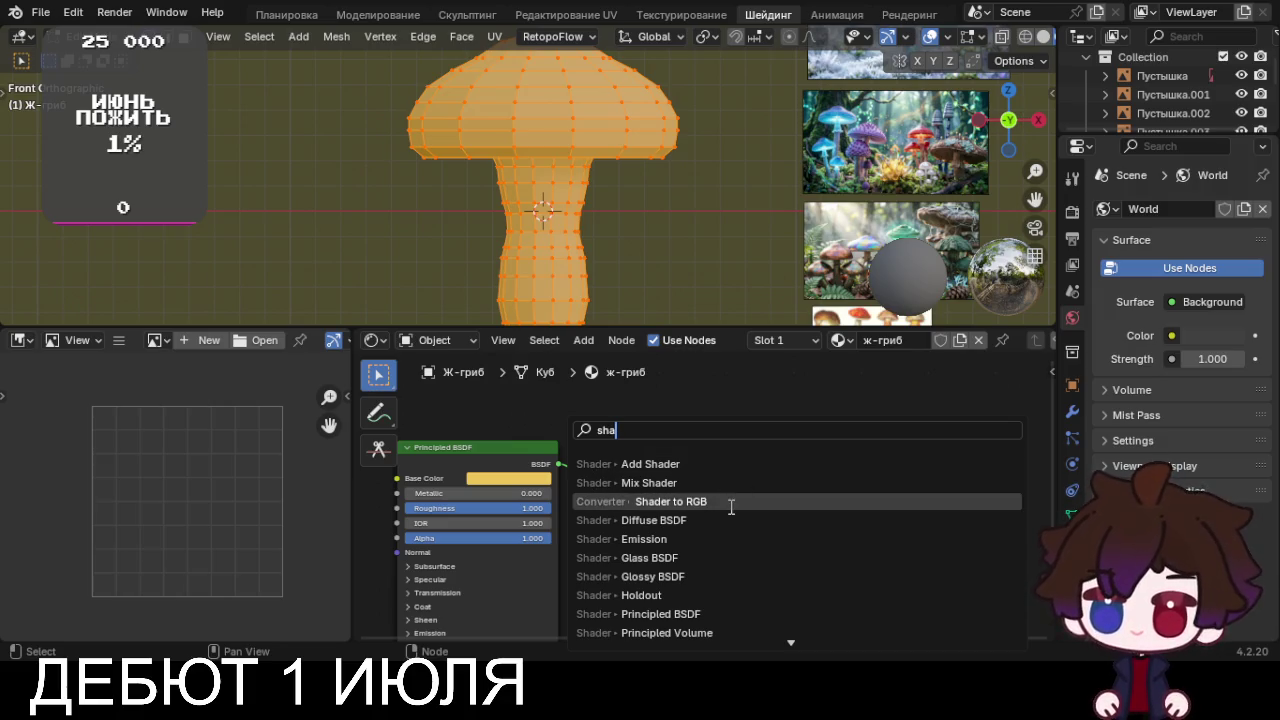
click(733, 494)
click(584, 455)
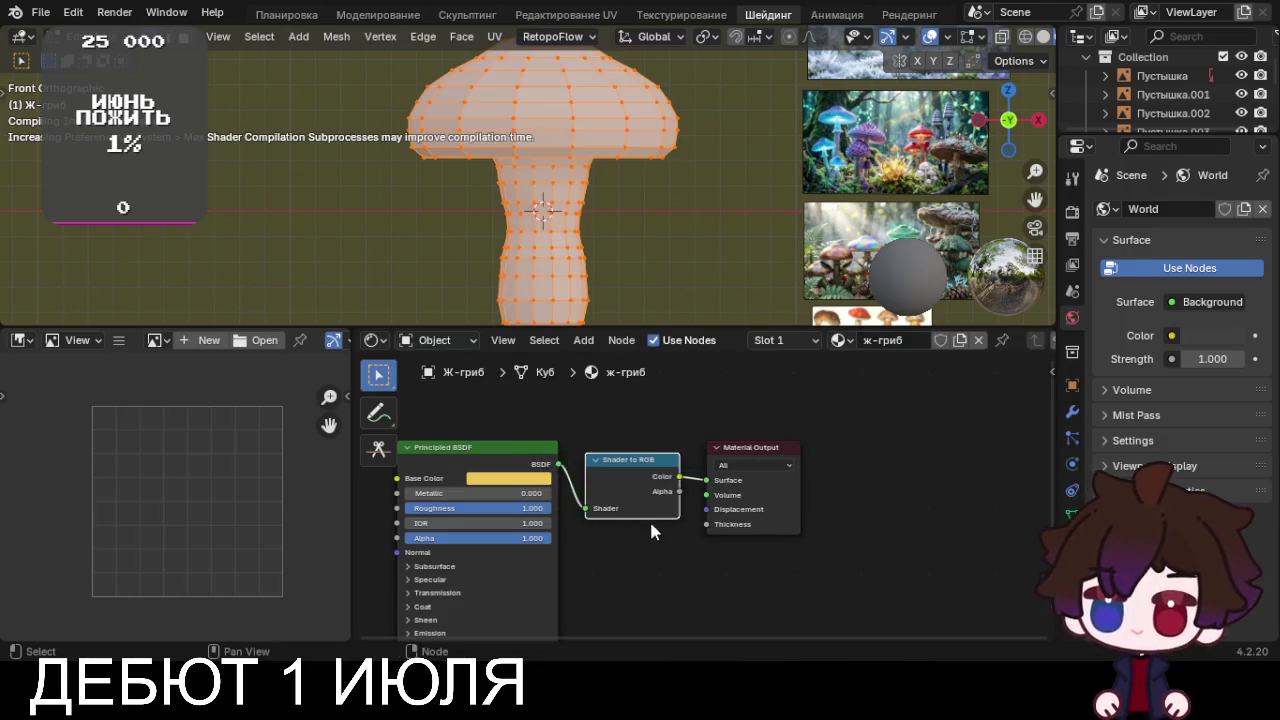
Start adding a Color Ramp node by searching 'colo' in the Add menu
key(shift+a)
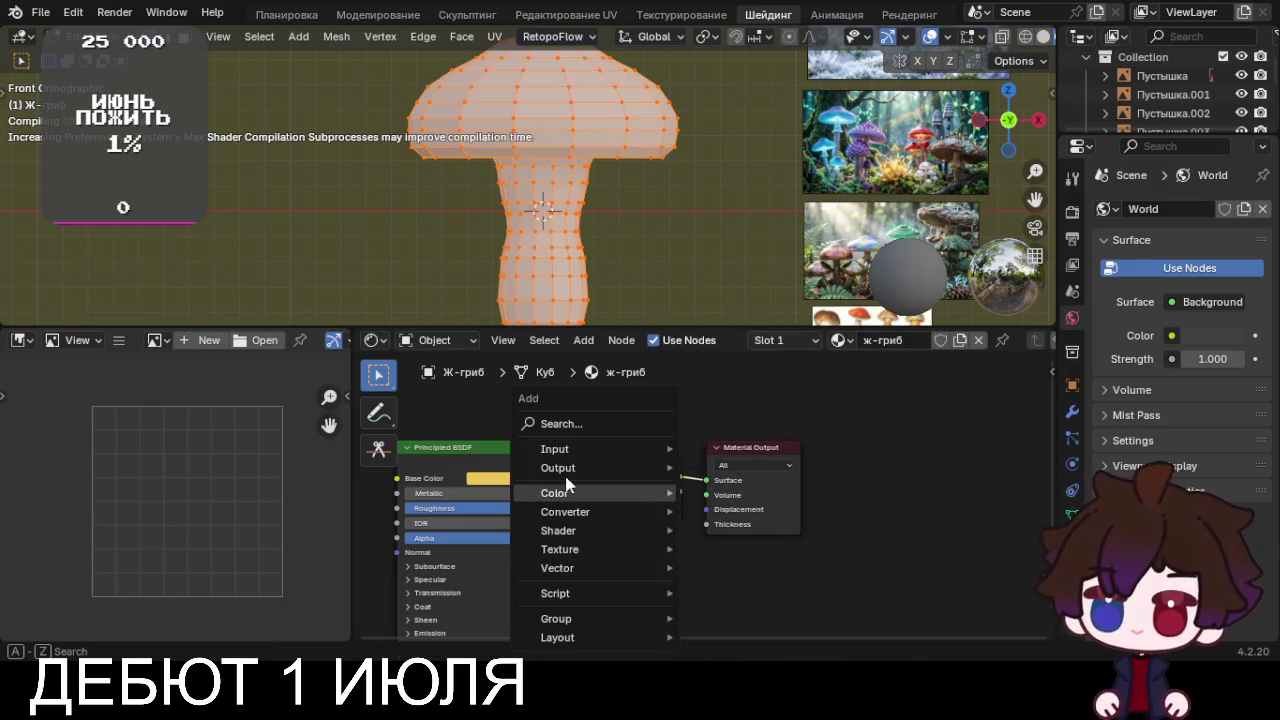
click(574, 427)
text(c)
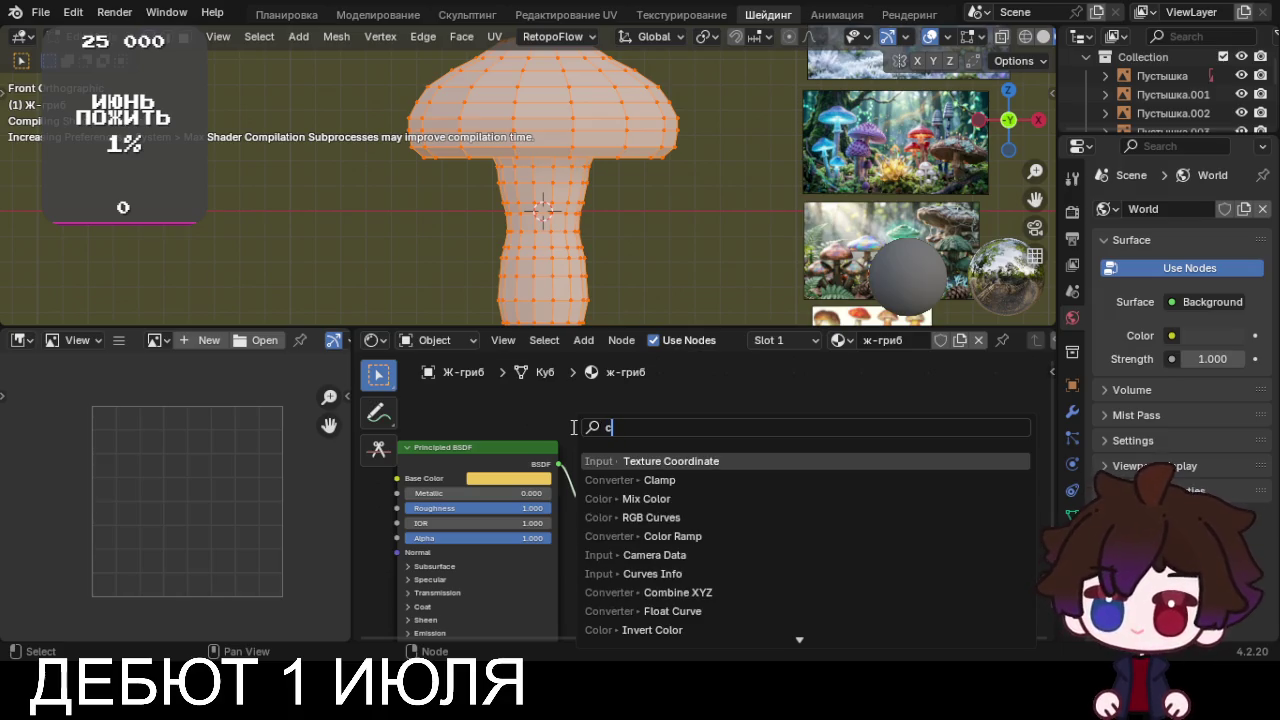
text(o)
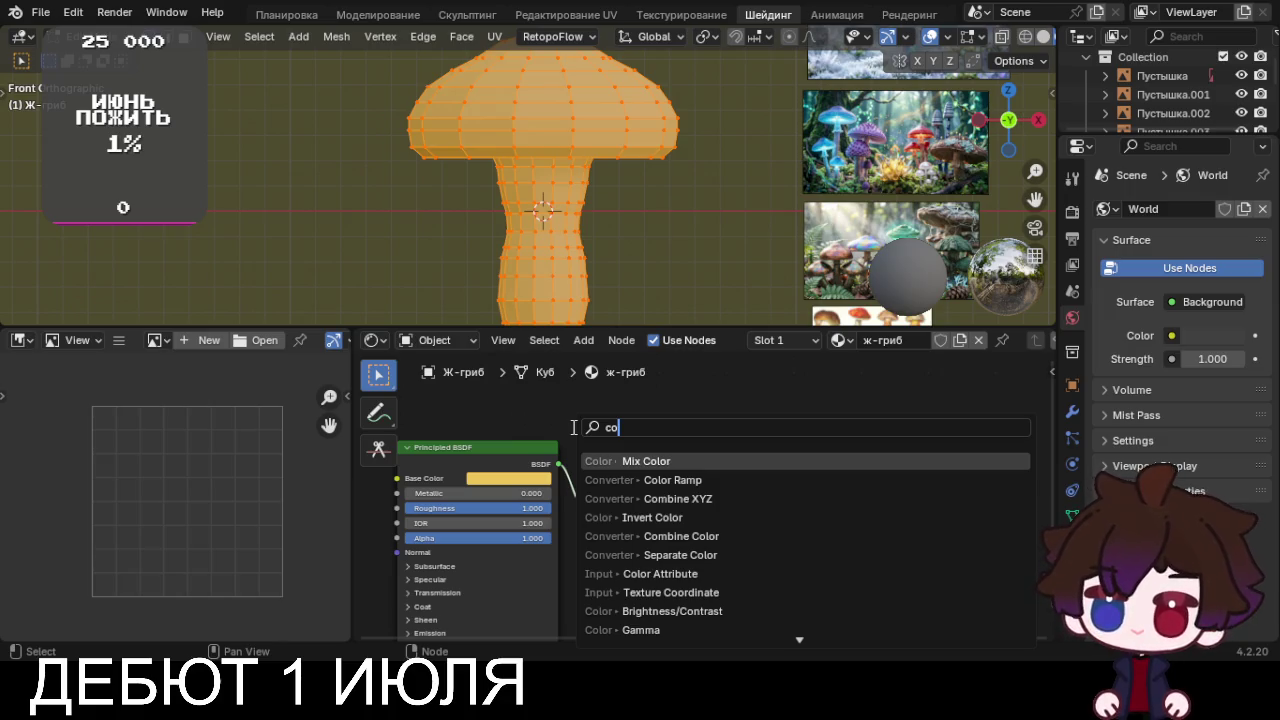
text(lo)
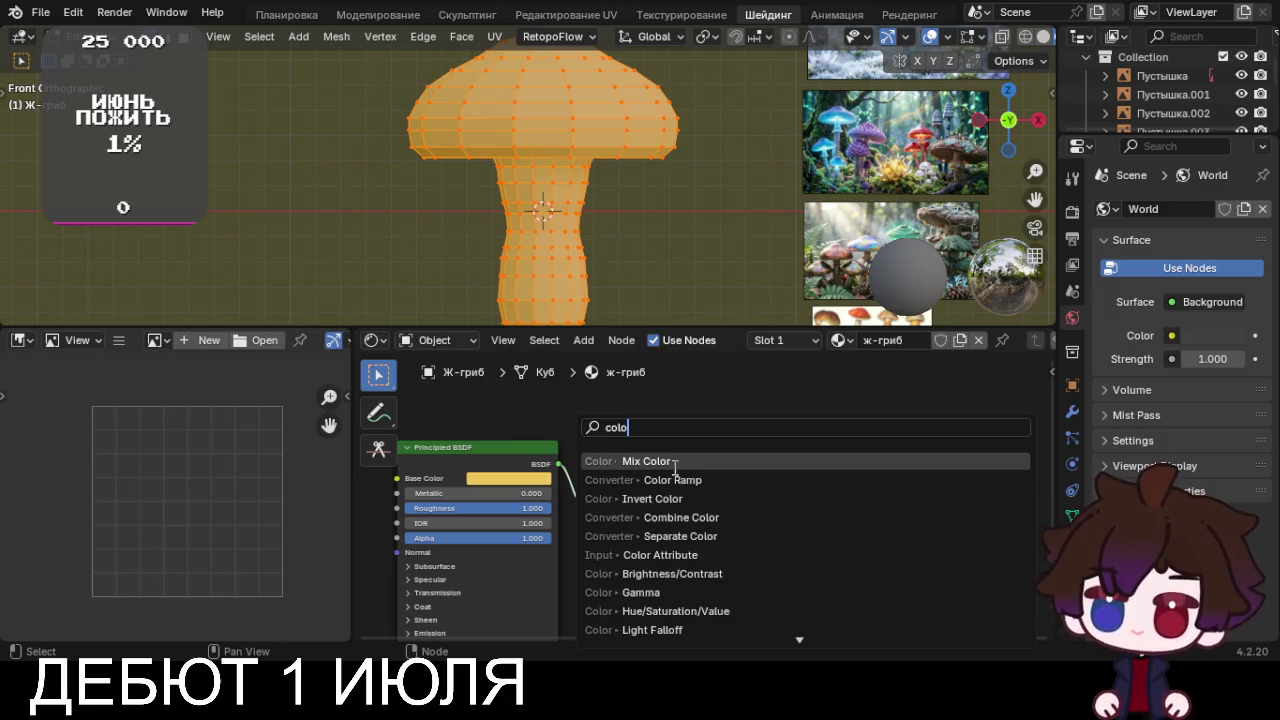
Insert a Color Ramp before Material Output with Constant interpolation and the white stop mid-ramp
click(672, 480)
click(636, 449)
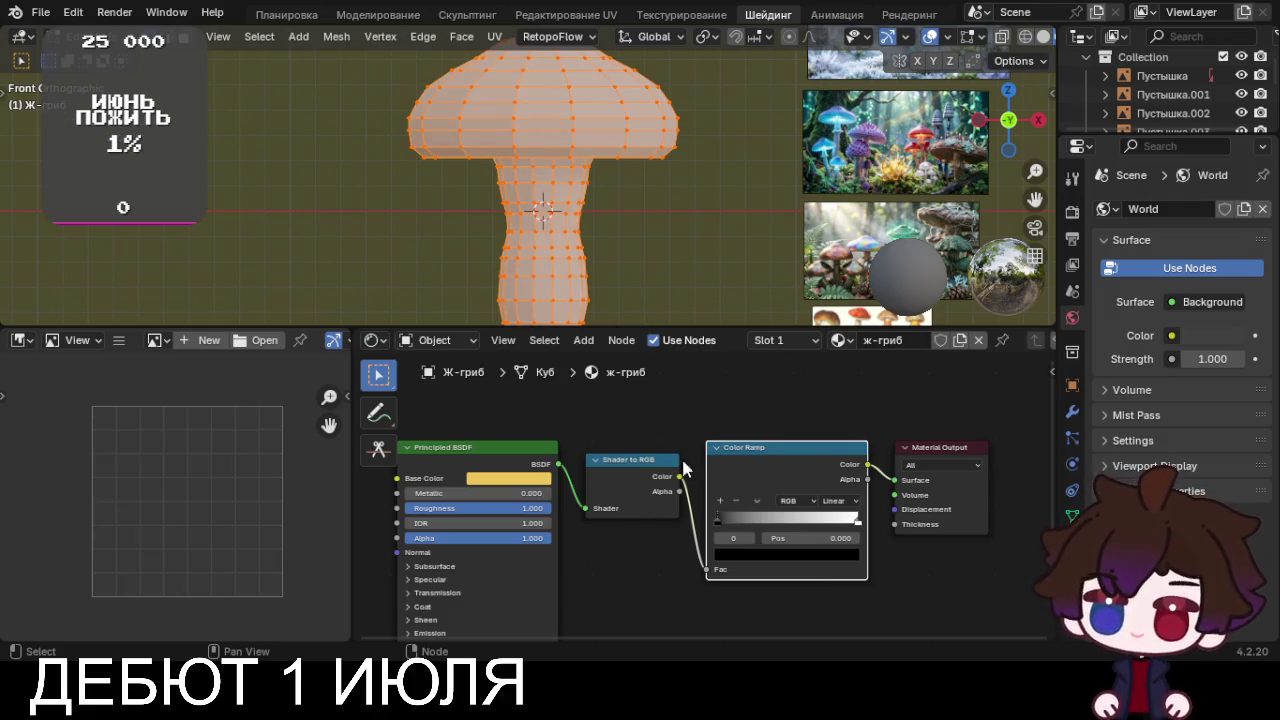
click(857, 508)
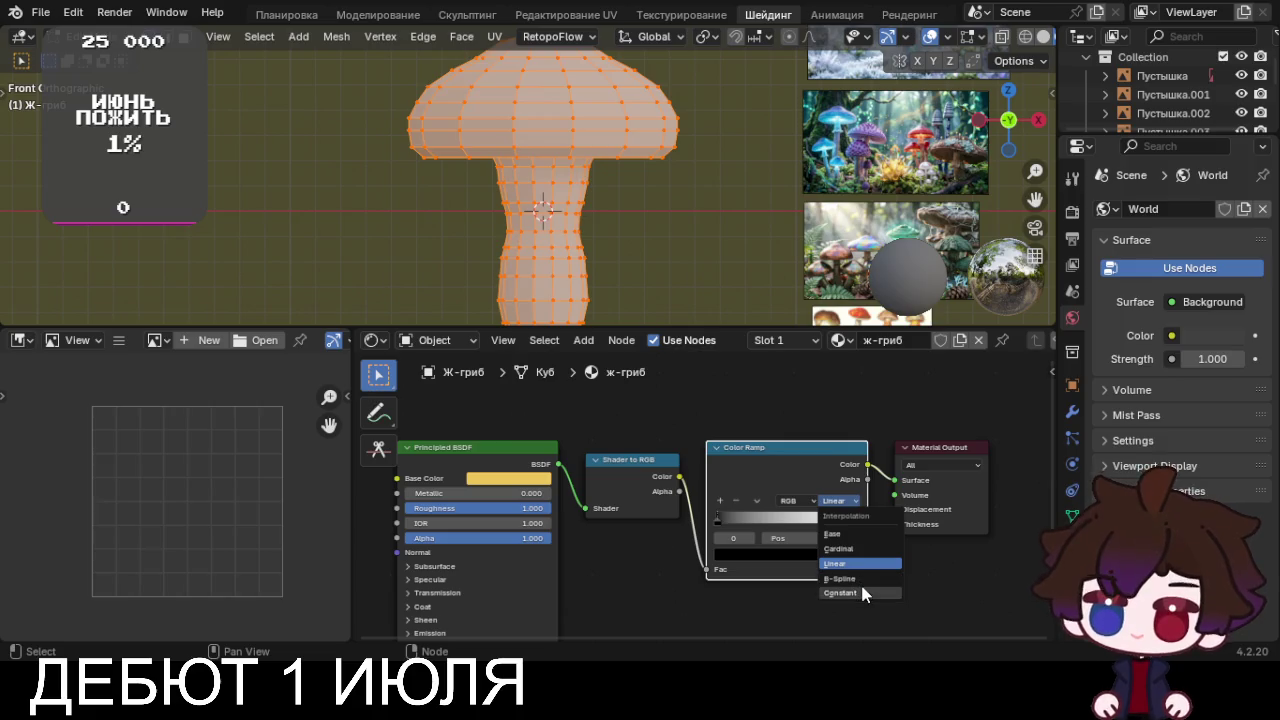
click(862, 581)
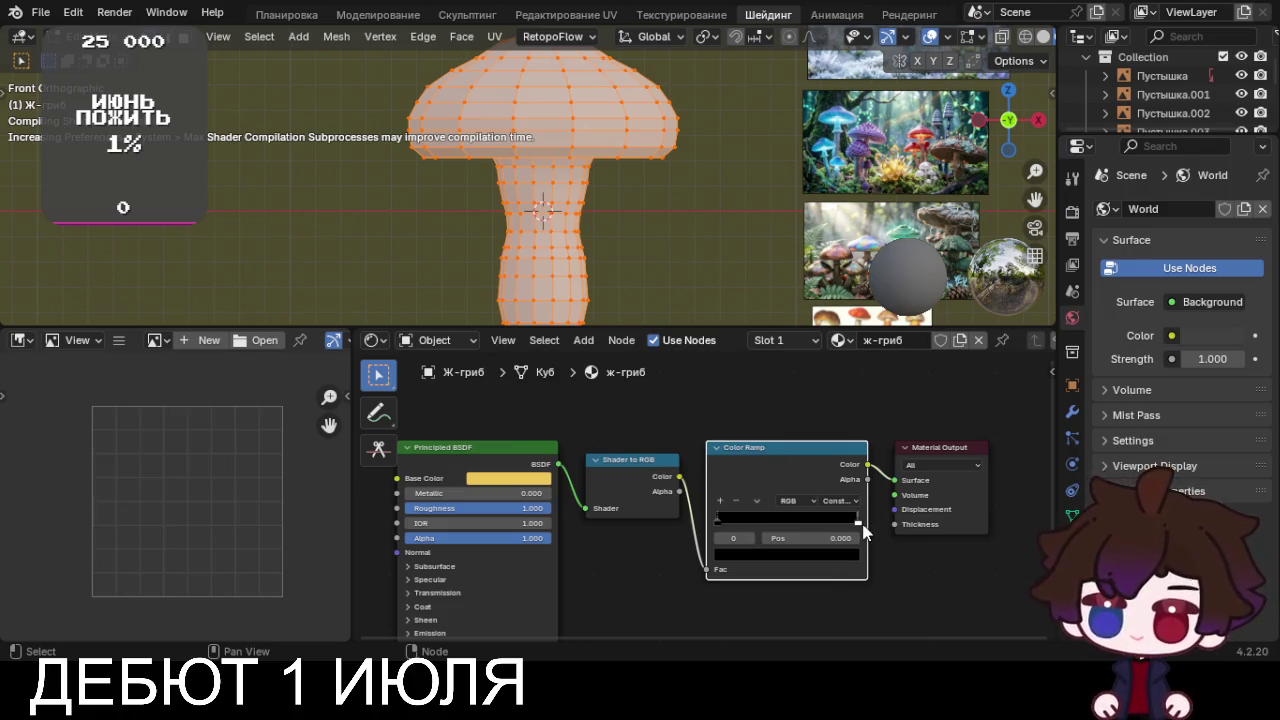
drag(857, 522, 784, 538)
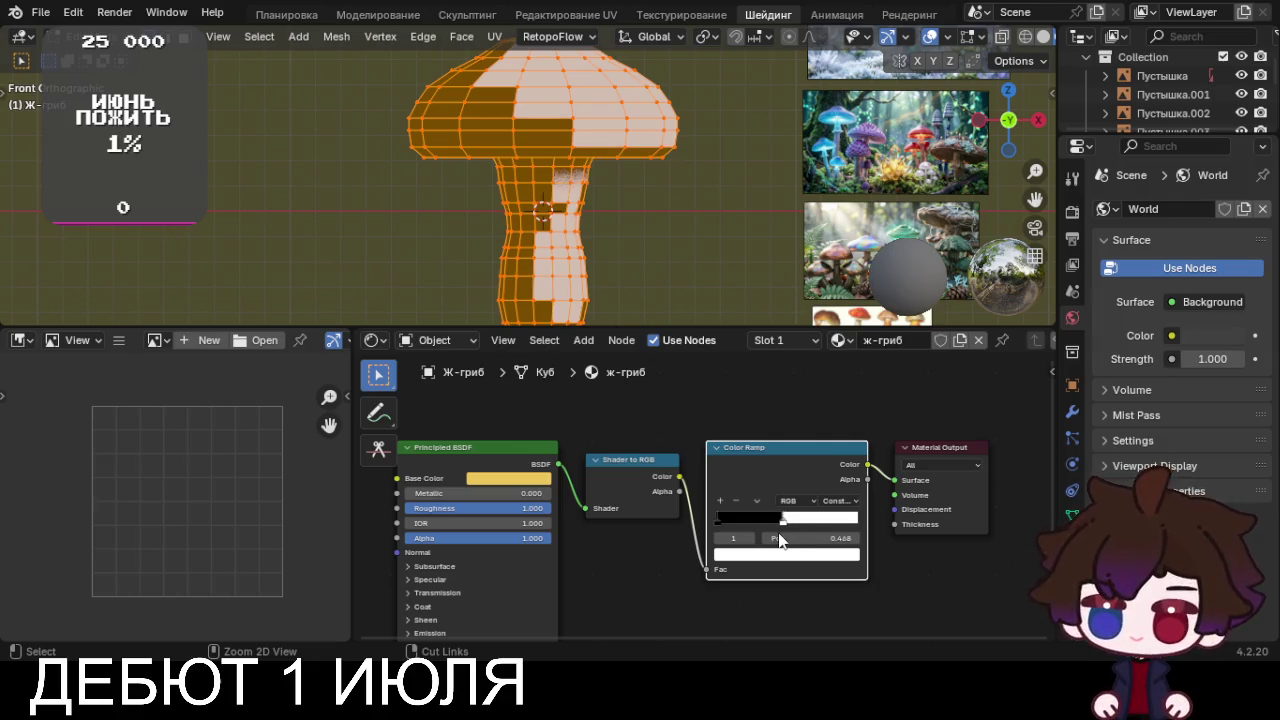
mouse_move(623, 223)
middle_down()
mouse_move(569, 296)
mouse_move(693, 230)
middle_up()
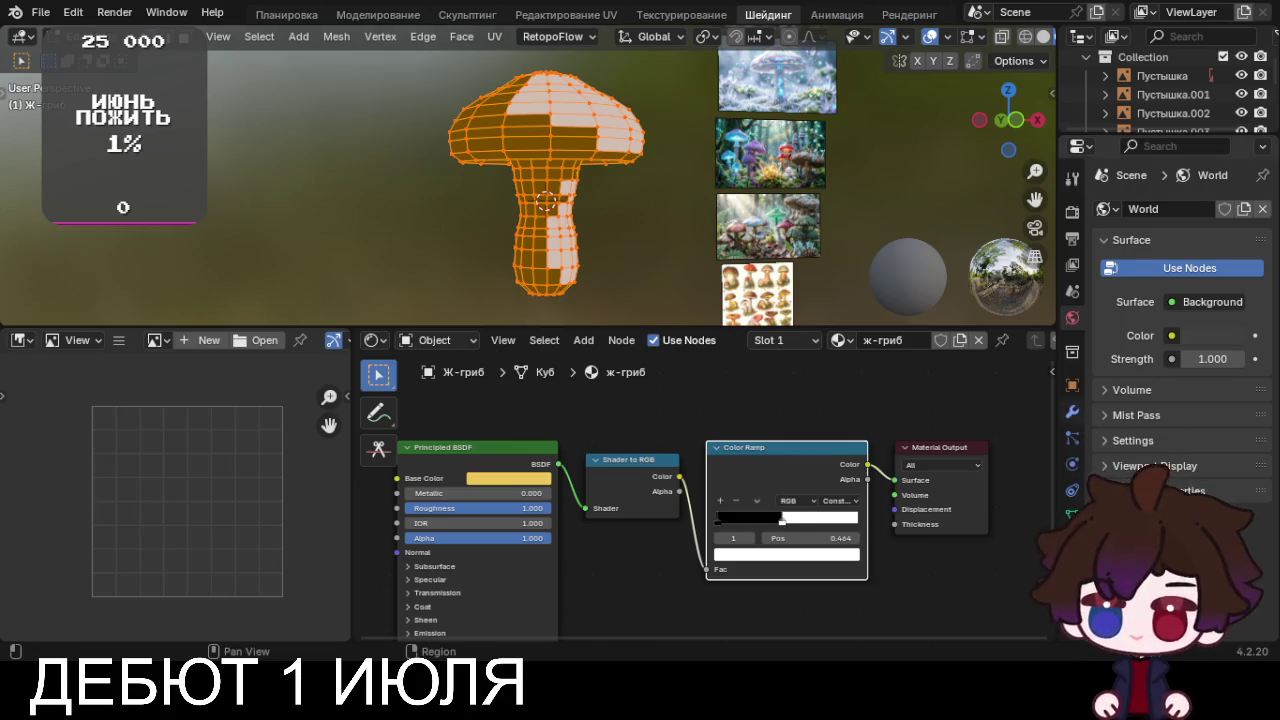
Try Ease, Cardinal, Linear and B-Spline interpolation, return to Constant, and slide the stop to 0.000
click(855, 500)
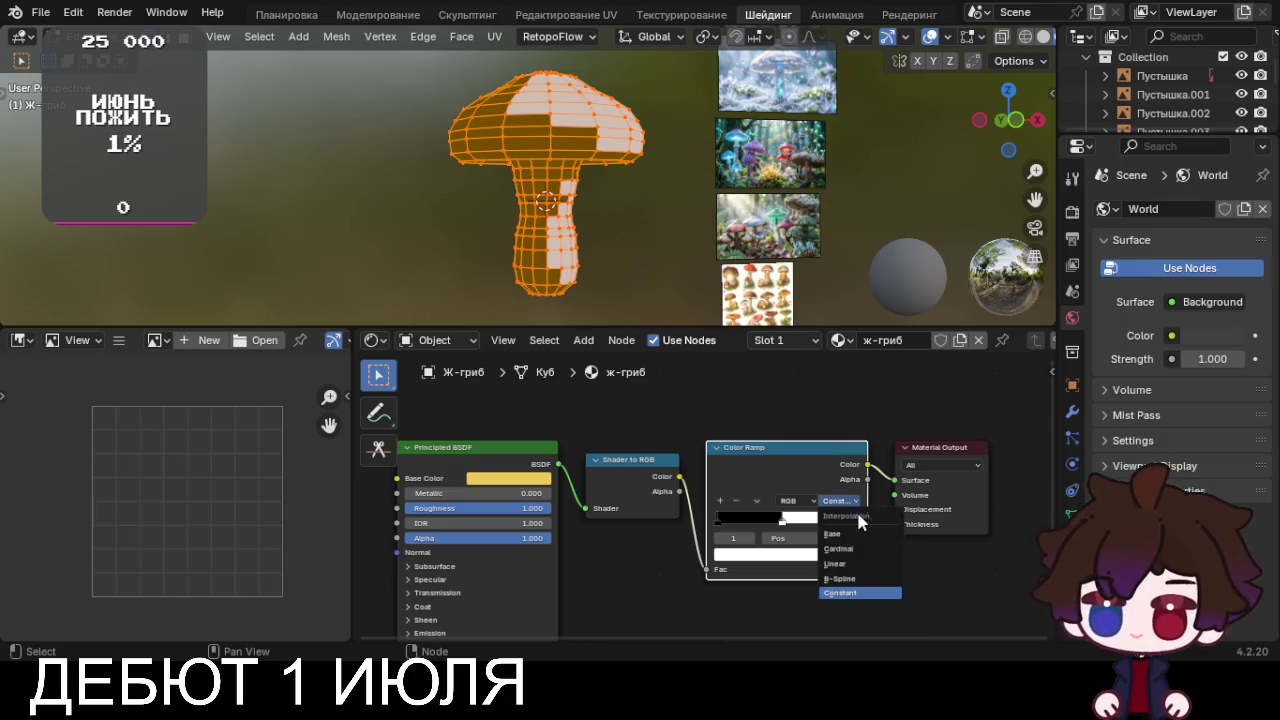
click(857, 531)
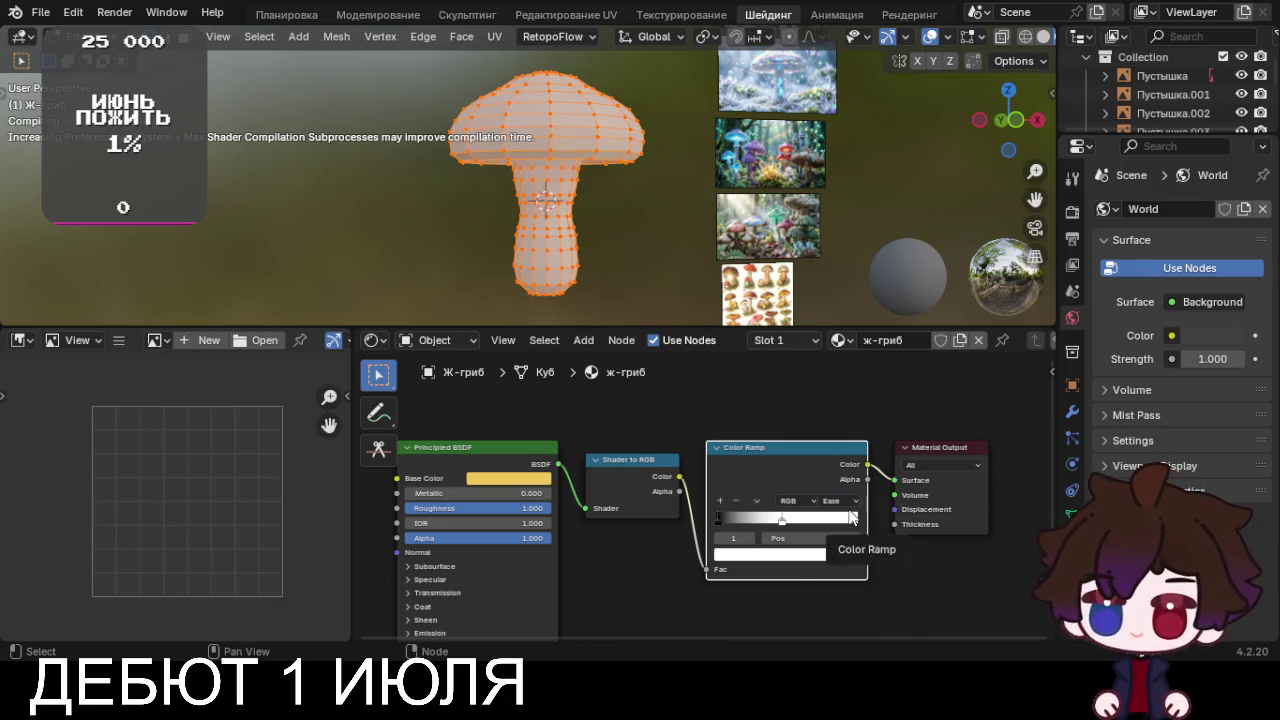
click(840, 500)
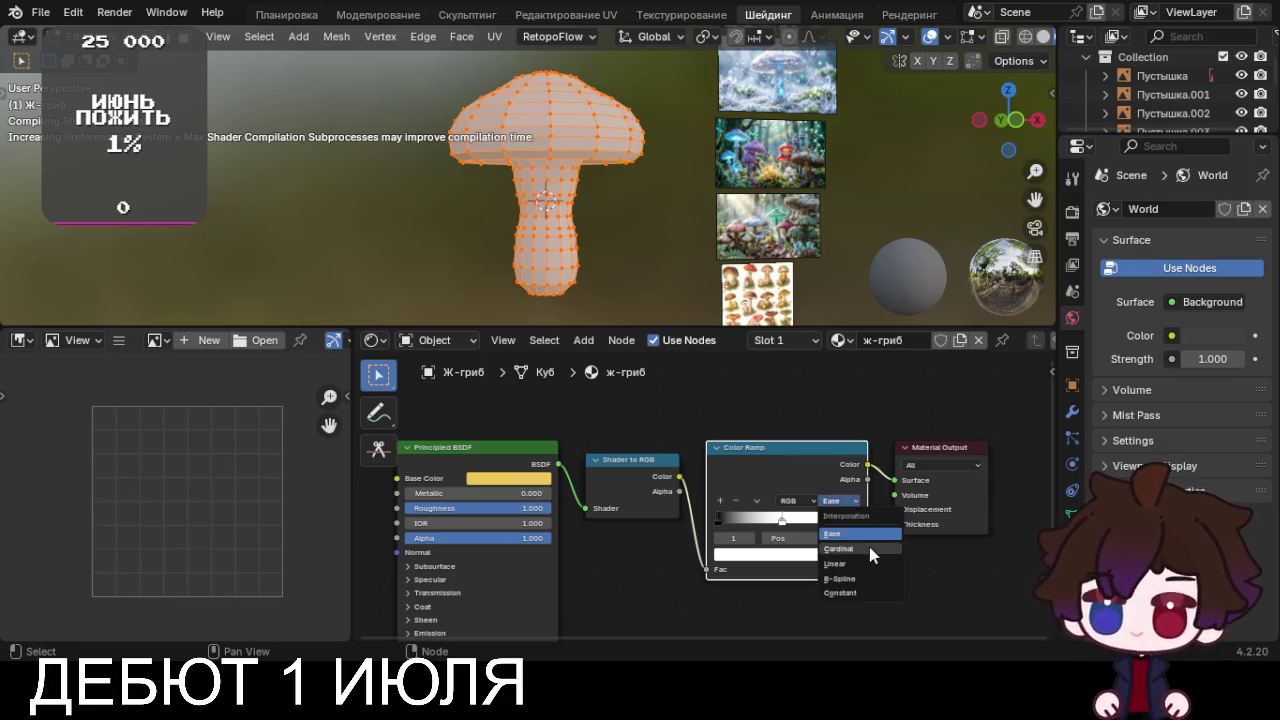
click(870, 549)
click(840, 500)
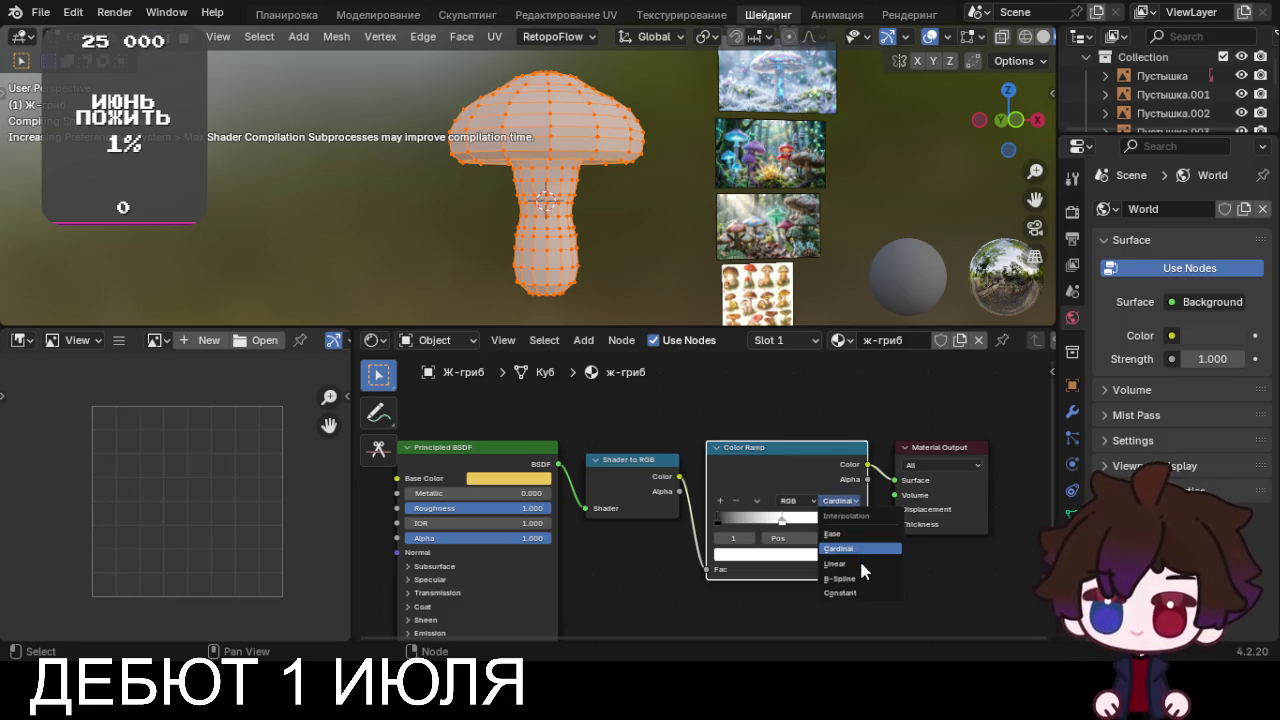
click(861, 564)
click(850, 500)
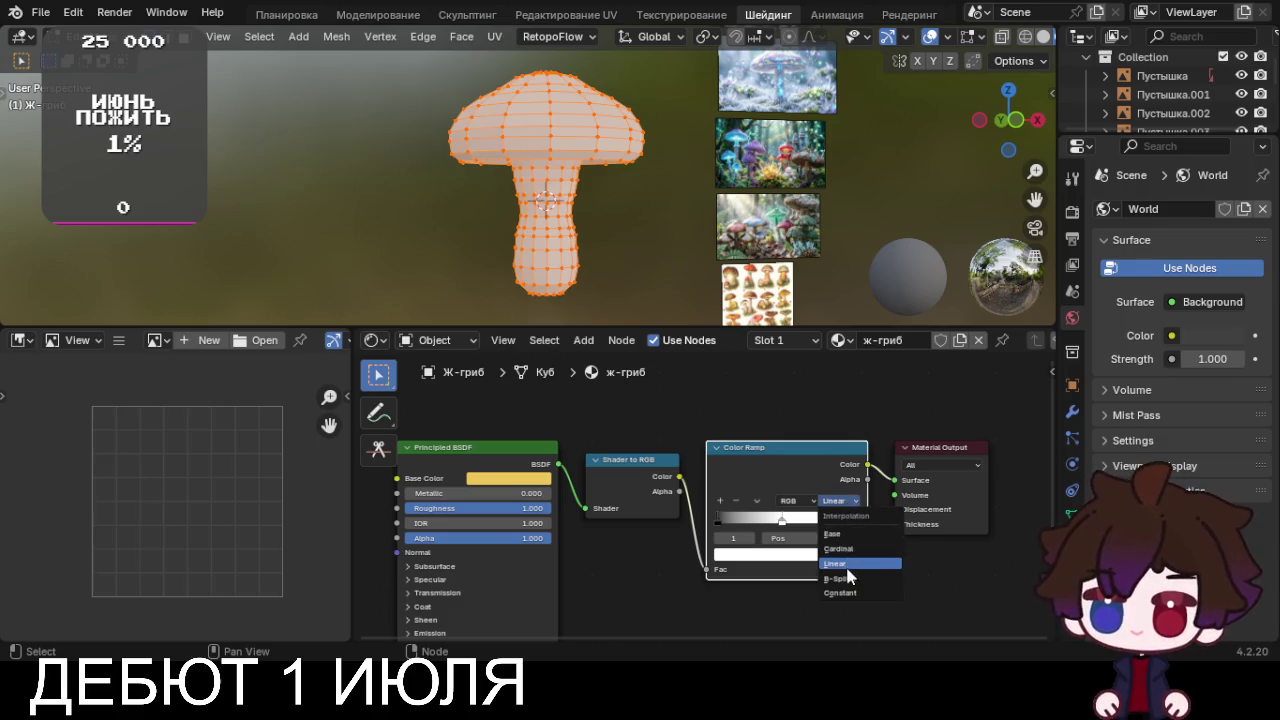
click(848, 577)
click(838, 500)
click(845, 592)
drag(791, 537, 645, 527)
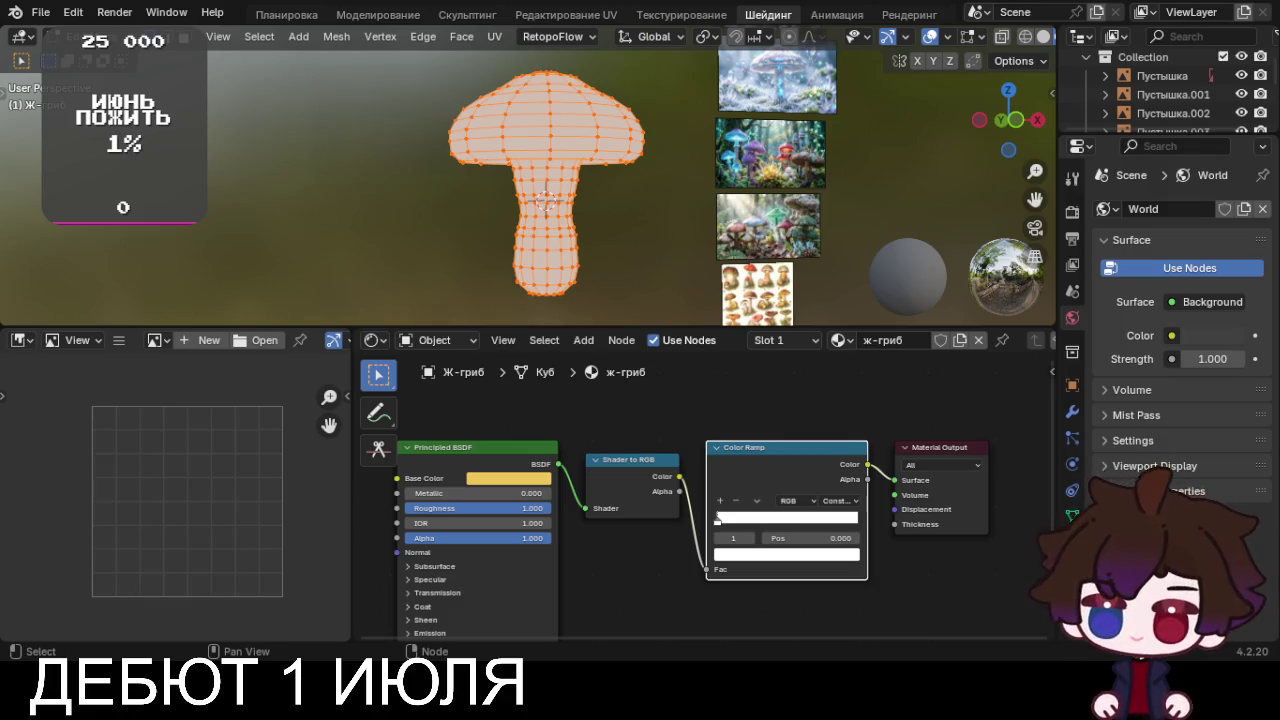
middle_drag(645, 560, 629, 563)
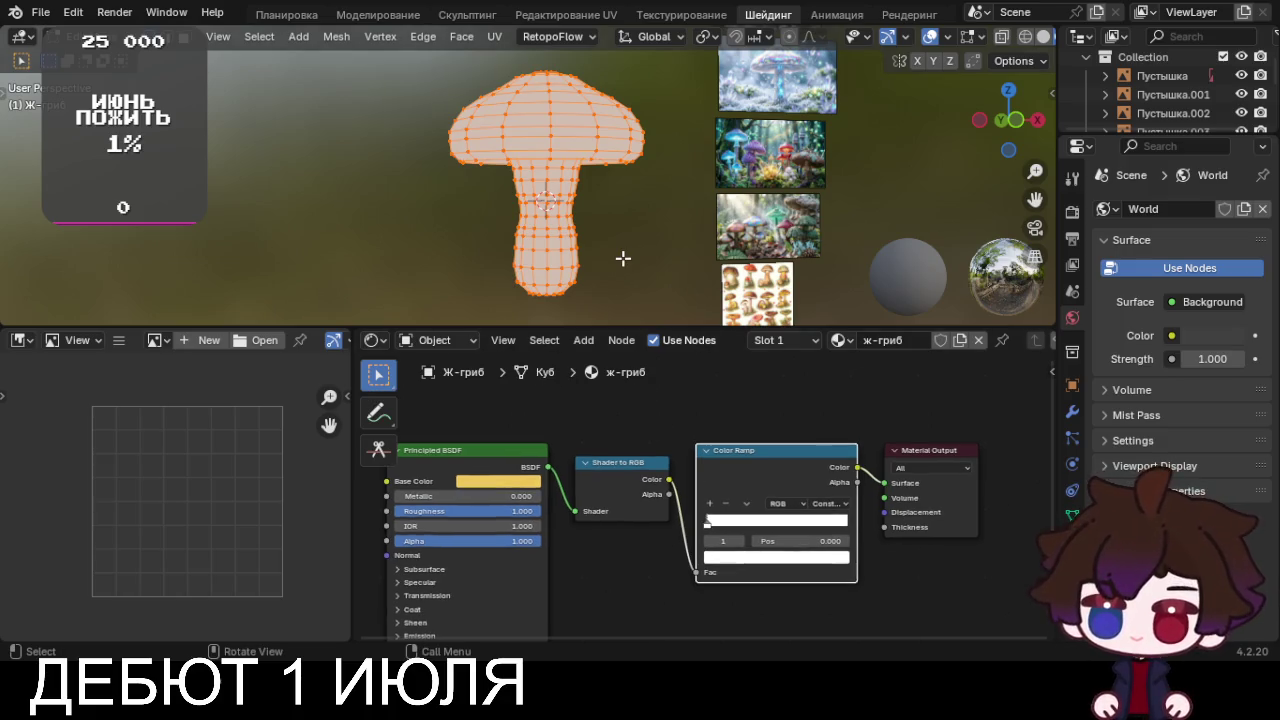
right_click(507, 155)
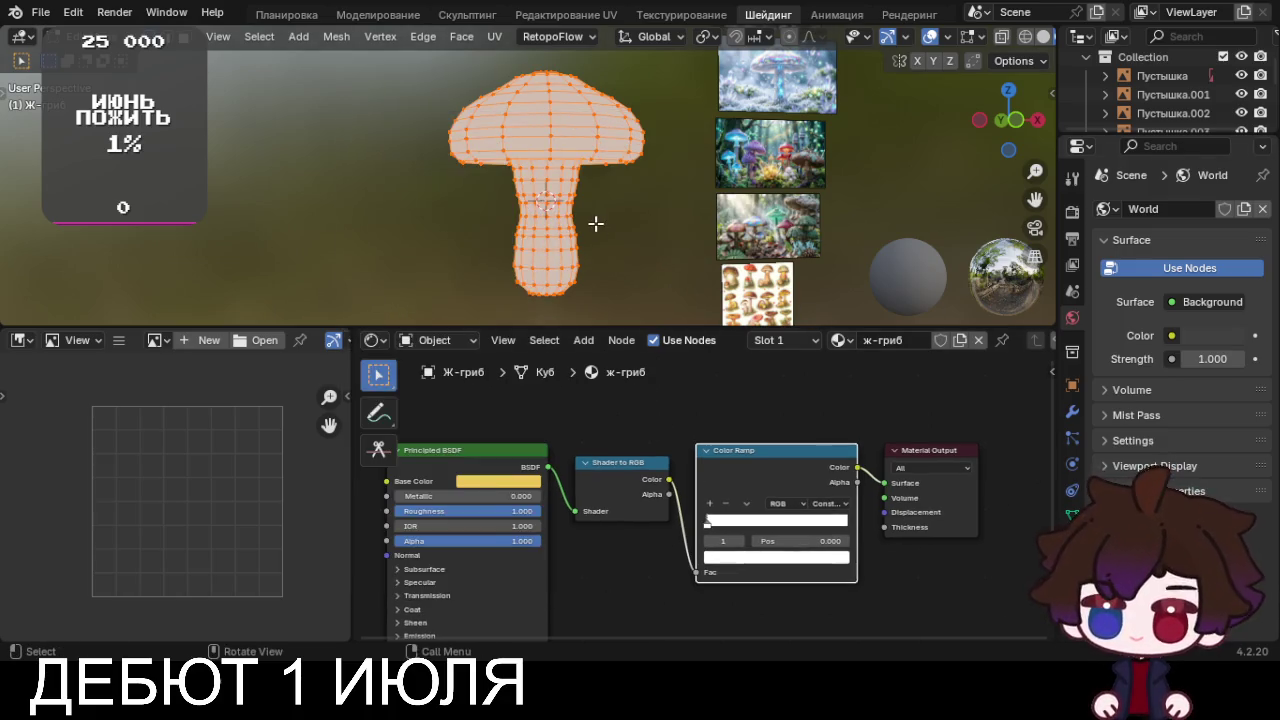
key(u)
click(593, 223)
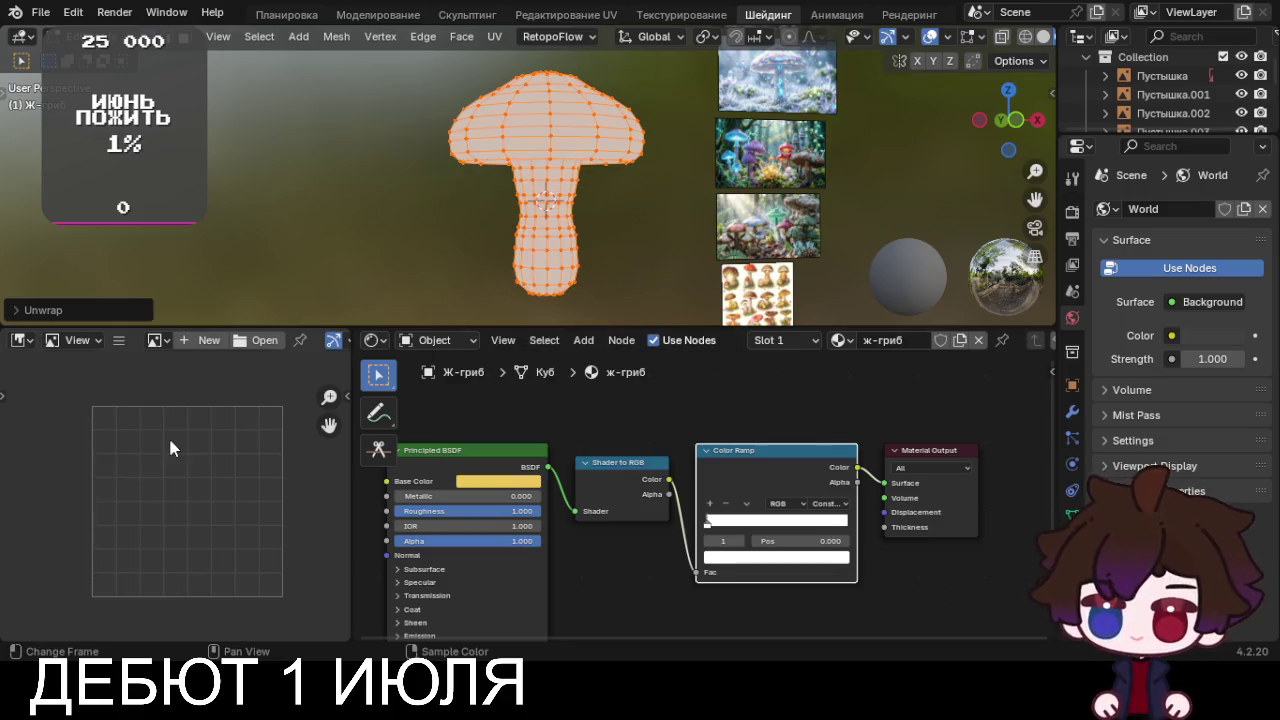
click(74, 309)
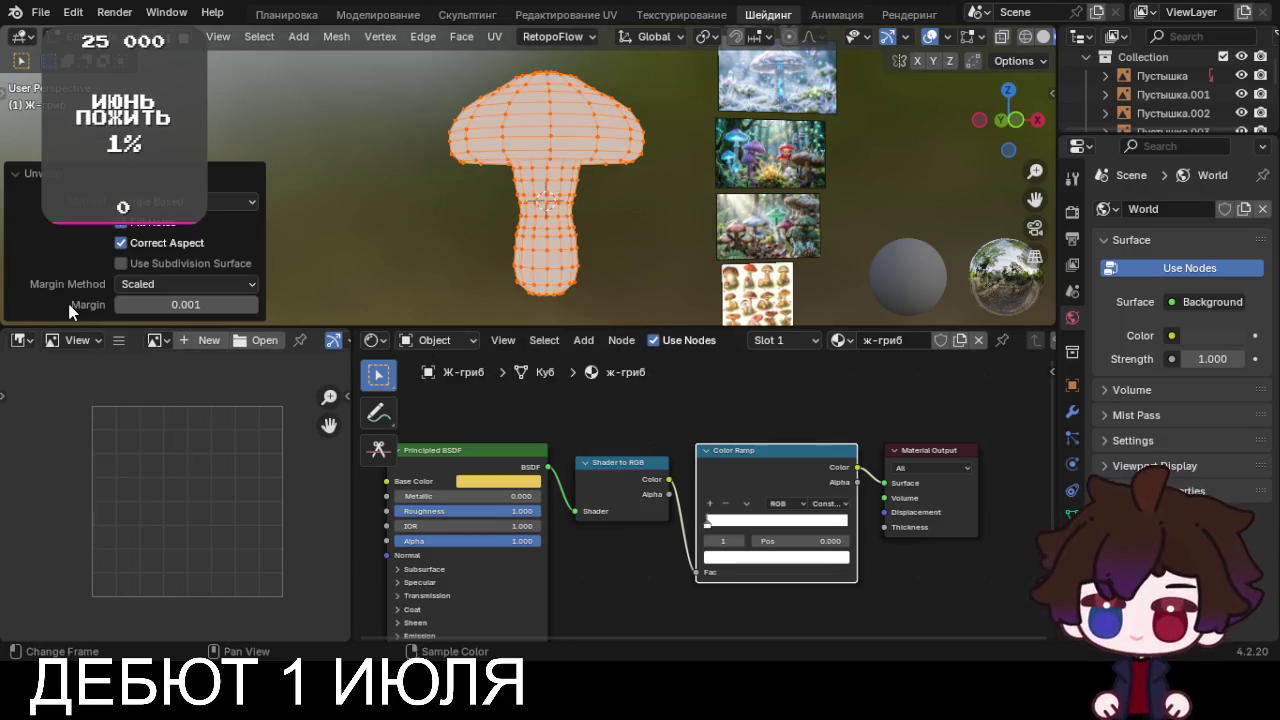
click(54, 185)
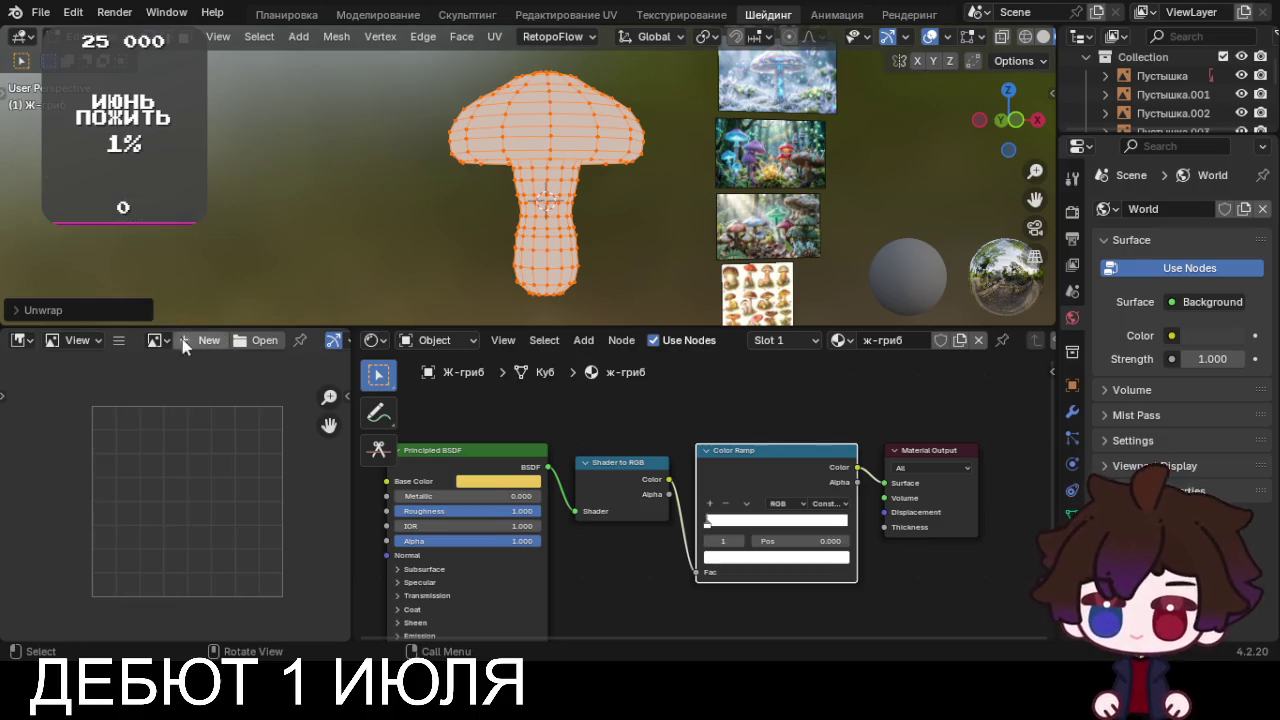
click(157, 340)
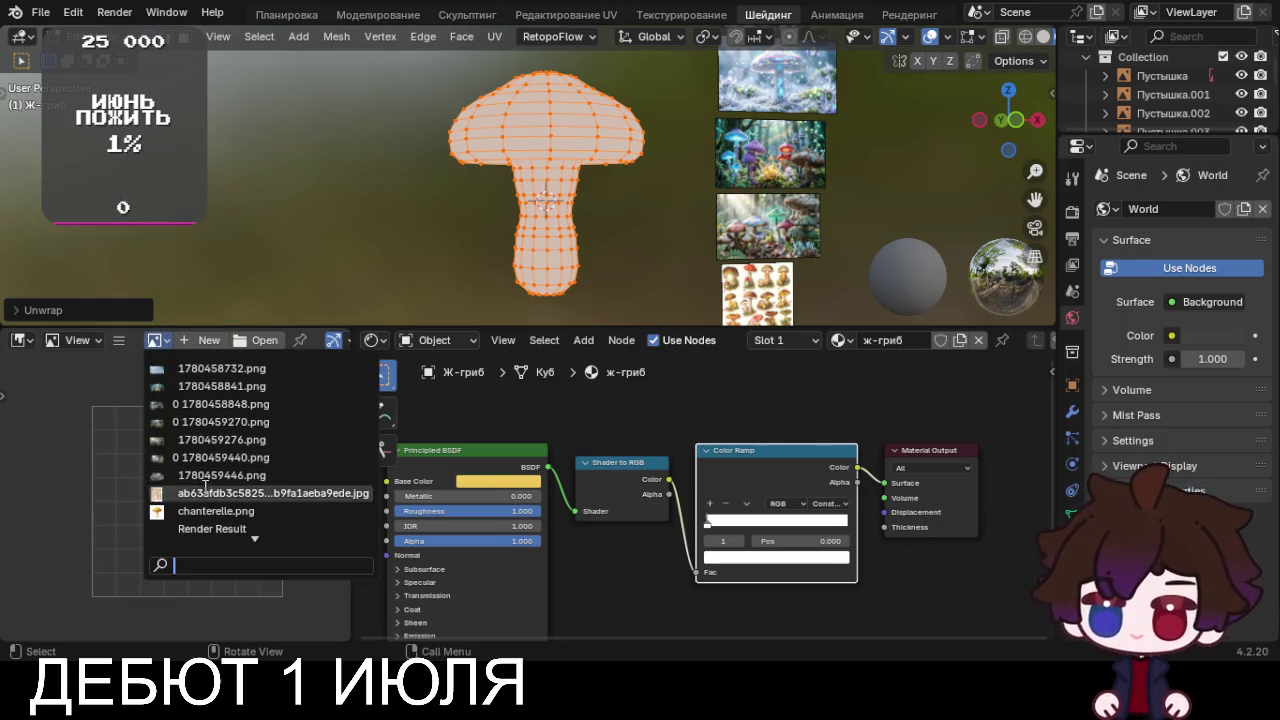
scroll(200, 510, down, 2)
click(211, 528)
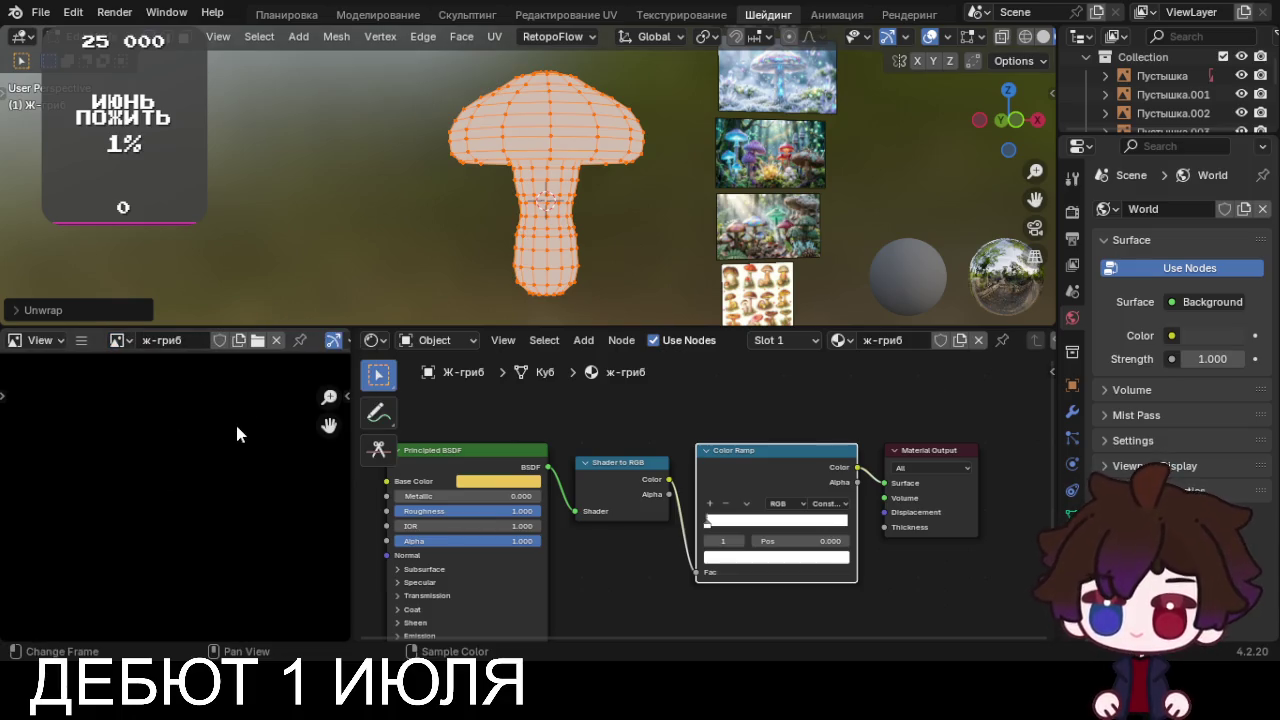
key(u)
click(391, 173)
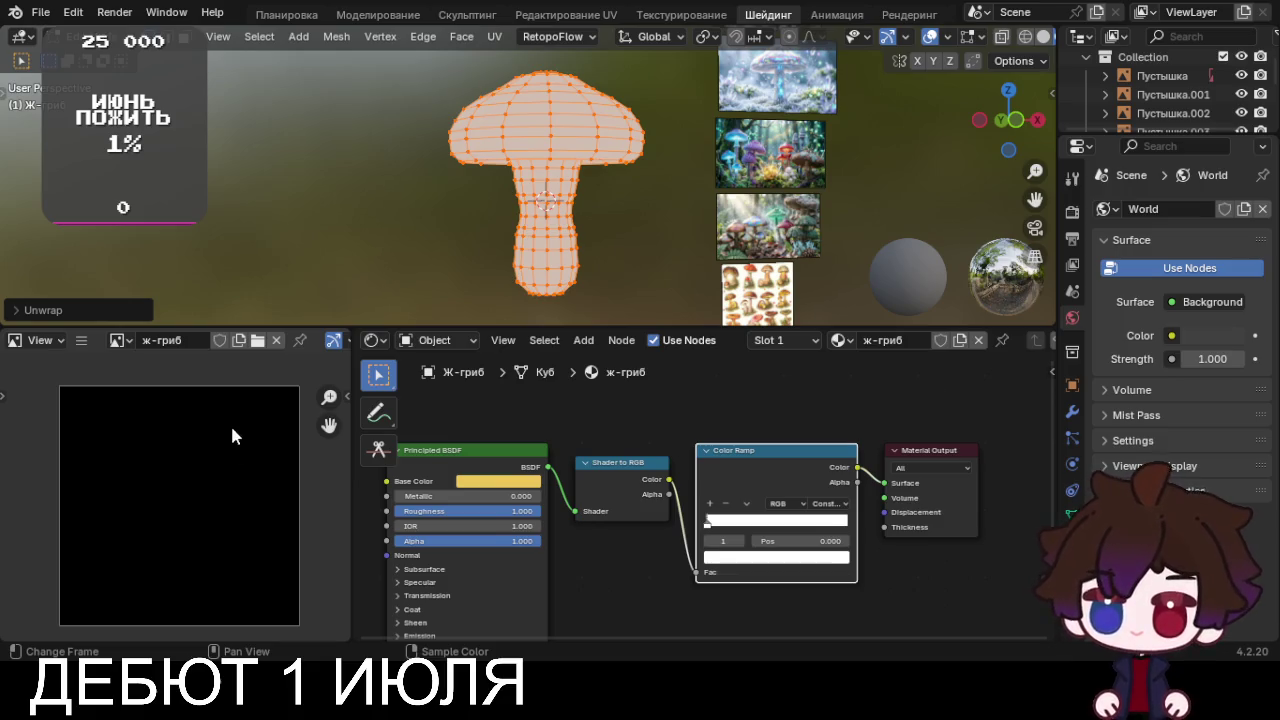
click(276, 341)
middle_drag(194, 476, 172, 471)
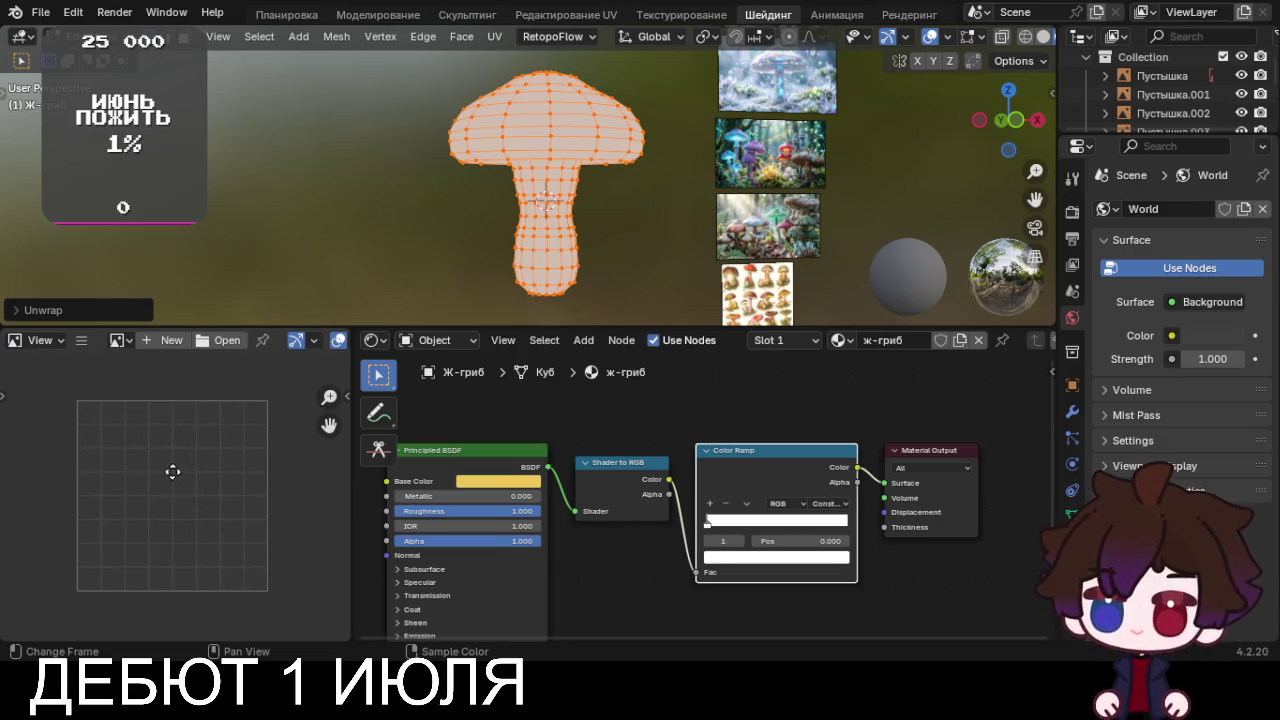
scroll(455, 512, down, 1)
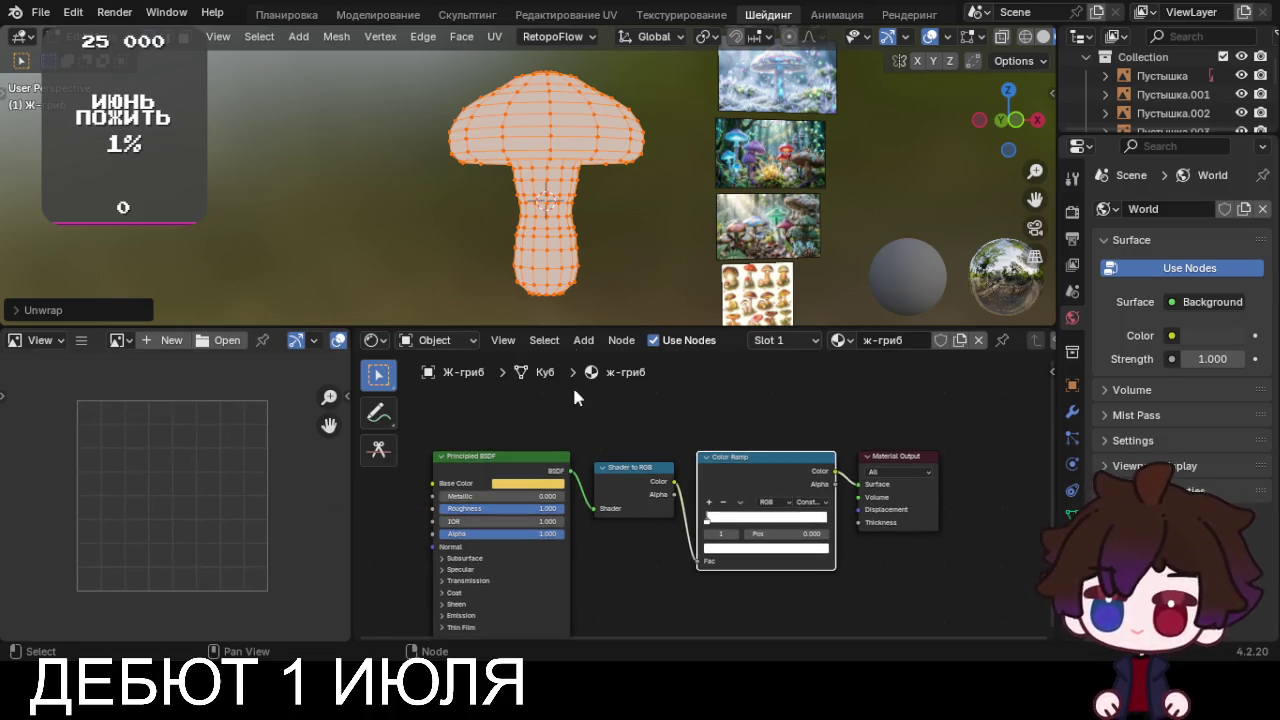
Return to Object Mode, set the ramp's black stop to 0.214, and add a sun light
key(Tab)
mouse_move(713, 527)
mouse_down()
mouse_move(748, 520)
mouse_move(733, 530)
mouse_up()
mouse_move(494, 266)
middle_down()
mouse_move(630, 229)
mouse_move(930, 305)
middle_up()
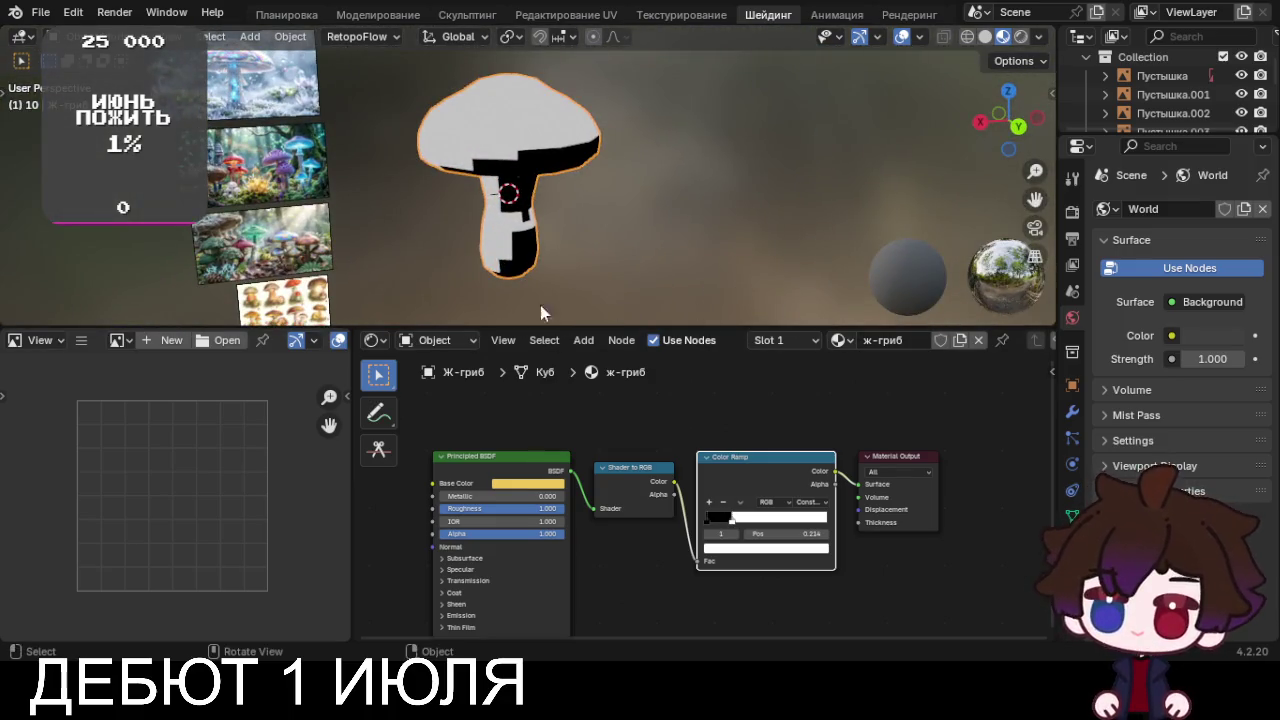
key(shift+a)
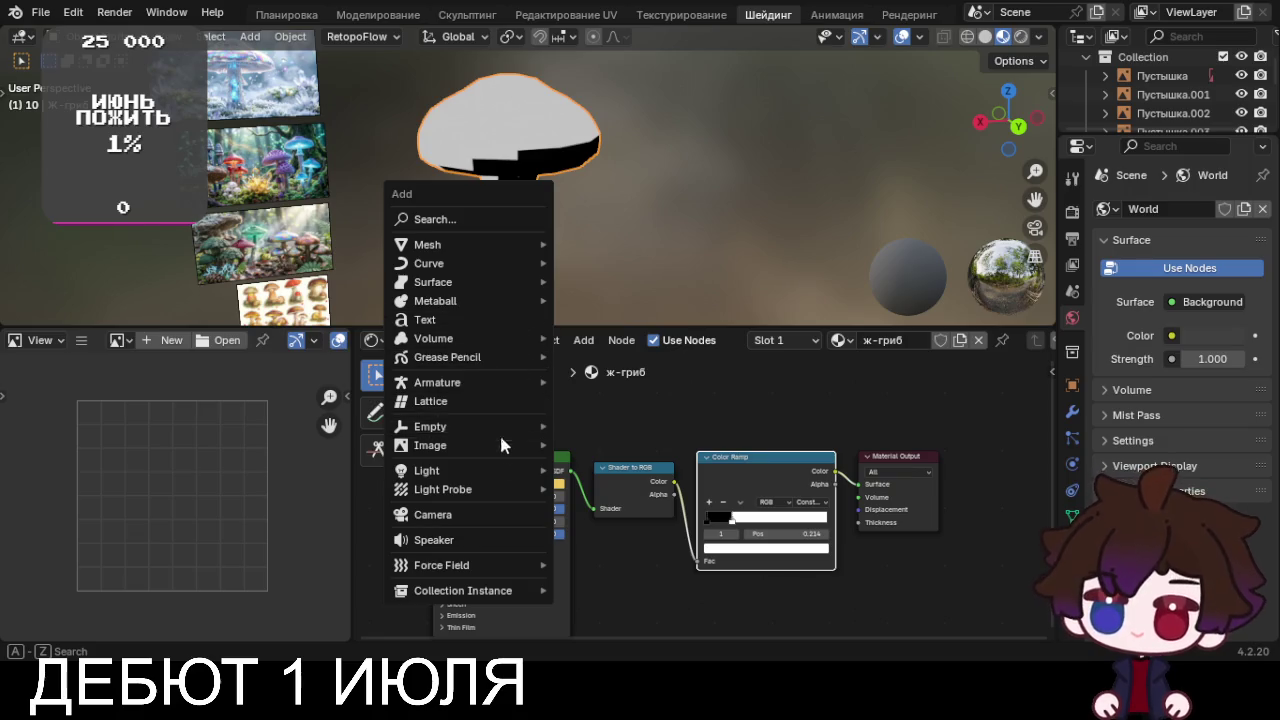
mouse_move(440, 470)
click(614, 491)
Move the sun lamp up above the mushroom in front view
mouse_move(612, 460)
middle_down()
mouse_move(609, 246)
mouse_move(269, 231)
middle_up()
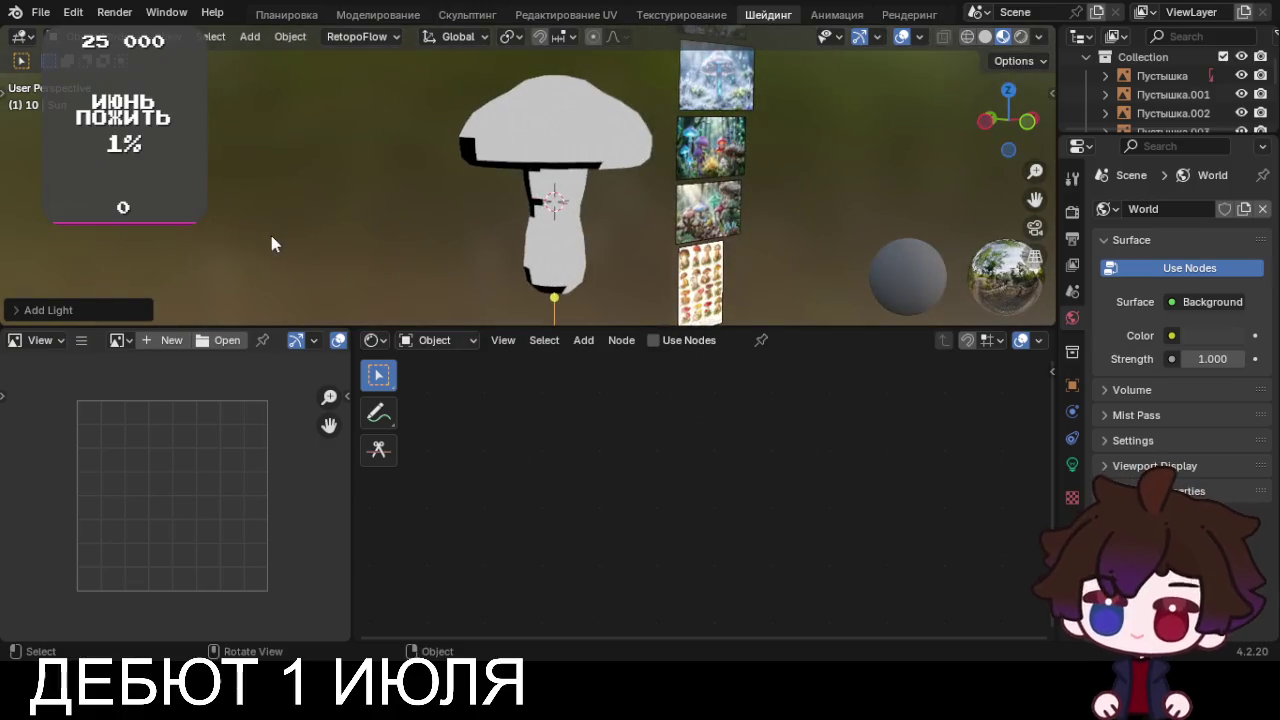
key(KP_1)
scroll(271, 235, down, 3)
key(g)
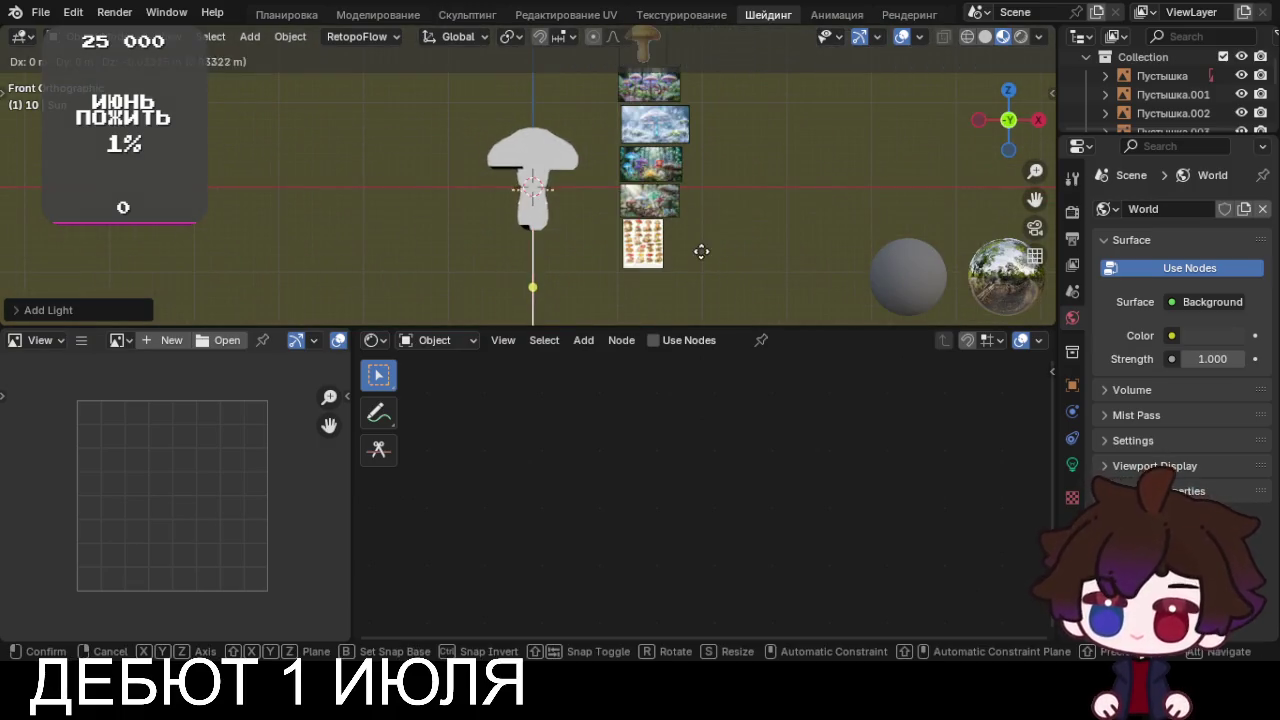
click(700, 77)
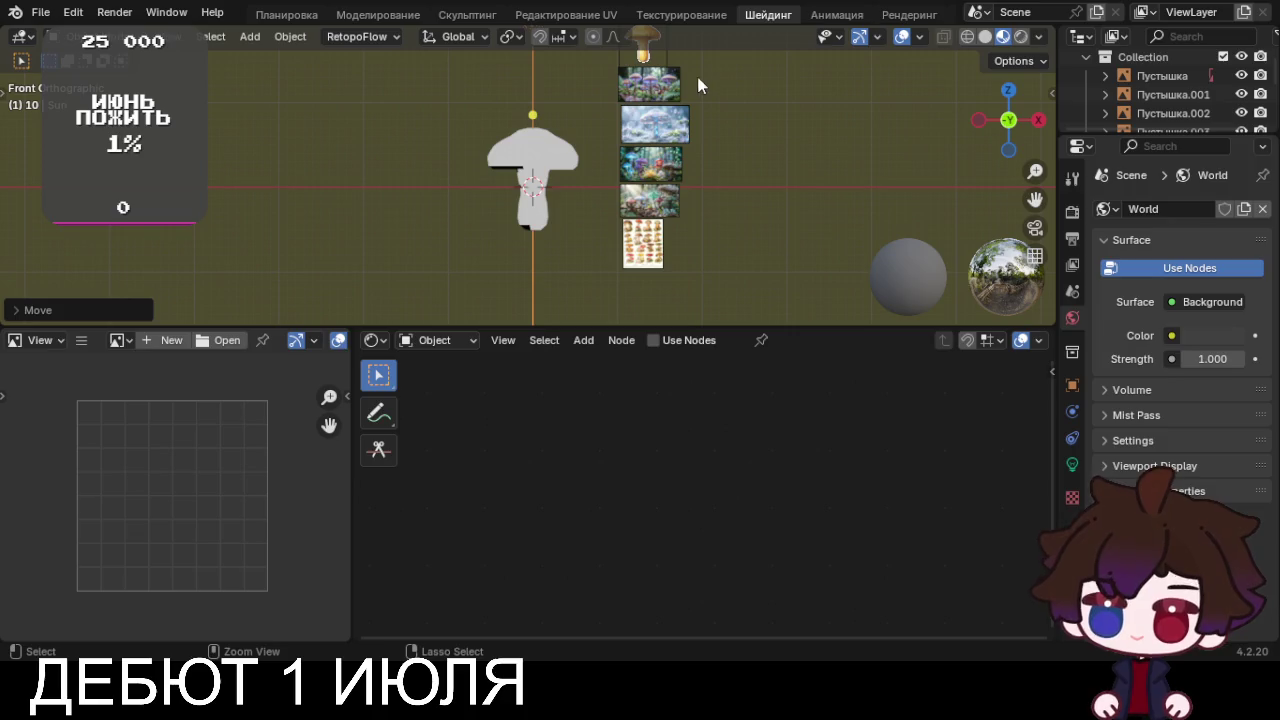
Preview the mushroom in rendered shading and set the Color Ramp stop to 0.145
click(537, 187)
scroll(537, 187, up, 3)
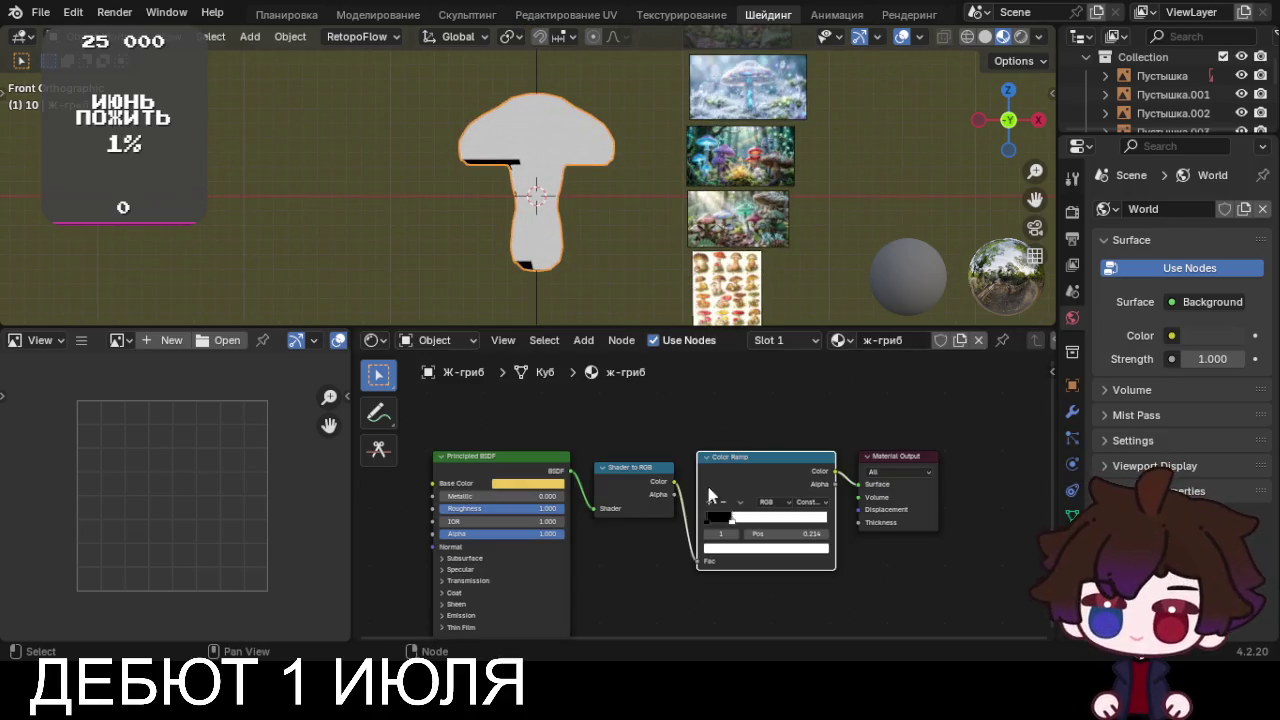
key(g)
key(Escape)
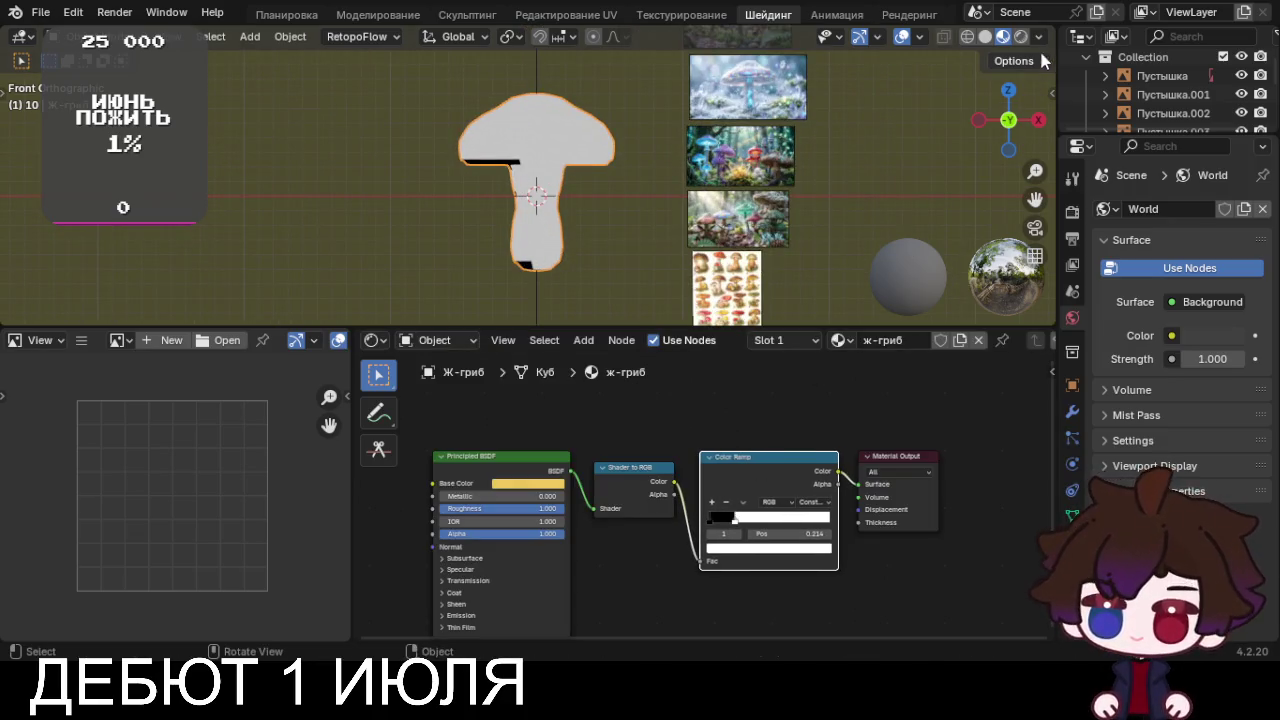
click(1020, 36)
scroll(676, 269, down, 2)
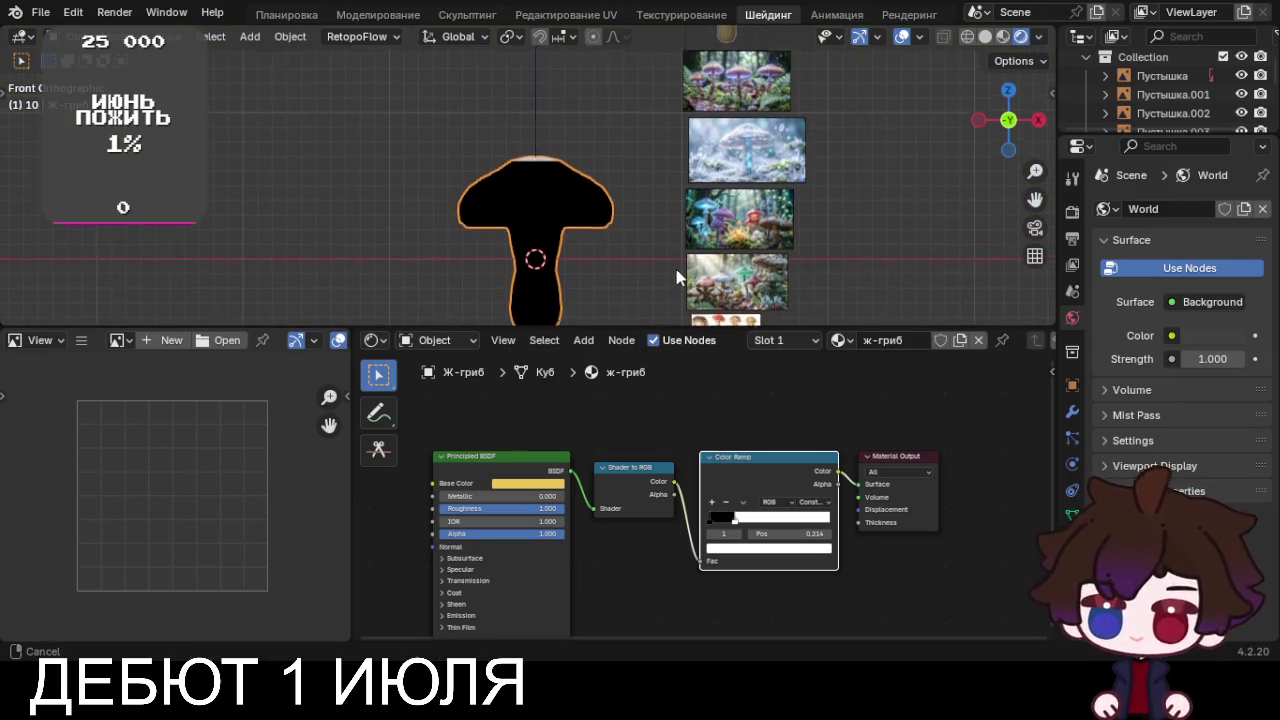
scroll(624, 248, down, 2)
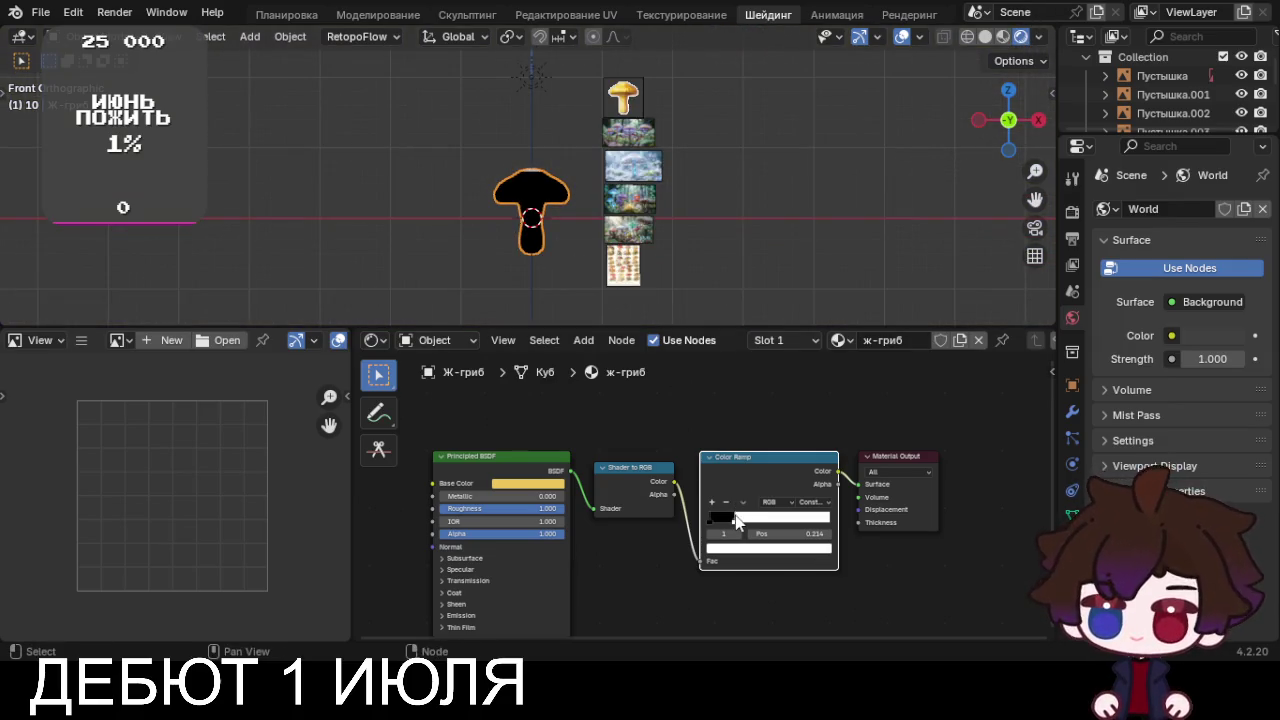
drag(738, 530, 725, 528)
scroll(527, 200, down, 2)
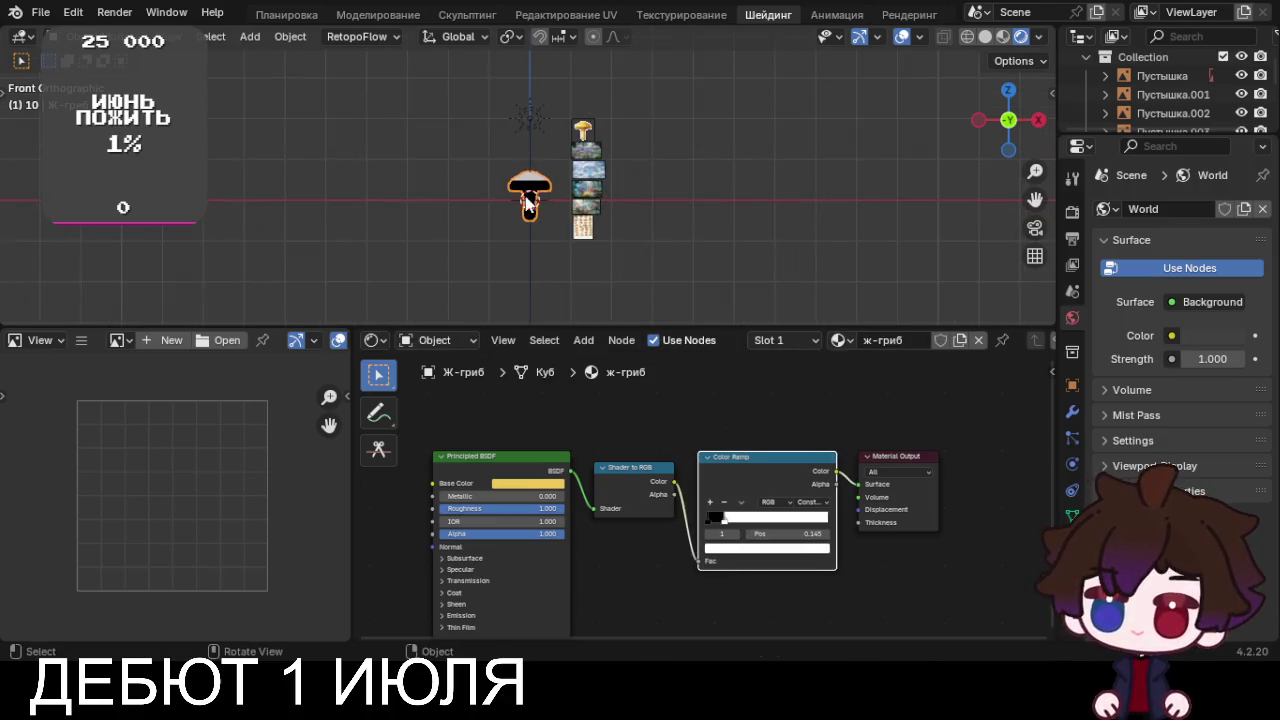
Rotate the sun lamp so its light aims at the mushroom
click(528, 114)
scroll(548, 230, up, 2)
key(r)
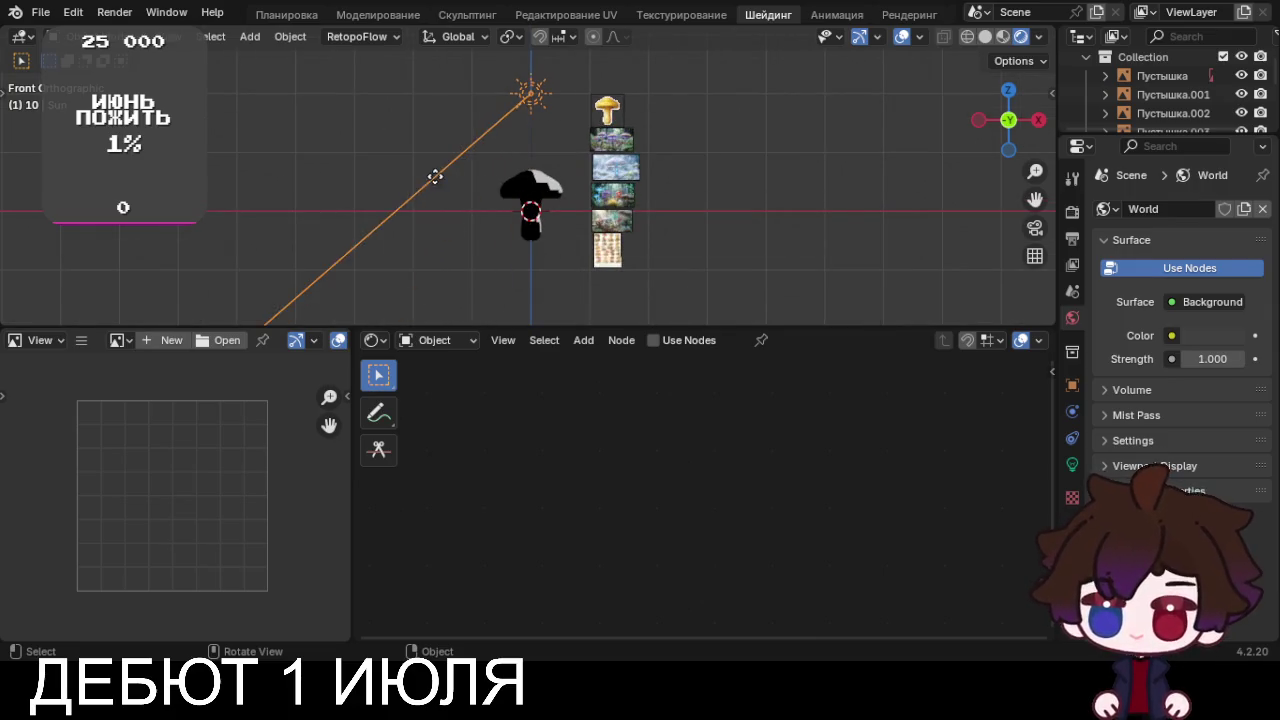
middle_drag(435, 177, 694, 219)
scroll(560, 252, up, 3)
scroll(560, 252, up, 2)
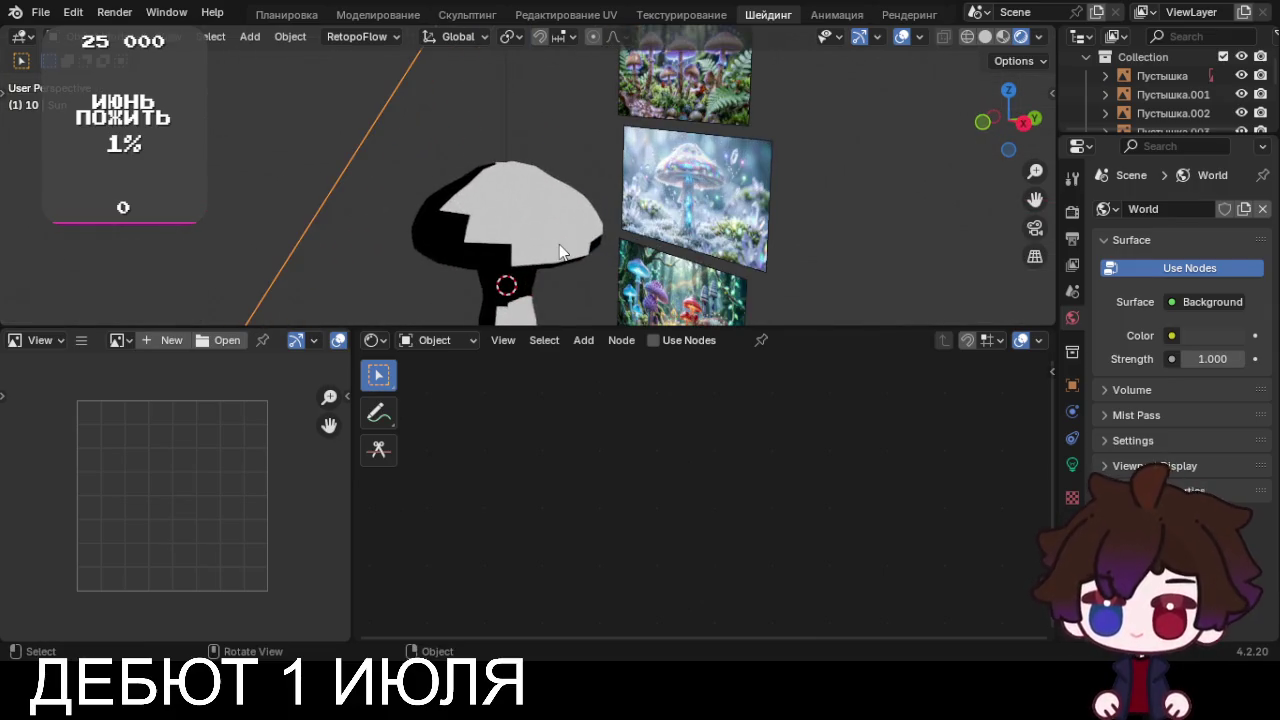
Smooth the mushroom with a Ctrl+2 subdivision
click(511, 212)
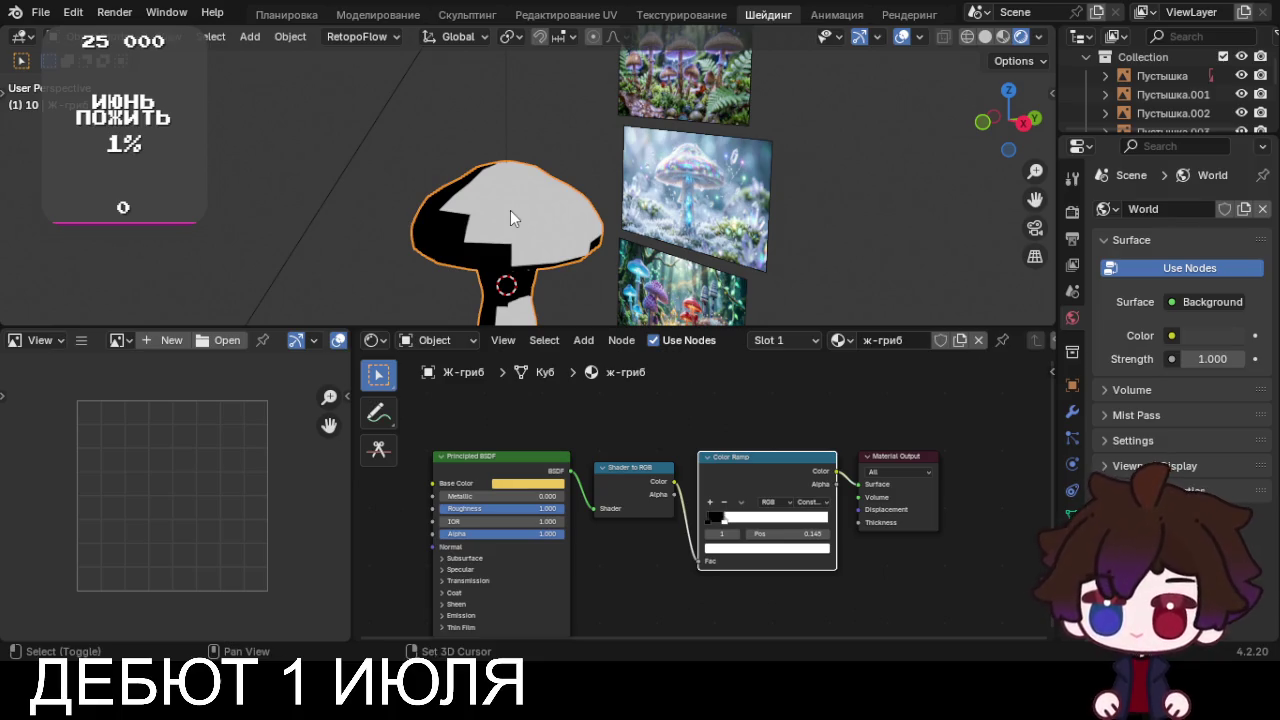
middle_drag(510, 218, 578, 277)
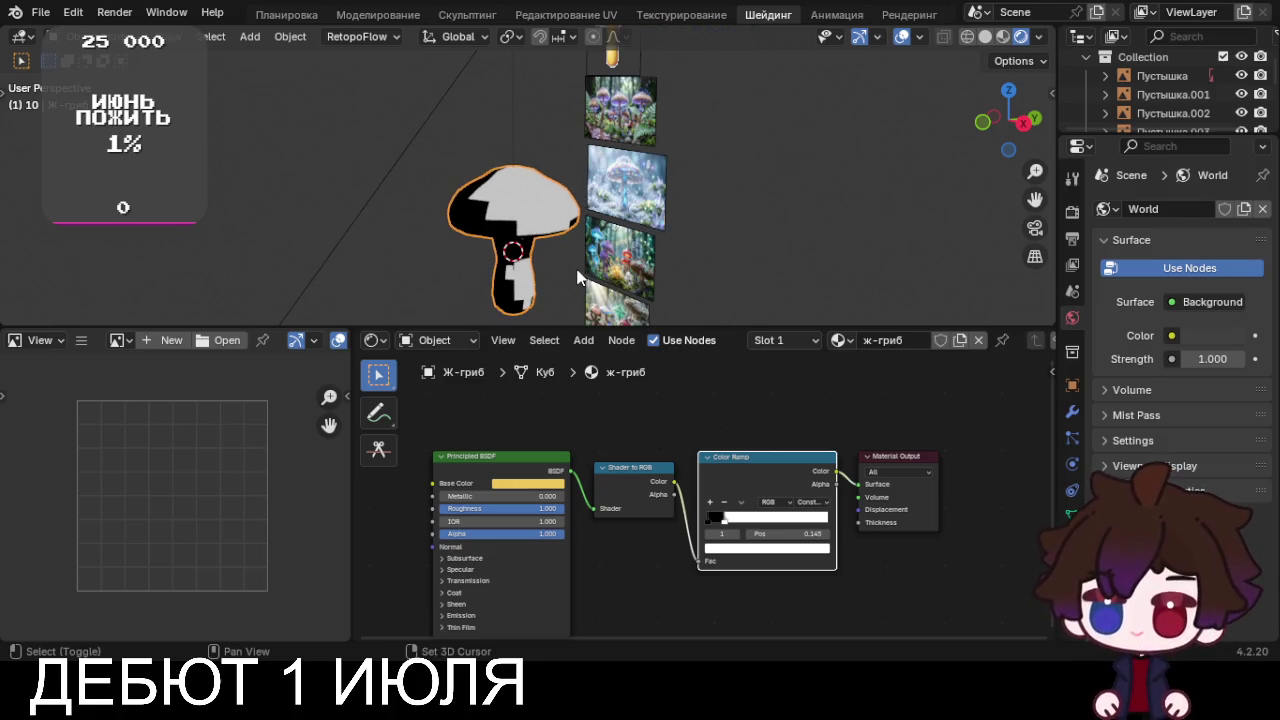
key(ctrl+2)
middle_drag(578, 277, 551, 268)
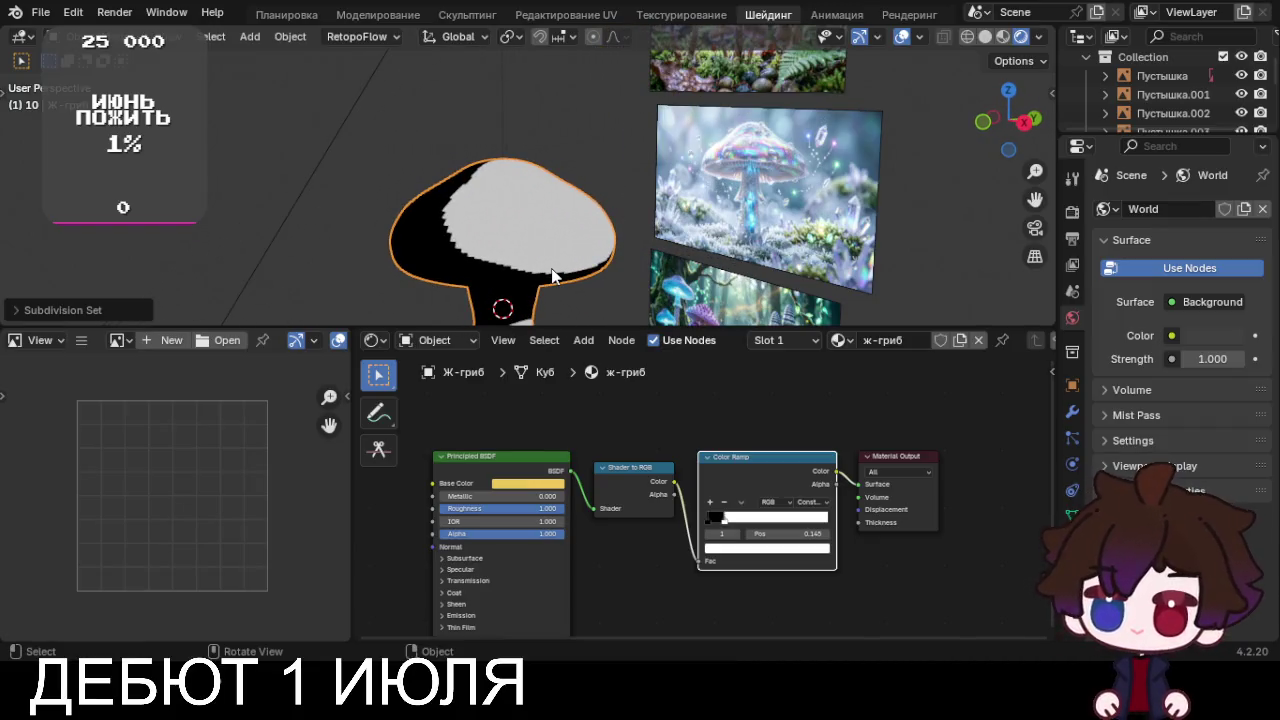
scroll(553, 274, down, 3)
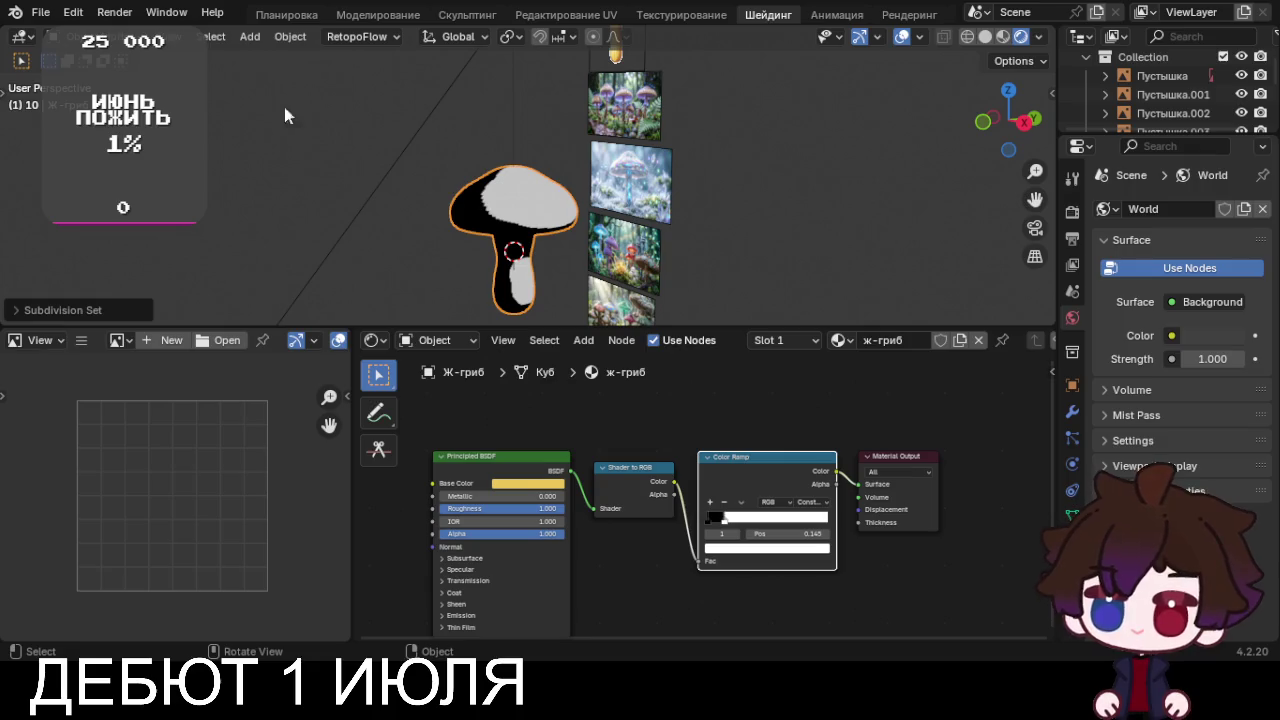
In Layout with rendered preview, set viewport subdivision to 4 and apply the modifier
click(310, 16)
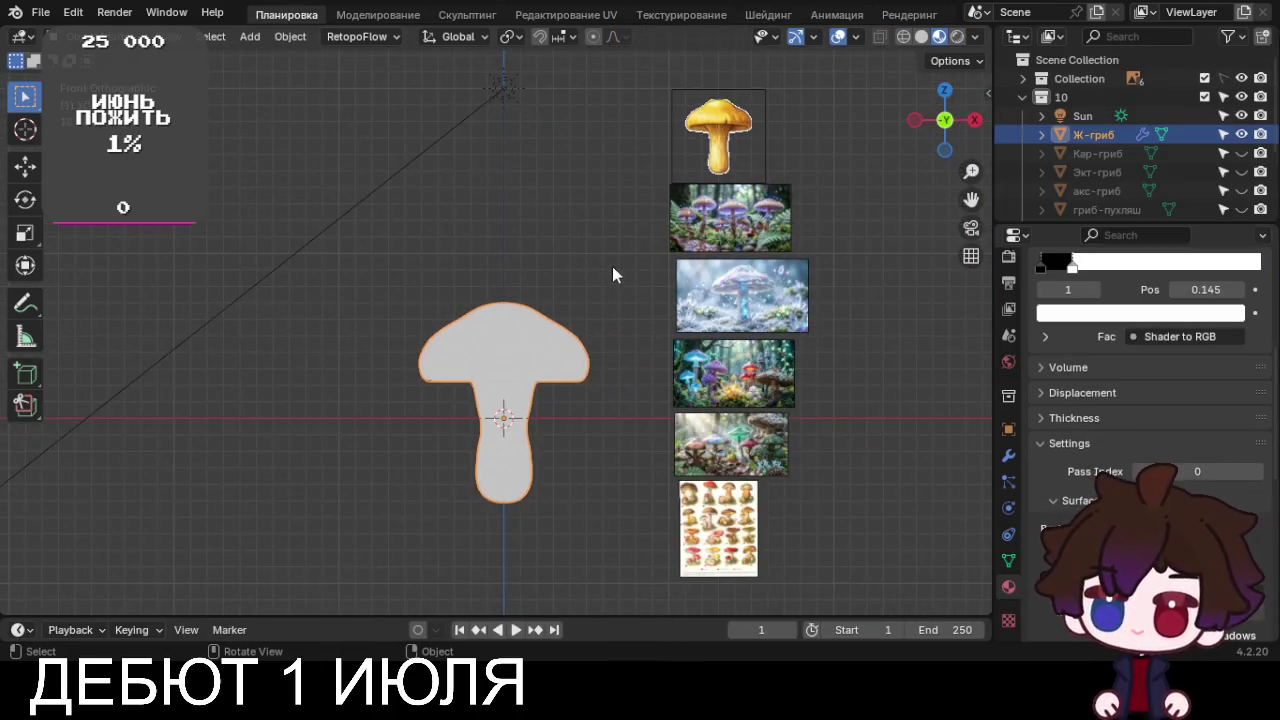
middle_drag(612, 274, 580, 268)
click(957, 36)
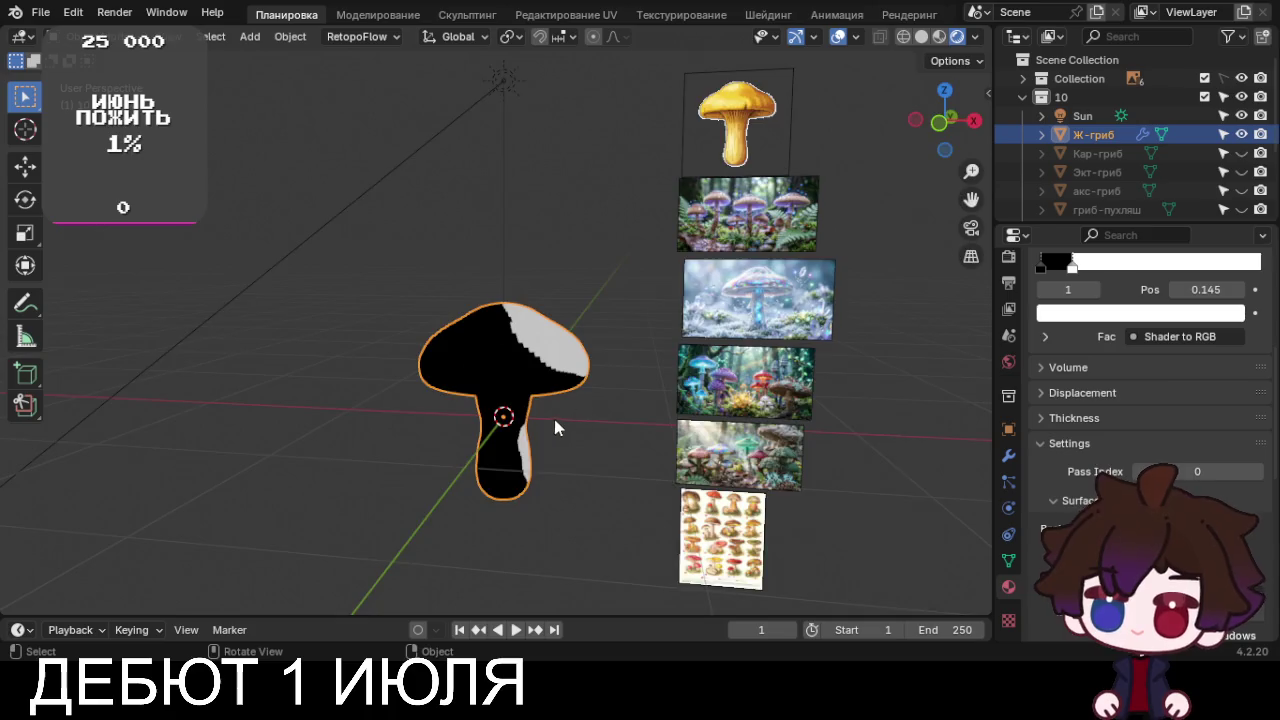
scroll(564, 415, up, 3)
middle_drag(591, 415, 543, 479)
scroll(562, 464, down, 3)
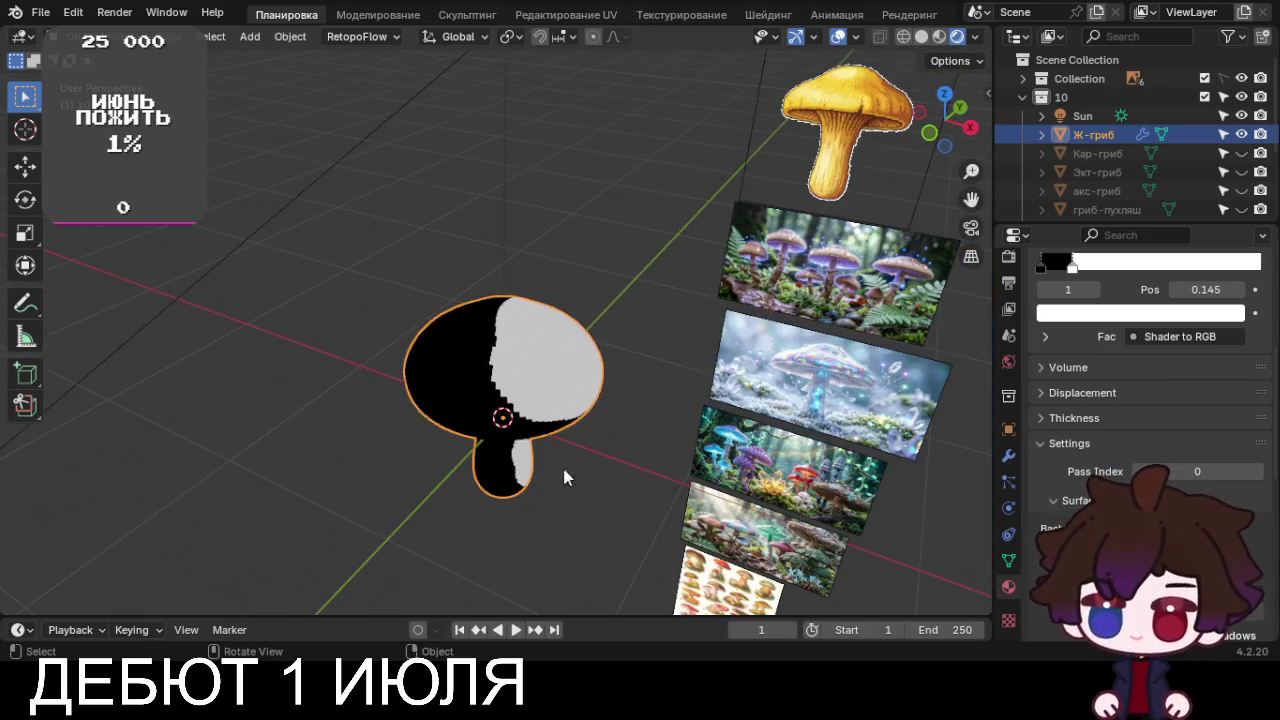
click(1010, 457)
click(1243, 380)
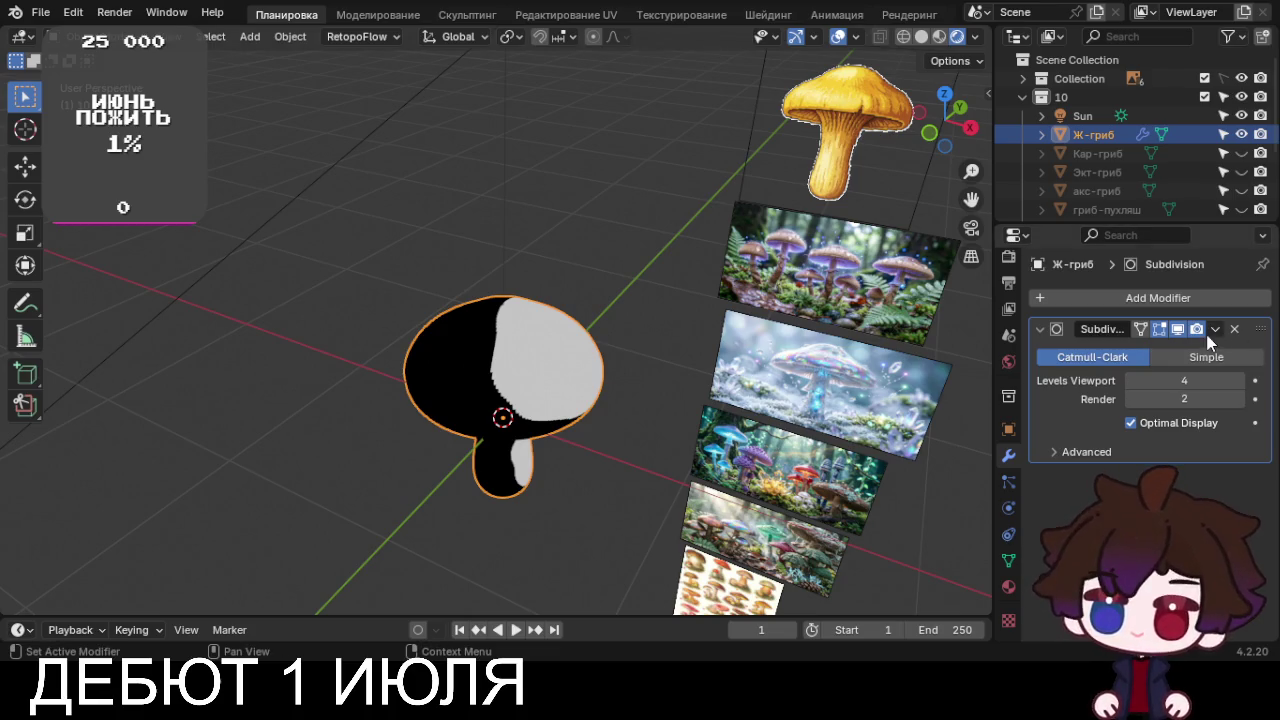
click(1214, 330)
click(1115, 429)
Re-add subdivision with Ctrl+4 and lower its viewport level to 2
key(Tab)
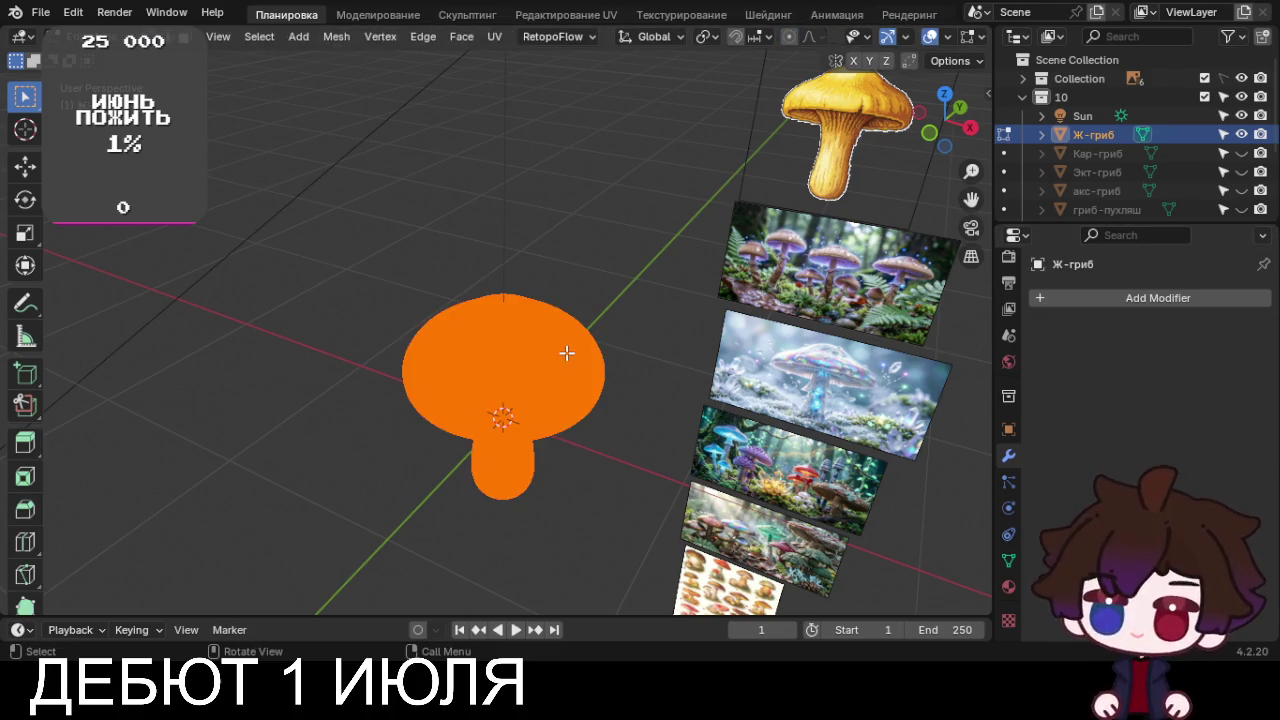
scroll(566, 353, up, 5)
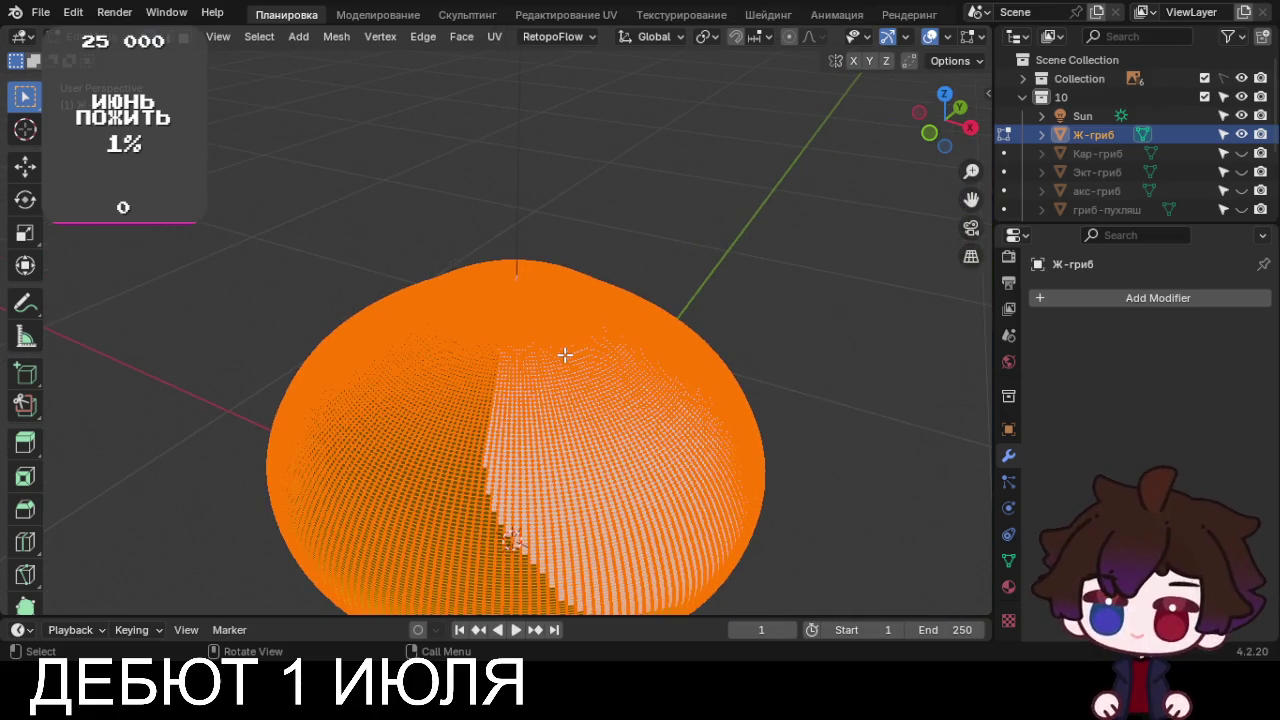
key(Tab)
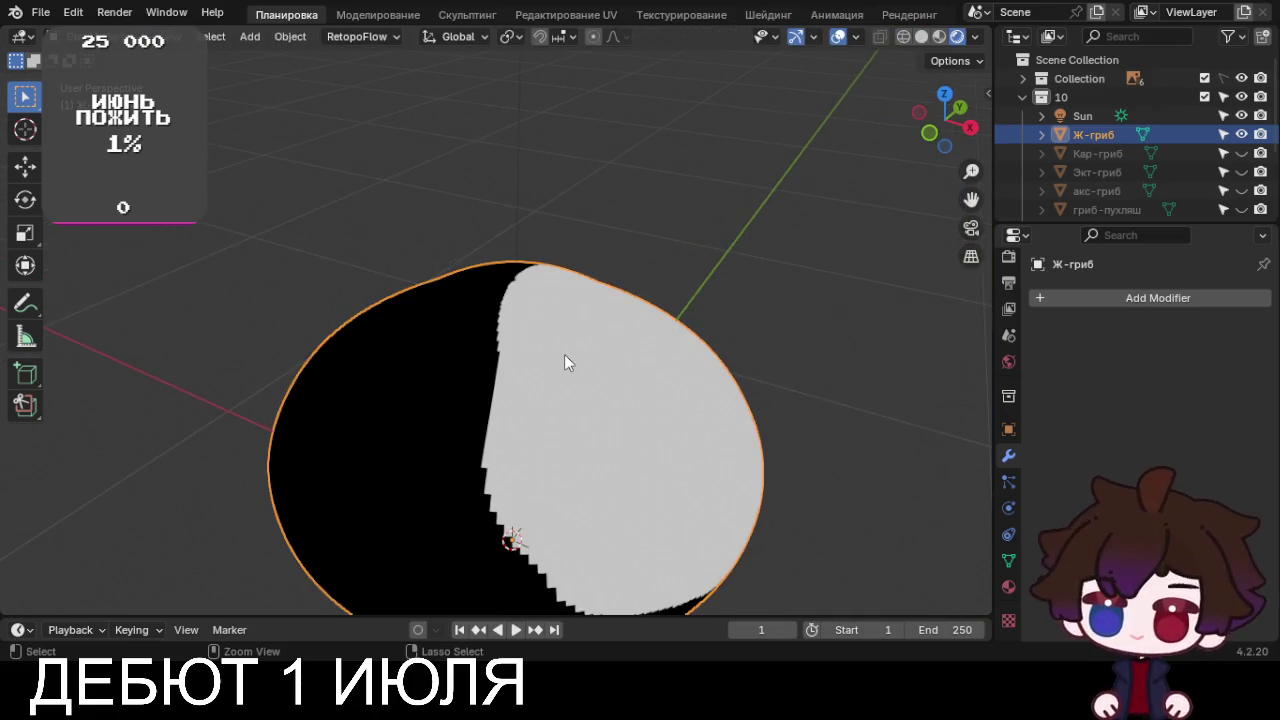
key(ctrl+4)
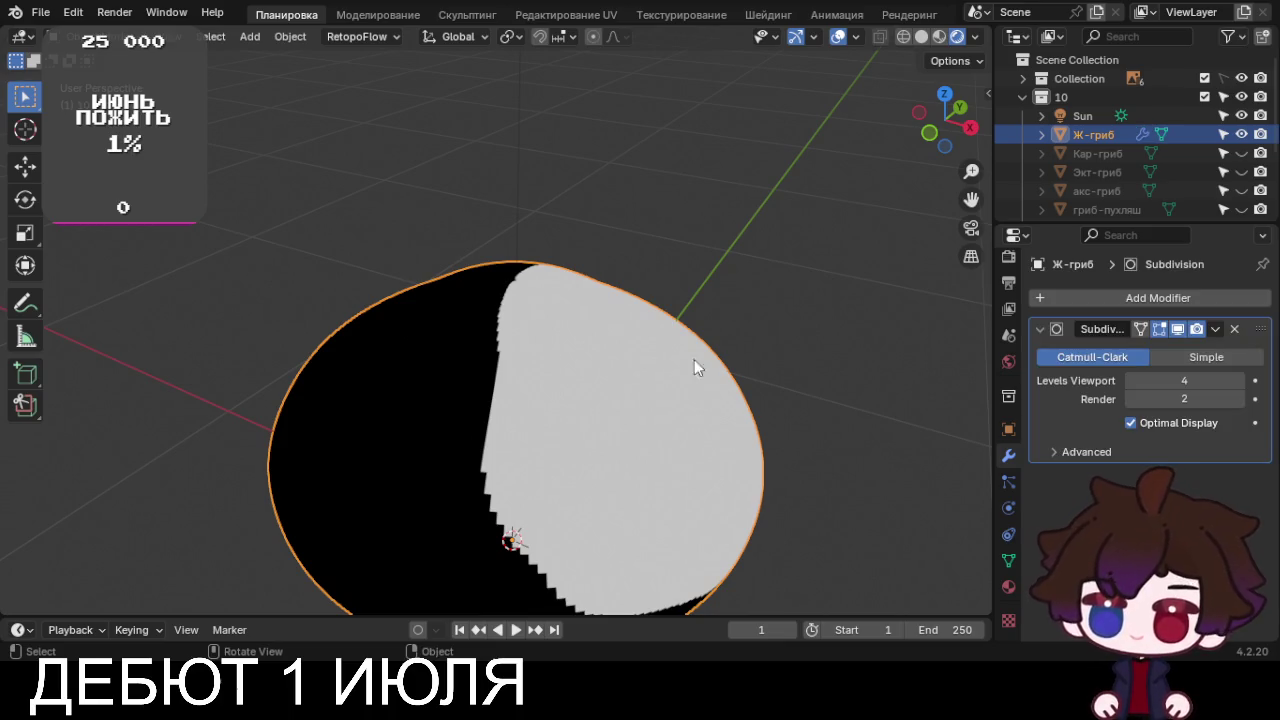
scroll(660, 365, down, 4)
click(1133, 381)
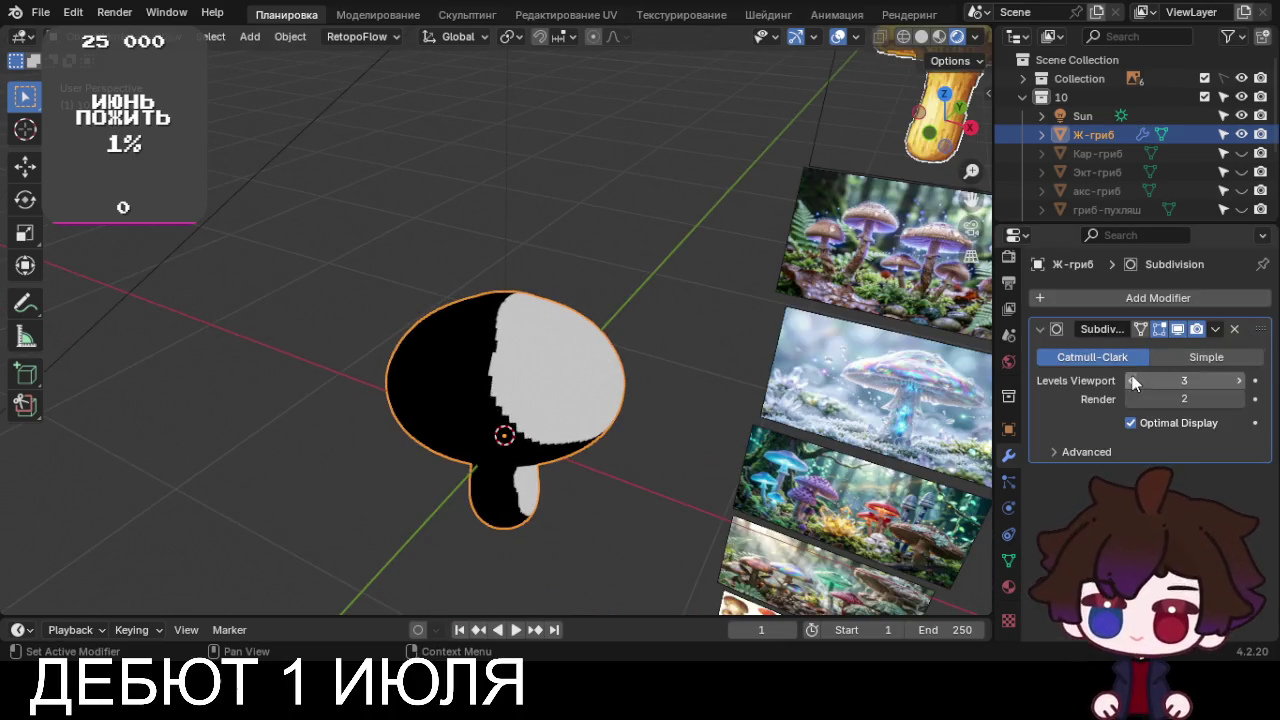
click(1133, 381)
Adjust the sun light's strength
middle_drag(620, 315, 686, 317)
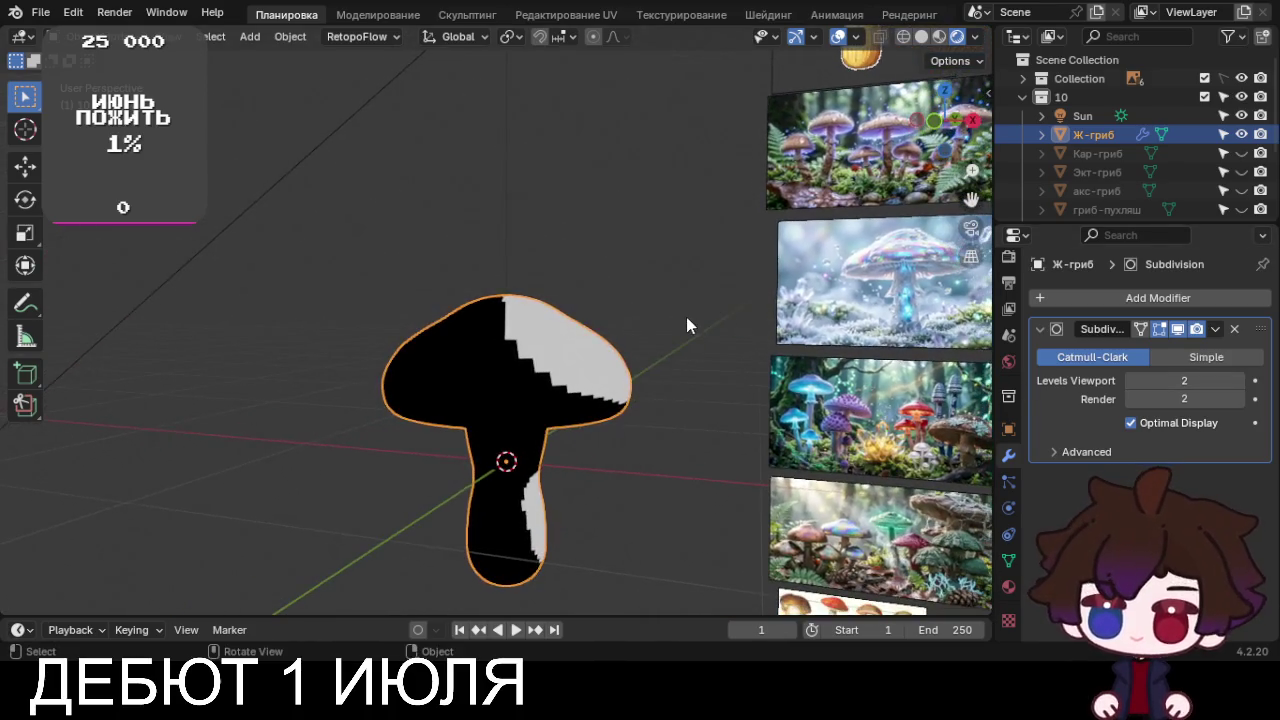
scroll(686, 318, down, 3)
click(497, 181)
scroll(715, 340, up, 2)
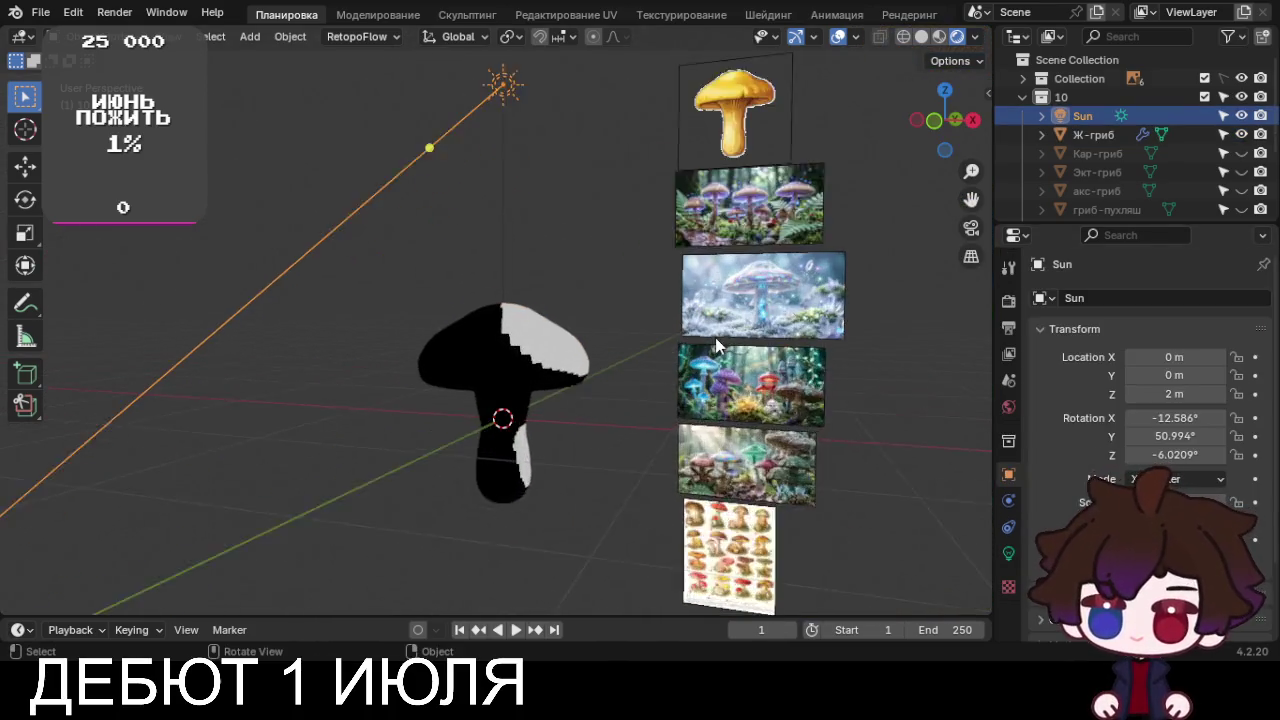
scroll(715, 345, up, 1)
click(1008, 553)
drag(1184, 426, 1240, 426)
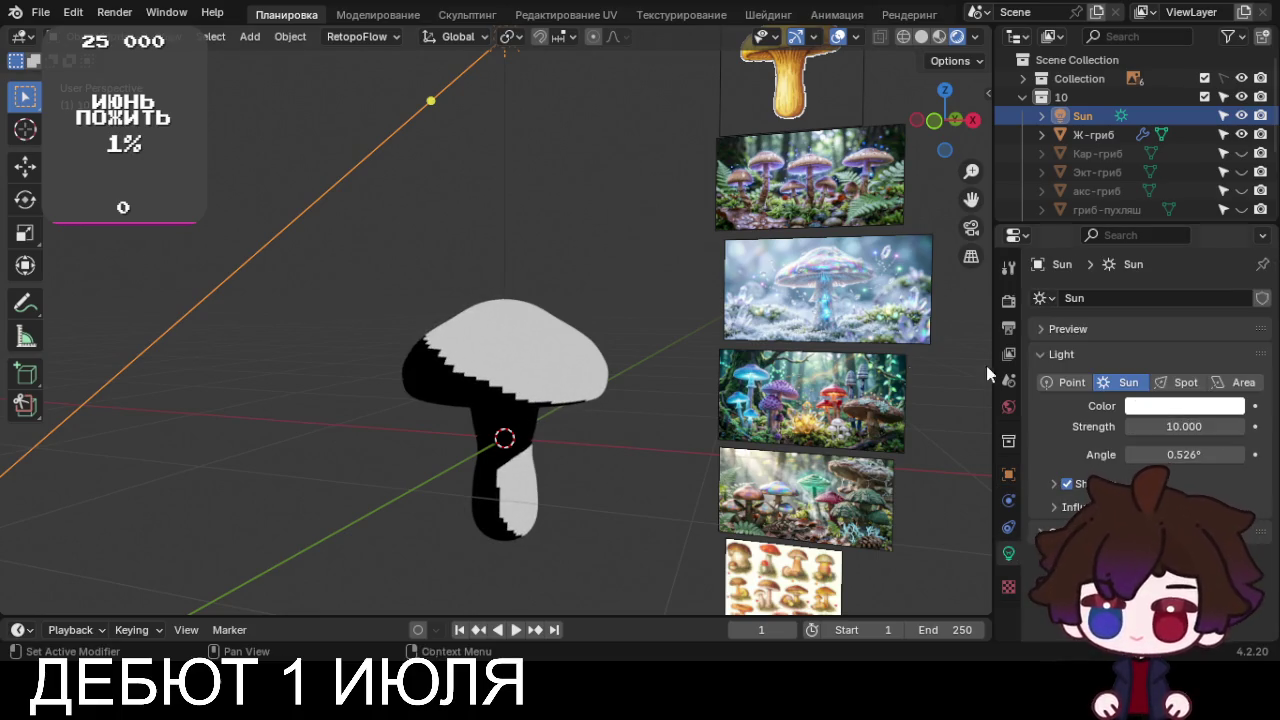
scroll(147, 358, down, 3)
Shade the mushroom smooth and set its Subdivision viewport level to 1
mouse_move(183, 336)
middle_down()
mouse_move(229, 417)
mouse_move(214, 457)
mouse_move(393, 375)
middle_up()
scroll(410, 385, up, 2)
scroll(412, 390, up, 3)
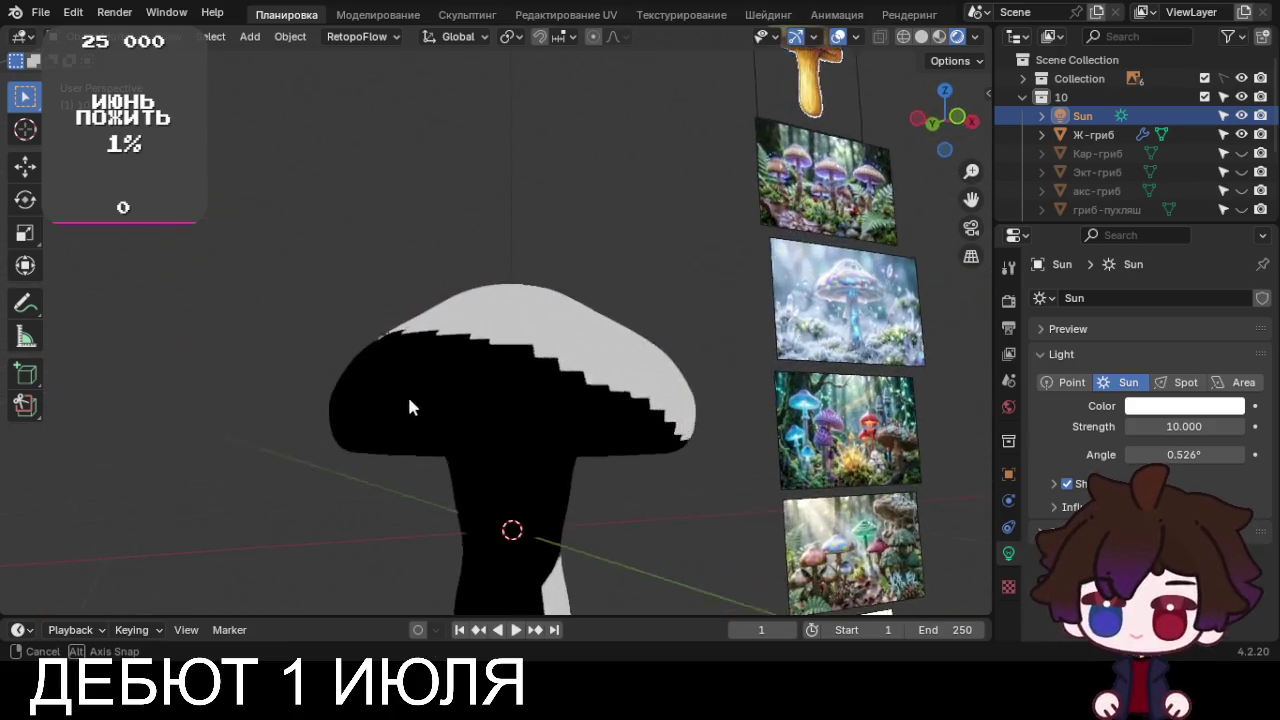
scroll(380, 420, up, 2)
click(490, 405)
right_click(490, 400)
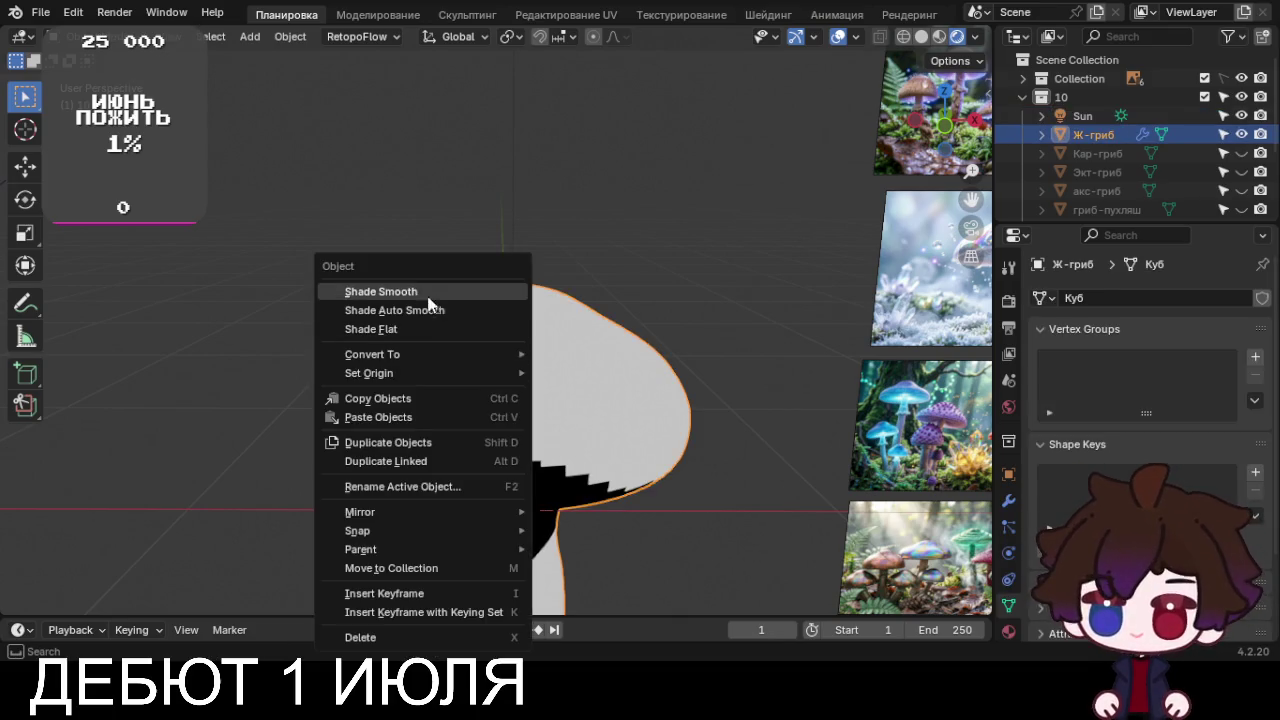
click(427, 292)
scroll(430, 305, down, 2)
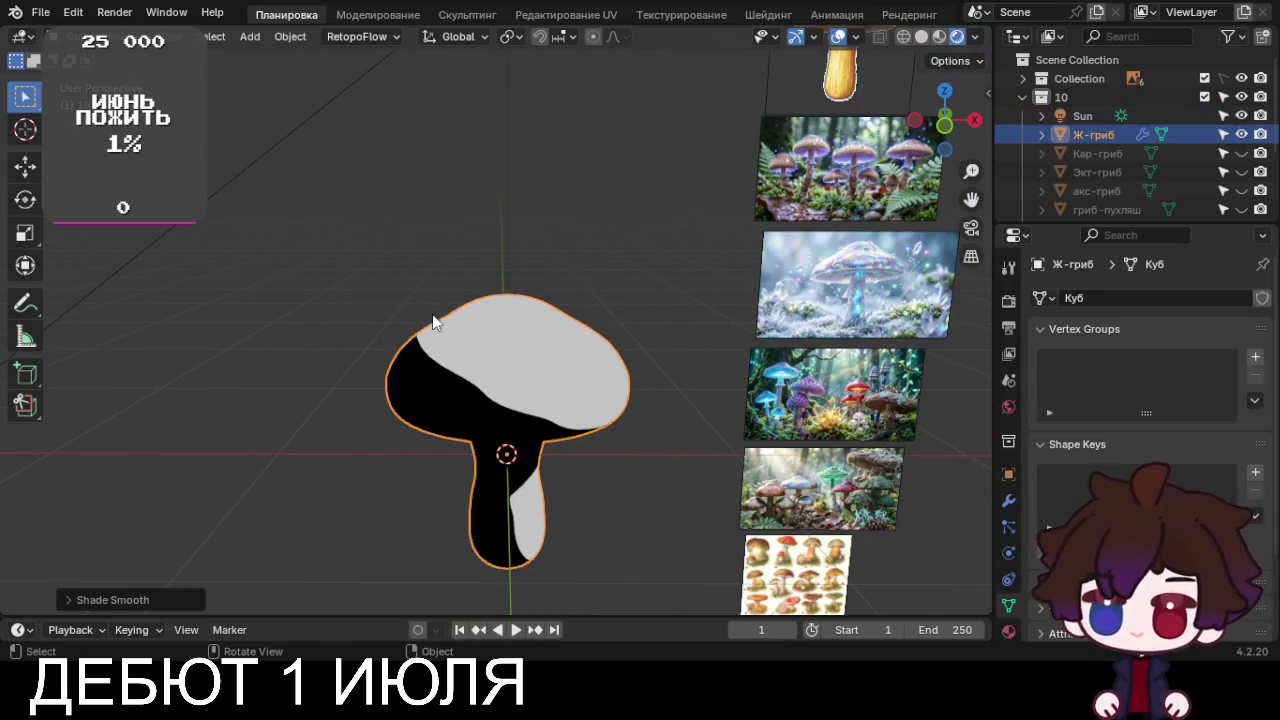
scroll(432, 314, up, 3)
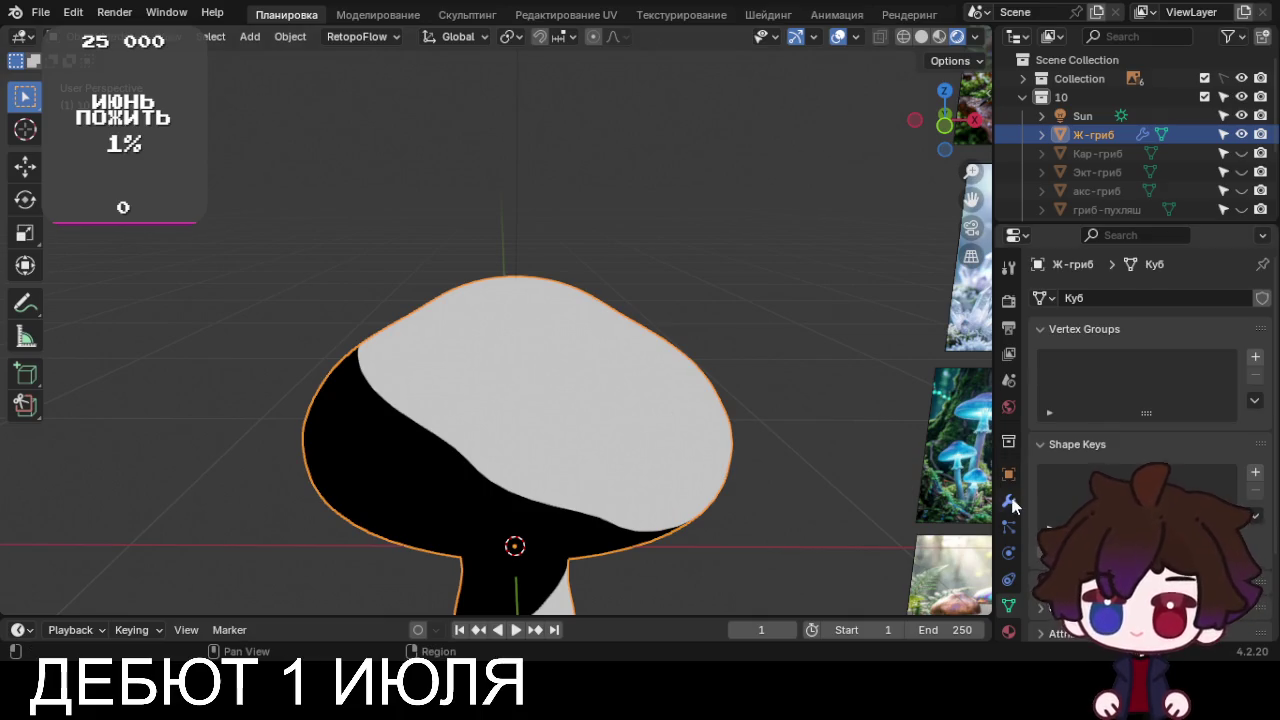
key(ctrl+2)
click(1131, 380)
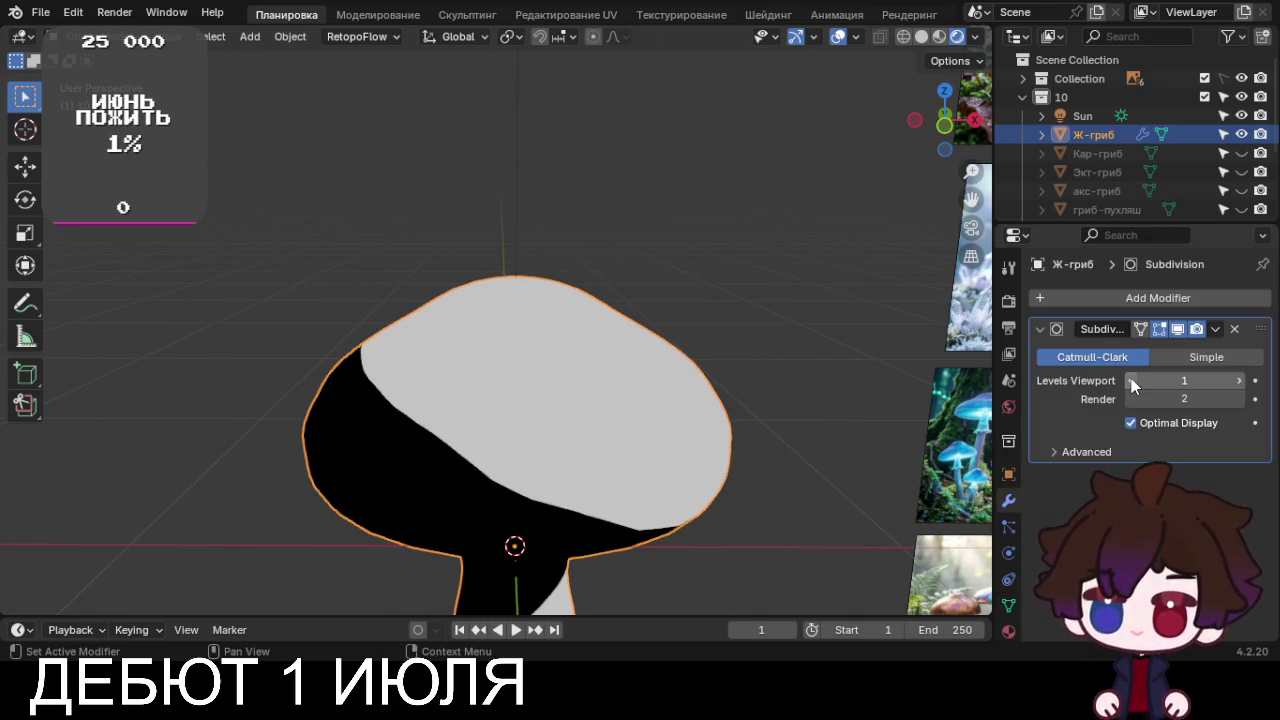
Check the mushroom from another angle, then move to the Shading workspace
mouse_move(856, 383)
middle_down()
mouse_move(483, 386)
mouse_move(486, 317)
mouse_move(561, 358)
mouse_move(544, 442)
mouse_move(560, 303)
middle_up()
scroll(544, 442, down, 5)
scroll(560, 303, up, 2)
scroll(560, 303, up, 2)
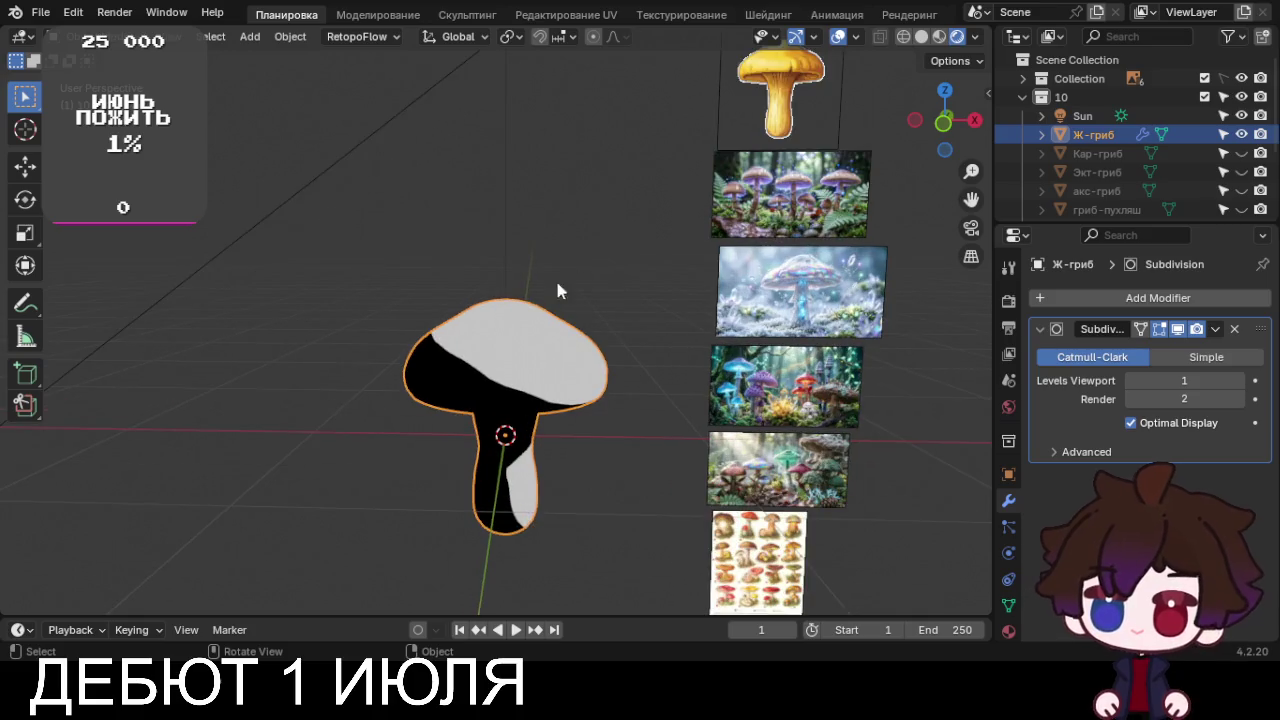
click(767, 14)
scroll(490, 300, up, 2)
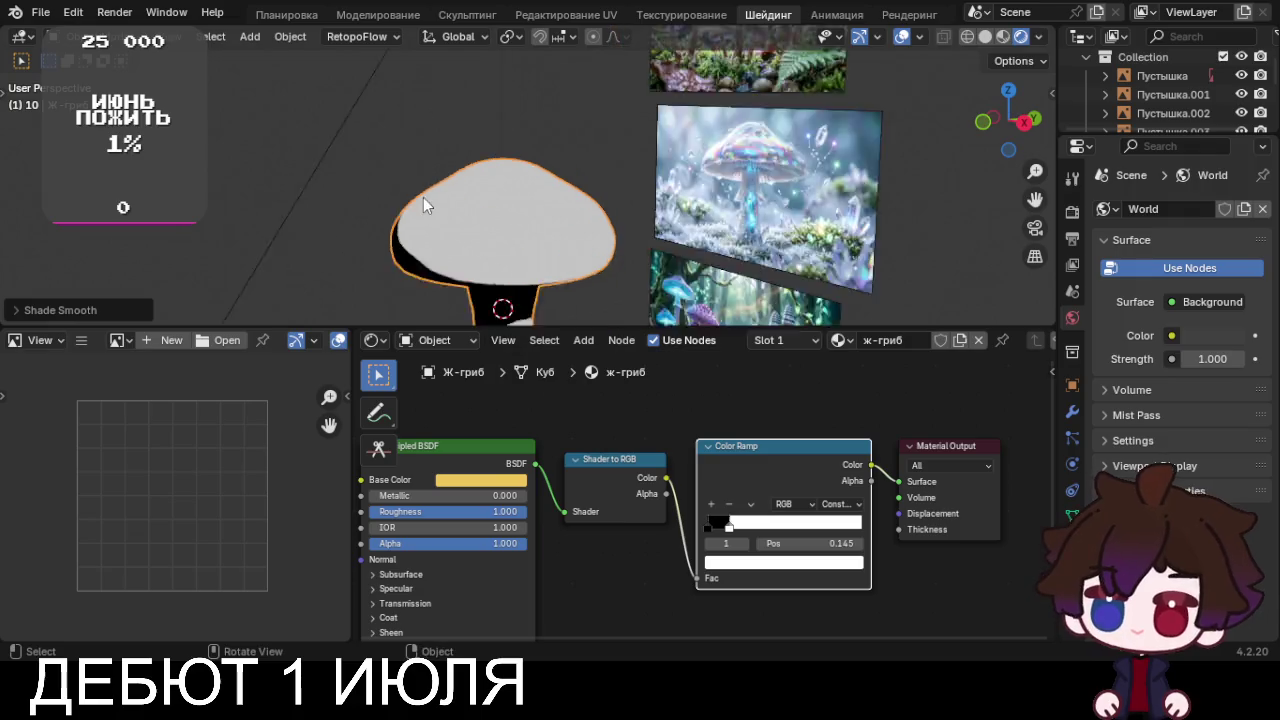
Move the black ramp stop to 0.555 and compare Shade Flat against Shade Smooth
scroll(444, 237, up, 3)
scroll(570, 180, down, 2)
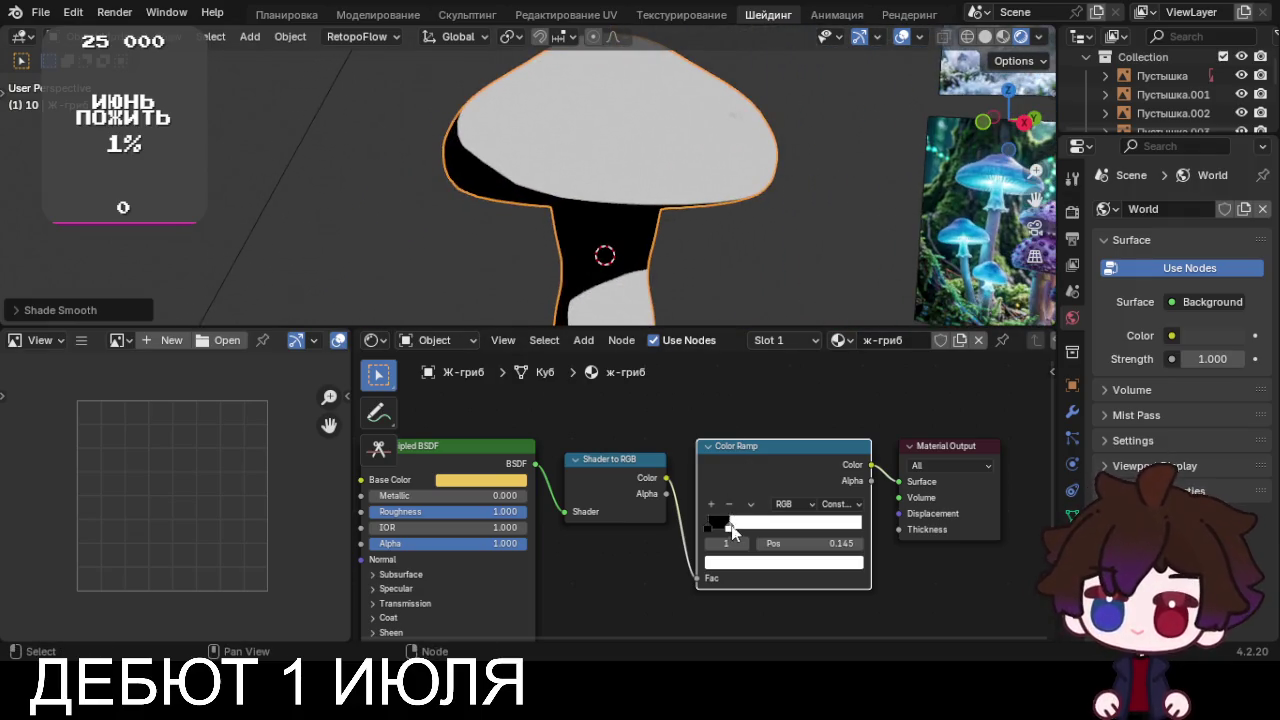
drag(730, 525, 793, 527)
right_click(616, 190)
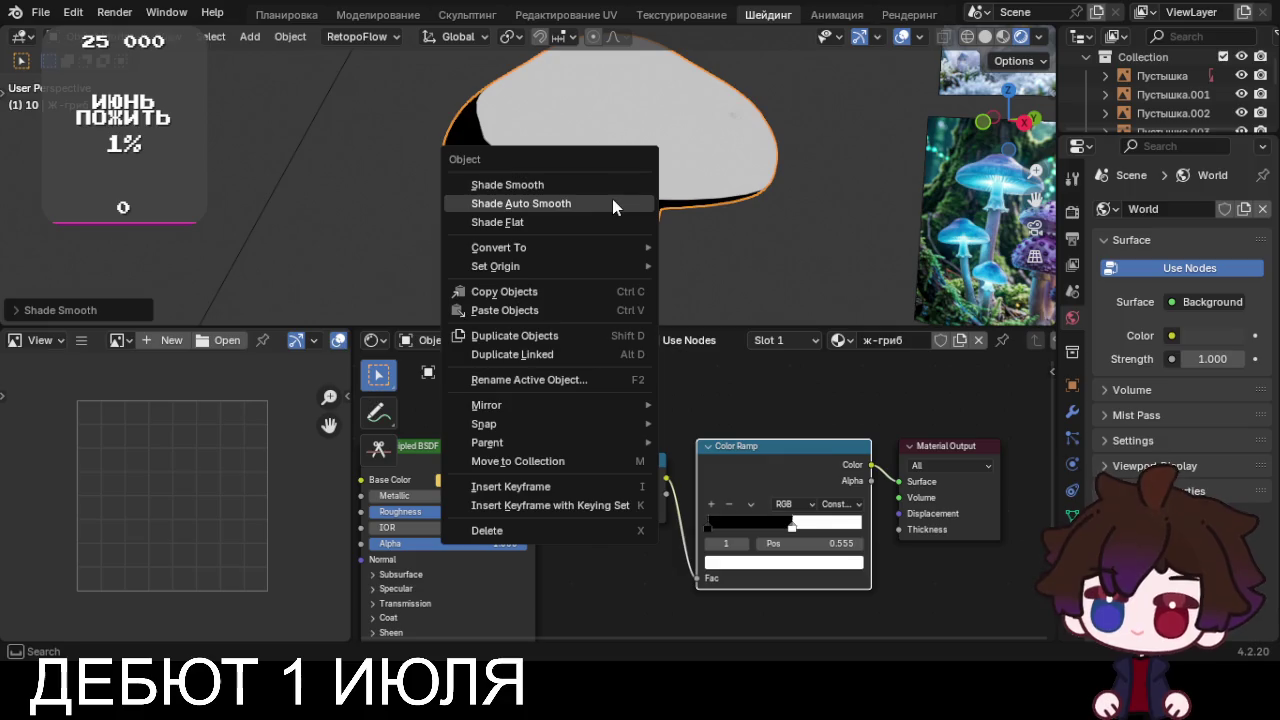
click(599, 221)
right_click(598, 133)
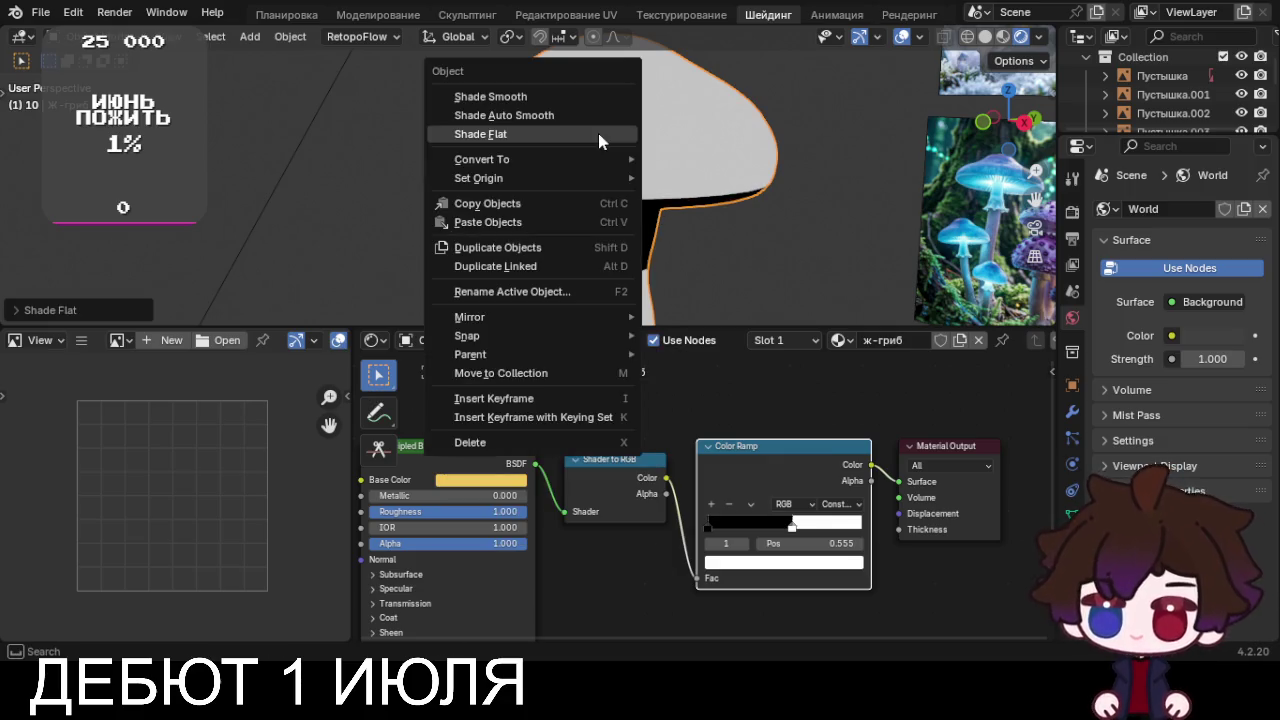
click(569, 92)
mouse_move(578, 150)
middle_down()
mouse_move(578, 170)
mouse_move(623, 189)
middle_up()
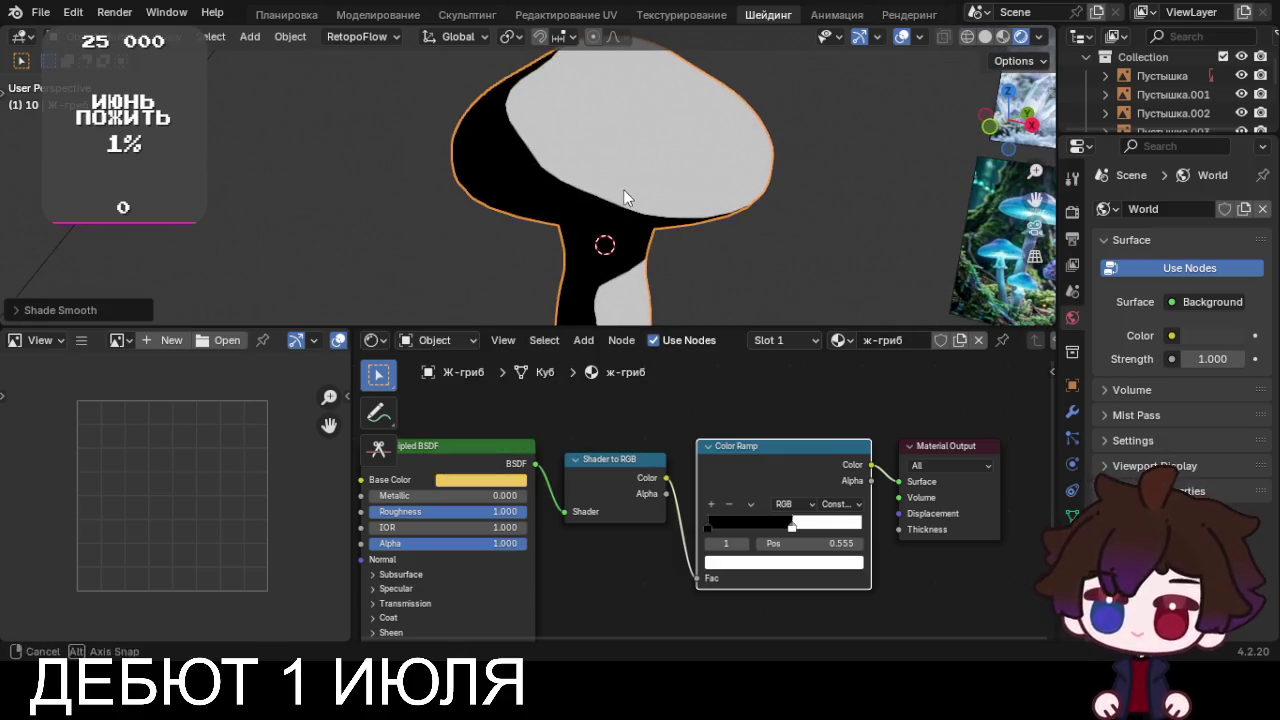
Settle the Color Ramp black stop at 0.036
mouse_move(792, 528)
mouse_down()
mouse_move(717, 547)
mouse_move(726, 535)
mouse_move(714, 530)
mouse_up()
click(710, 527)
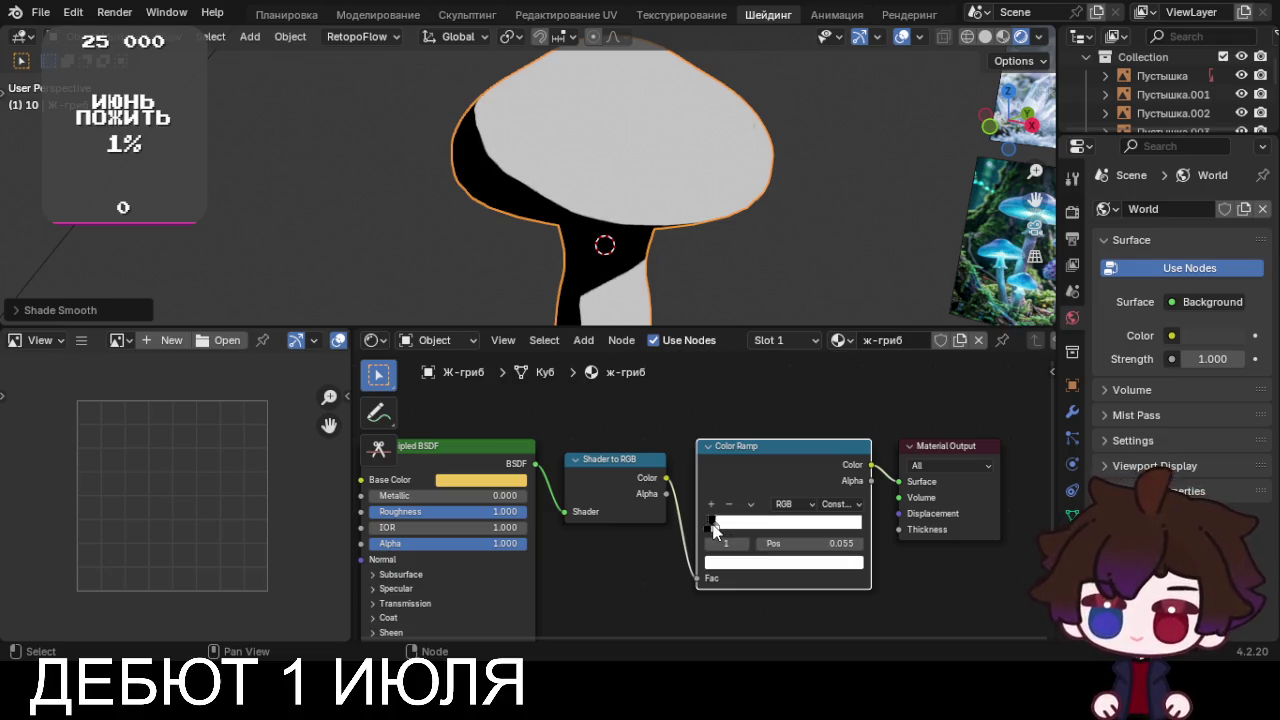
drag(714, 531, 712, 530)
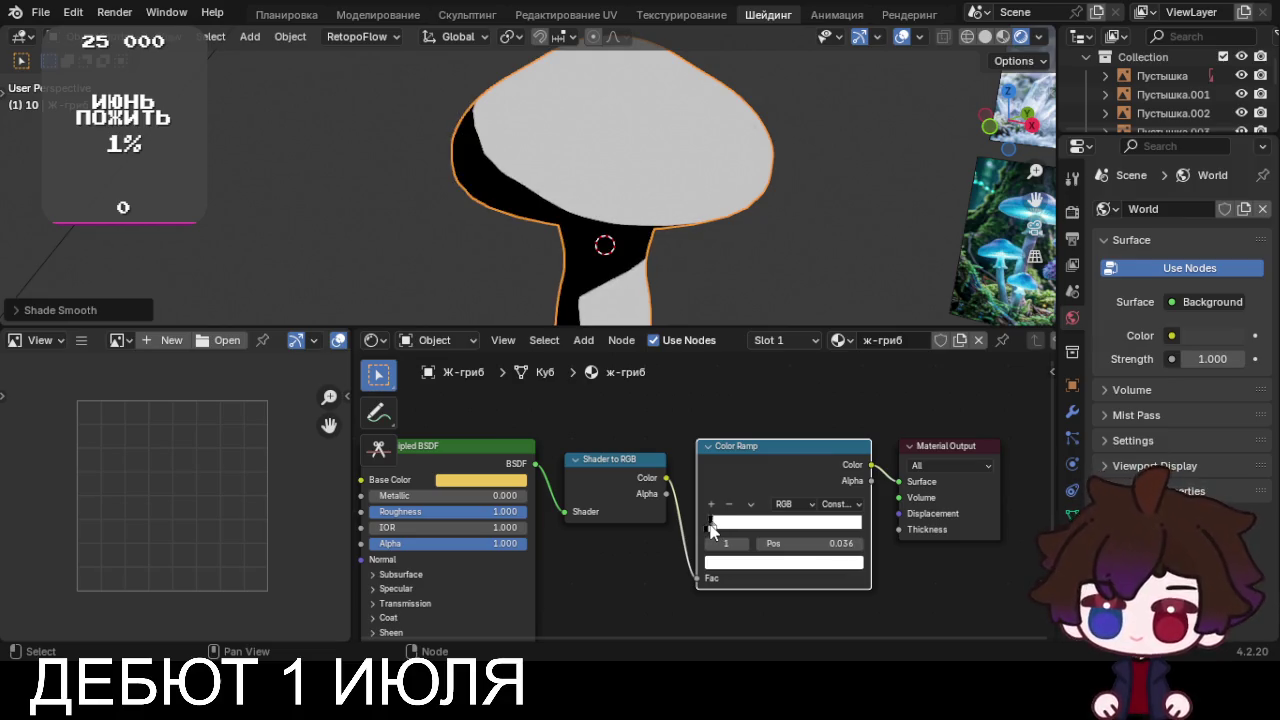
mouse_move(537, 281)
middle_down()
mouse_move(646, 258)
mouse_move(777, 161)
mouse_move(484, 258)
mouse_move(632, 280)
middle_up()
scroll(646, 258, down, 3)
scroll(632, 280, up, 5)
scroll(632, 287, up, 5)
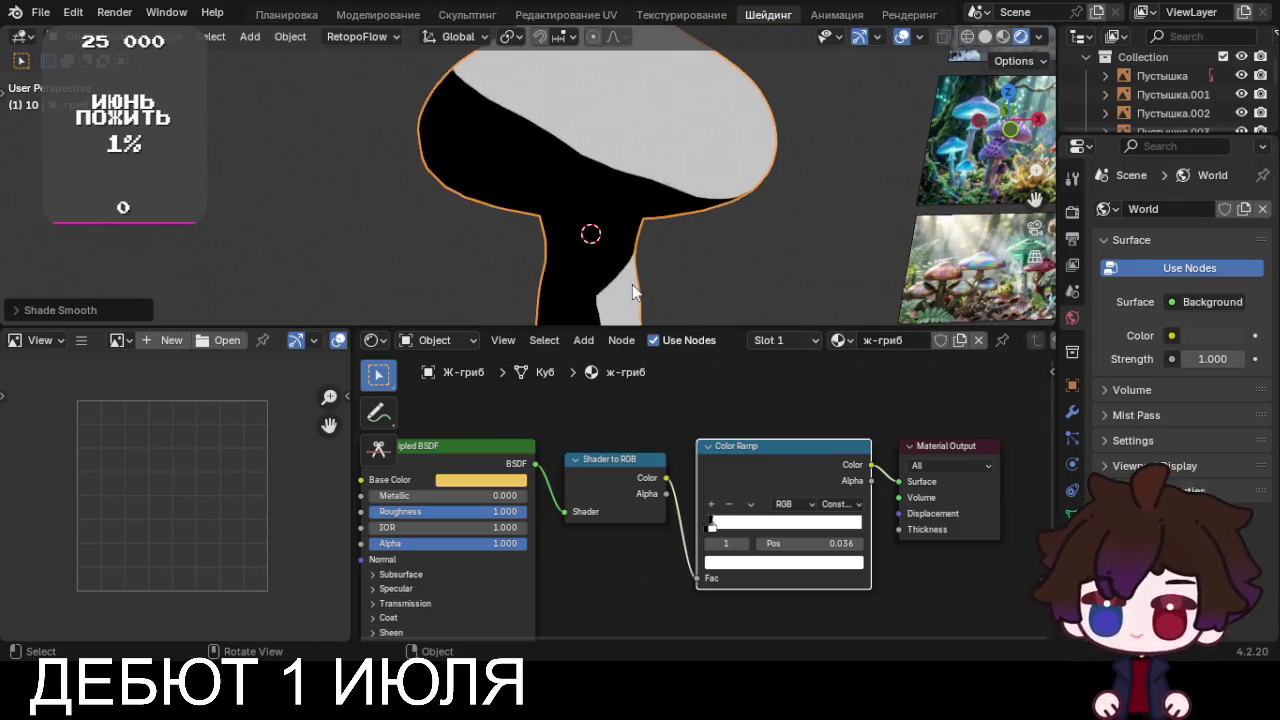
Copy the Base Color hex EFC75A and paste it into the Color Ramp's white stop
click(488, 481)
click(563, 394)
click(514, 412)
key(ctrl+a)
key(ctrl+c)
key(Return)
click(737, 571)
click(773, 496)
key(ctrl+v)
key(Return)
Apply Shade Smooth to the mushroom
scroll(589, 251, down, 3)
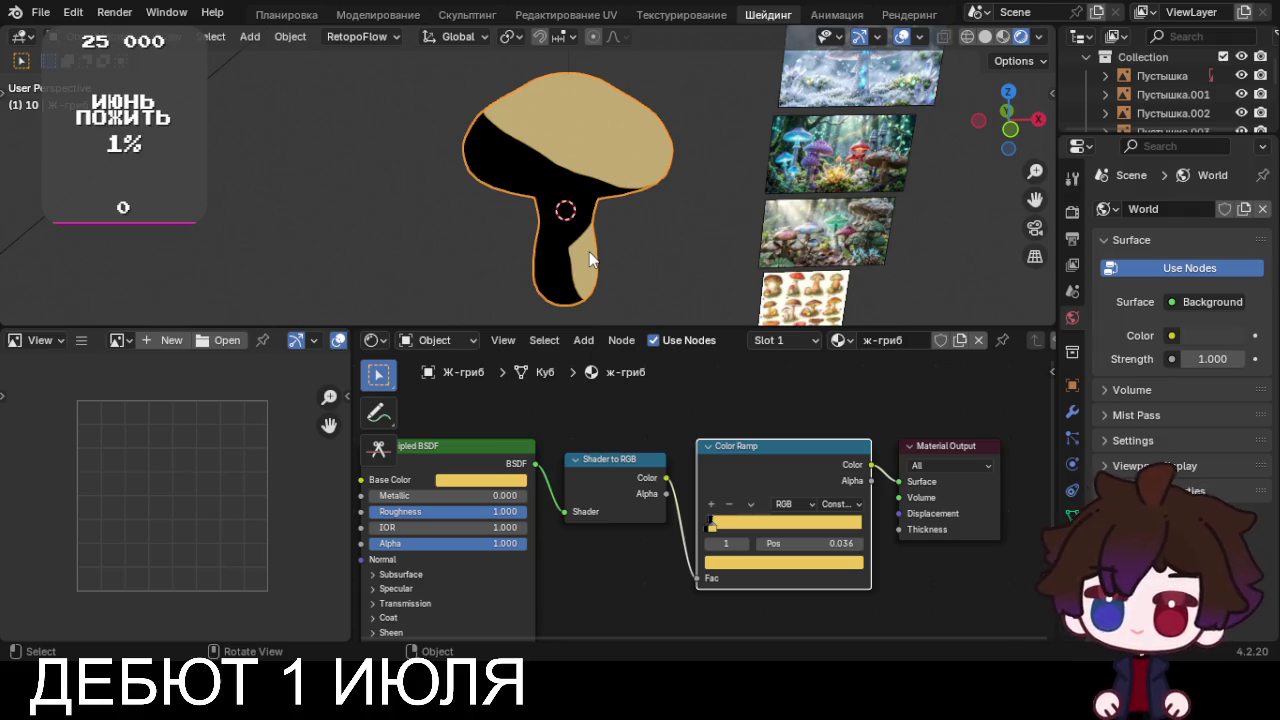
mouse_move(617, 260)
middle_down()
mouse_move(346, 290)
mouse_move(729, 245)
mouse_move(725, 222)
middle_up()
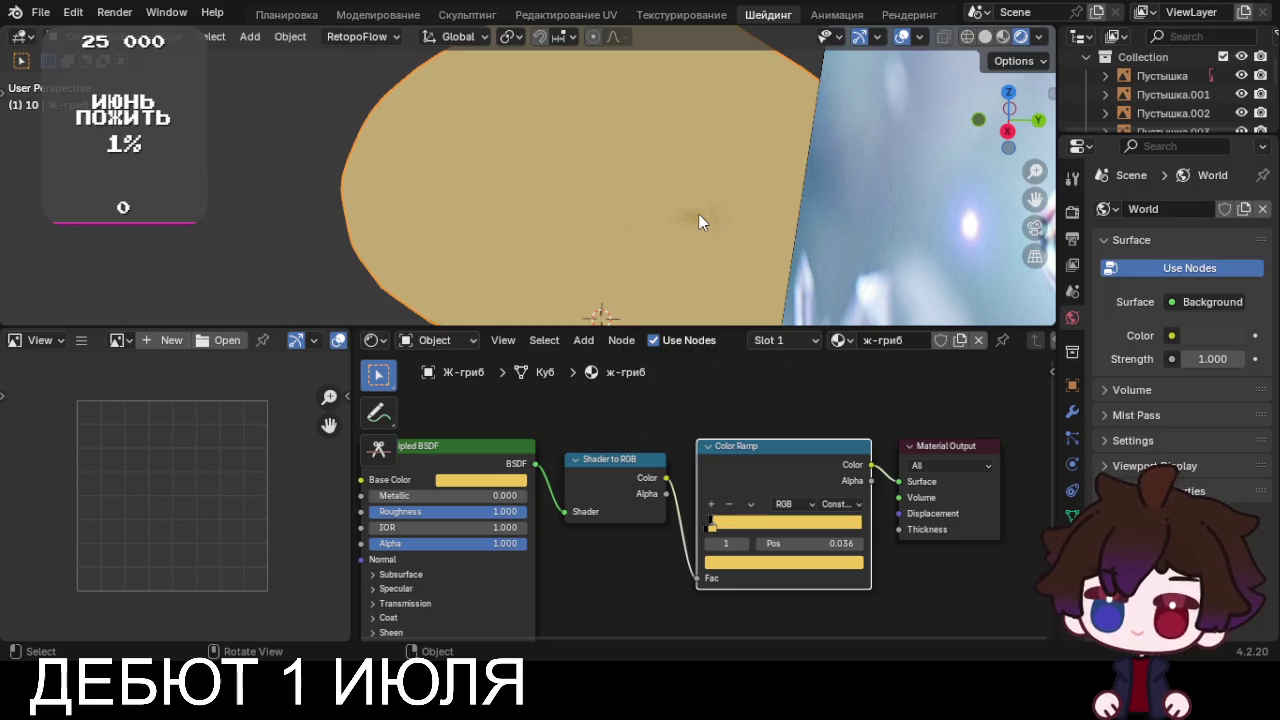
right_click(698, 213)
click(698, 215)
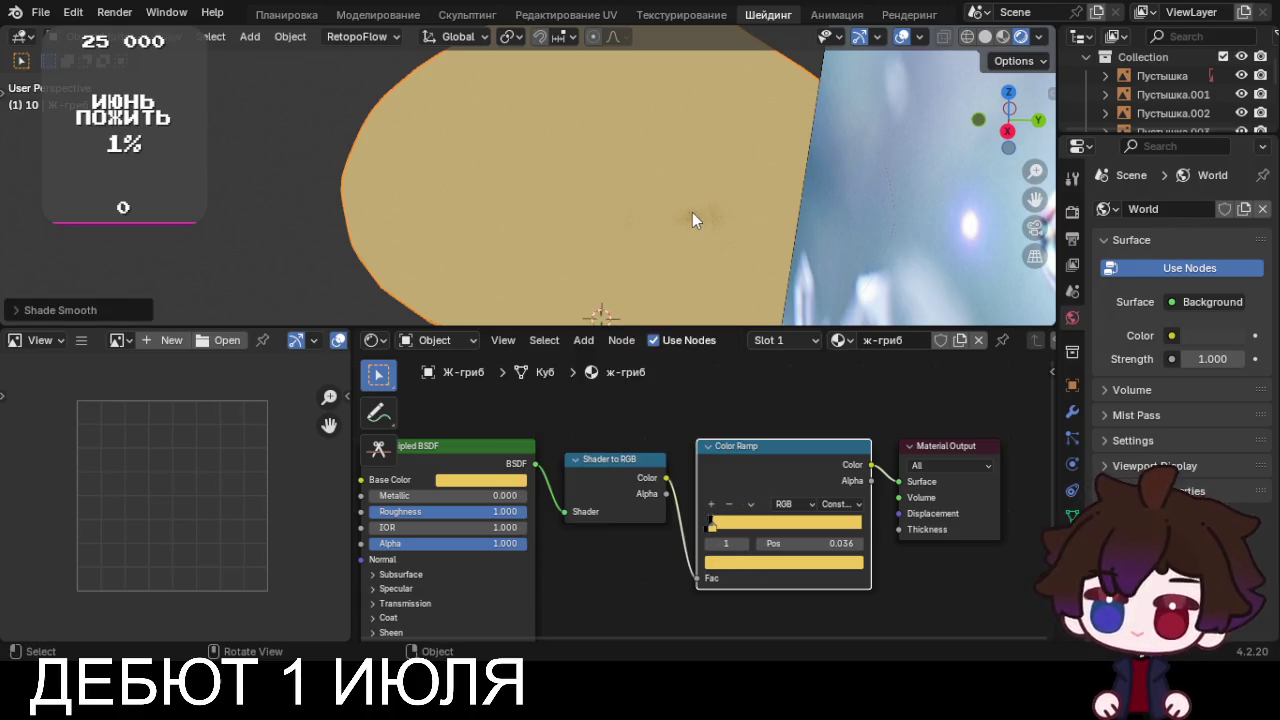
Set the Subdivision modifier's viewport and render levels to 1
click(1072, 411)
click(1240, 291)
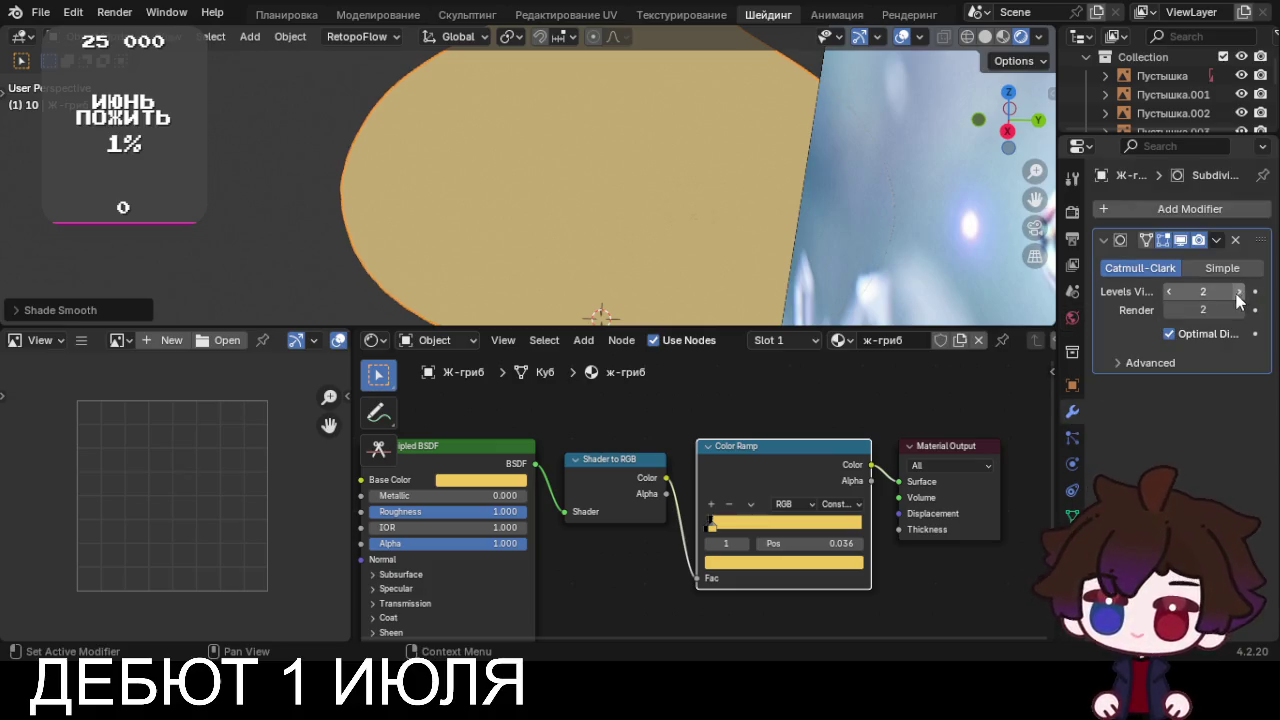
click(1170, 310)
click(1169, 292)
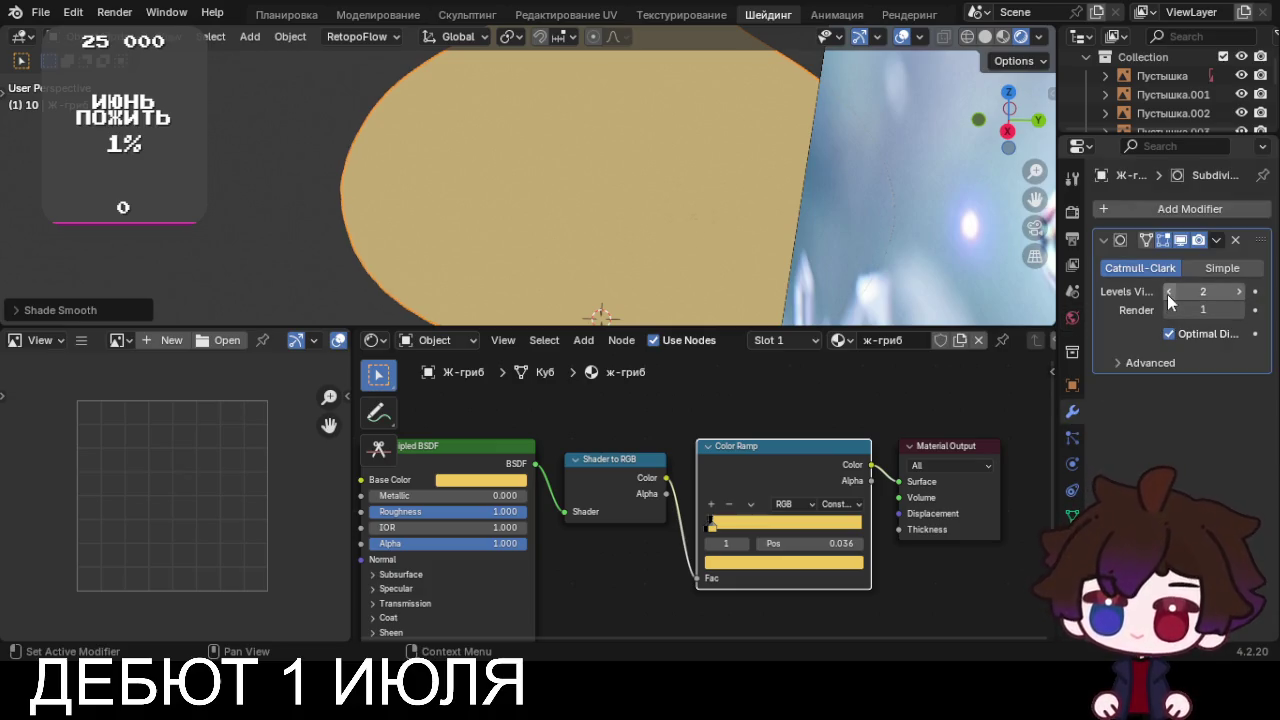
scroll(685, 221, down, 5)
middle_drag(685, 221, 777, 199)
scroll(777, 199, up, 3)
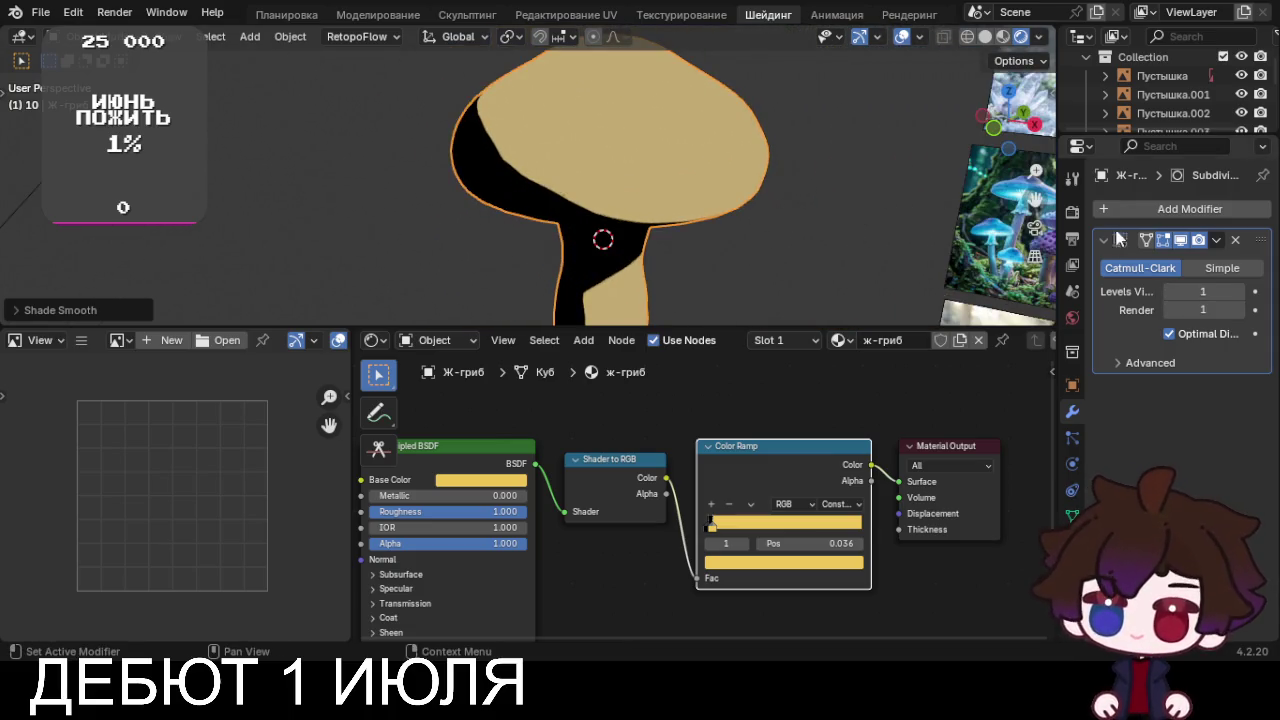
Try Subdivision viewport and render levels up to 6, then drop the viewport level to 0
click(1240, 291)
click(1240, 291)
click(1240, 291)
click(1240, 291)
click(1240, 291)
click(1240, 310)
click(1240, 310)
click(1240, 310)
click(1240, 310)
click(1240, 310)
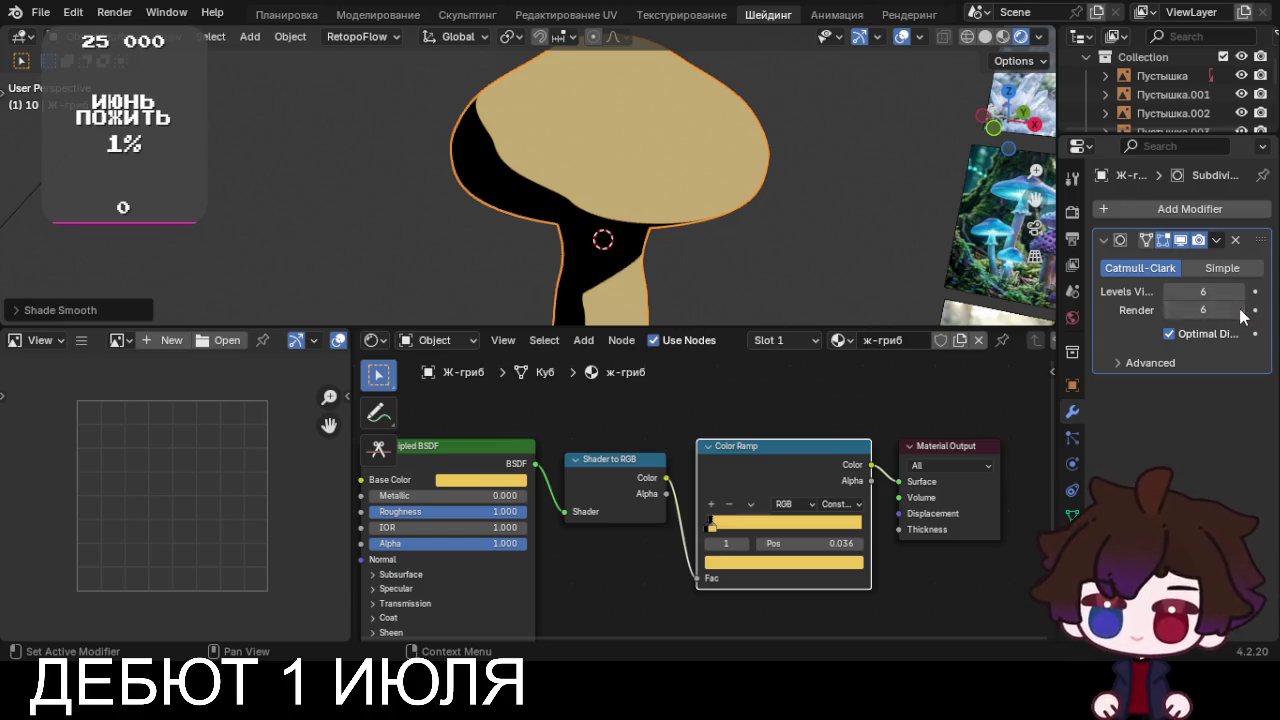
click(1169, 291)
click(1169, 291)
click(1169, 291)
click(1169, 291)
click(1169, 291)
click(1169, 291)
Lower the render subdivision level to 1 and return the viewport level to 1
click(1169, 310)
click(1169, 310)
click(1169, 310)
click(1169, 310)
click(1169, 310)
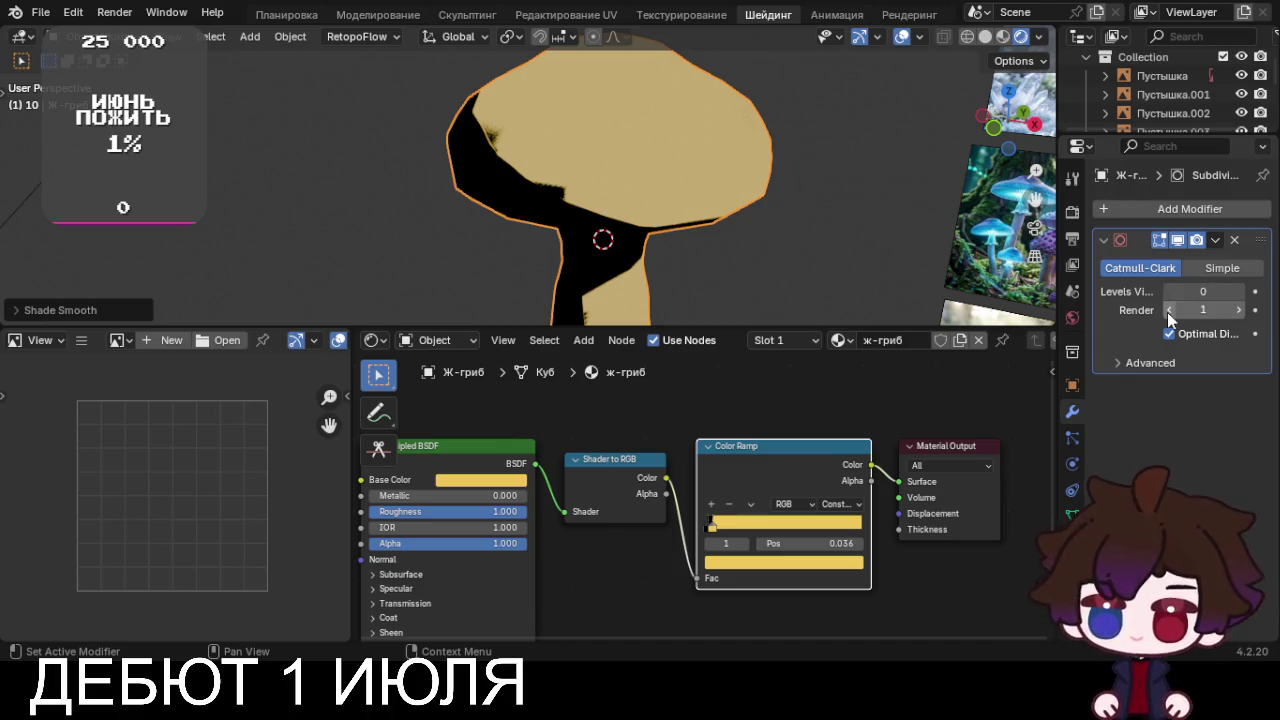
mouse_move(679, 177)
middle_down()
mouse_move(743, 170)
mouse_move(850, 240)
mouse_move(727, 157)
middle_up()
click(1243, 291)
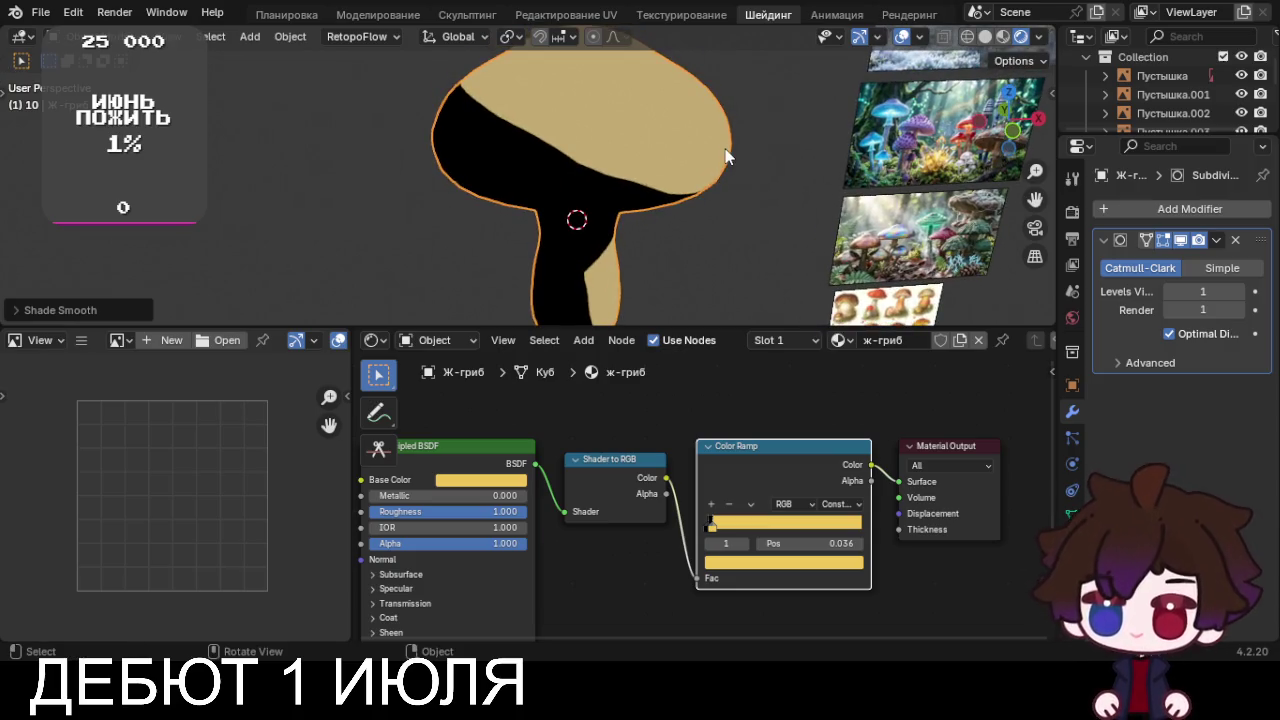
scroll(726, 156, down, 3)
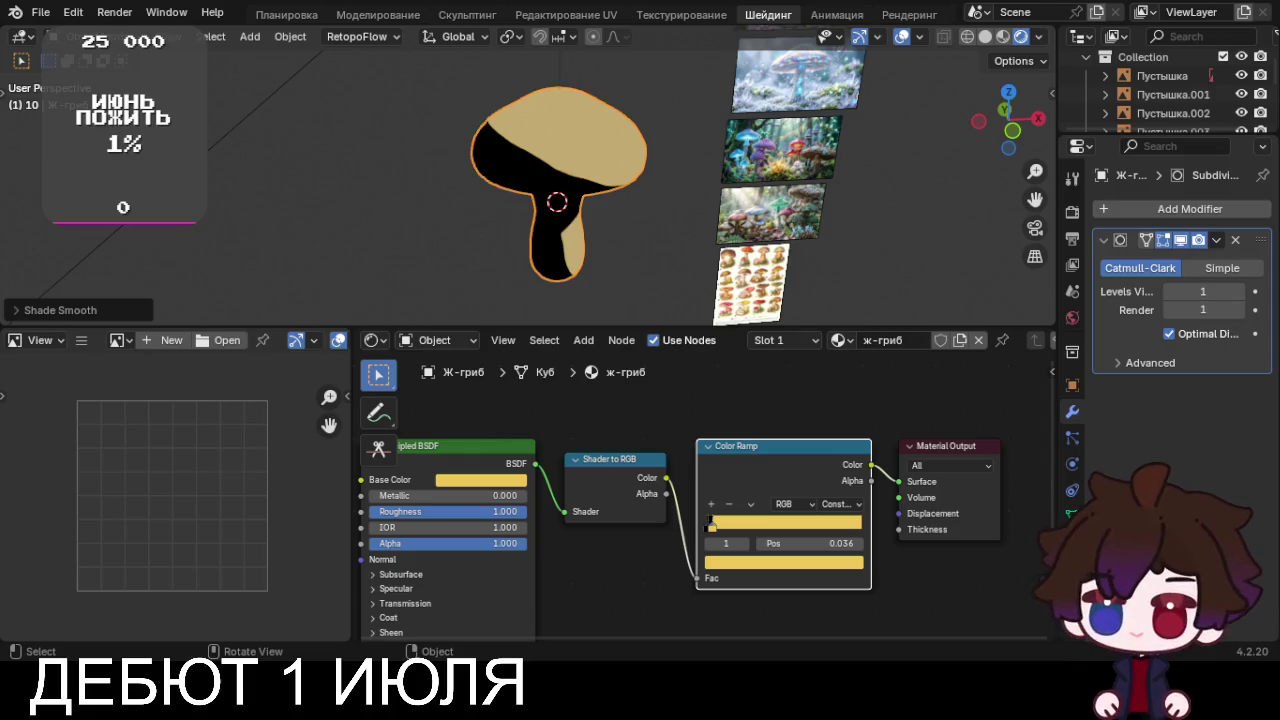
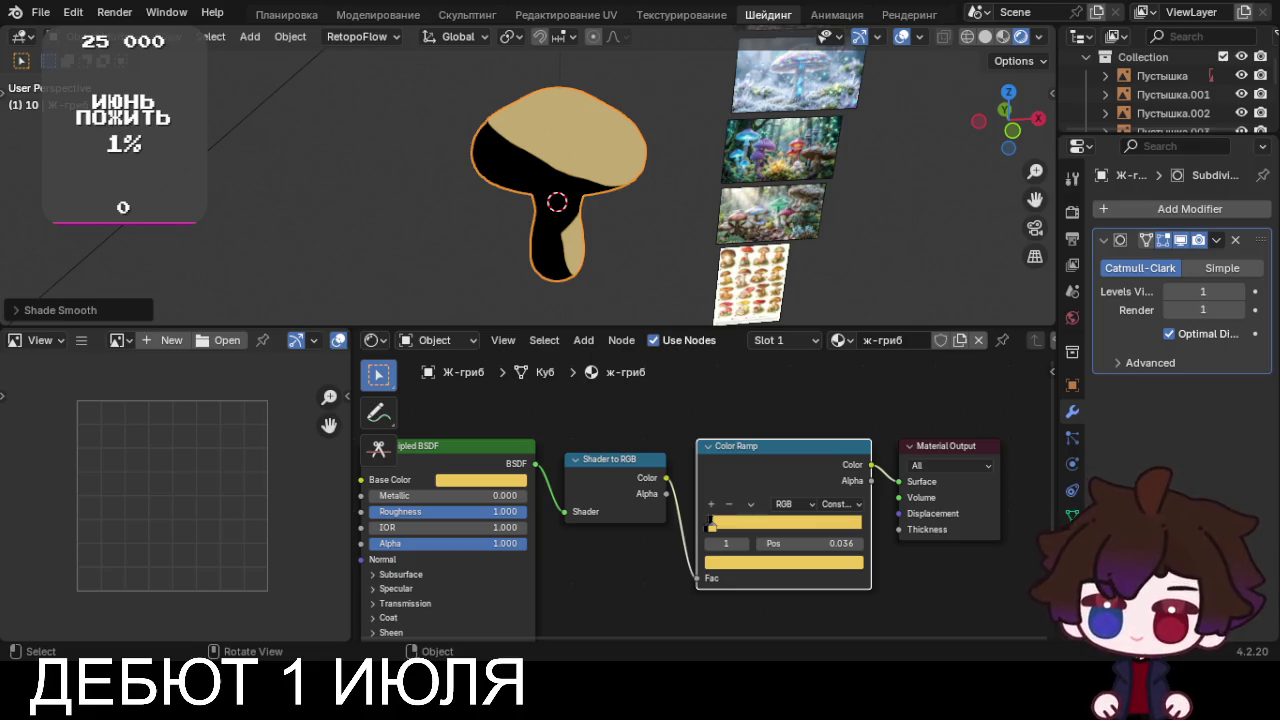
Collapse Sampling in the Render settings and change the Color Management view transform from AgX to Standard
click(1072, 212)
click(1147, 263)
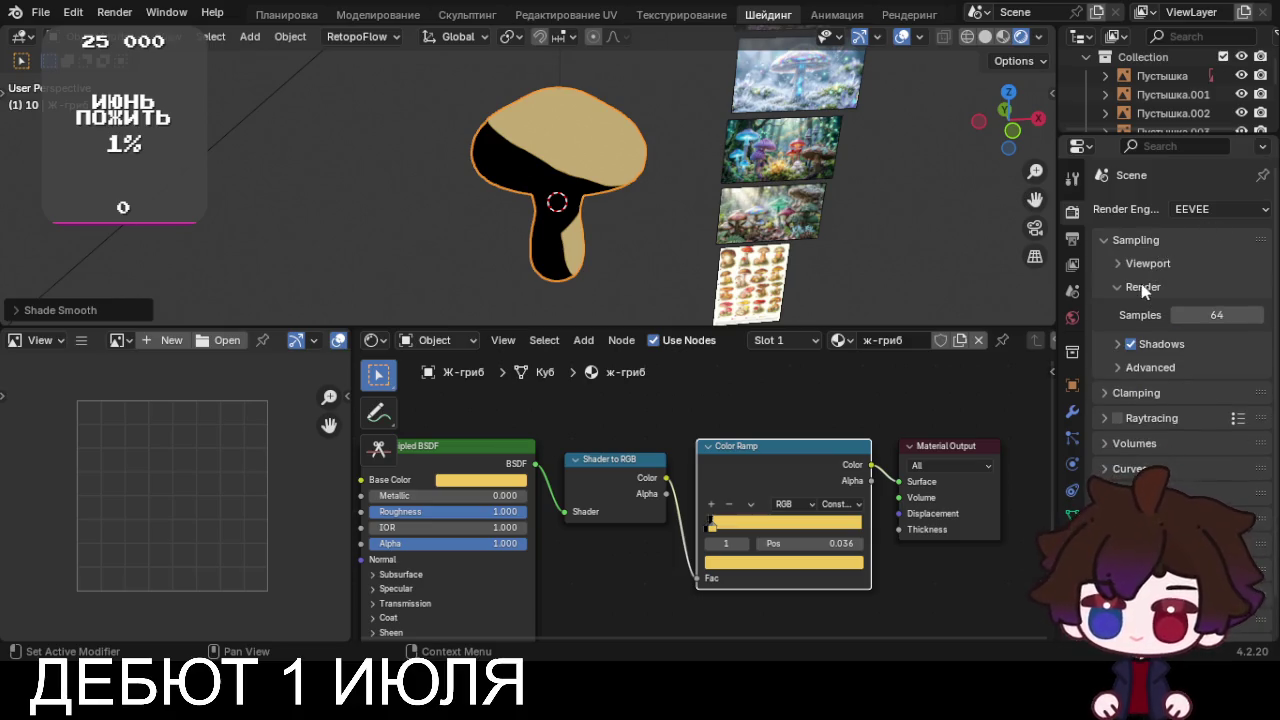
click(1143, 286)
click(1136, 241)
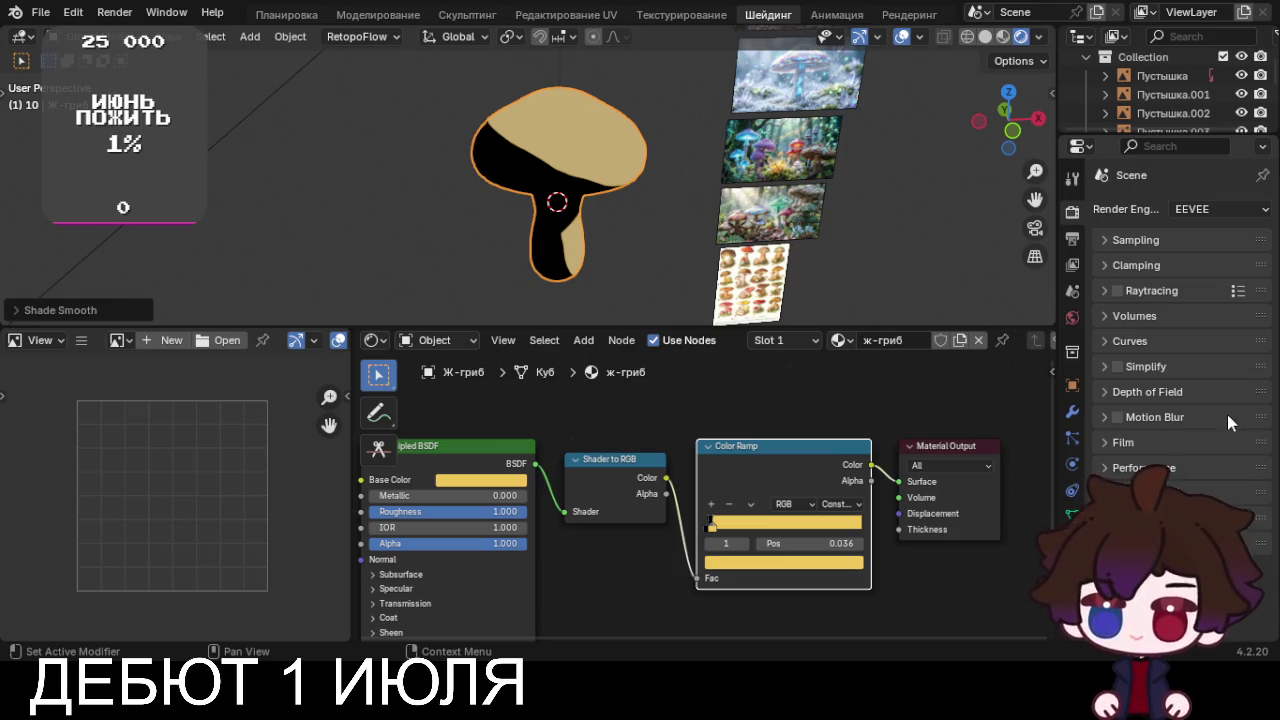
scroll(1175, 350, down, 1)
scroll(1175, 350, down, 2)
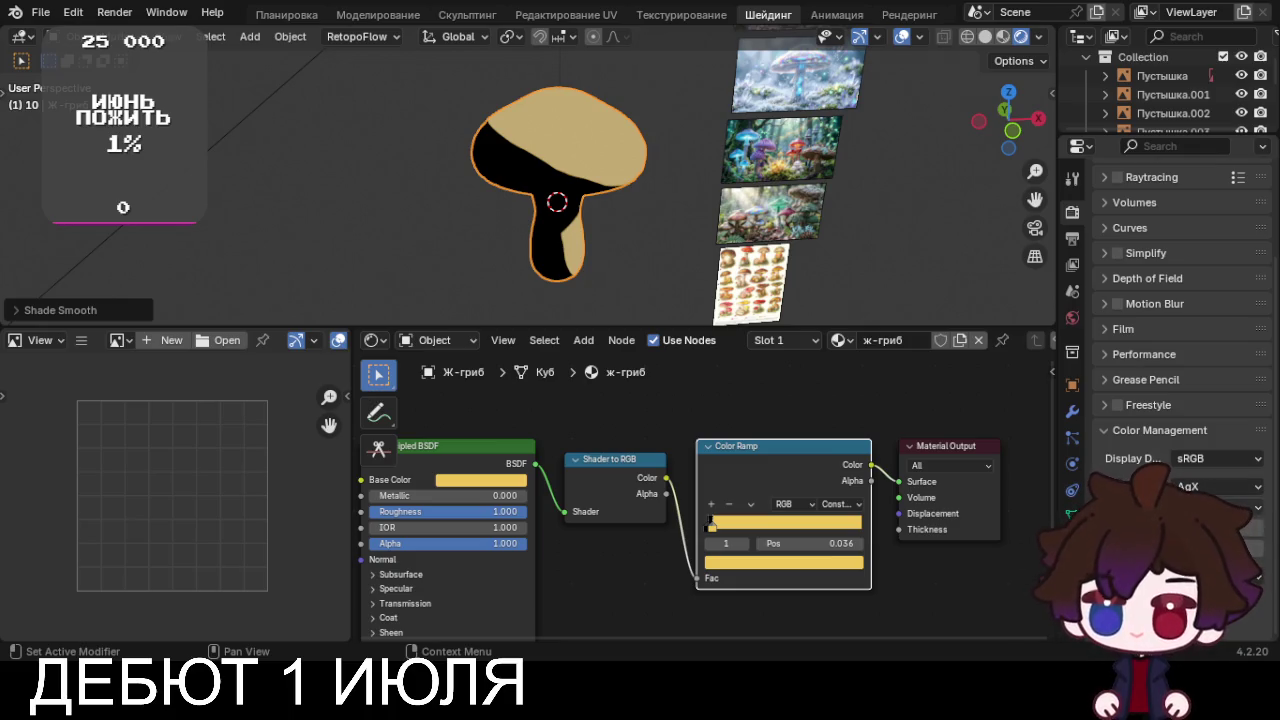
click(1217, 486)
click(1205, 453)
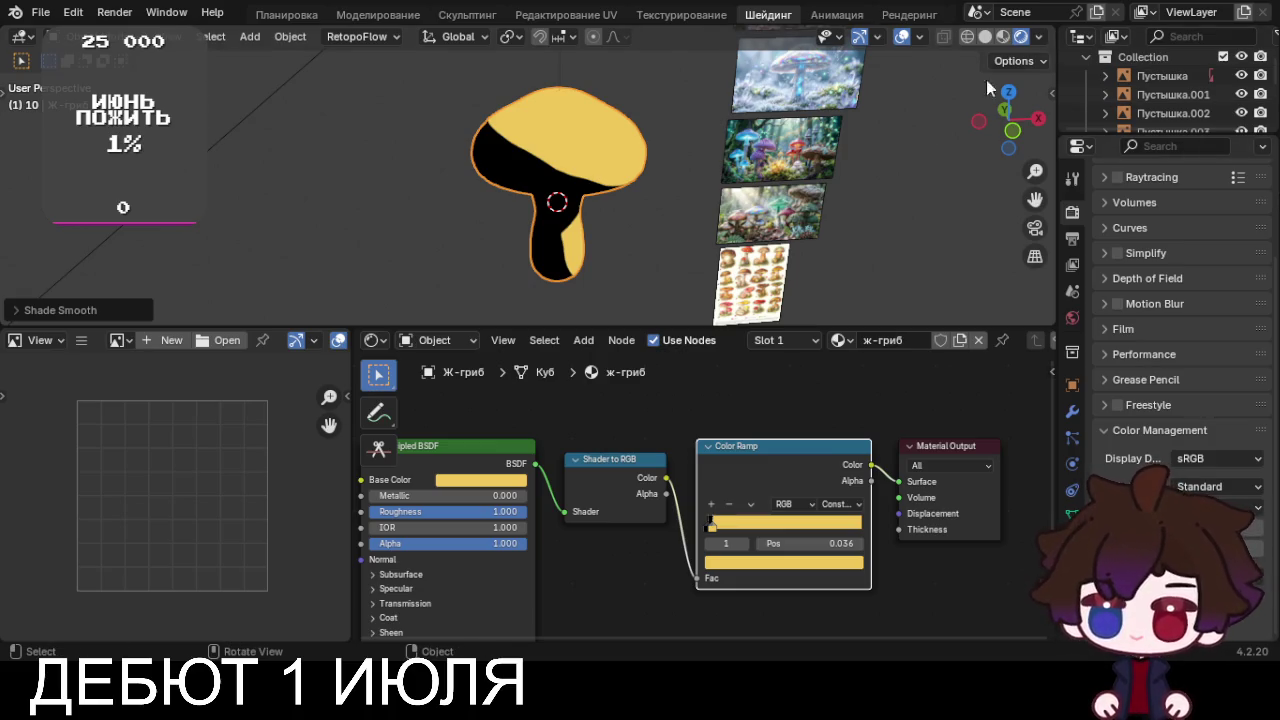
View the yellow mushroom close up in Front Orthographic view and enlarge the Outliner
scroll(835, 167, down, 2)
key(KP_1)
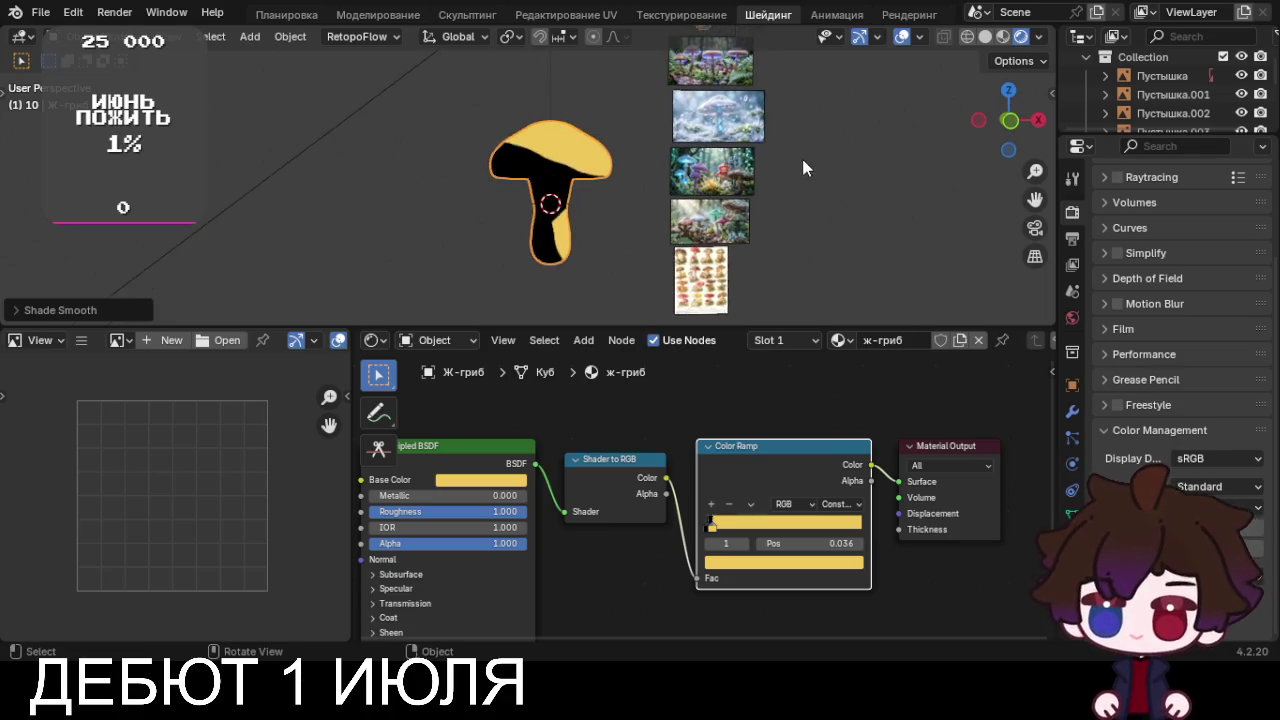
scroll(591, 175, up, 6)
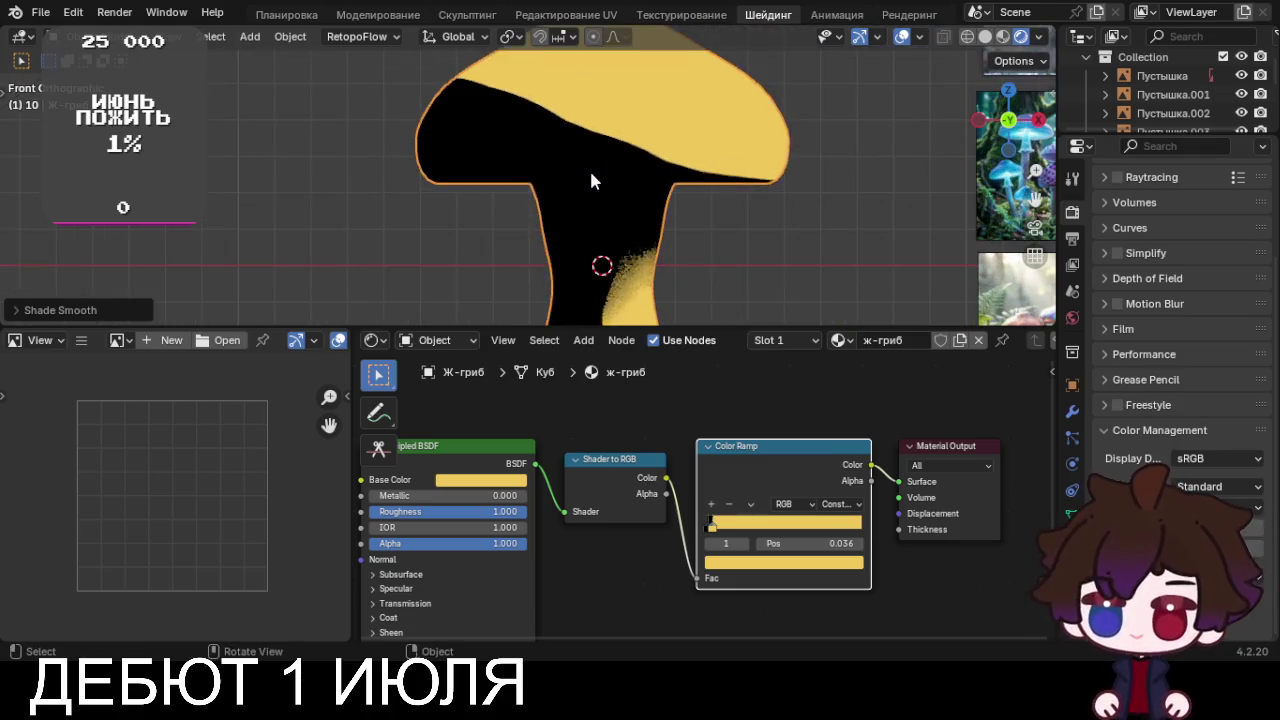
scroll(591, 175, down, 1)
scroll(591, 181, down, 1)
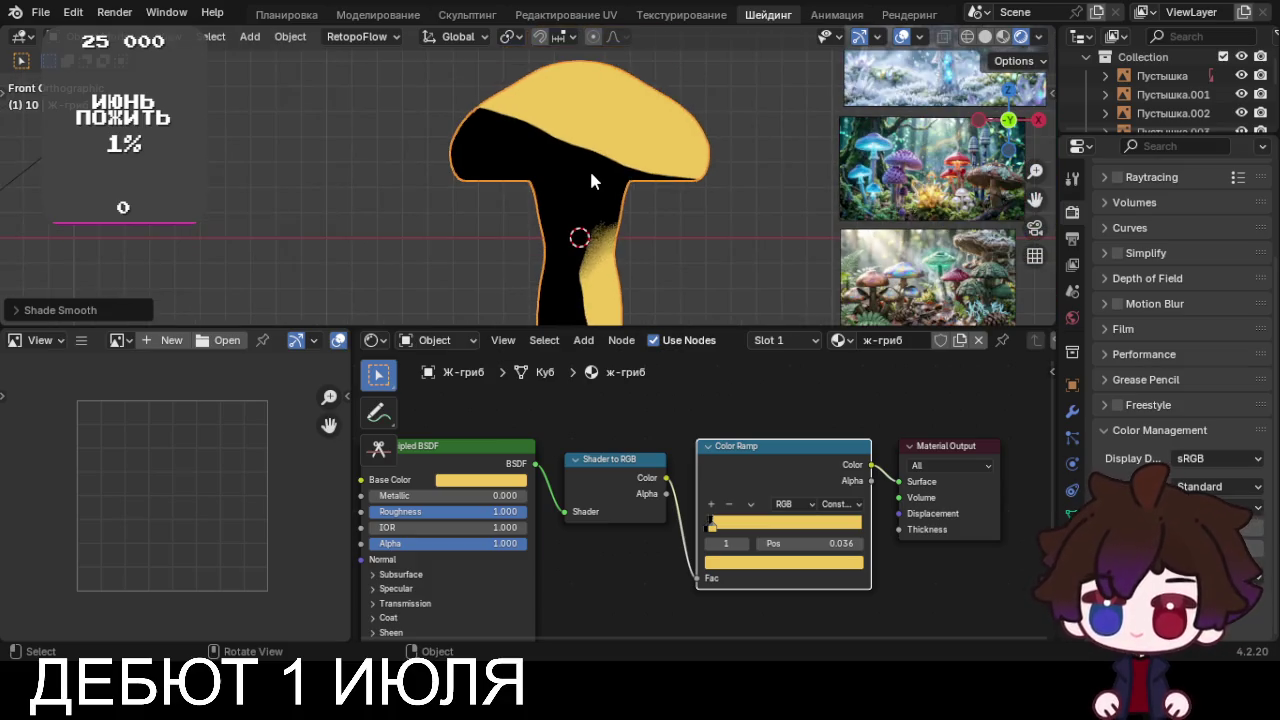
scroll(1184, 214, up, 3)
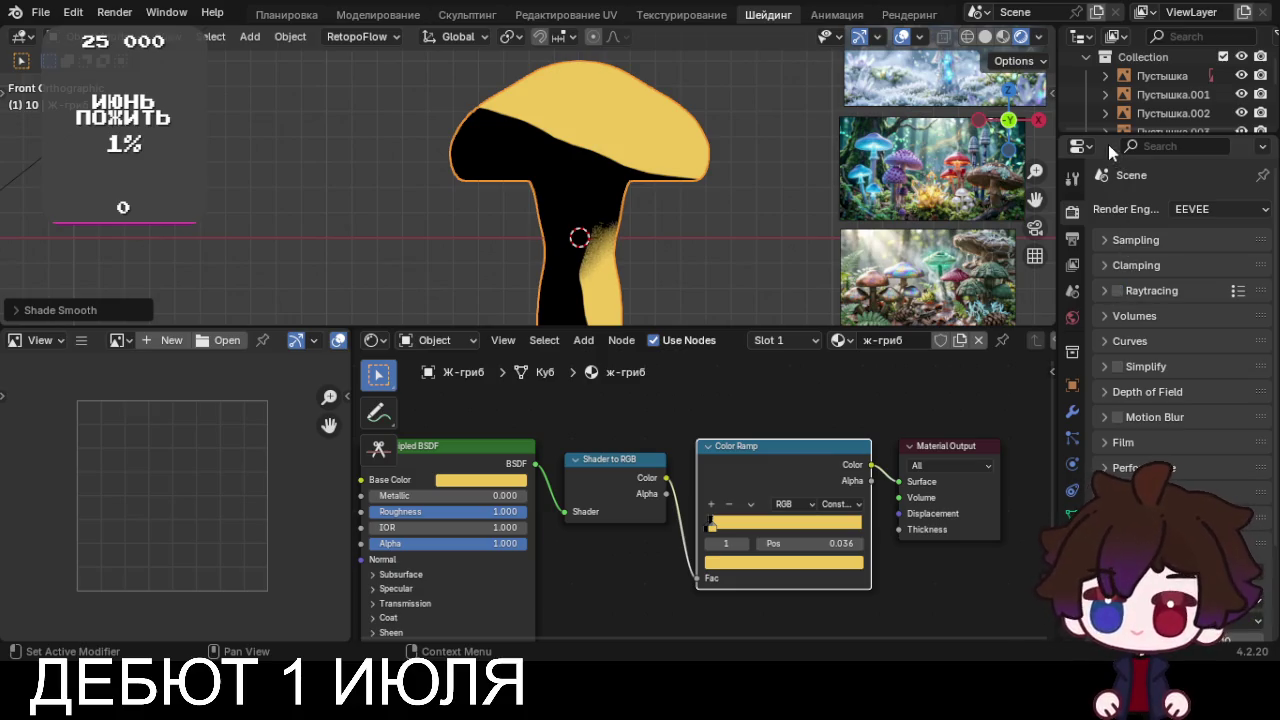
drag(1107, 135, 1105, 323)
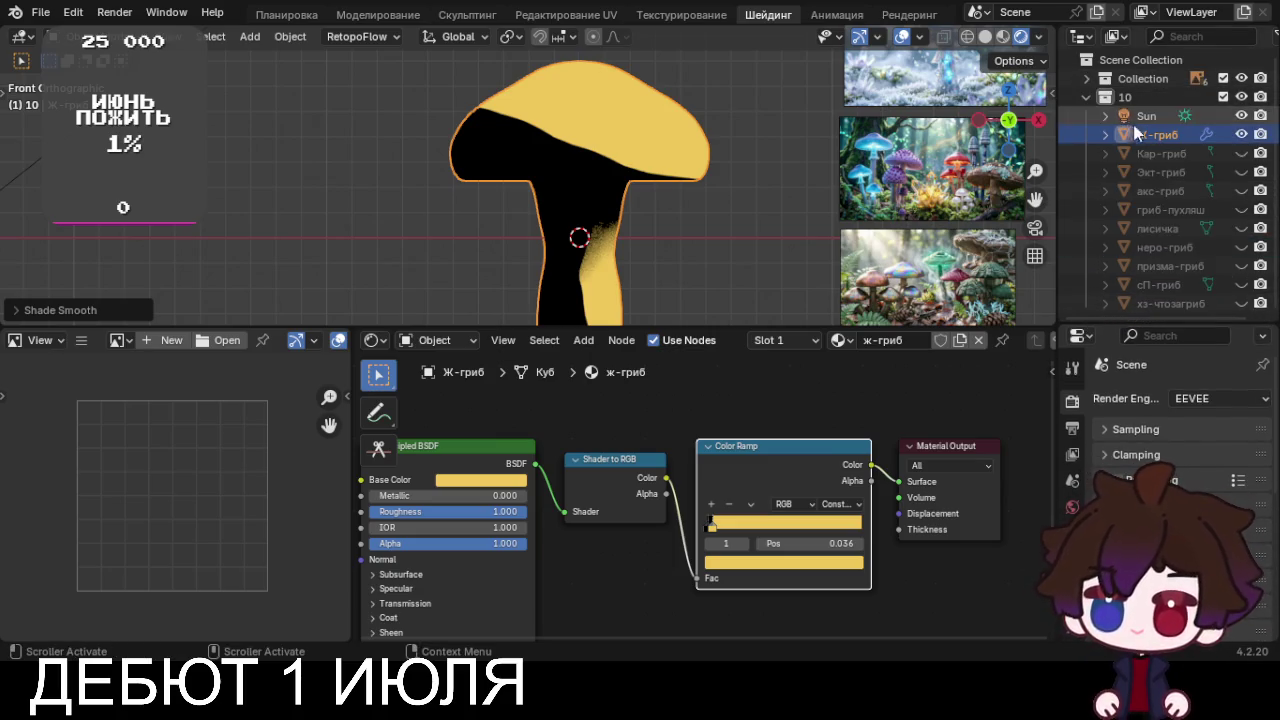
Hide the Ж-гриб mushroom and make призма-гриб the only visible mushroom
click(1241, 134)
click(1241, 153)
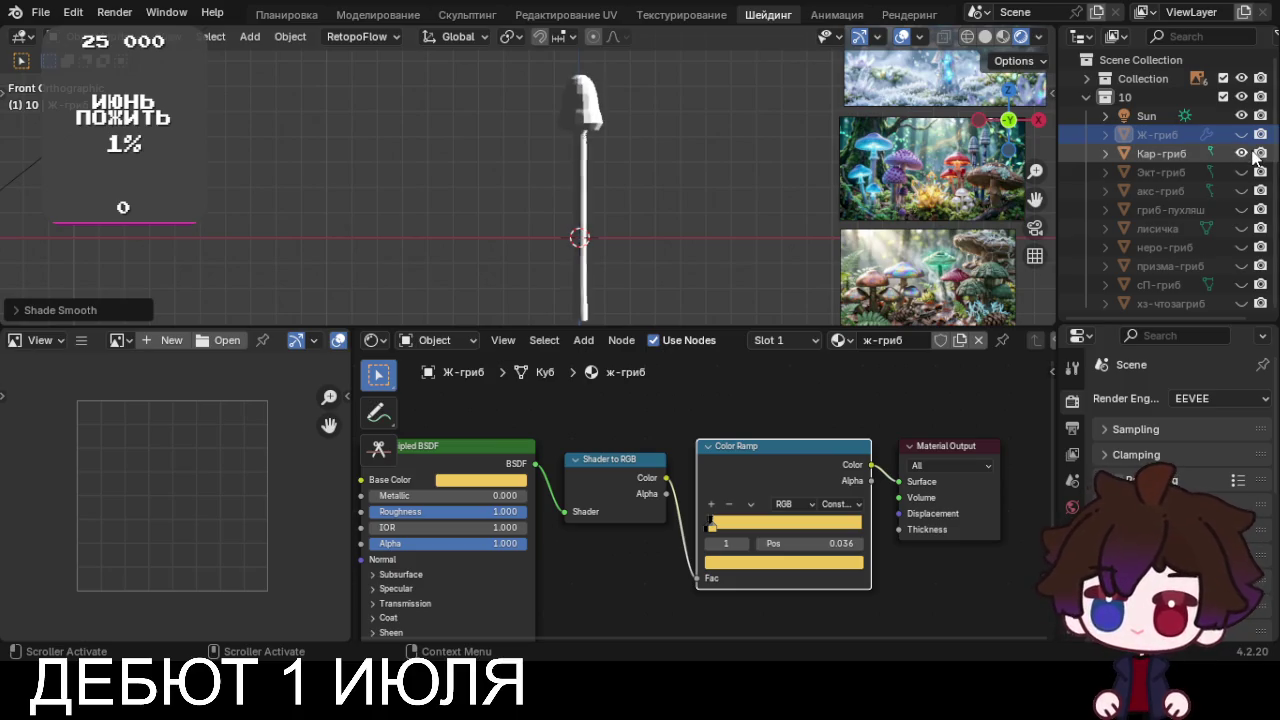
click(1241, 153)
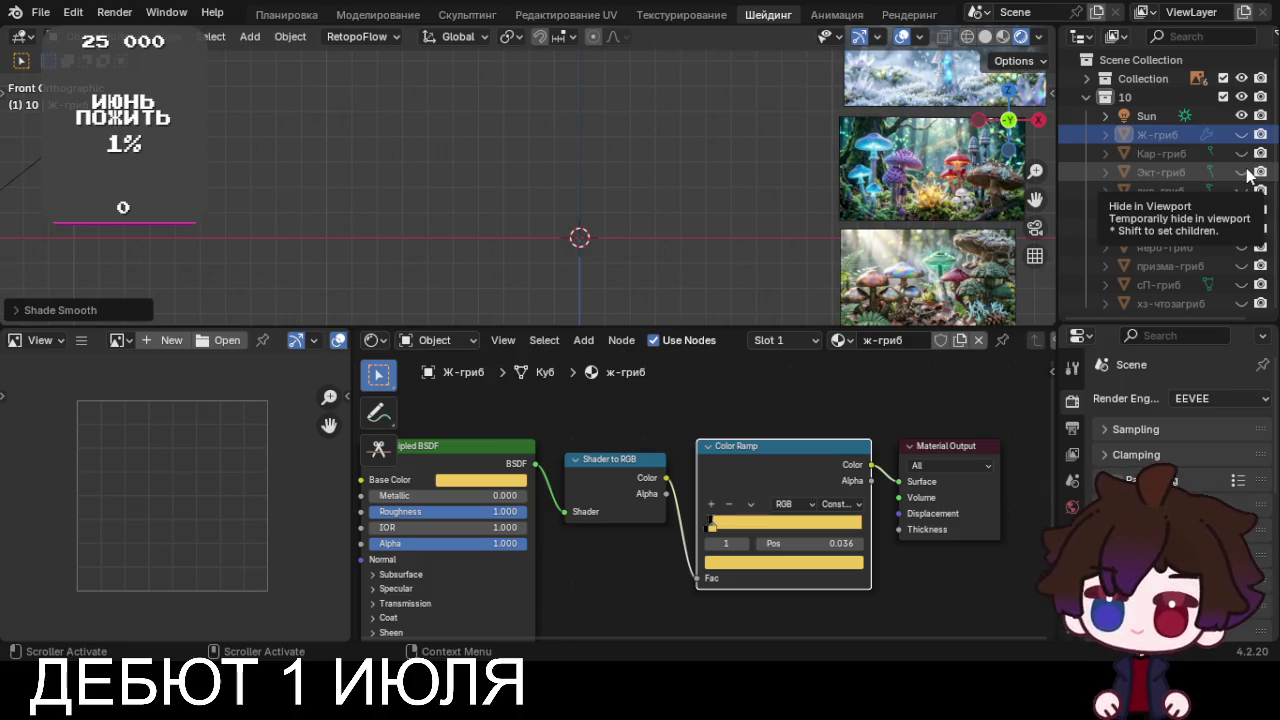
click(1246, 173)
click(1243, 172)
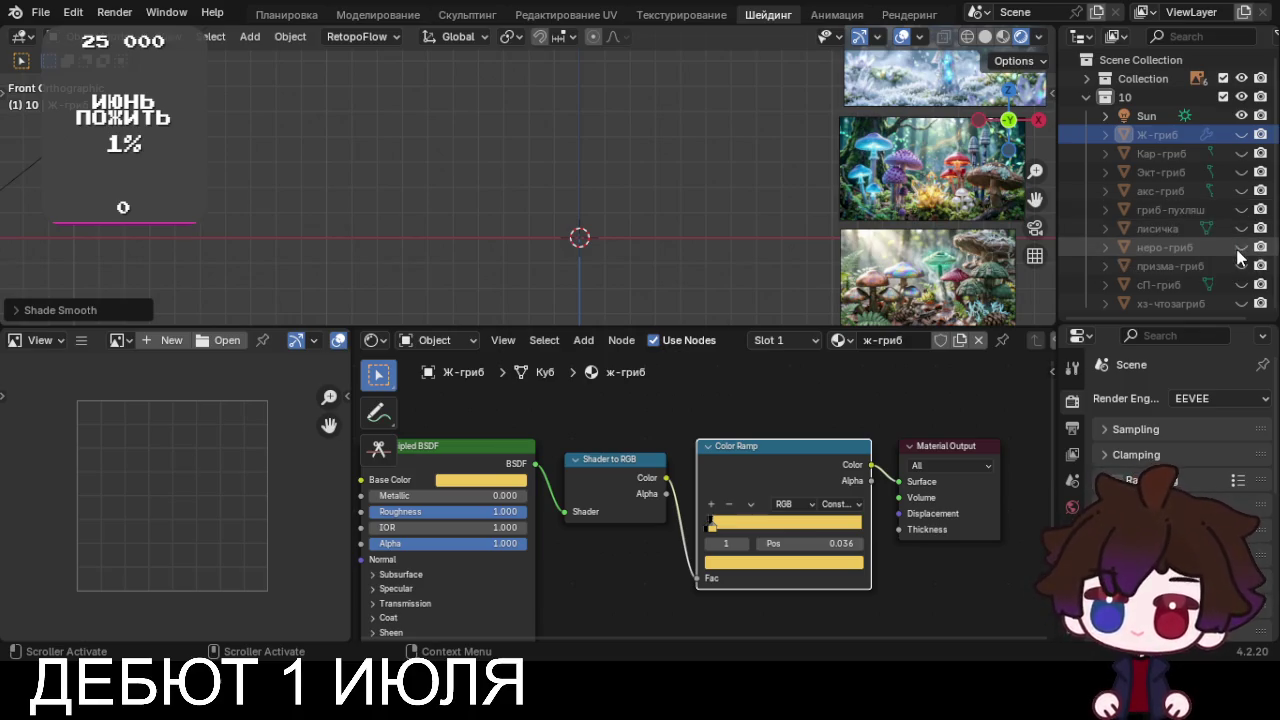
click(1241, 266)
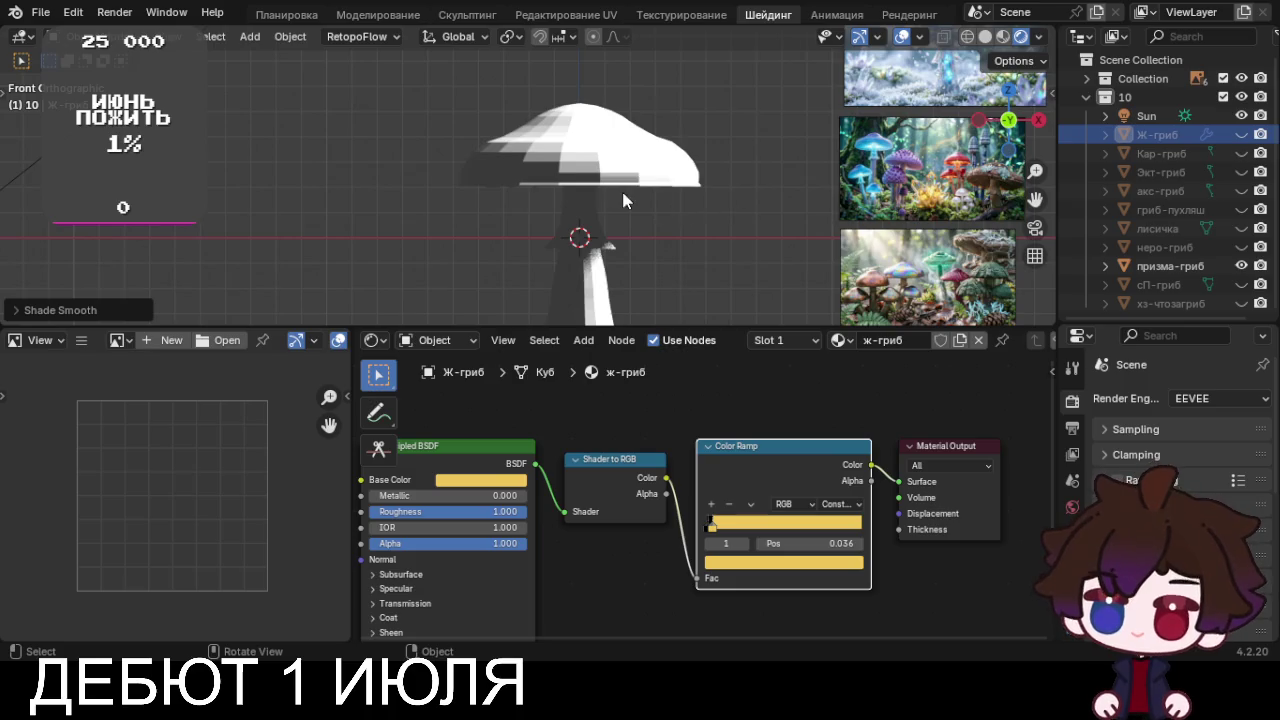
Frame the призма-гриб mushroom and apply Shade Smooth to it
scroll(624, 190, down, 3)
shift+middle_drag(614, 186, 618, 282)
scroll(618, 282, up, 3)
scroll(618, 282, up, 3)
click(617, 130)
right_click(617, 130)
click(620, 134)
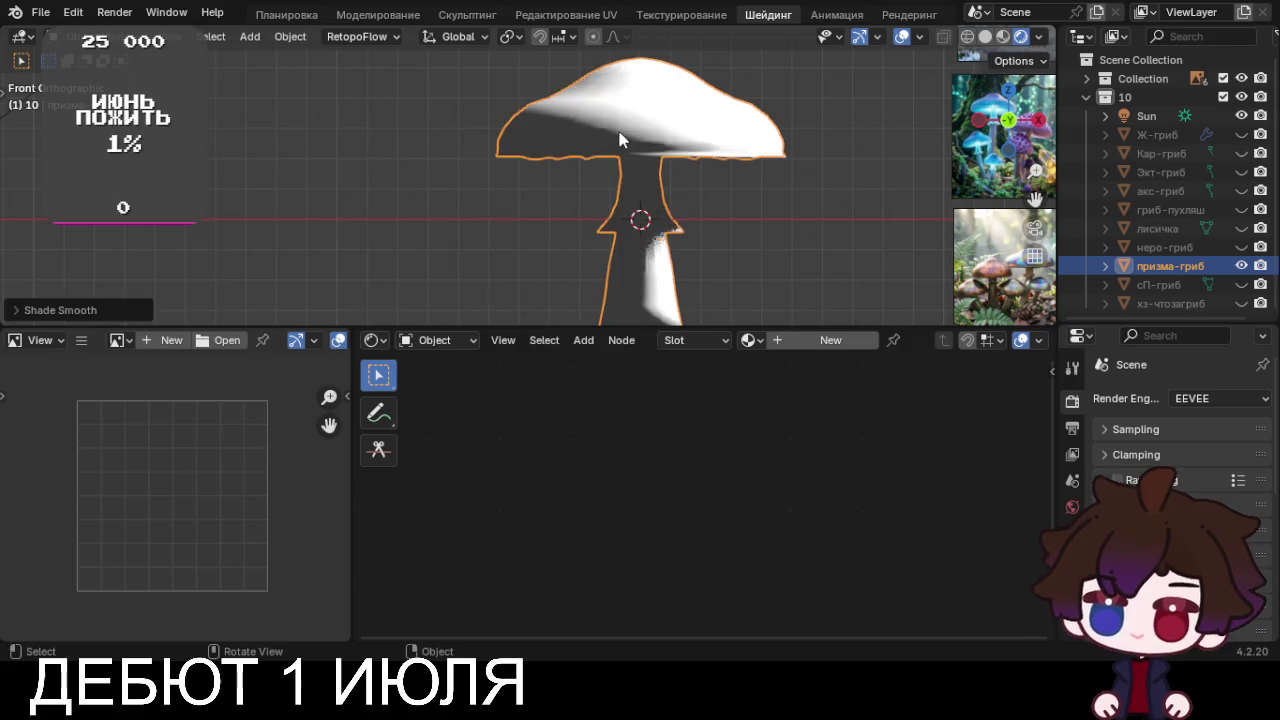
Recentre the view and create a new material for призма-гриб
scroll(712, 160, down, 1)
shift+middle_drag(712, 162, 667, 163)
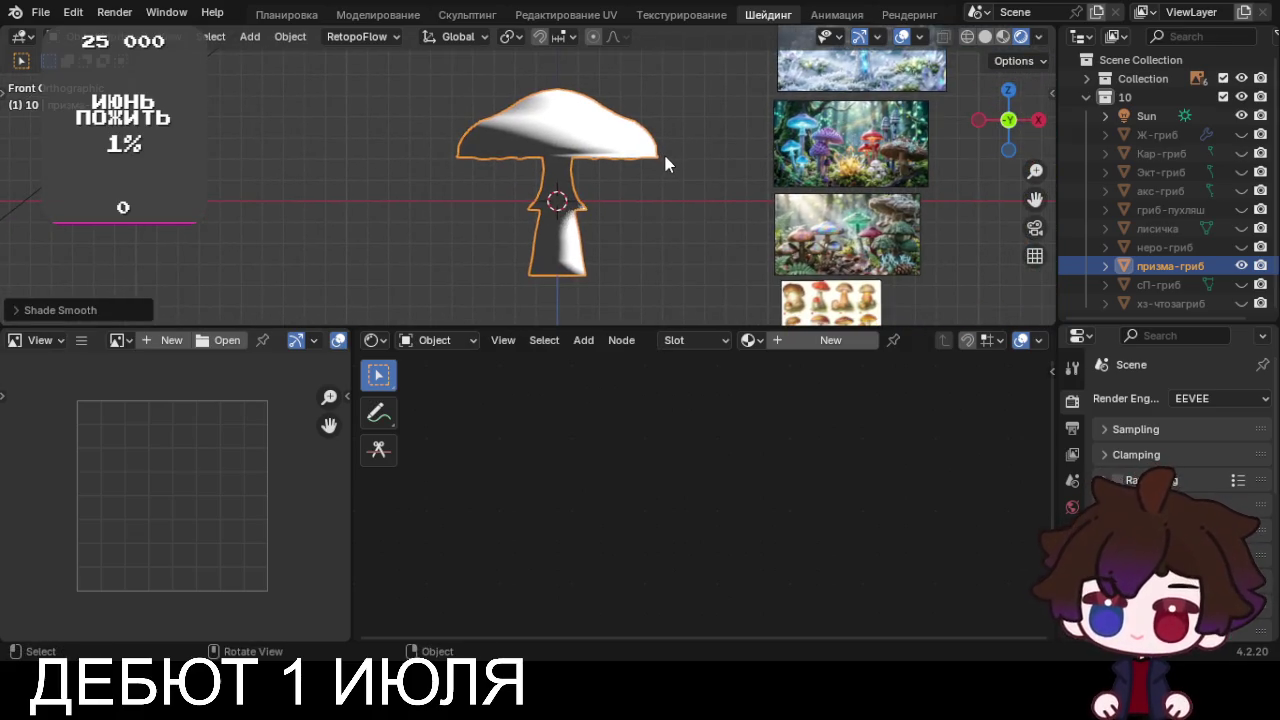
click(792, 340)
Rename the new material to 'призма-гриб', replacing the mistyped 'ghbevf-uhb,'
double_click(884, 344)
text(ghbevf-uhb,)
key(Return)
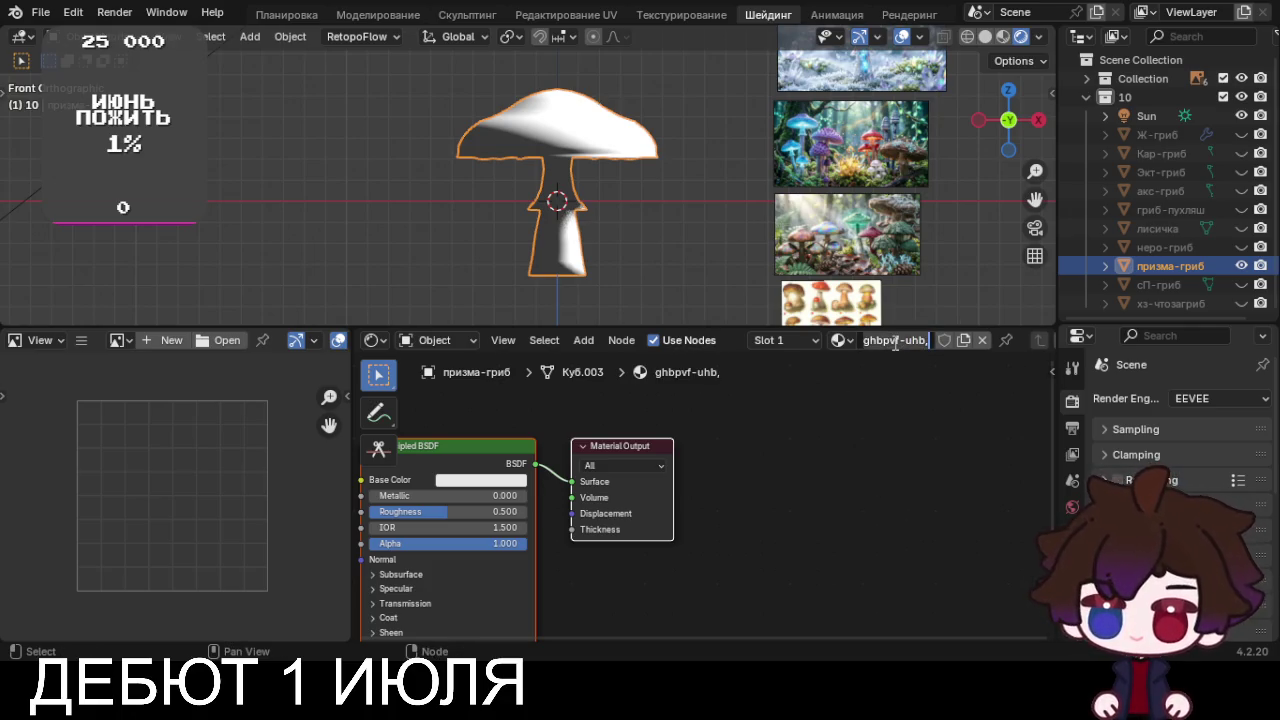
key(ctrl+a)
key(BackSpace)
text(призм)
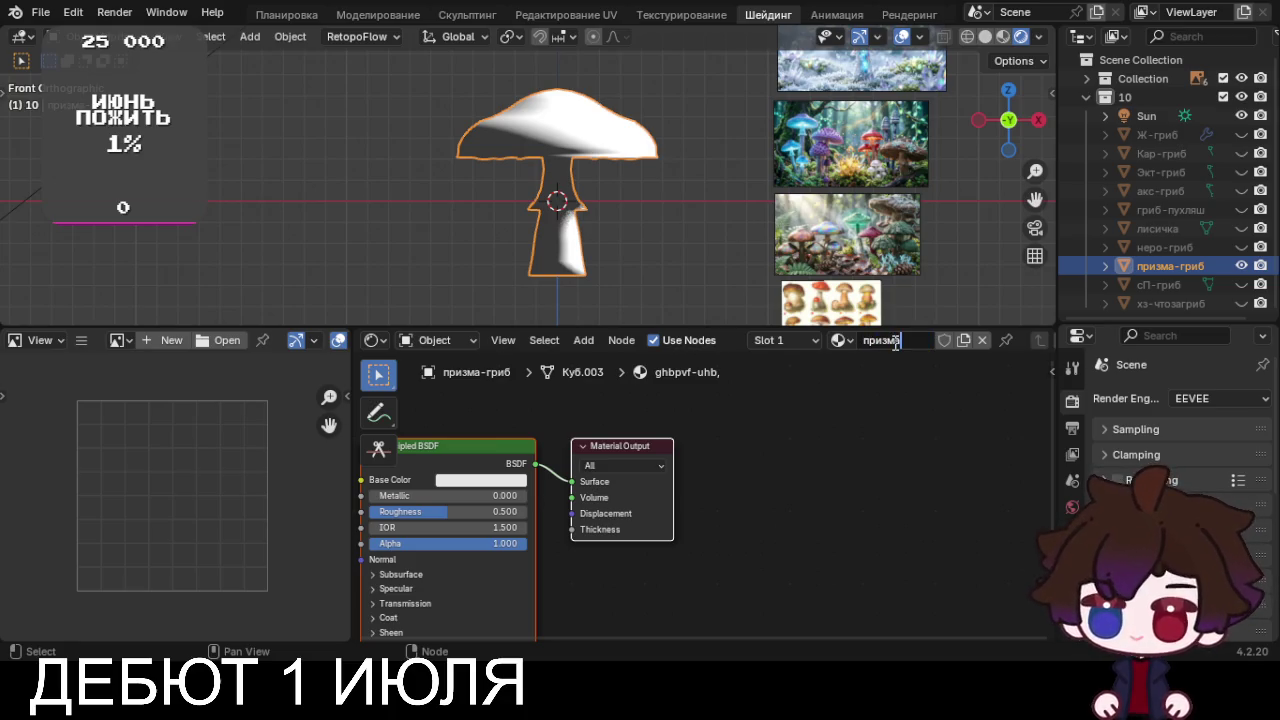
text(а-гриб)
key(Return)
Centre the nodes and widen the Shader Editor area
middle_drag(783, 480, 910, 455)
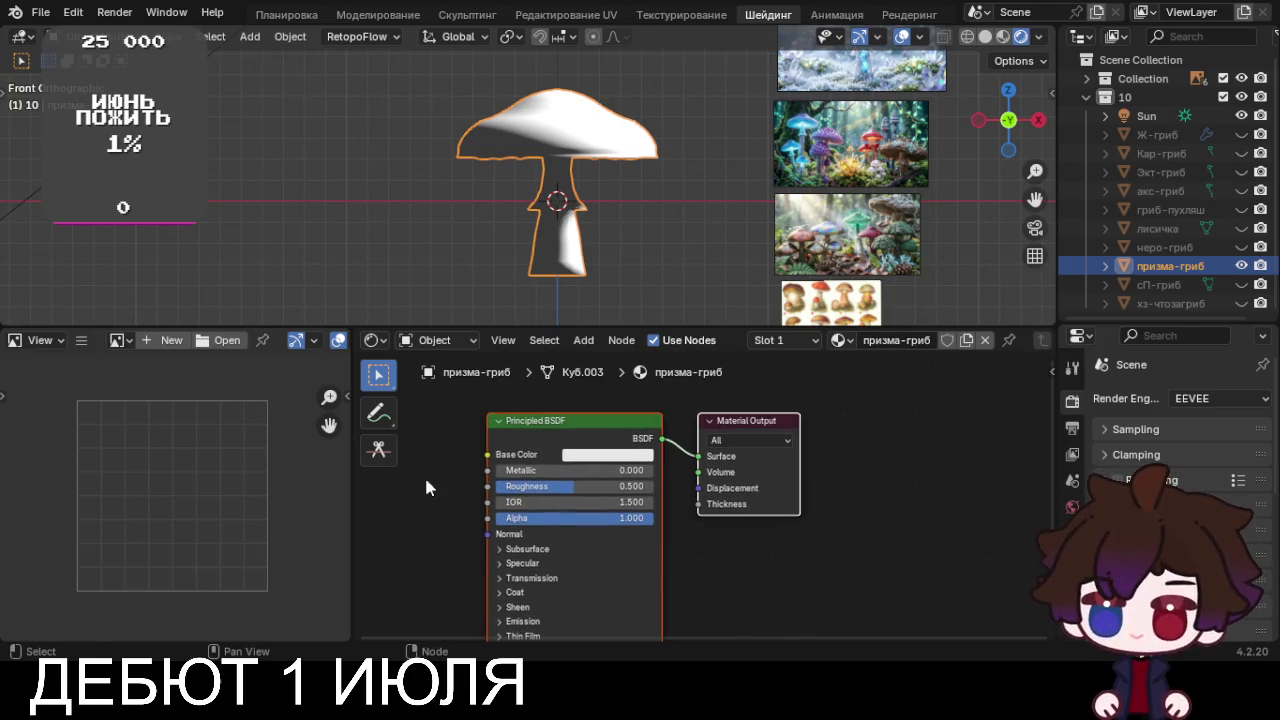
drag(350, 514, 248, 528)
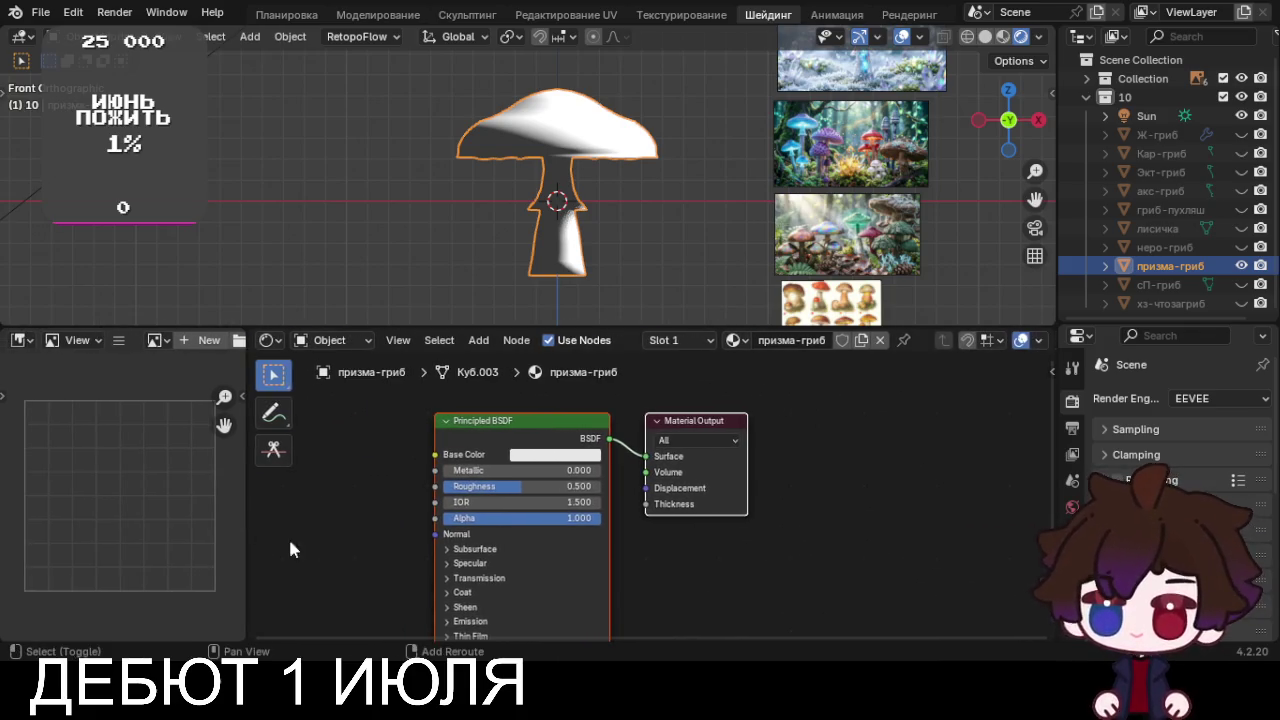
middle_drag(490, 471, 675, 480)
Replace the Principled BSDF with a Mix Shader linked into Material Output's Surface
key(x)
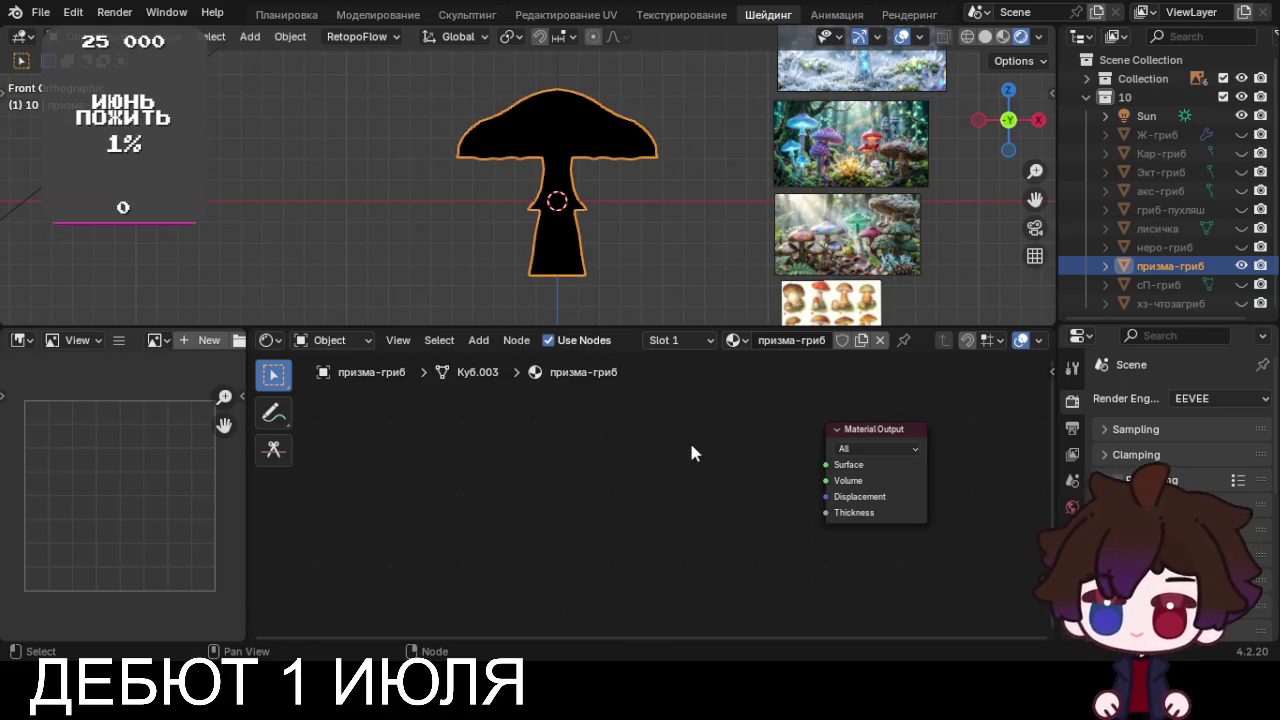
key(shift+a)
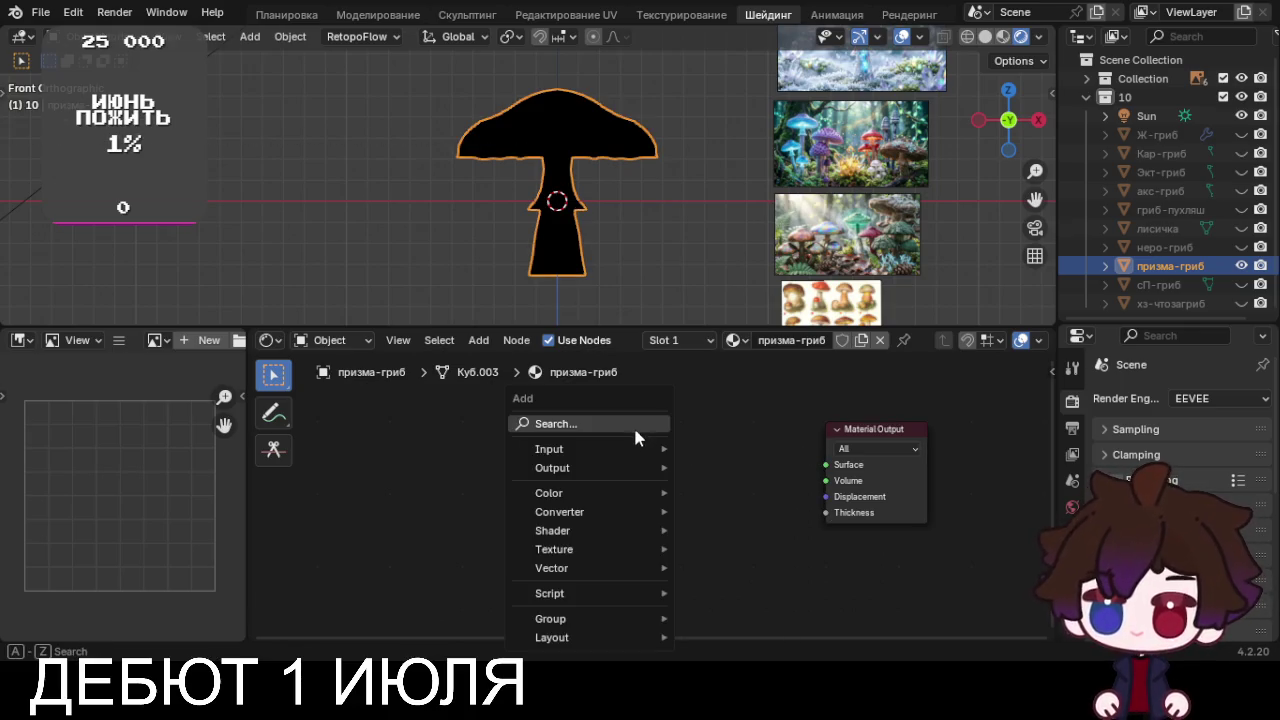
click(634, 427)
text(mix)
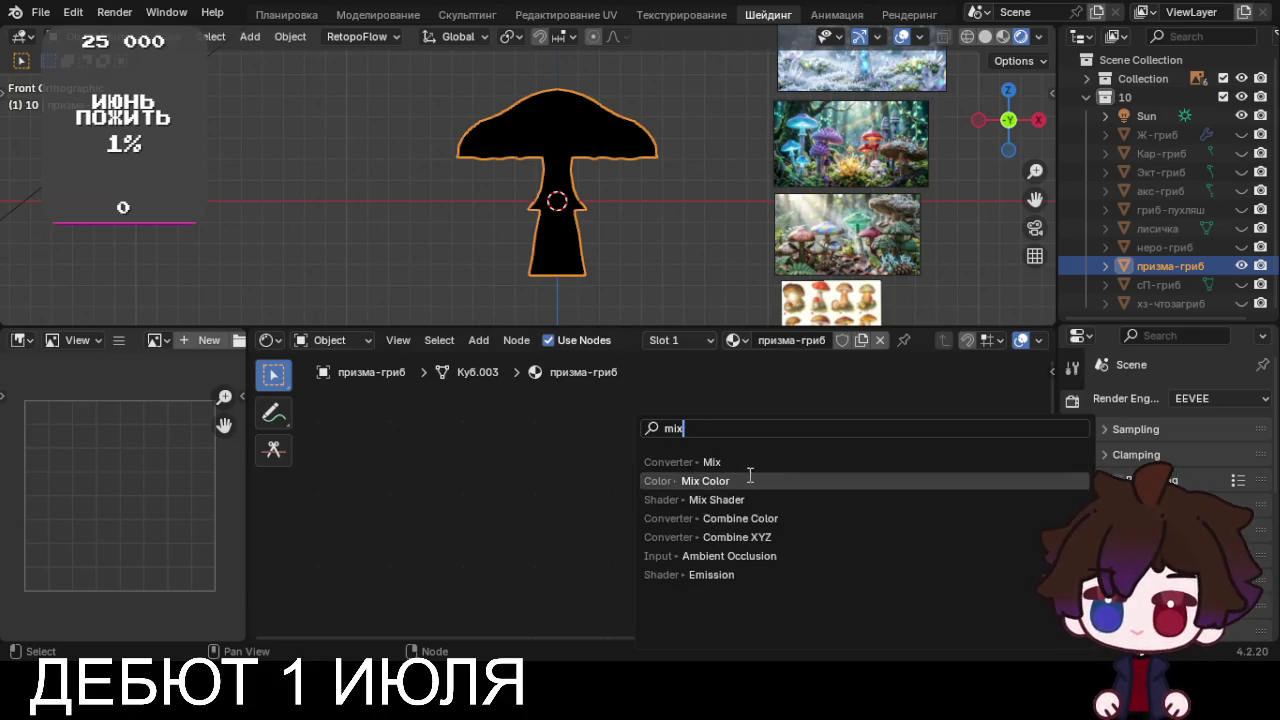
click(752, 500)
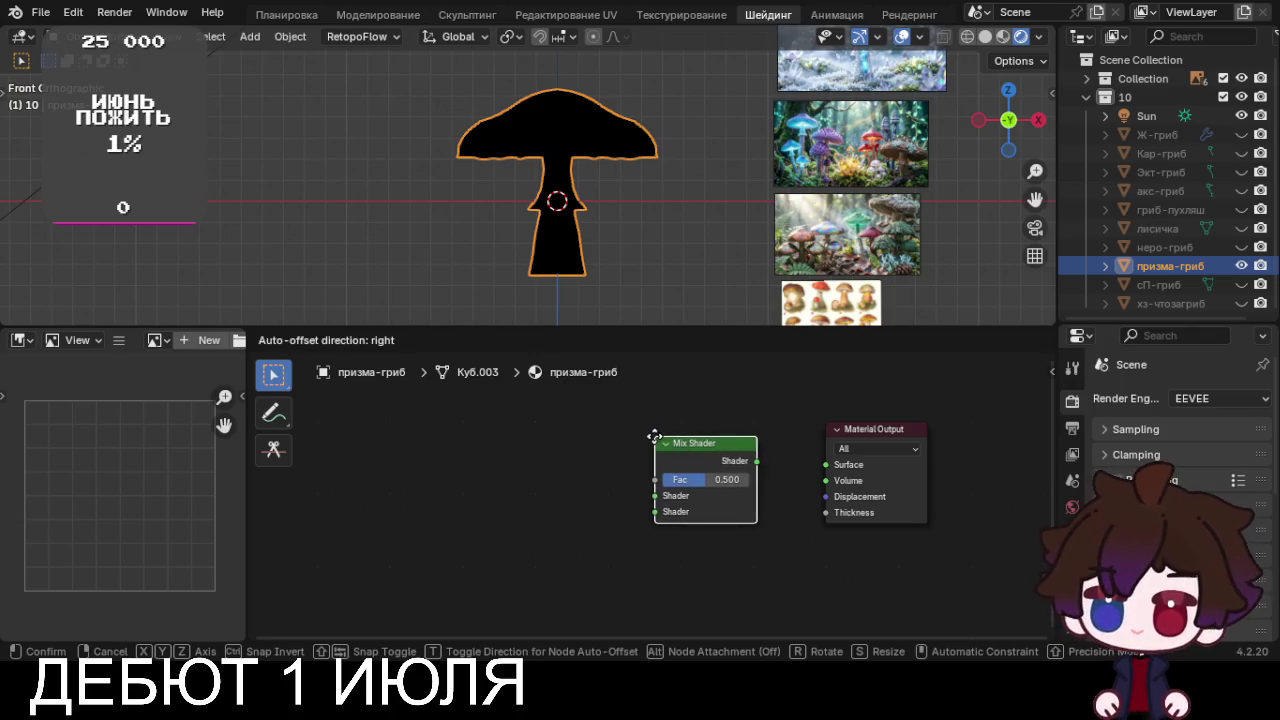
click(758, 480)
drag(770, 466, 813, 465)
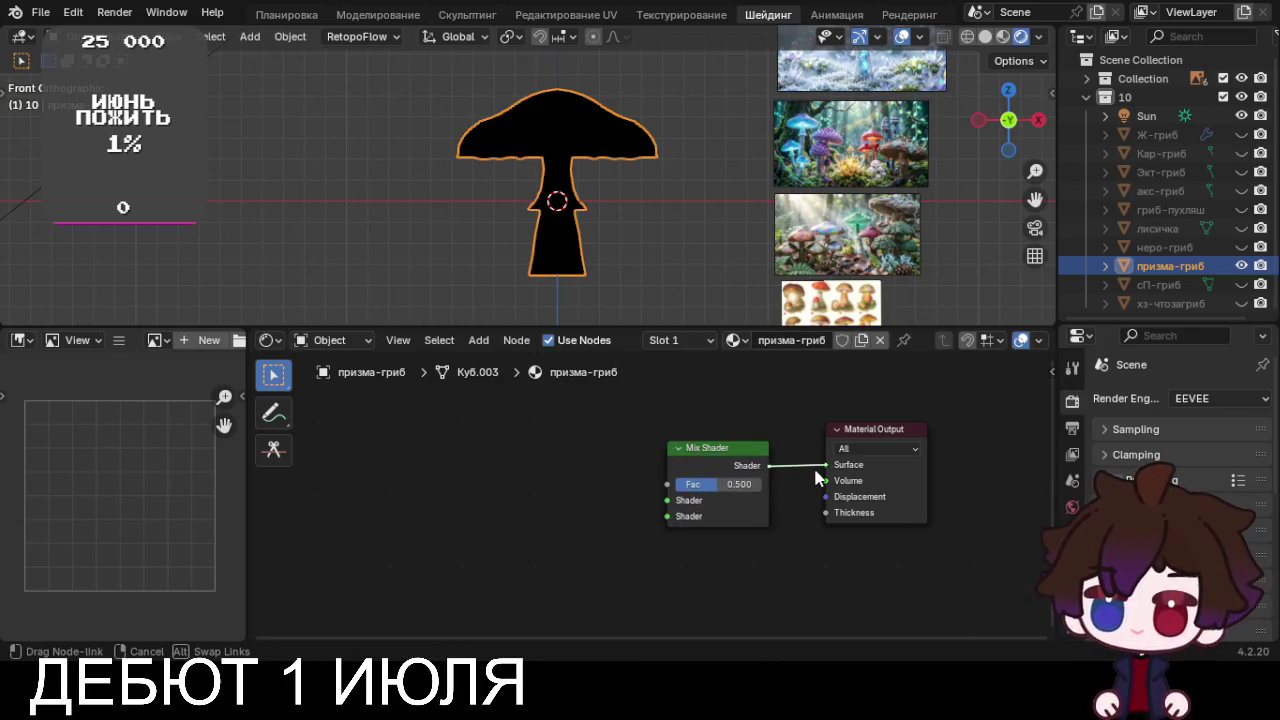
drag(726, 448, 729, 445)
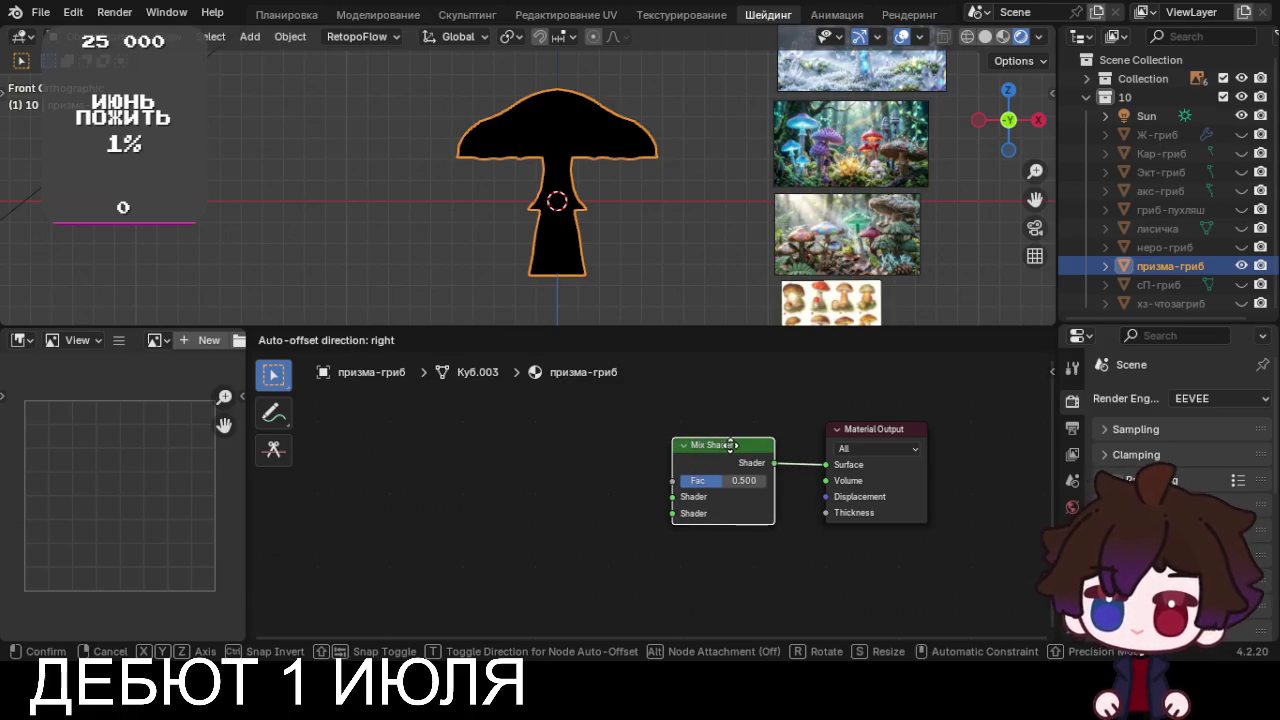
click(486, 412)
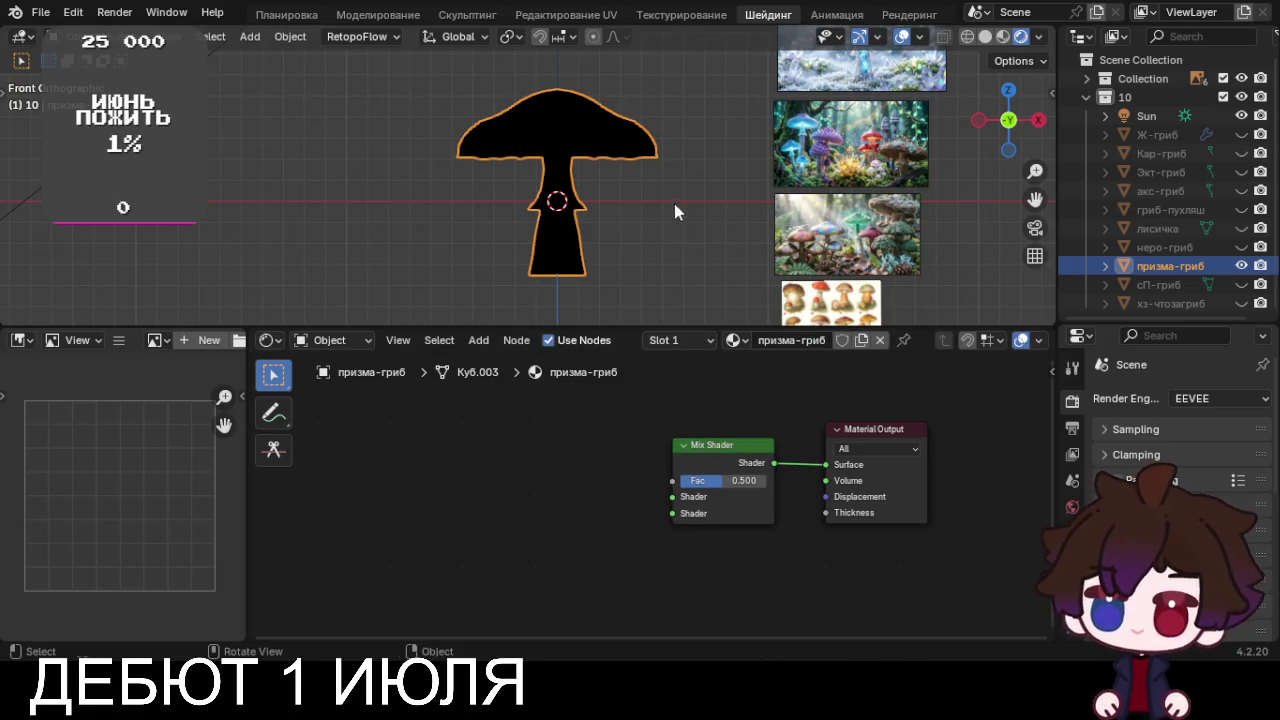
Zoom and pan to bring the crystal mushroom reference image into view
scroll(674, 204, up, 3)
scroll(674, 204, up, 4)
shift+middle_drag(674, 204, 445, 246)
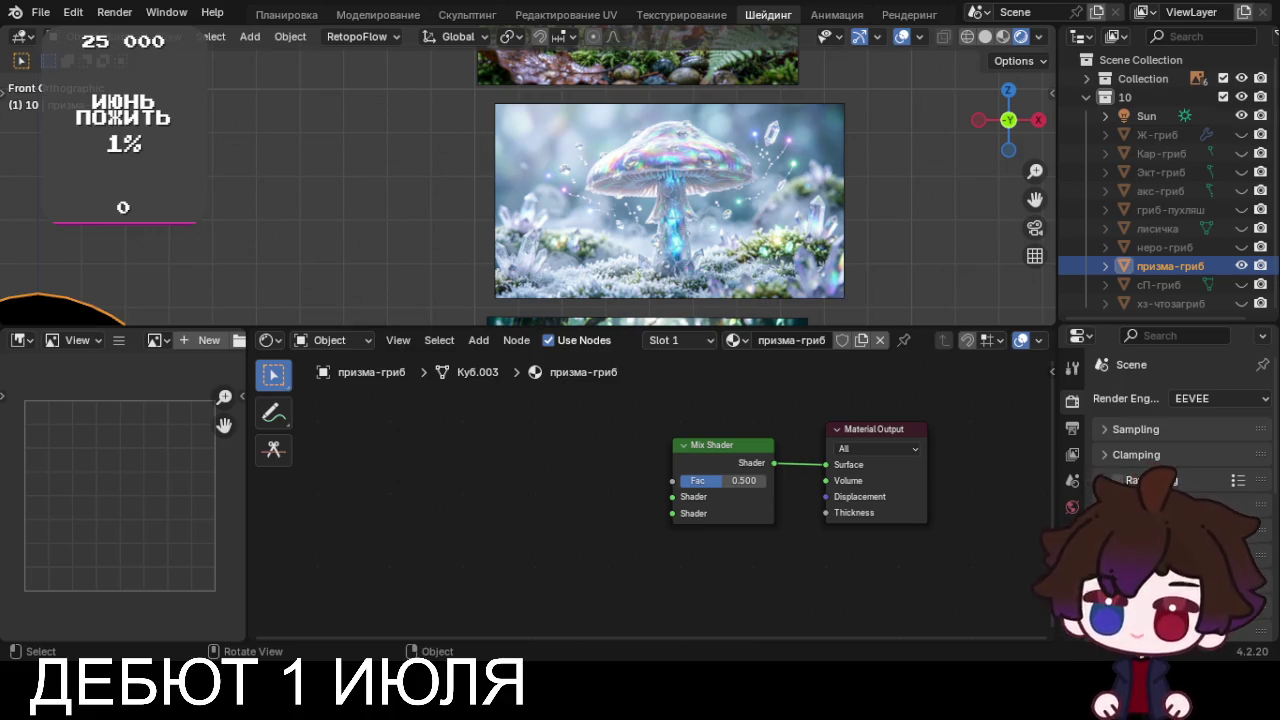
scroll(1120, 420, down, 3)
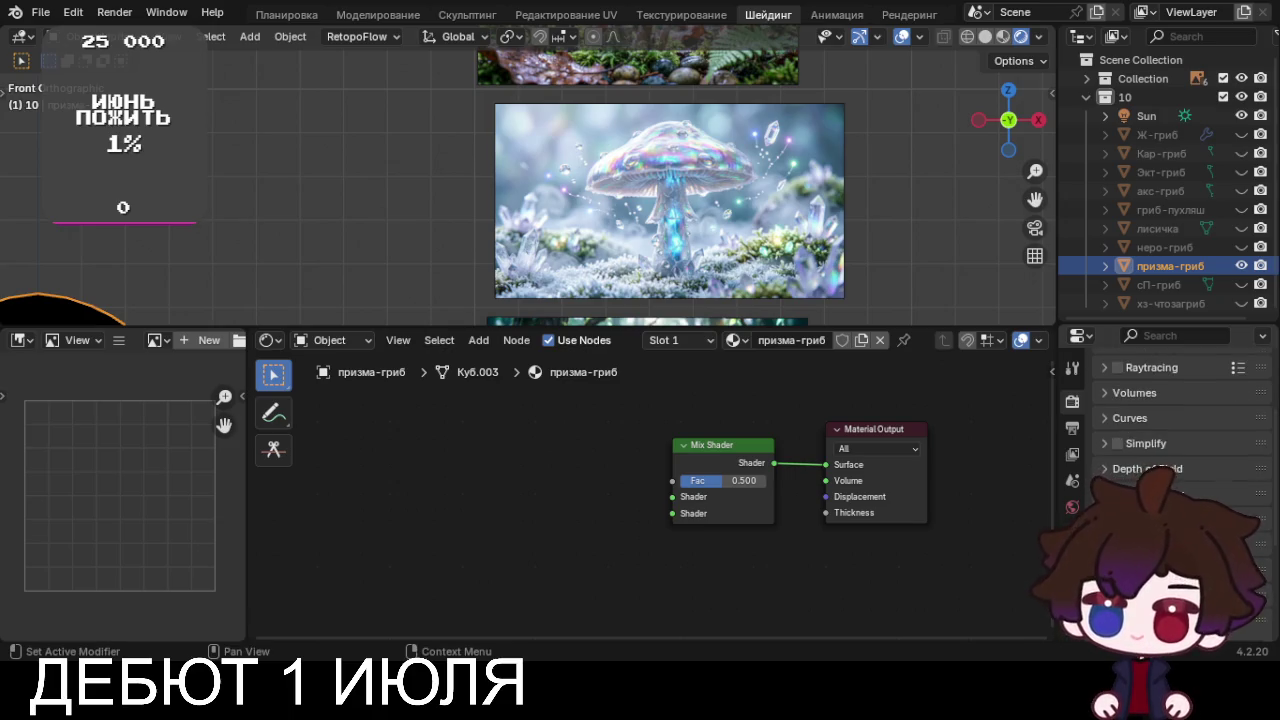
scroll(1197, 431, down, 3)
scroll(1197, 431, down, 1)
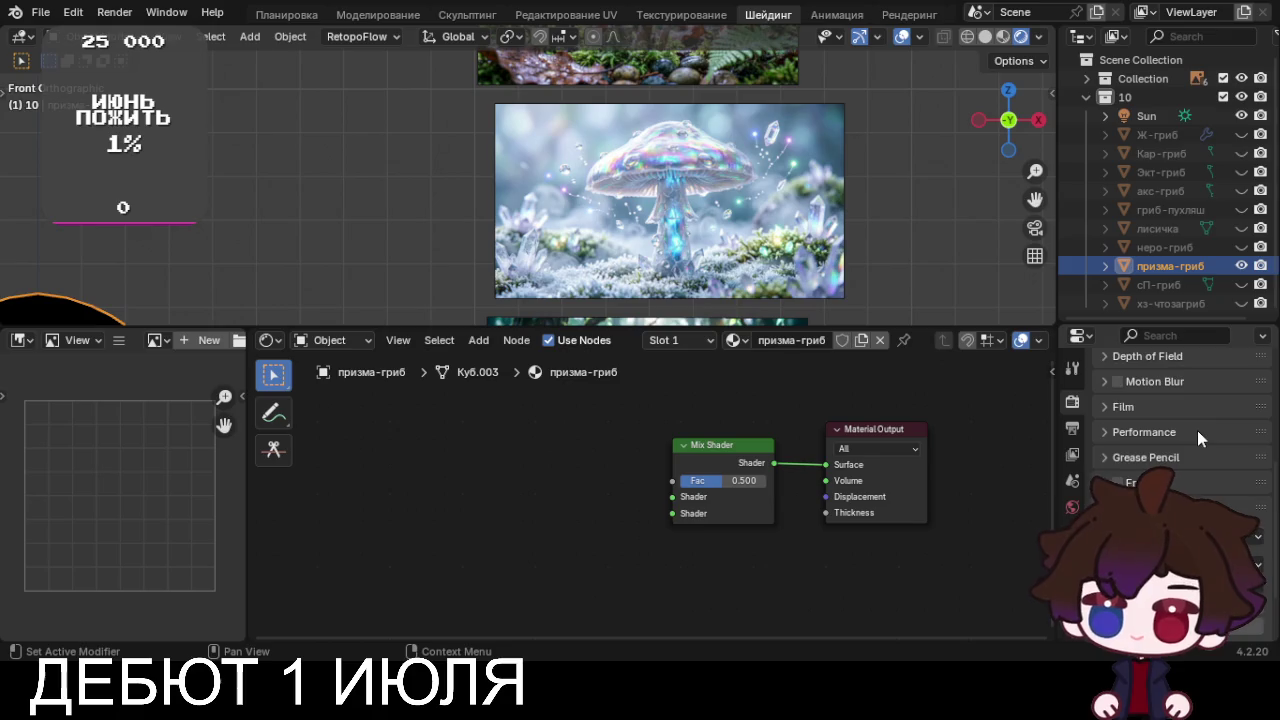
scroll(1194, 438, down, 2)
scroll(1170, 460, up, 5)
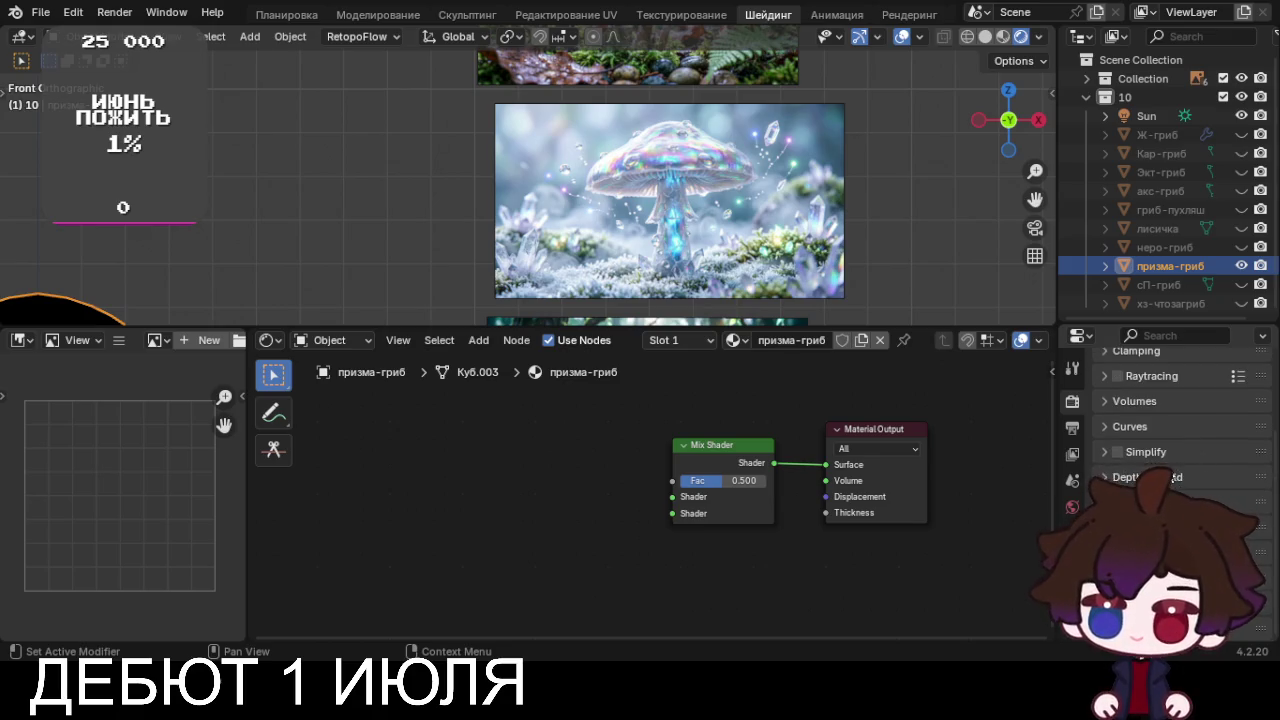
scroll(1170, 460, up, 2)
scroll(1170, 460, up, 1)
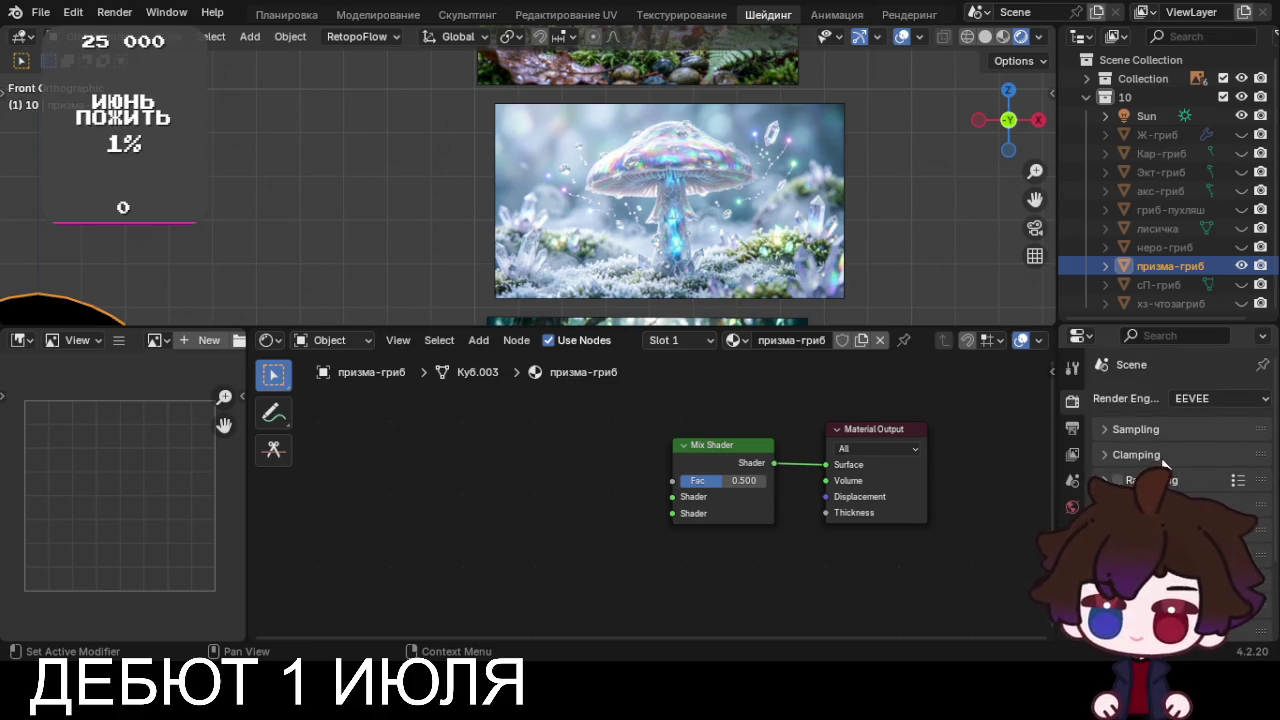
scroll(1155, 431, down, 1)
click(1137, 391)
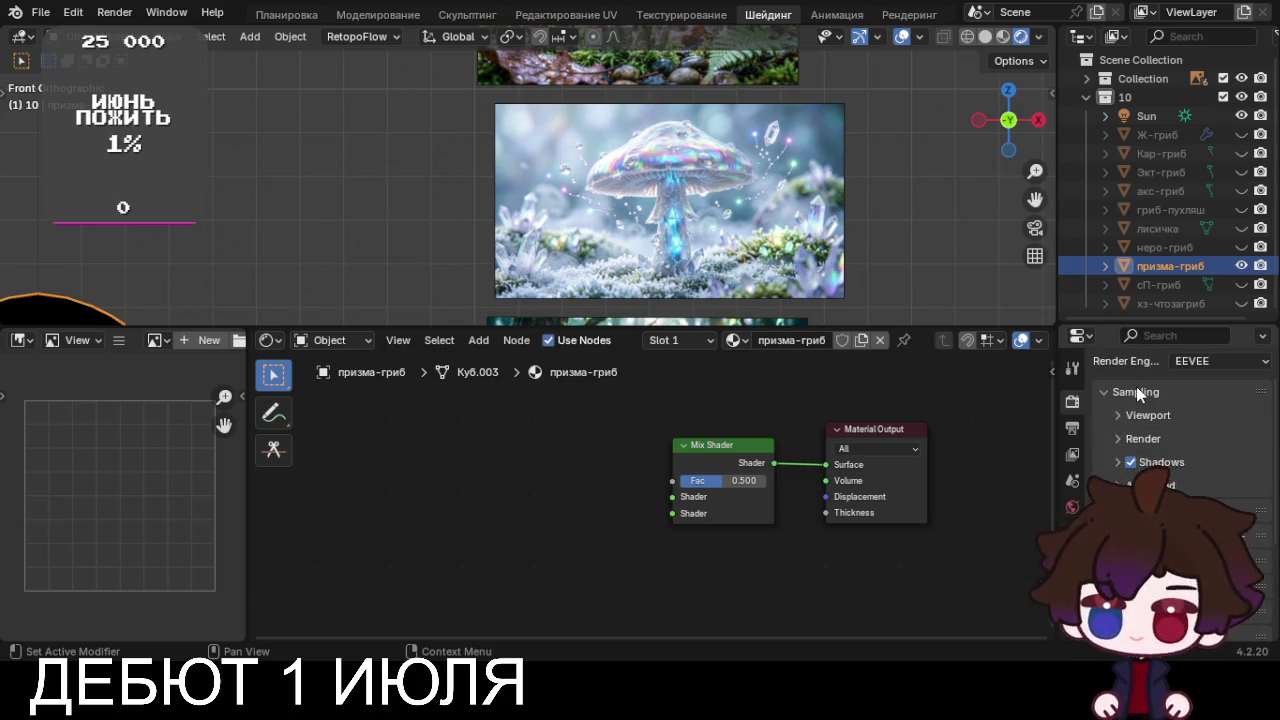
click(1136, 389)
click(1145, 416)
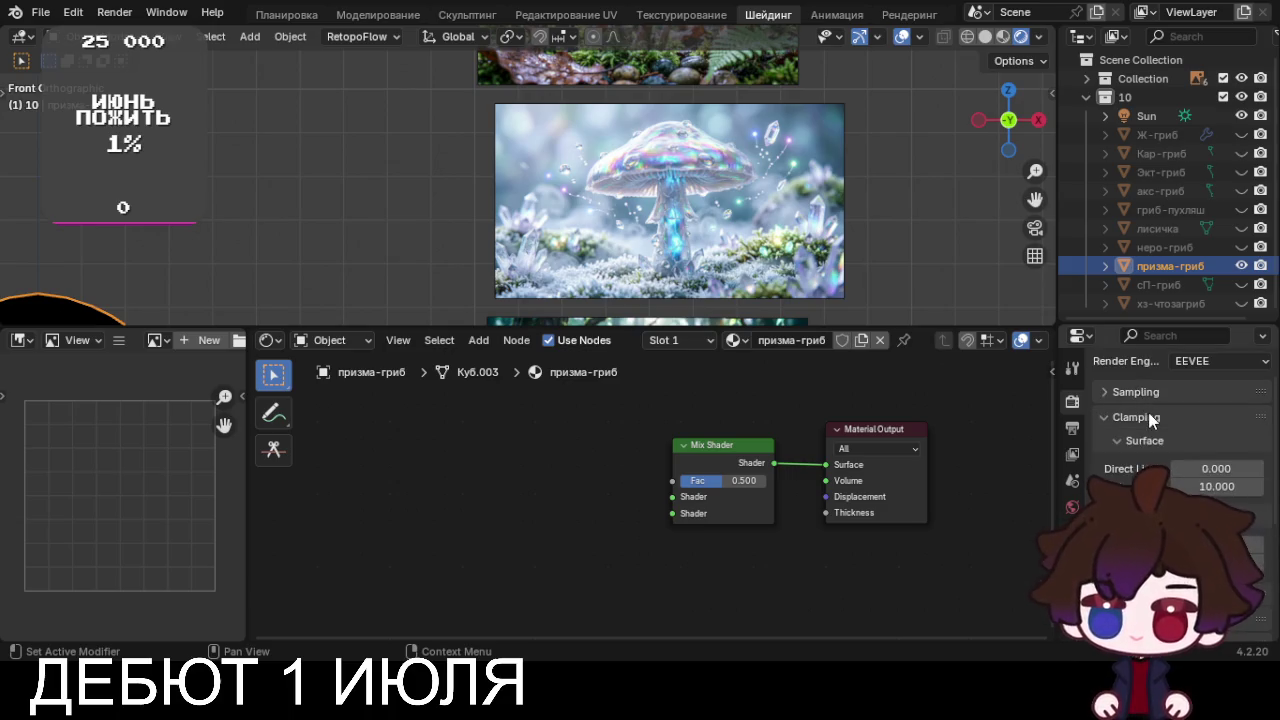
ctrl+click(1142, 416)
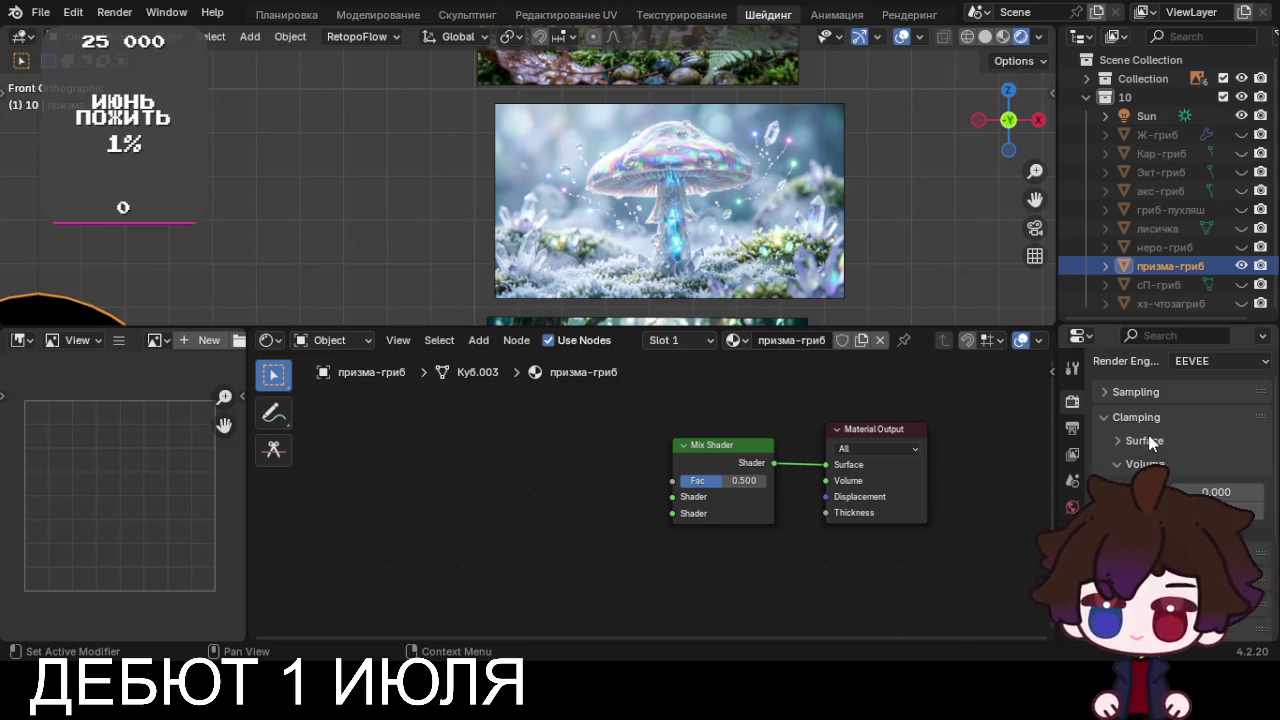
click(1140, 417)
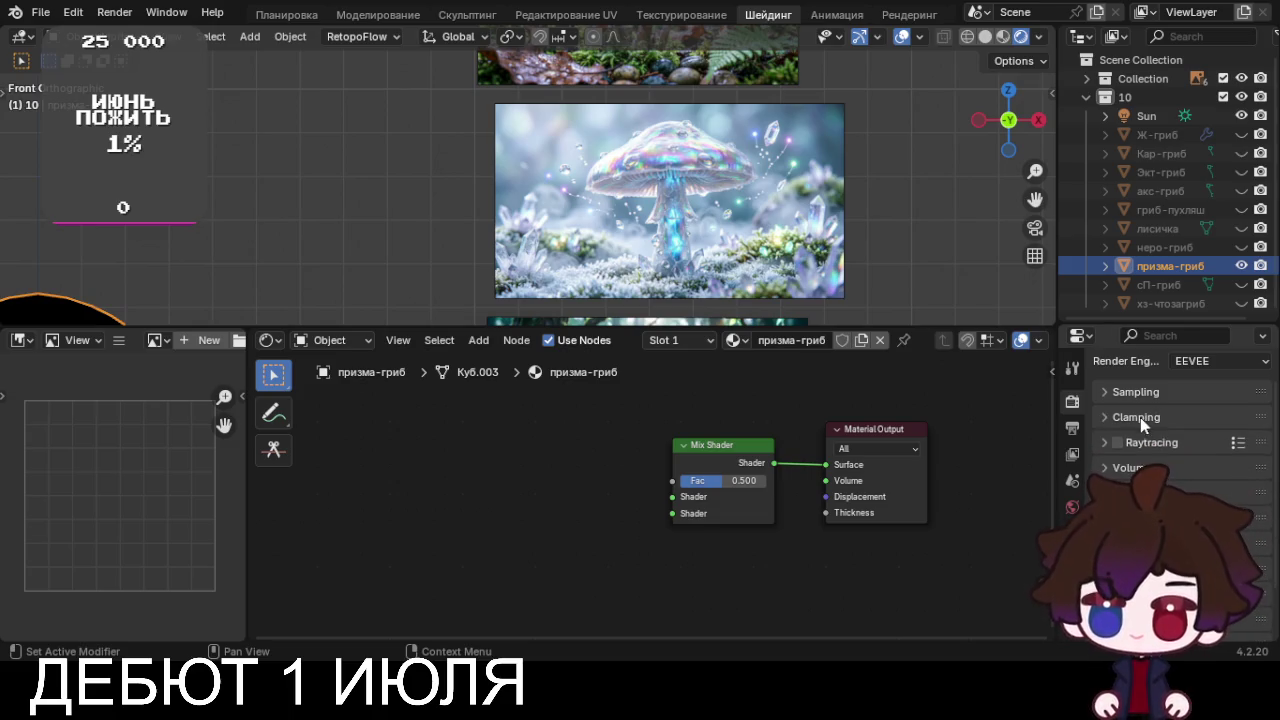
click(1154, 444)
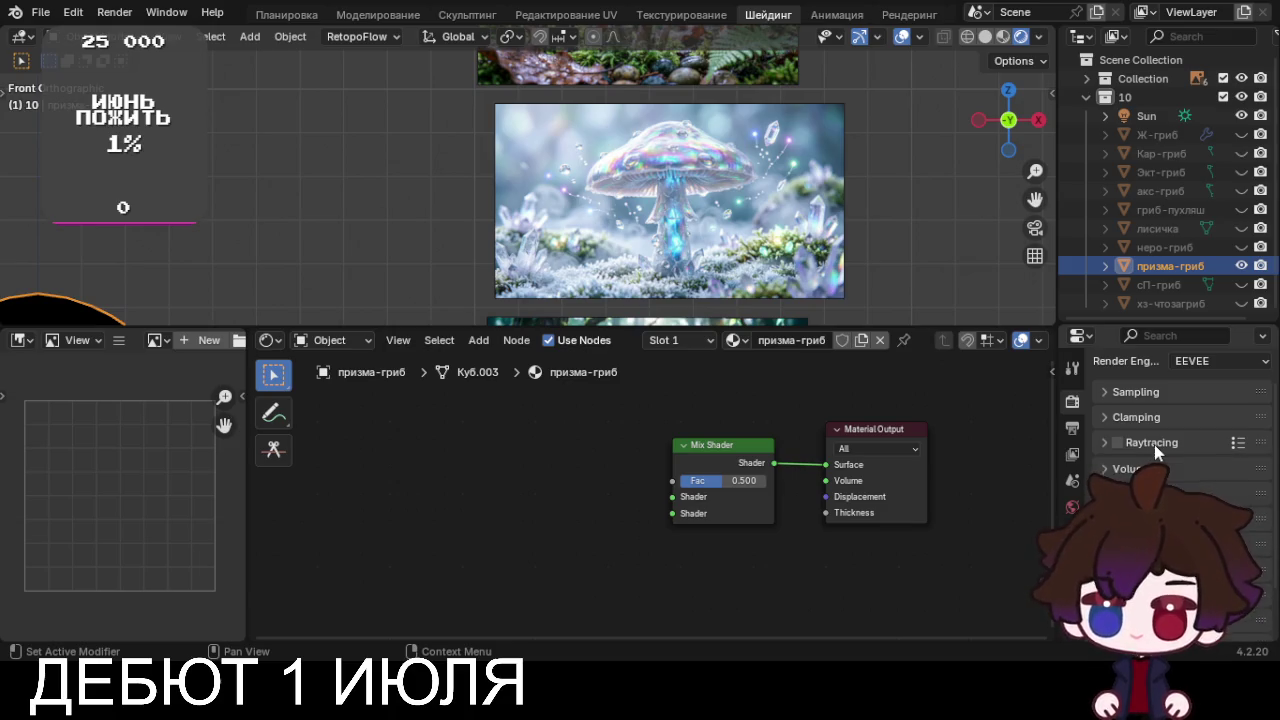
click(1154, 444)
click(1127, 467)
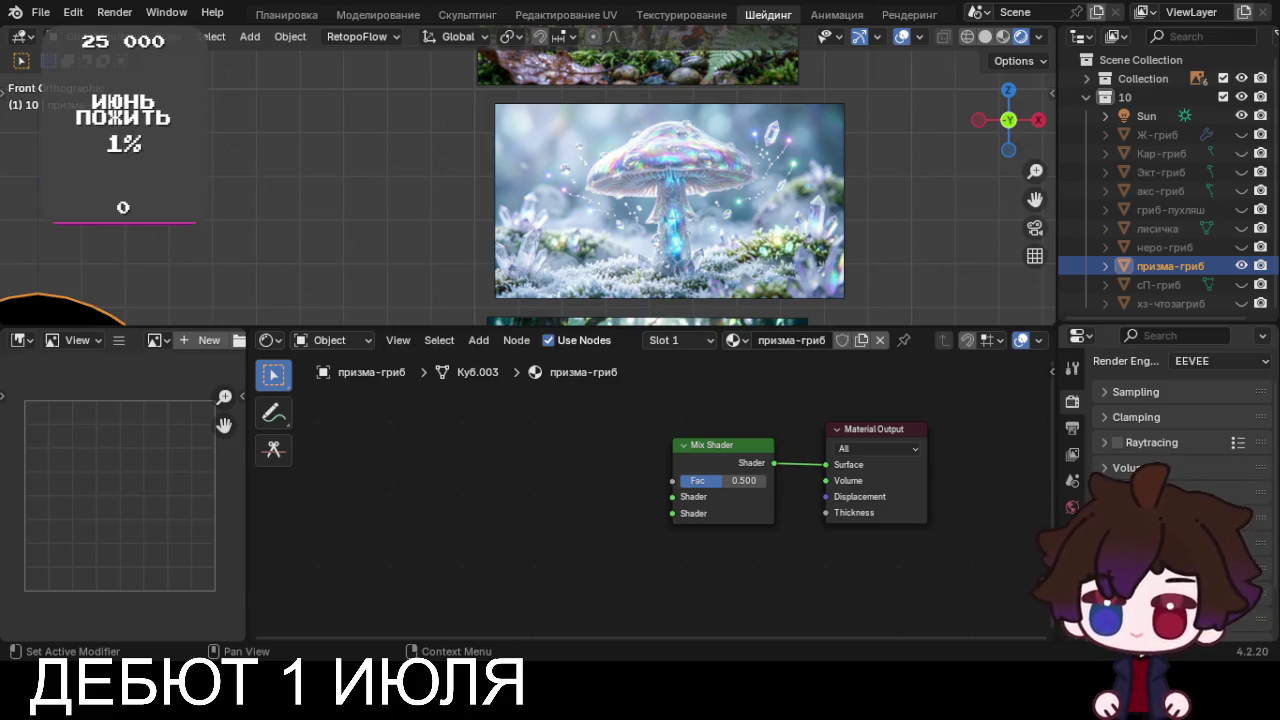
click(1127, 467)
scroll(1170, 440, down, 2)
scroll(1170, 440, down, 1)
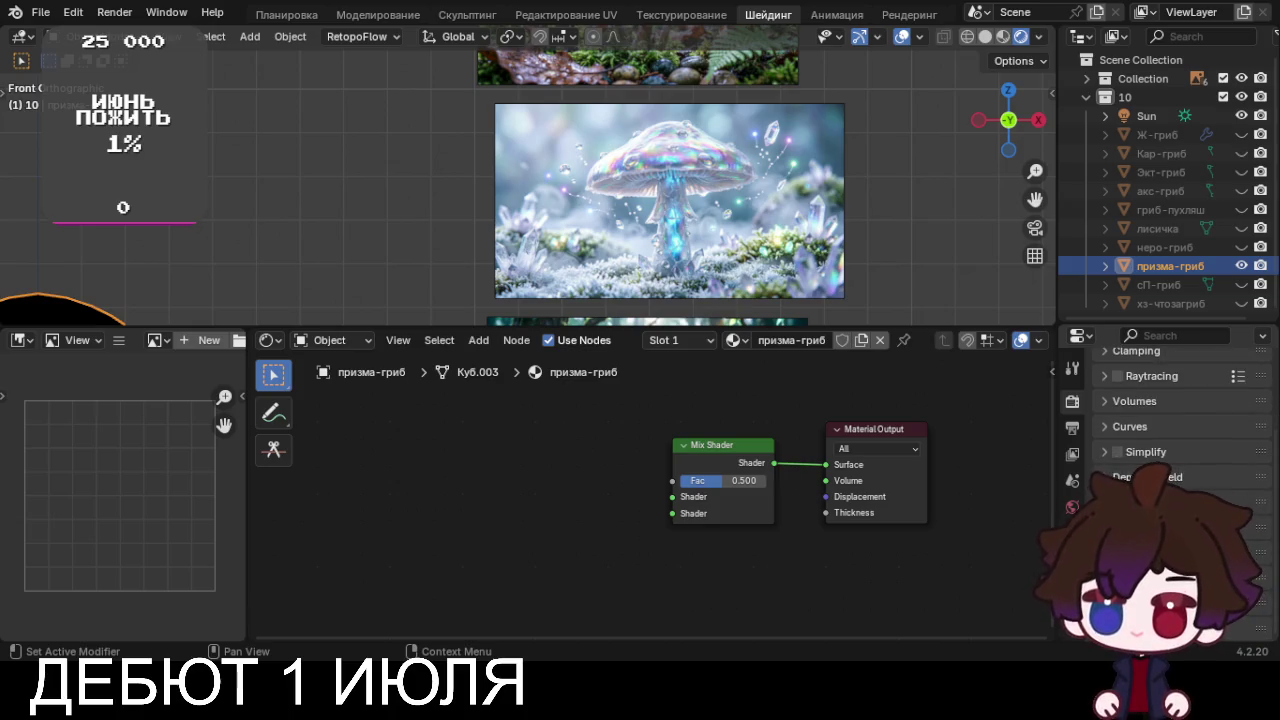
Enlarge the Properties editor, collapse Format, Frame Range and Output panels, then show Render settings
mouse_move(1137, 324)
mouse_down()
mouse_move(1137, 232)
mouse_move(1137, 247)
mouse_up()
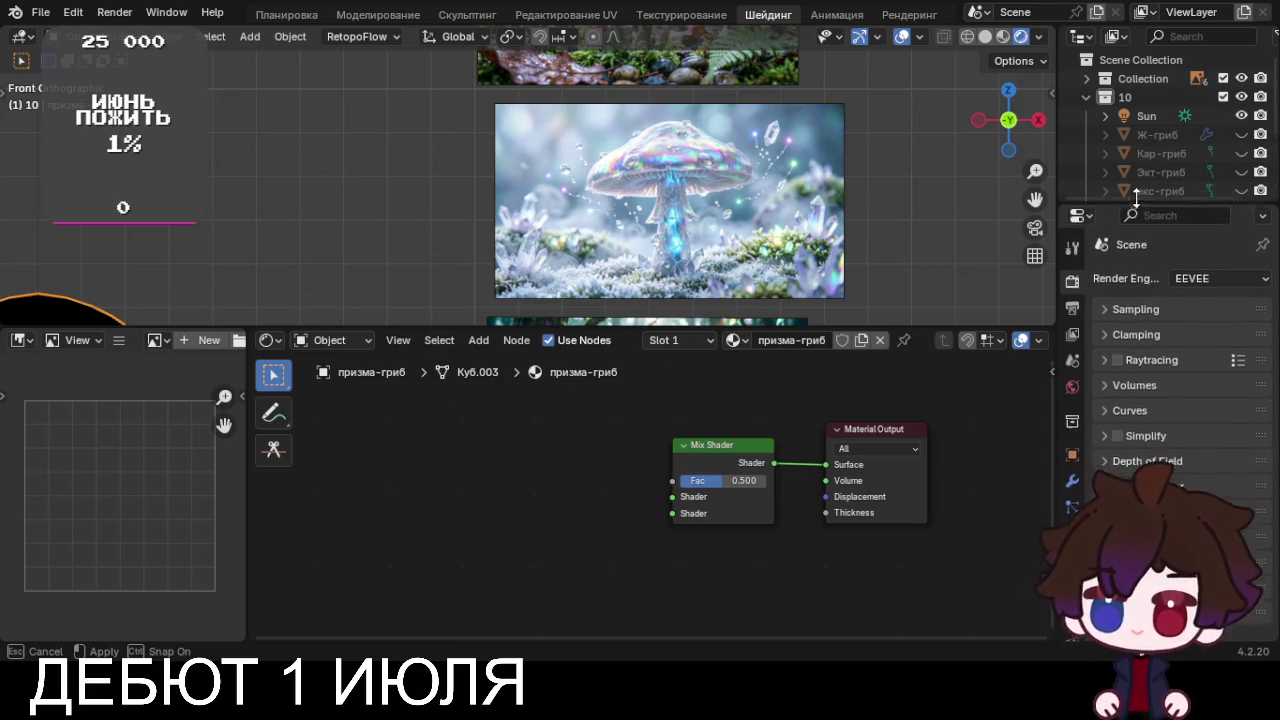
mouse_move(1137, 243)
mouse_down()
mouse_move(1146, 165)
mouse_move(1146, 184)
mouse_up()
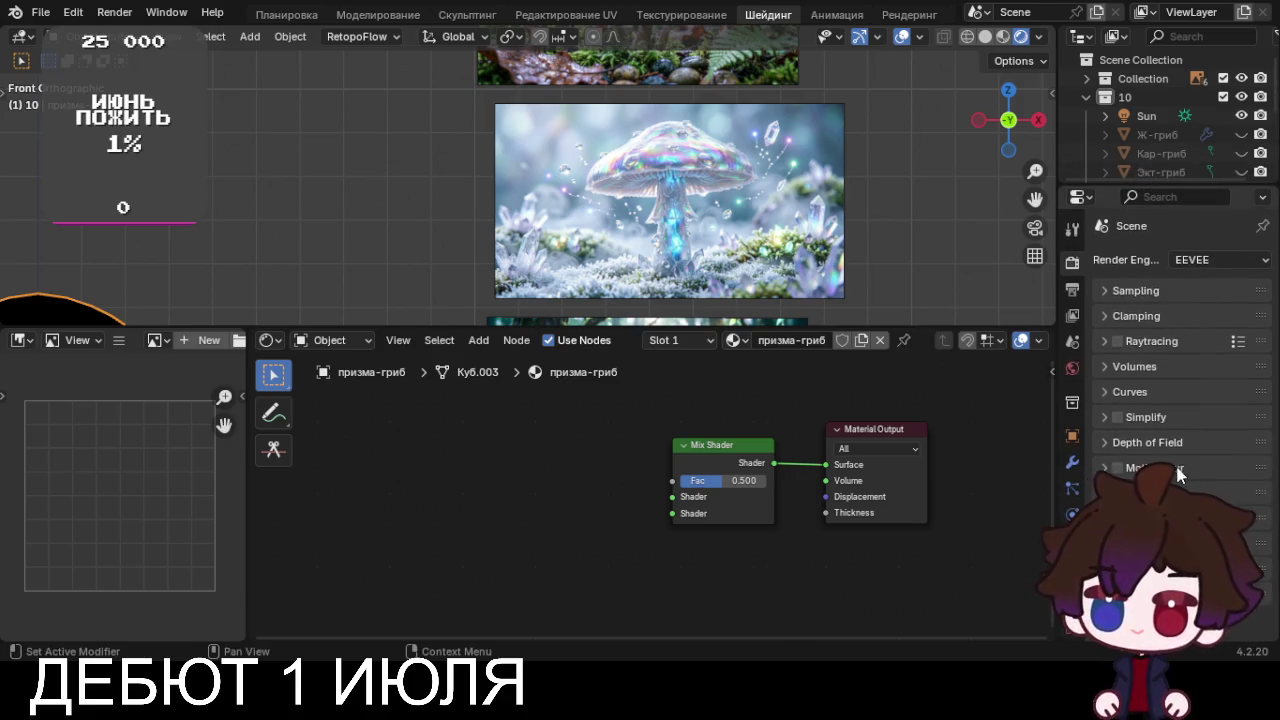
click(1072, 288)
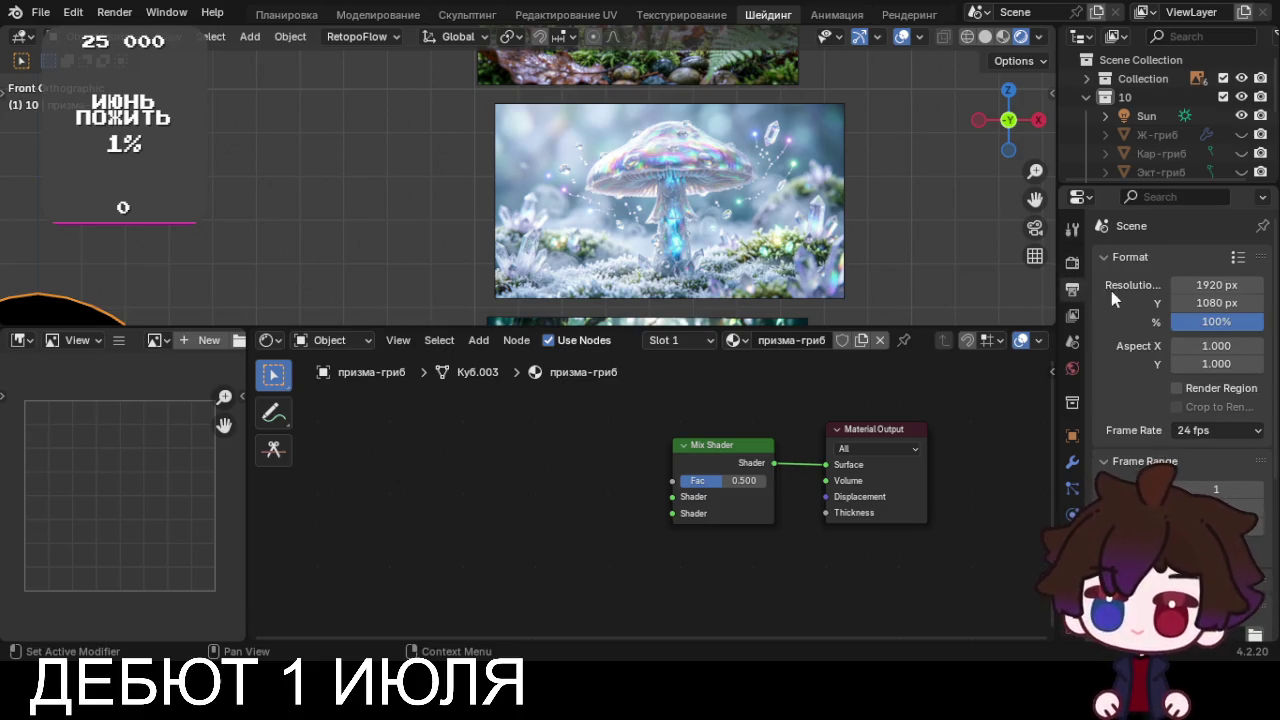
click(1120, 258)
click(1123, 284)
click(1124, 333)
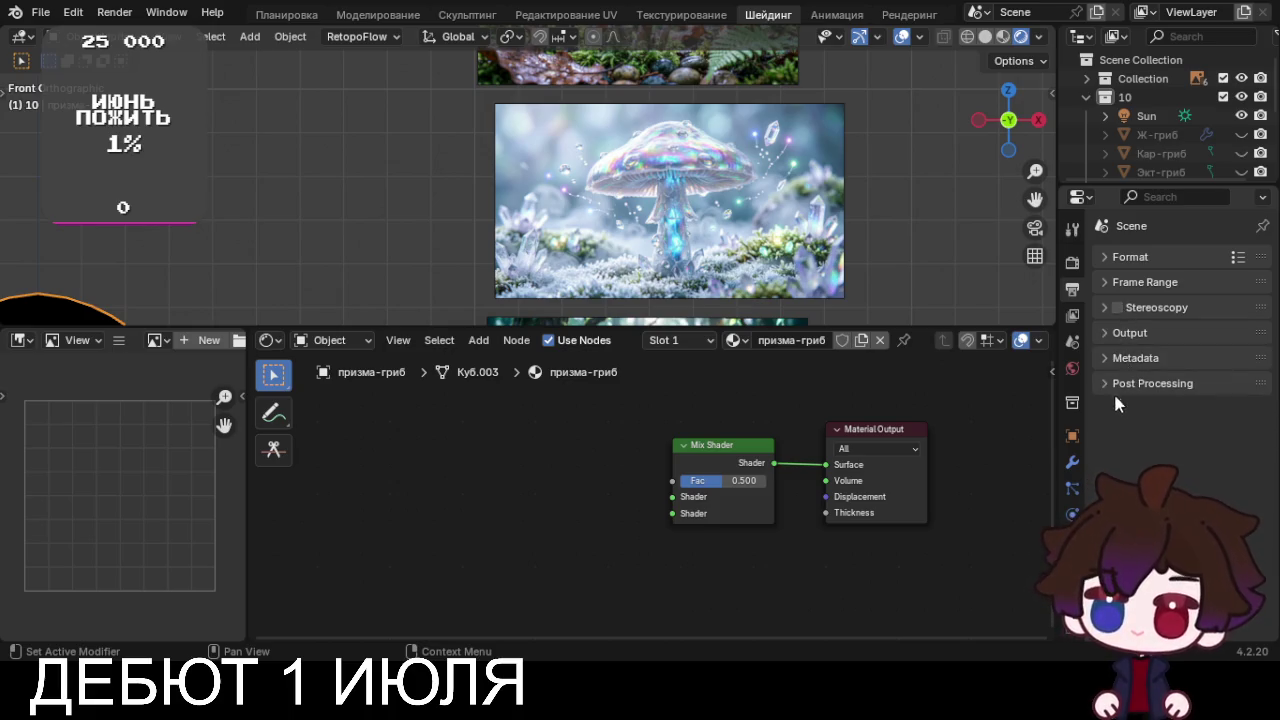
click(1073, 264)
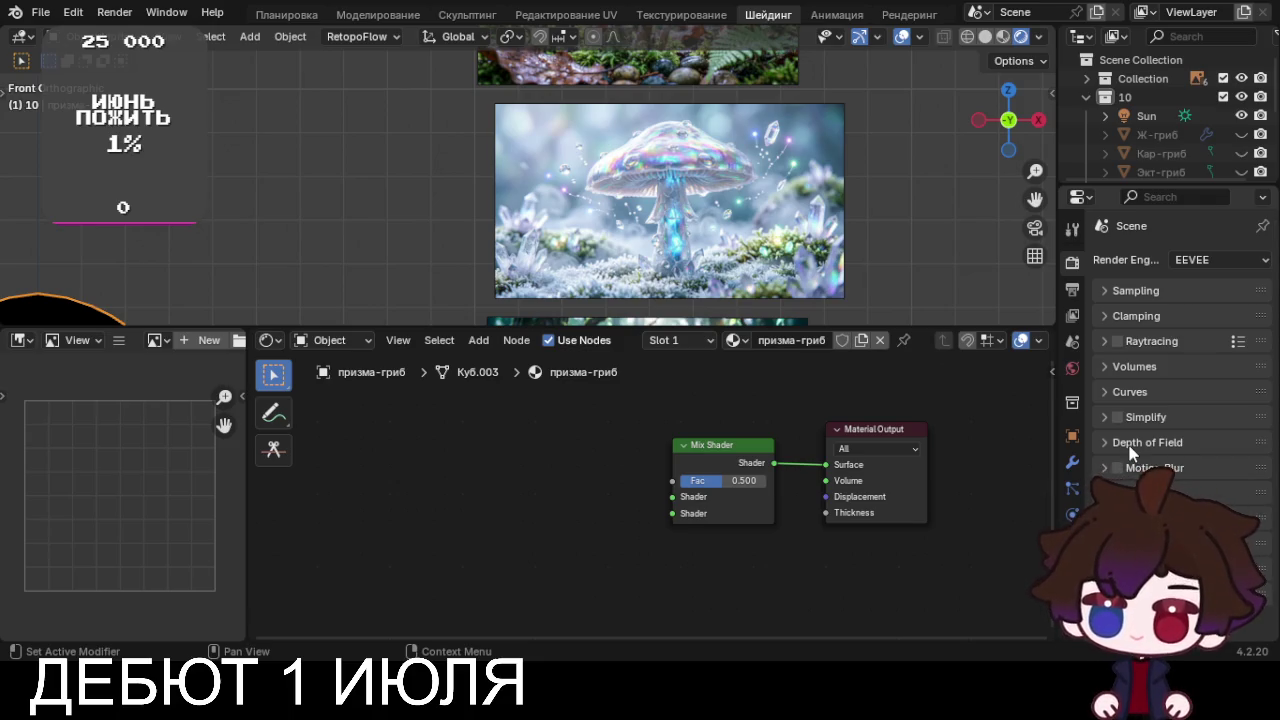
click(1124, 314)
click(1123, 314)
click(1150, 342)
click(1154, 346)
click(1154, 360)
click(1154, 364)
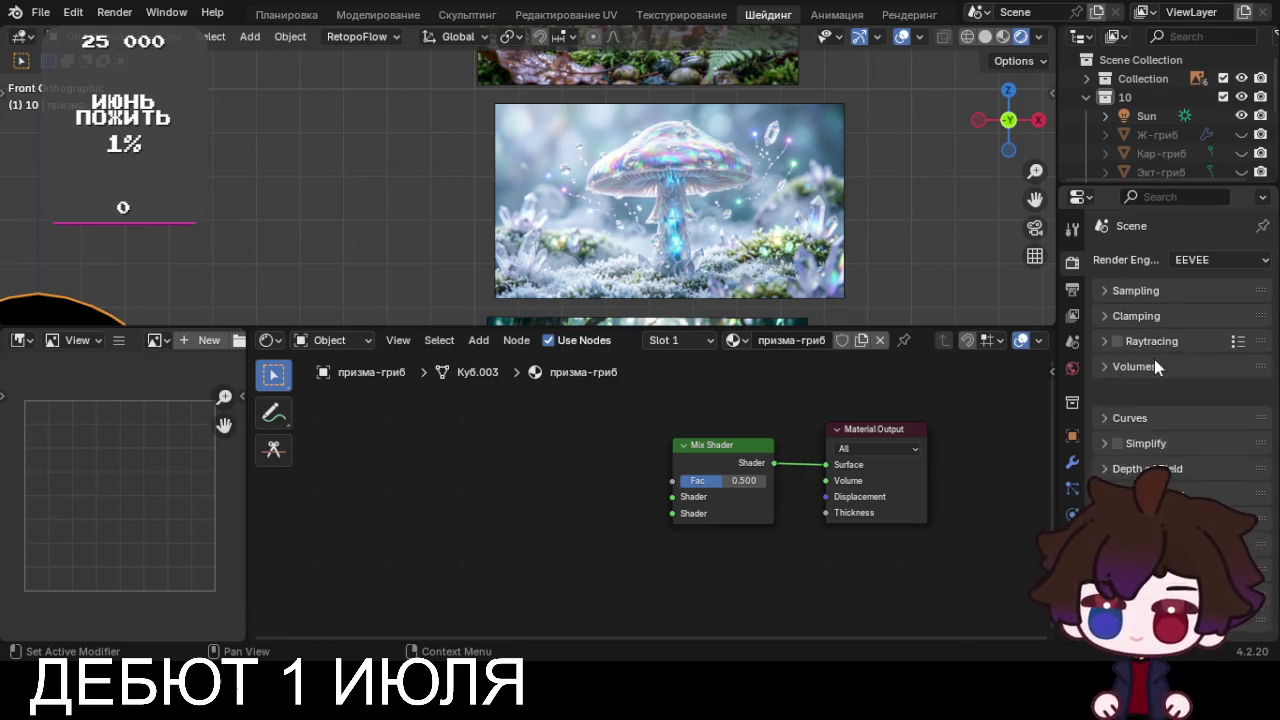
click(1151, 391)
click(1151, 391)
click(1148, 440)
click(1148, 436)
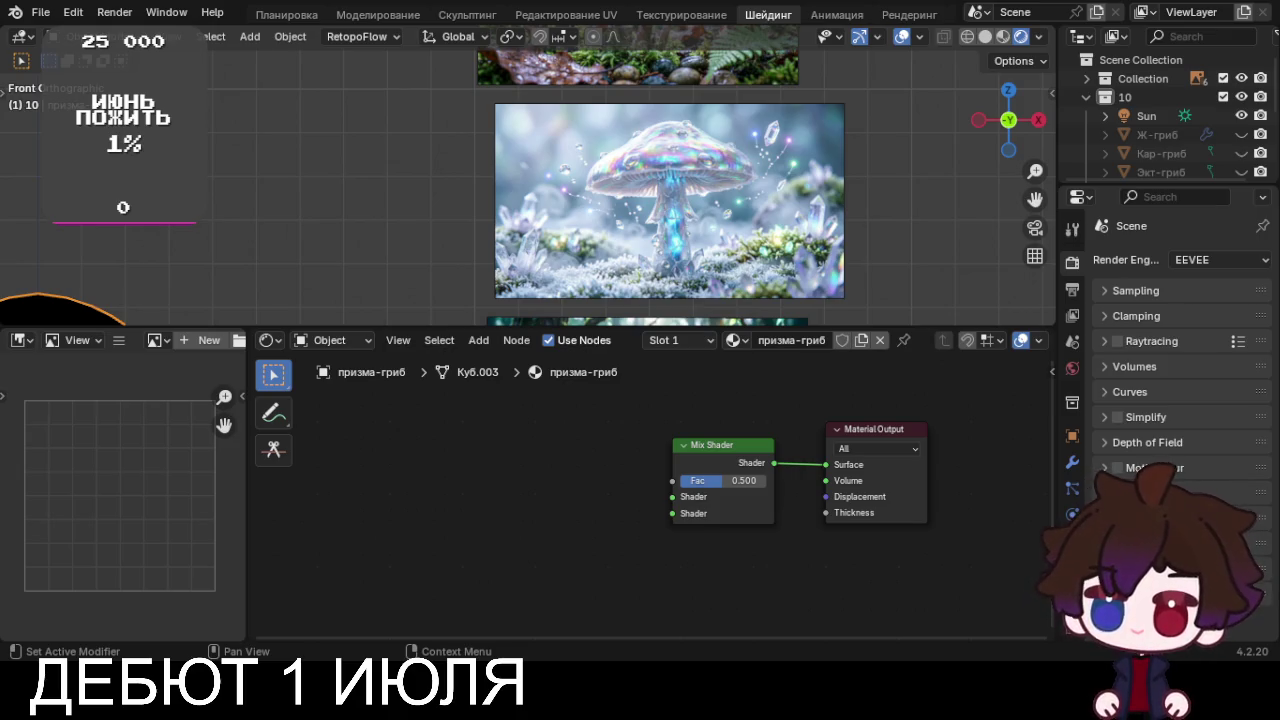
click(73, 12)
click(130, 255)
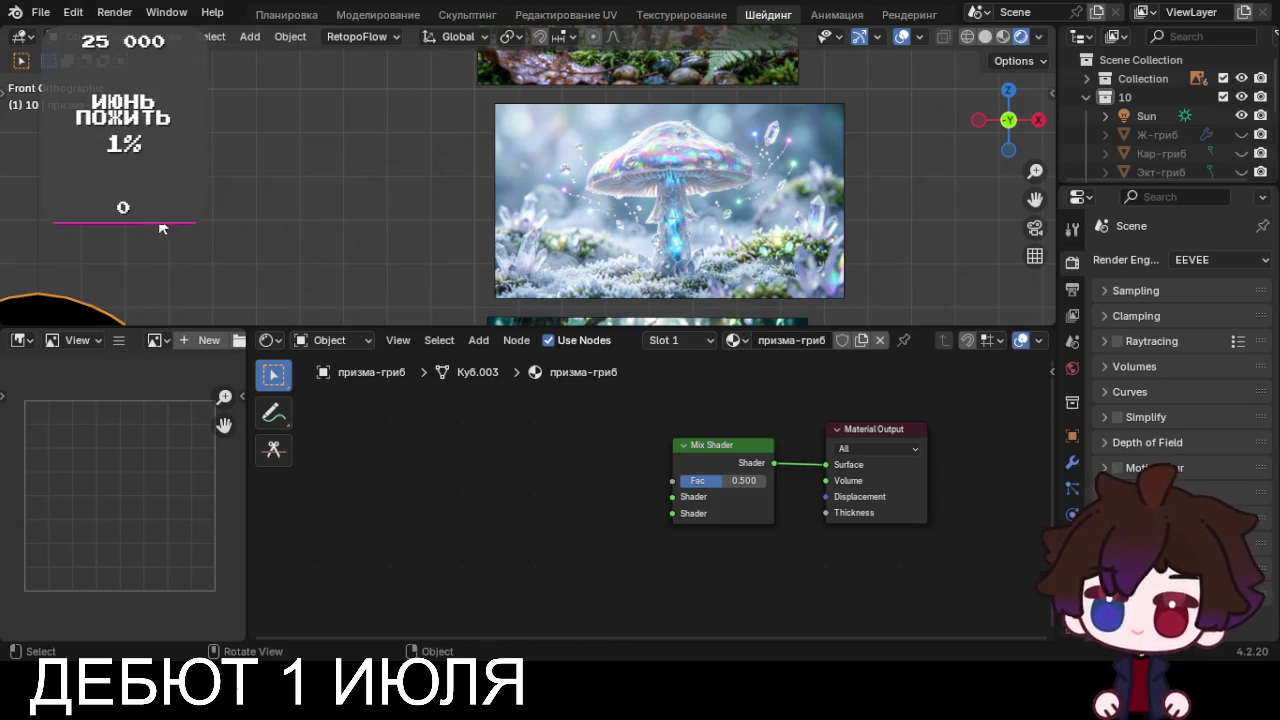